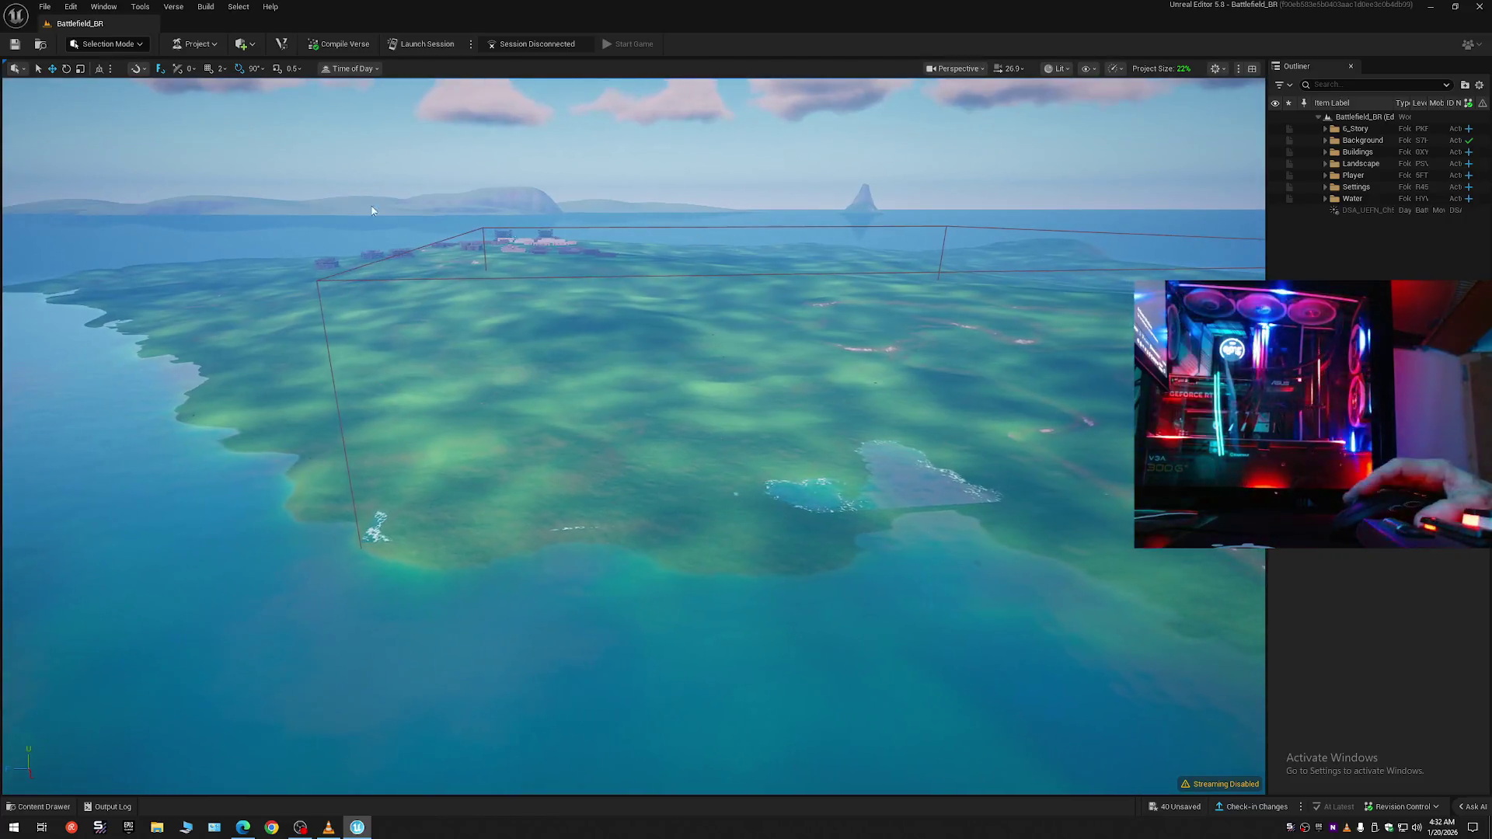
- Switch the editor to Landscape Mode and fly the camera down over the island terrain
click(87, 45)
click(101, 78)
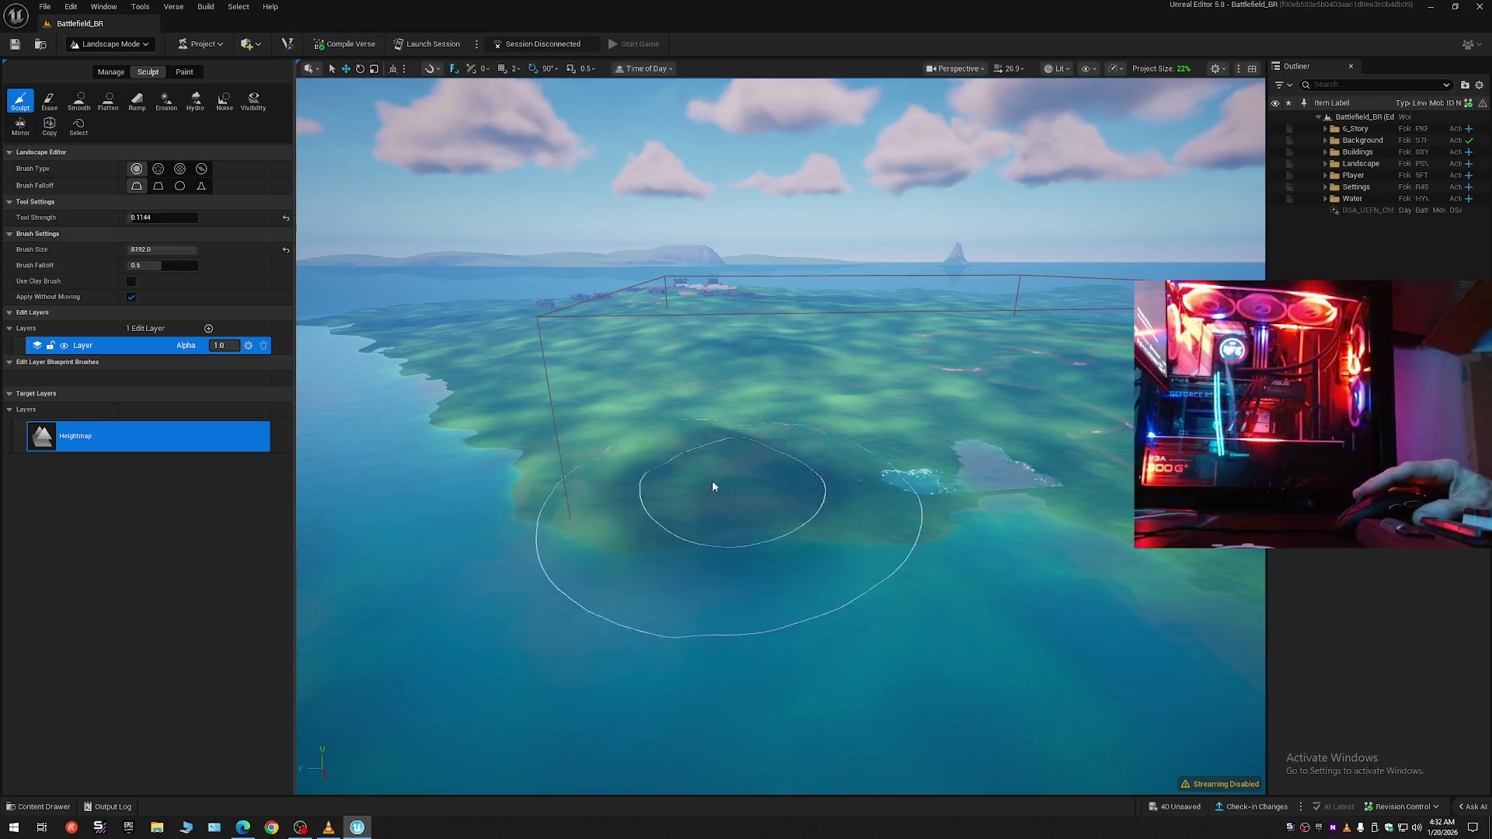
drag(448, 224, 447, 223)
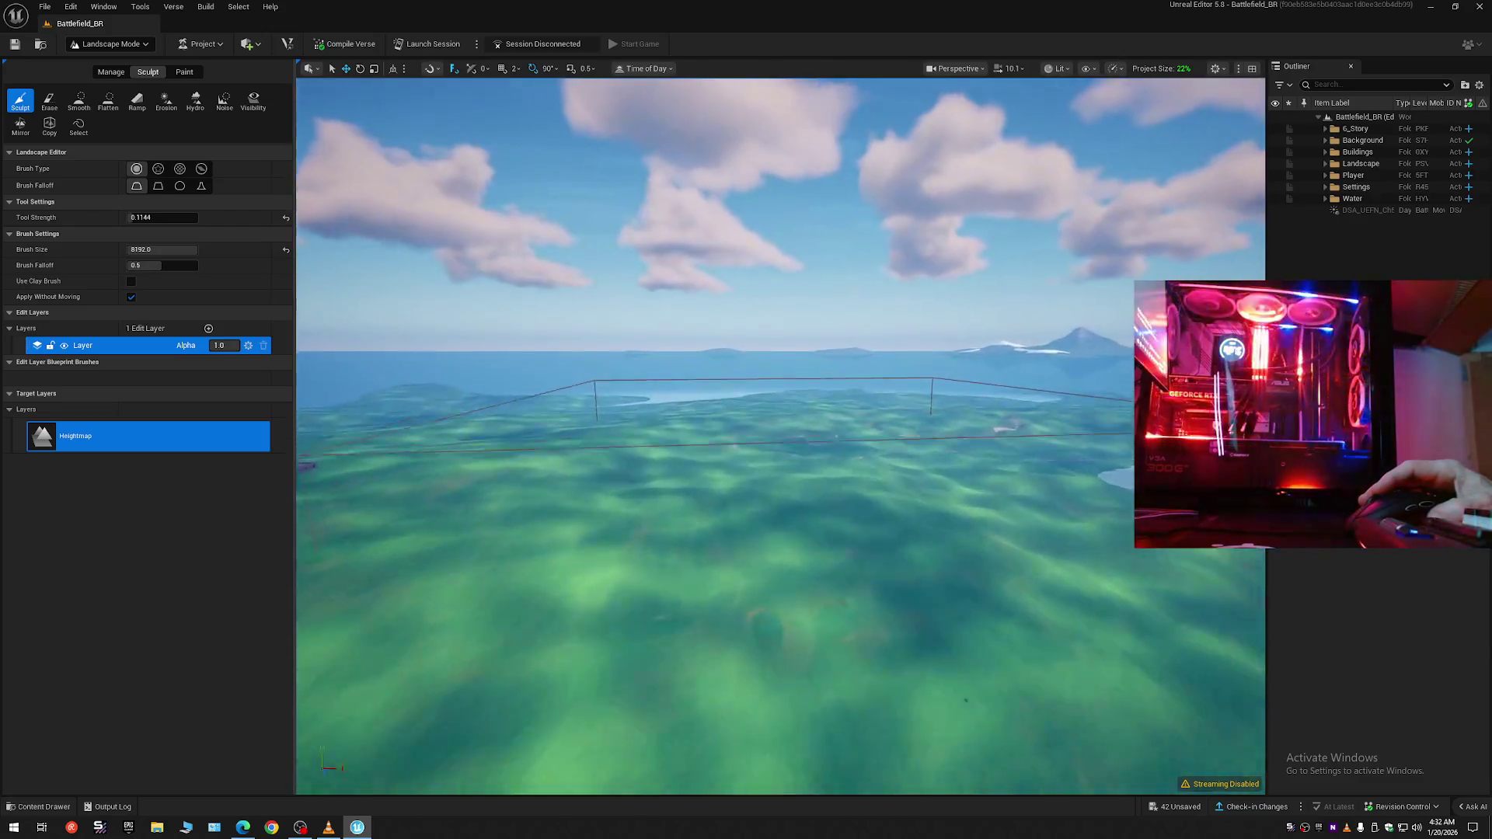
scroll(780, 435, up, 2)
key(w)
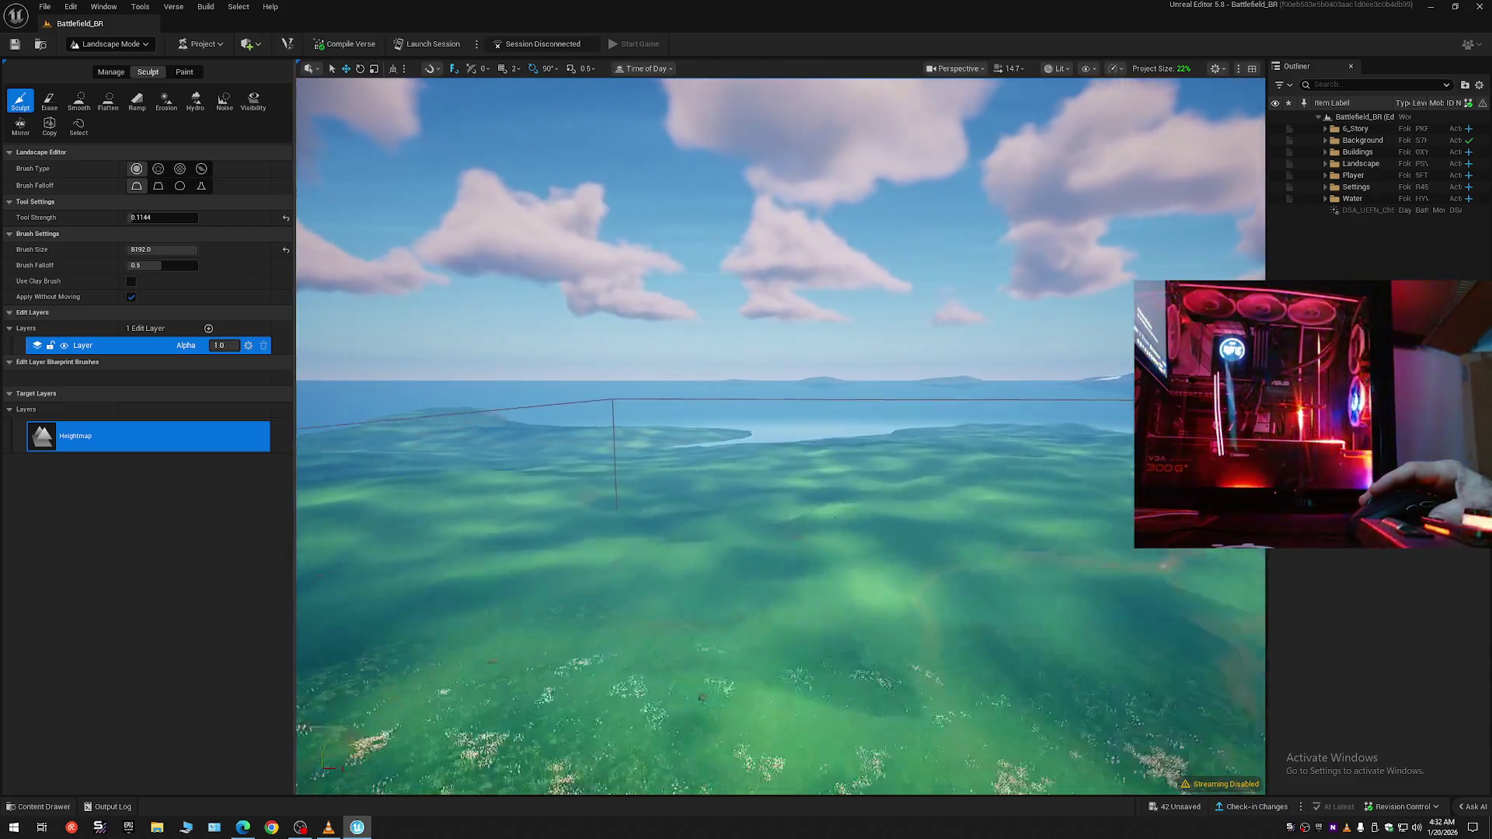
scroll(780, 435, up, 2)
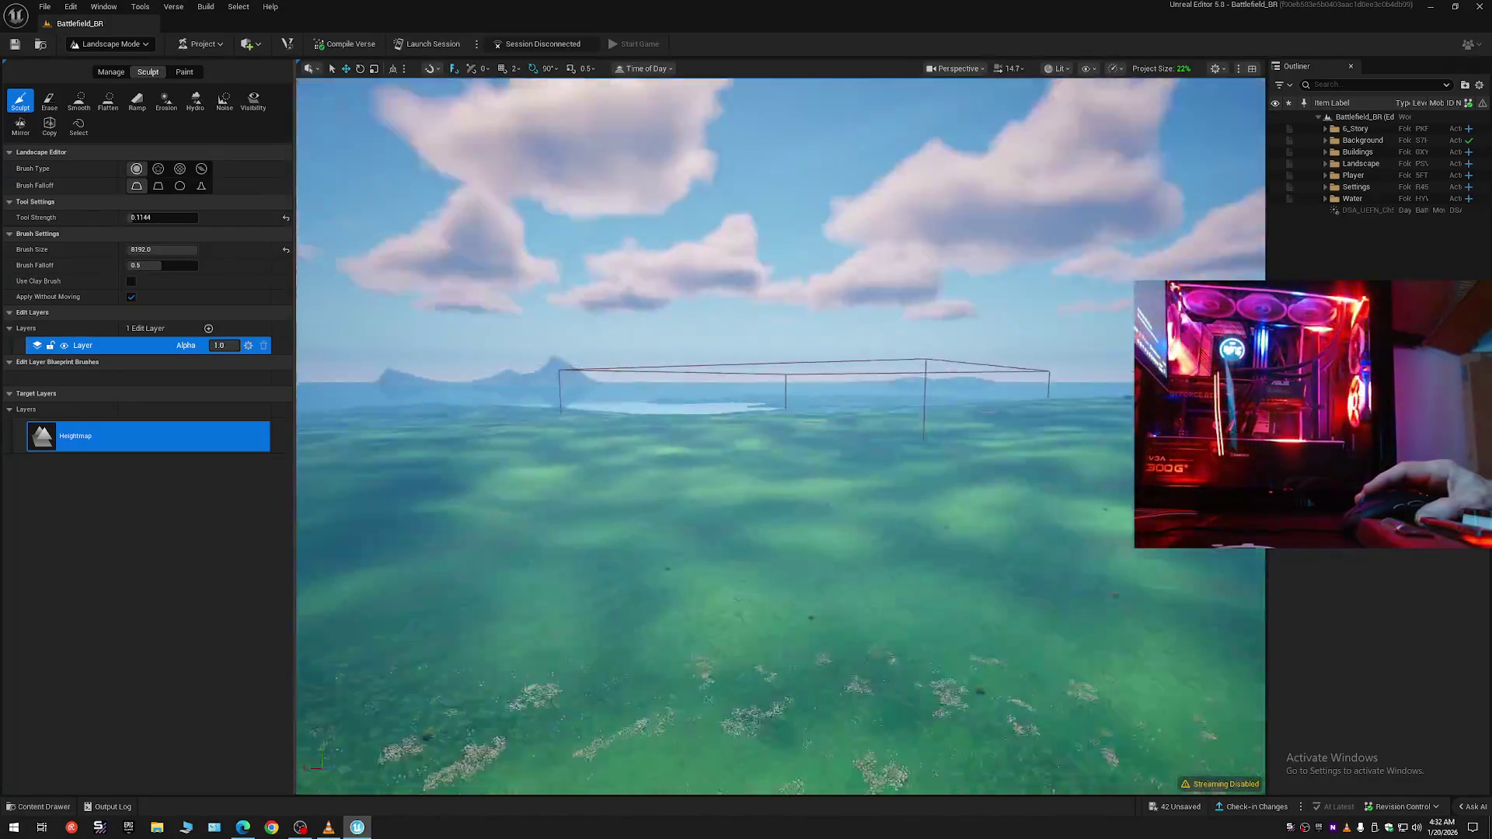
- Pick the Smooth tool and set its Tool Strength to 1.0
key(w)
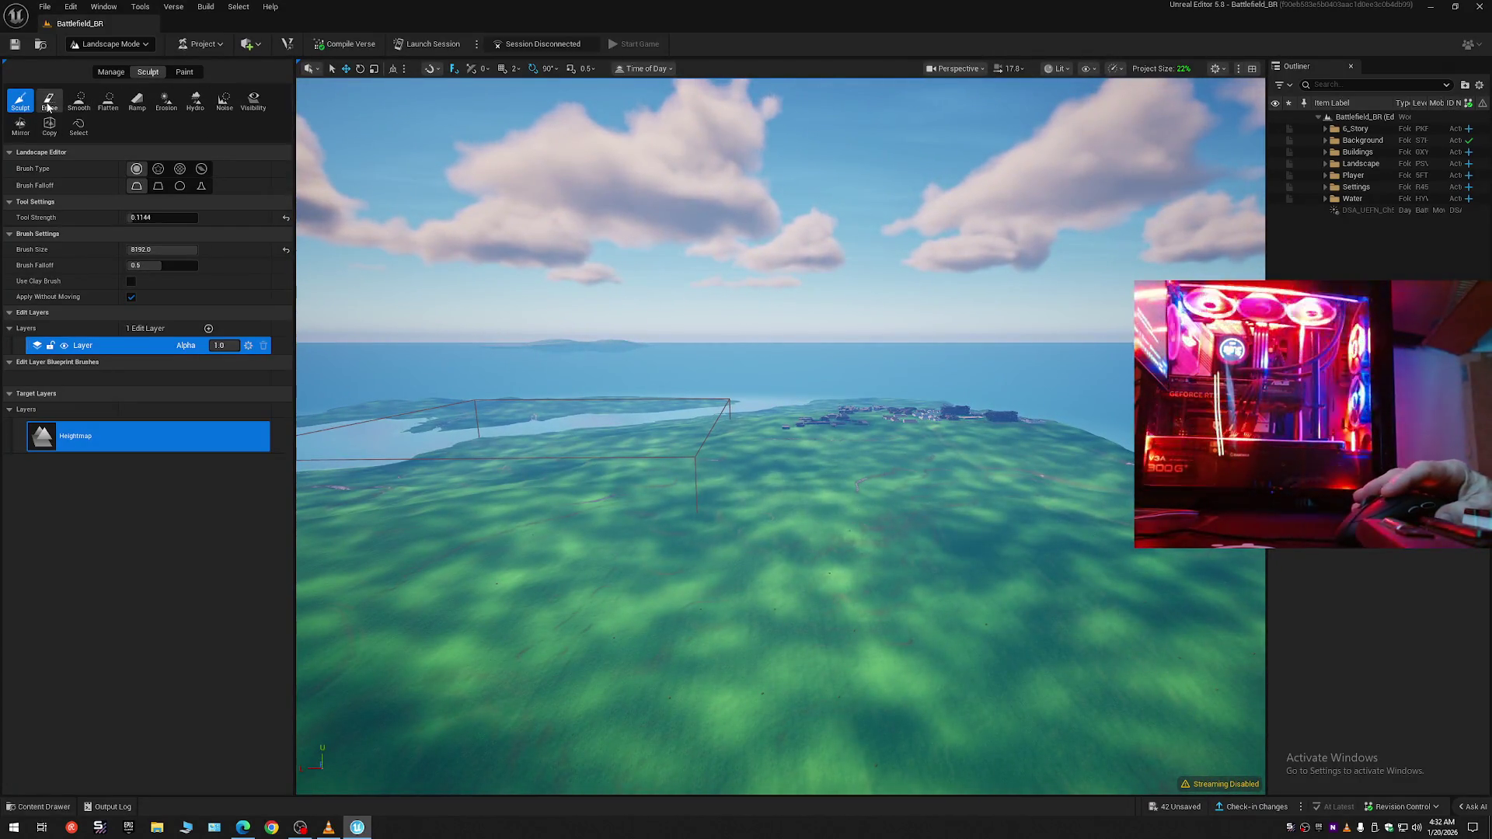
click(47, 107)
click(80, 101)
scroll(780, 435, up, 2)
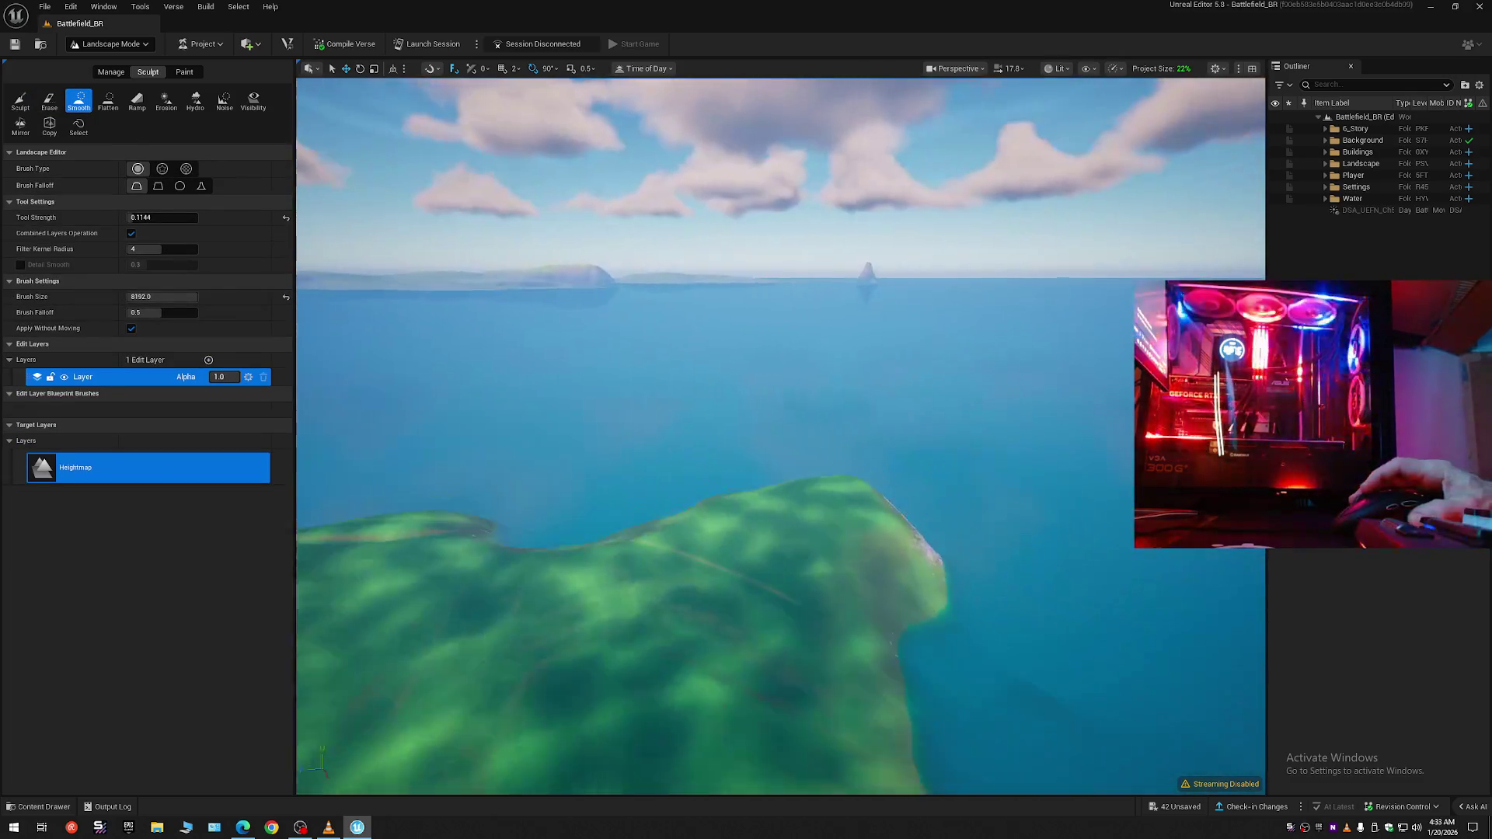
key(s)
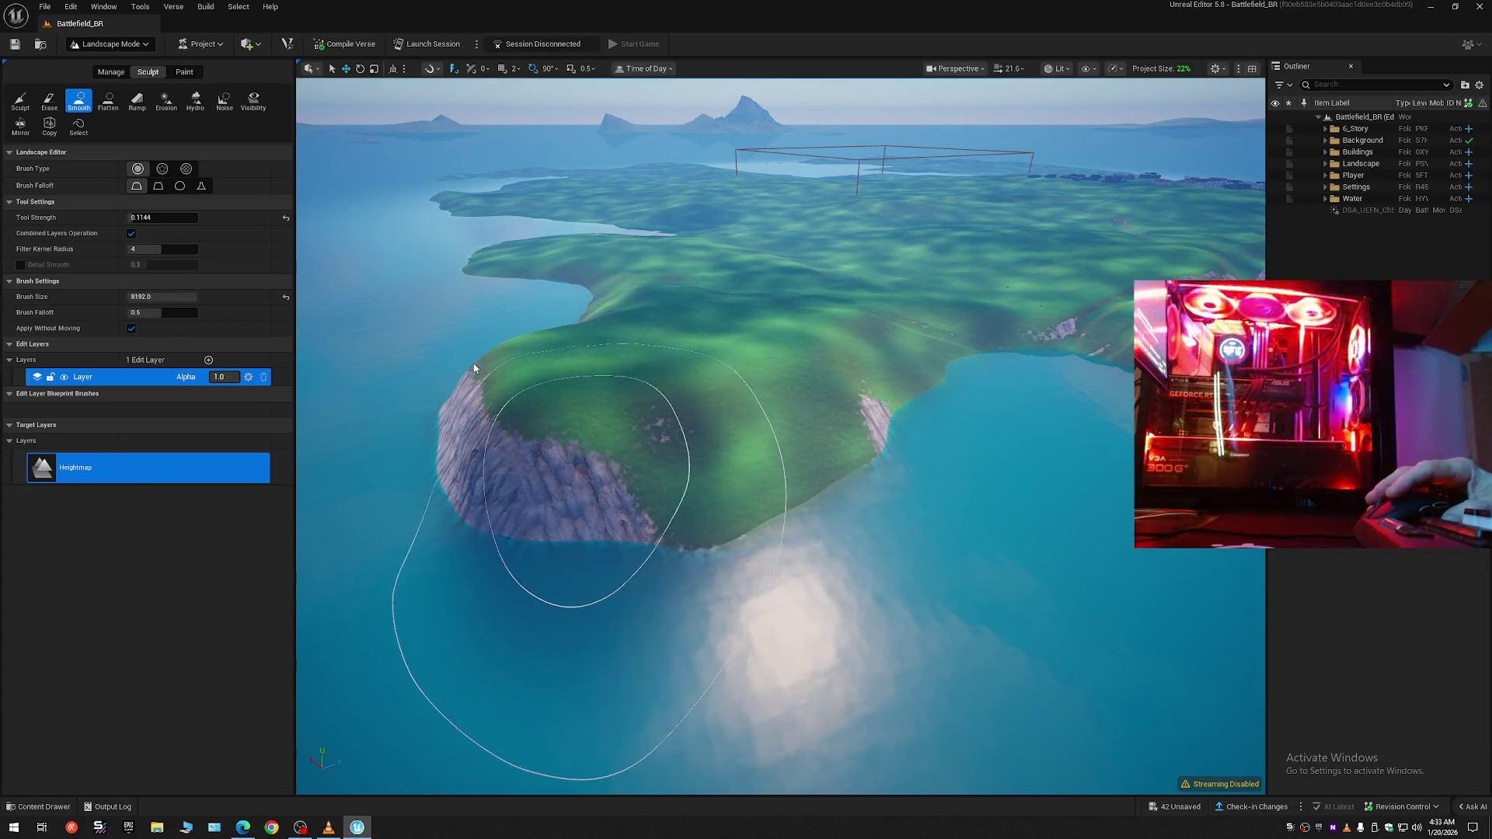
click(286, 222)
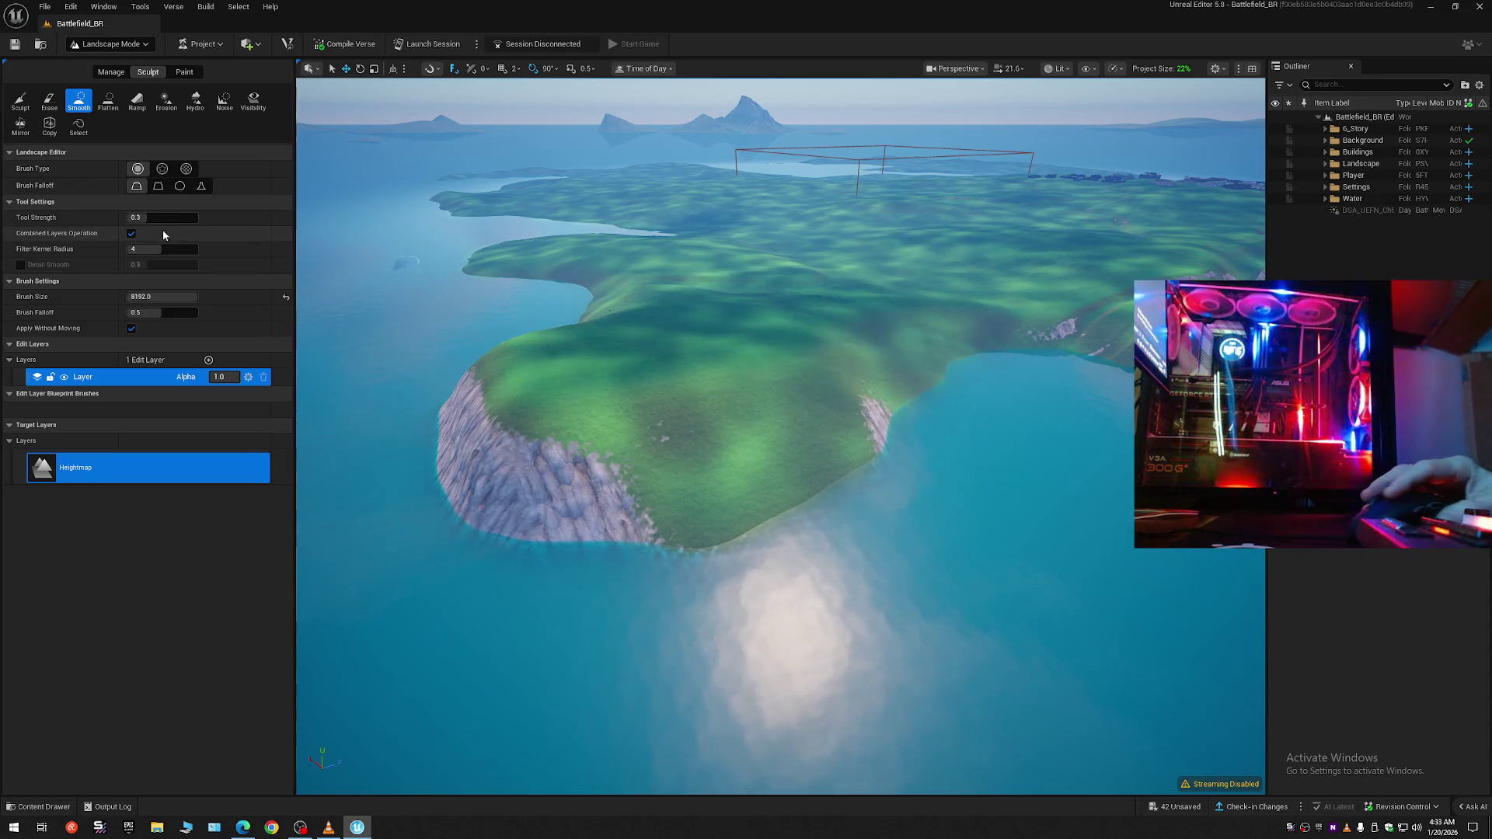
text(1)
key(Return)
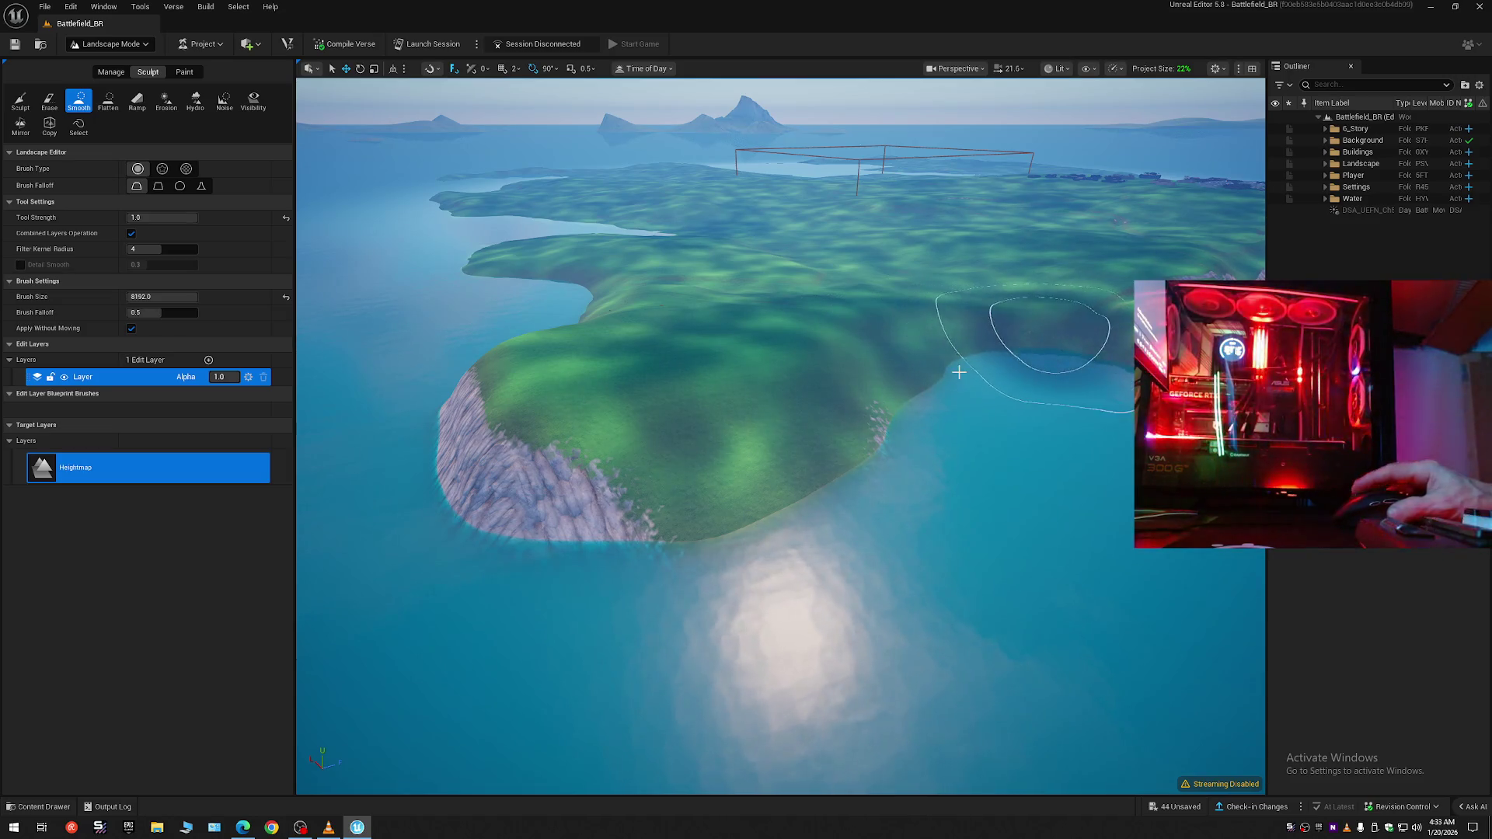
- Smooth the terrain along the island's shoreline
scroll(1041, 328, up, 5)
scroll(858, 416, down, 5)
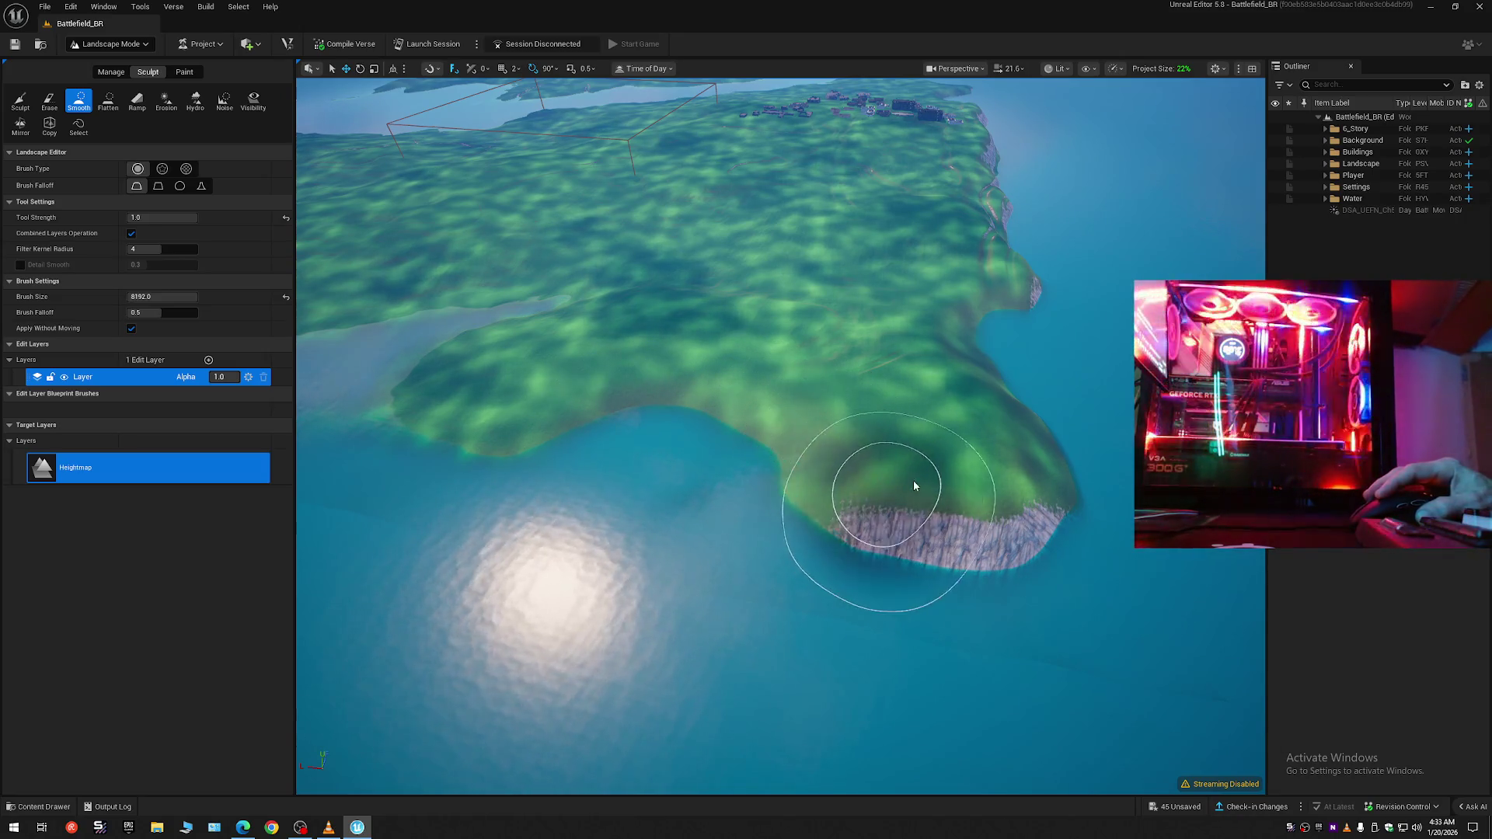
scroll(944, 433, up, 3)
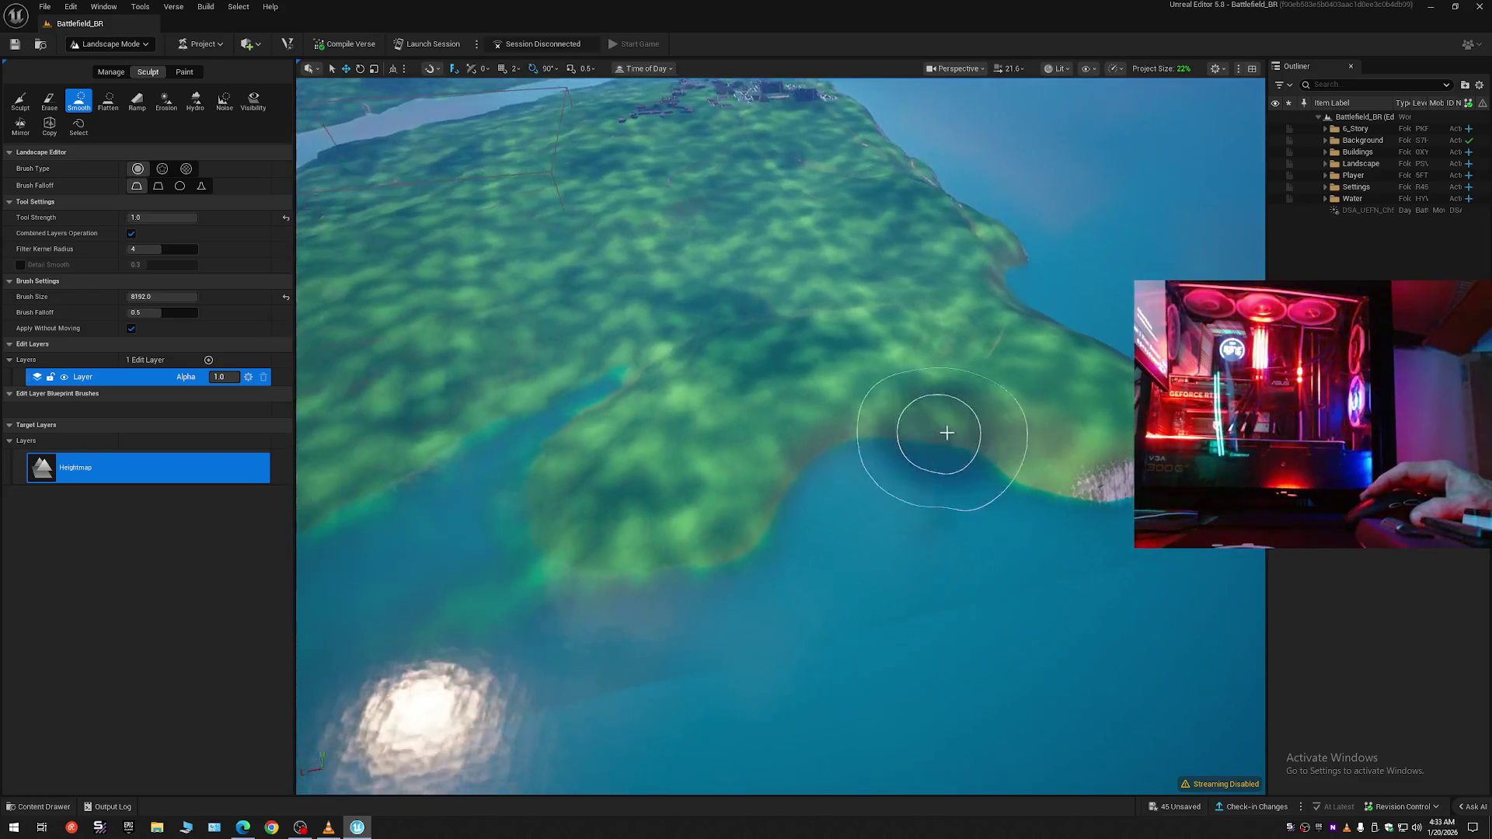
scroll(943, 433, up, 1)
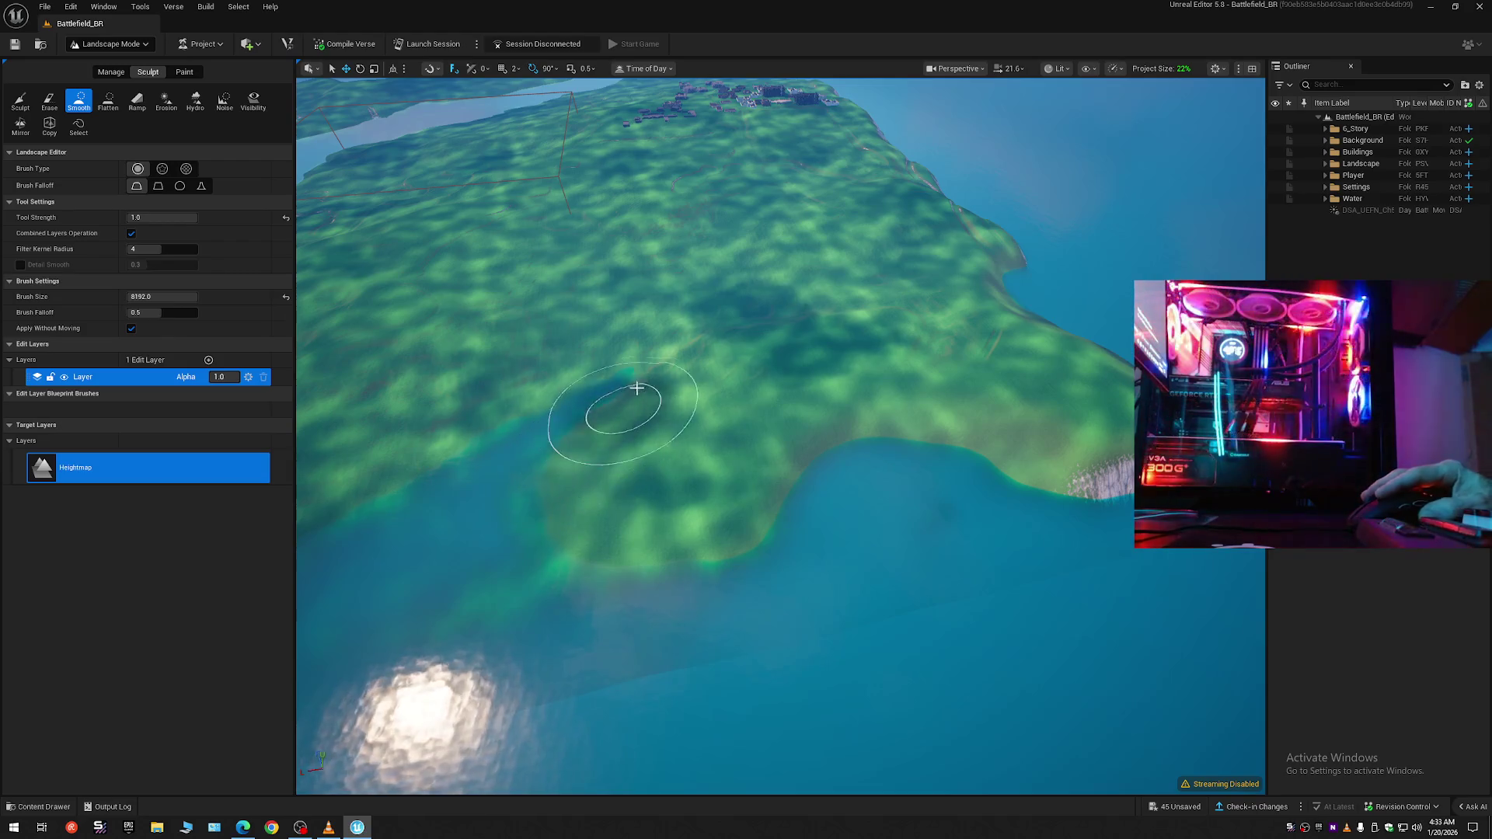
scroll(637, 388, down, 2)
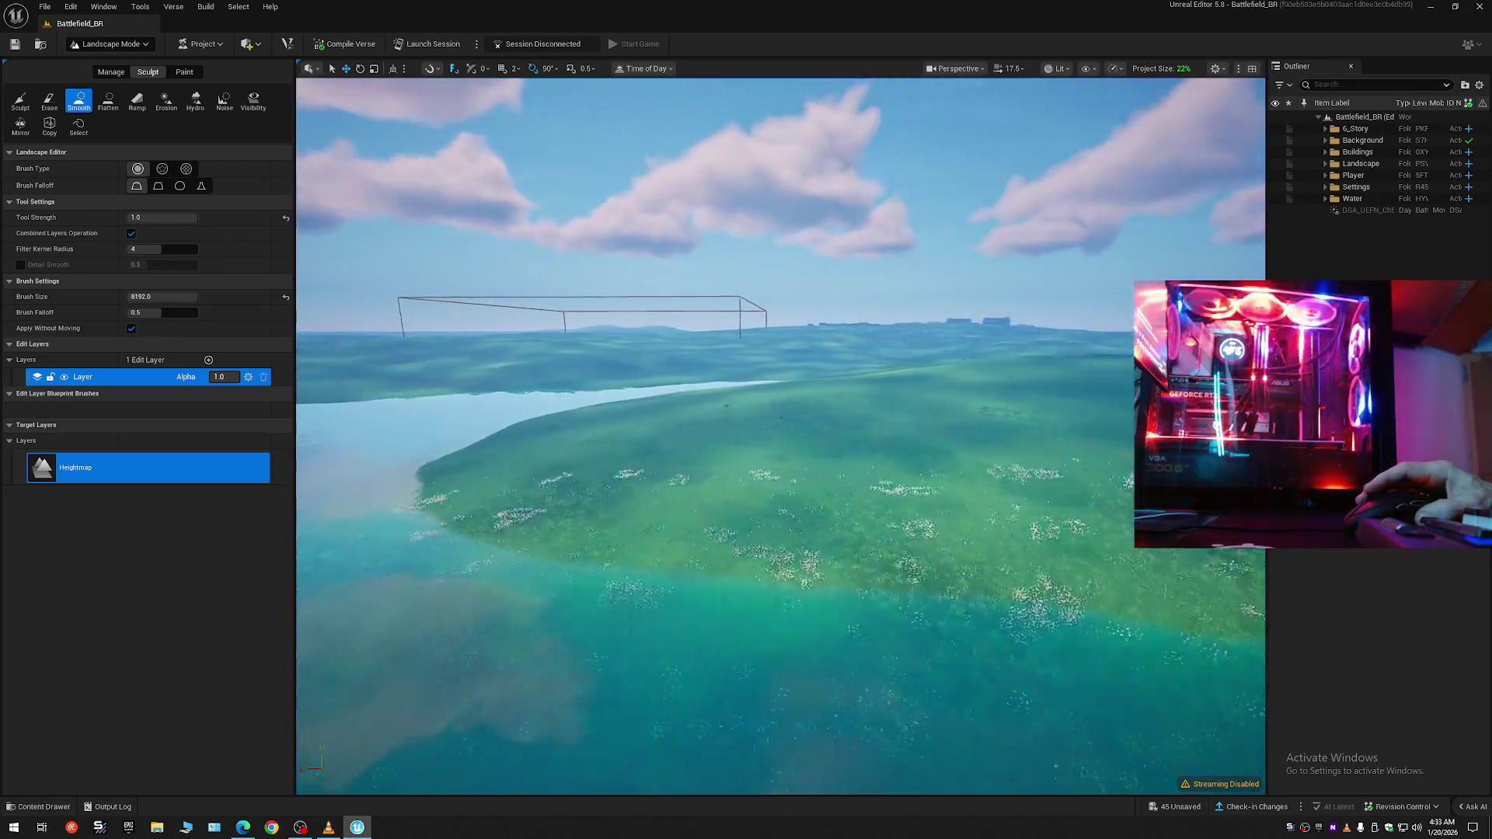
- Fly low over the lake and undo the last smoothing stroke with Ctrl+Z
key(w)
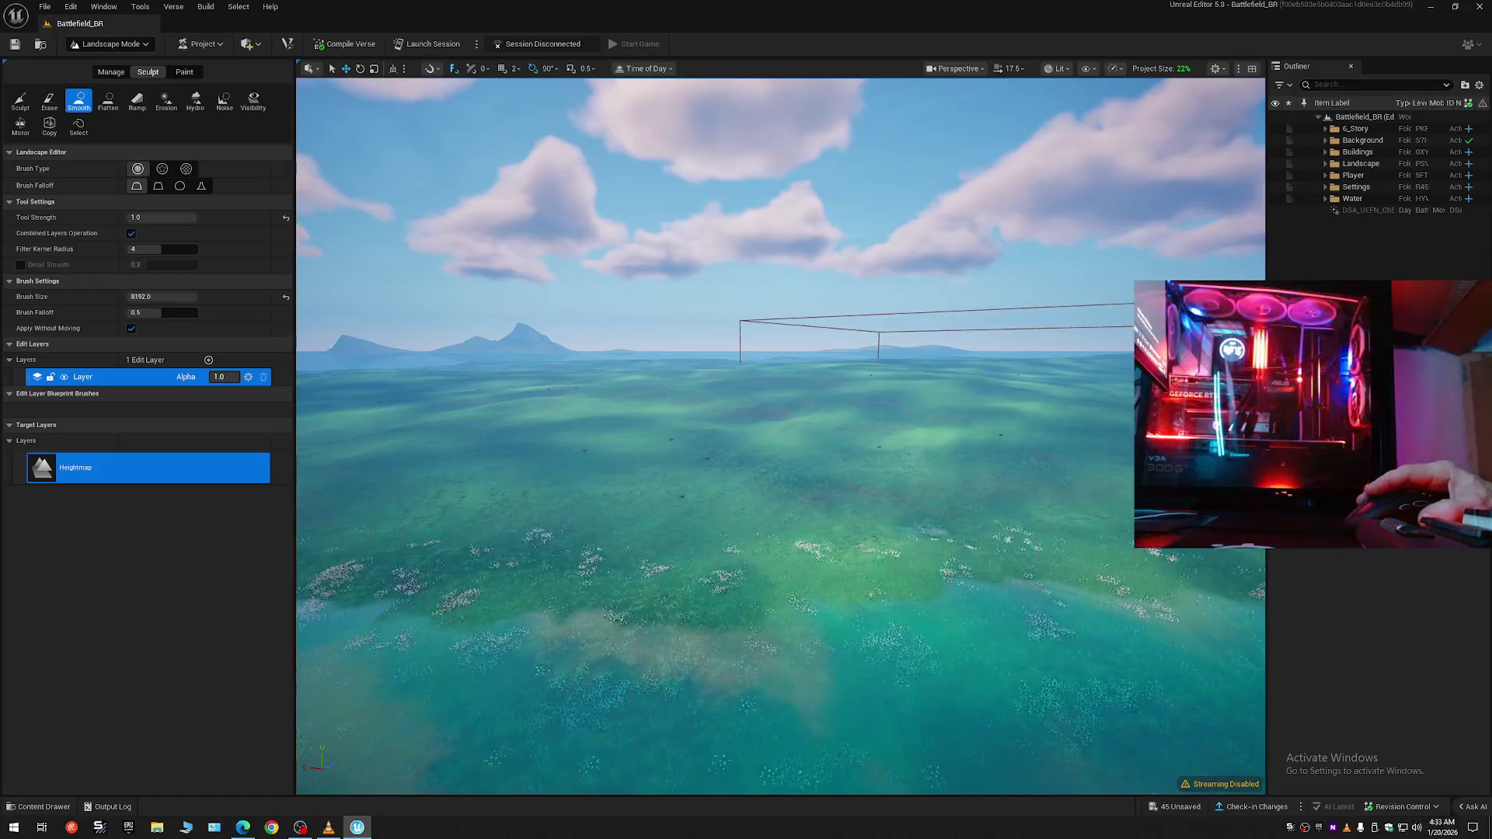
scroll(781, 436, down, 3)
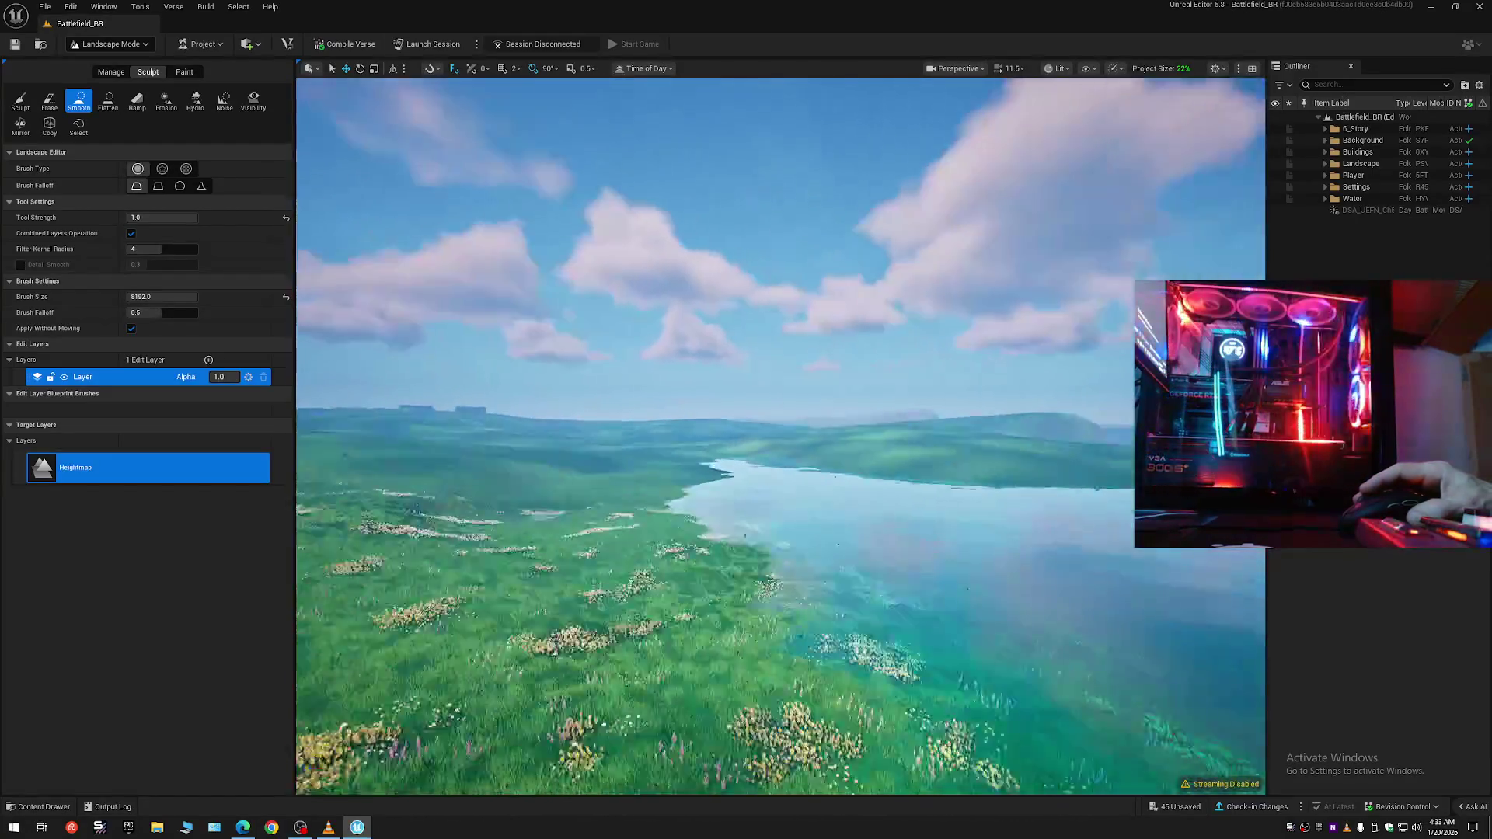
key(w)
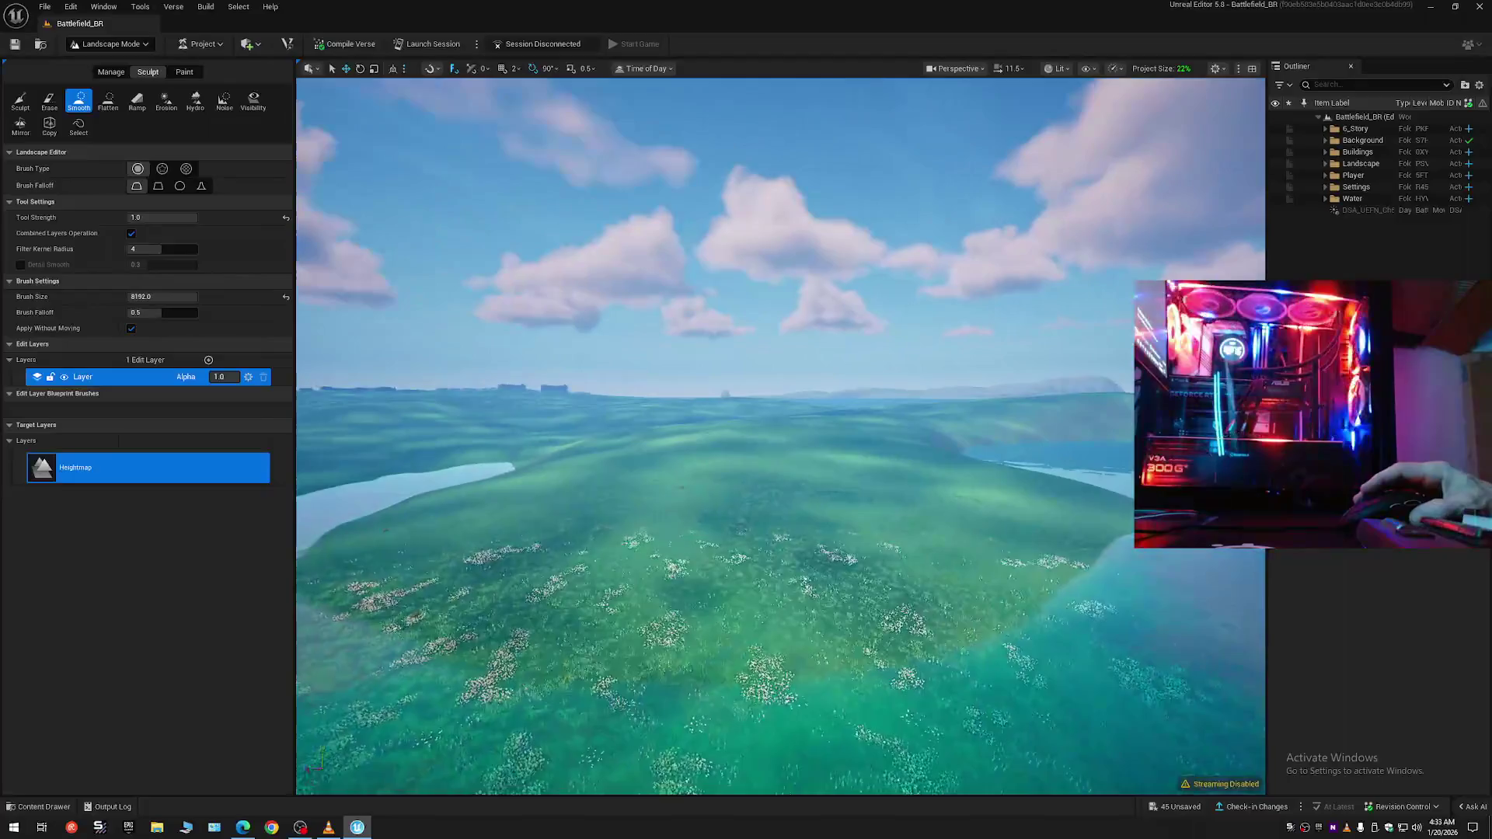
key(w)
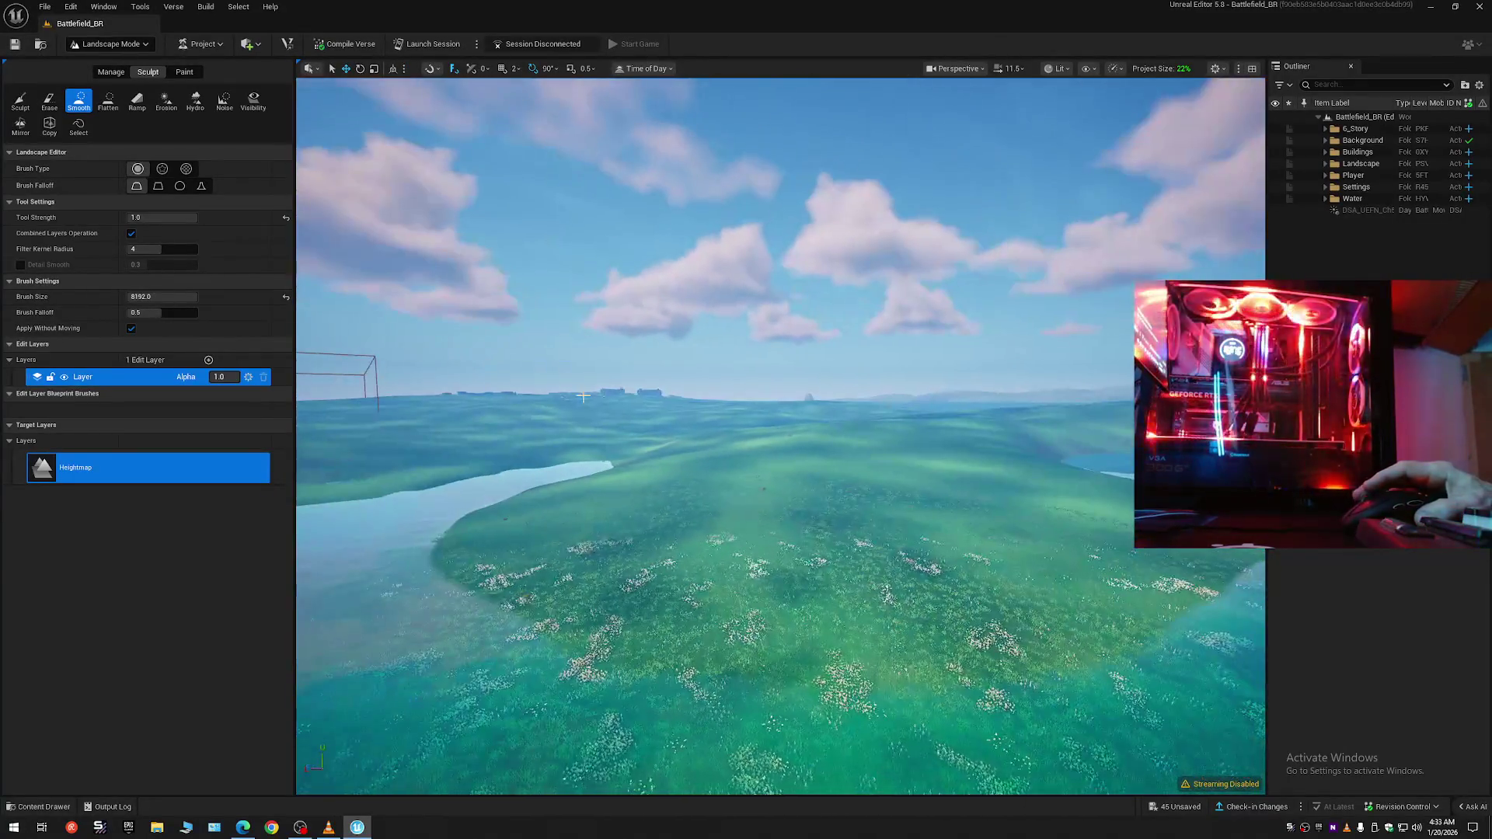
key(ctrl+z)
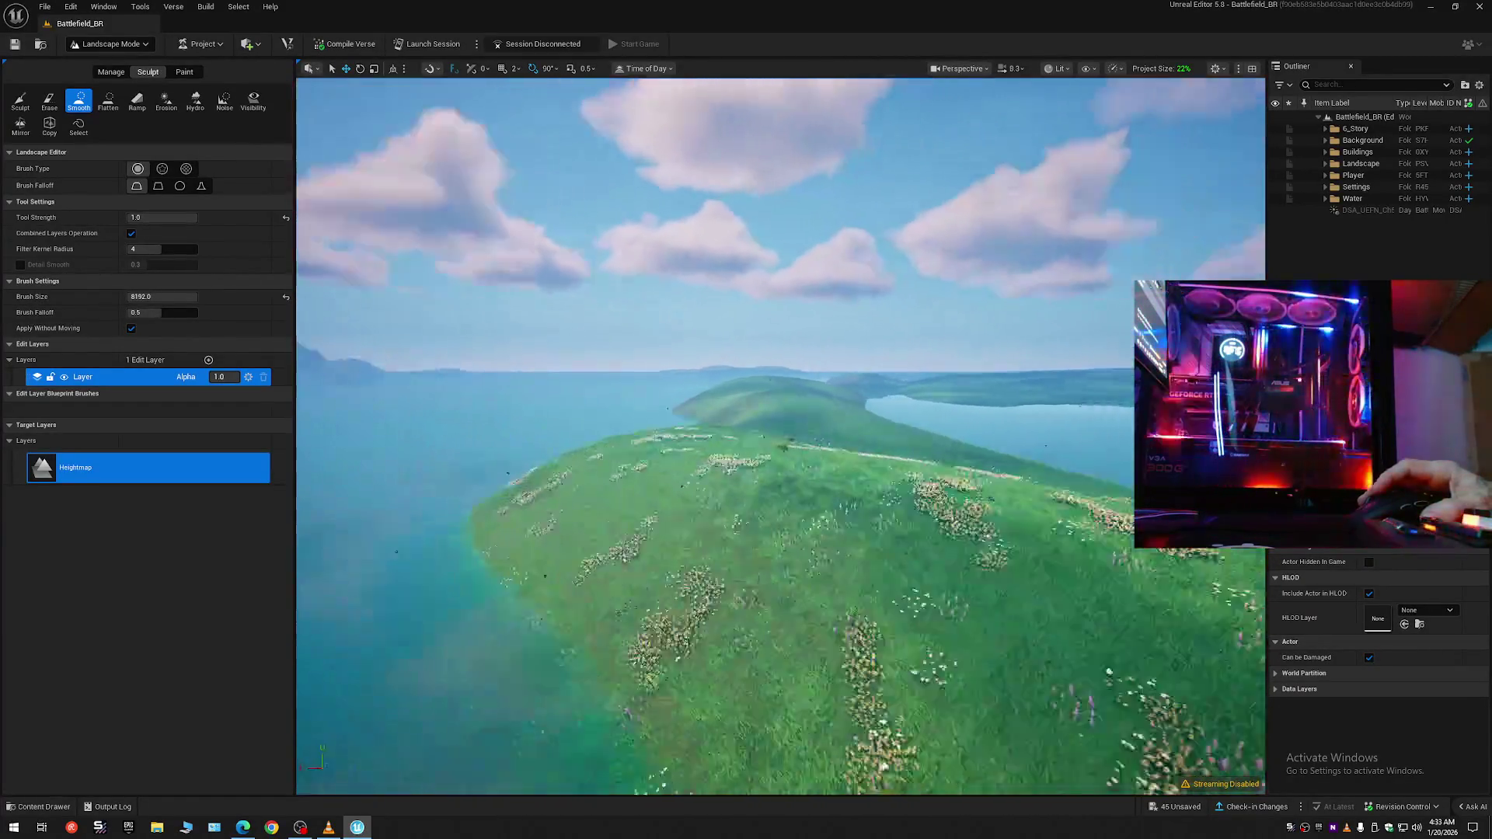
- Fly along the island coastline to the grassy strip and return to the Sculpt tool
scroll(780, 435, down, 1)
key(w)
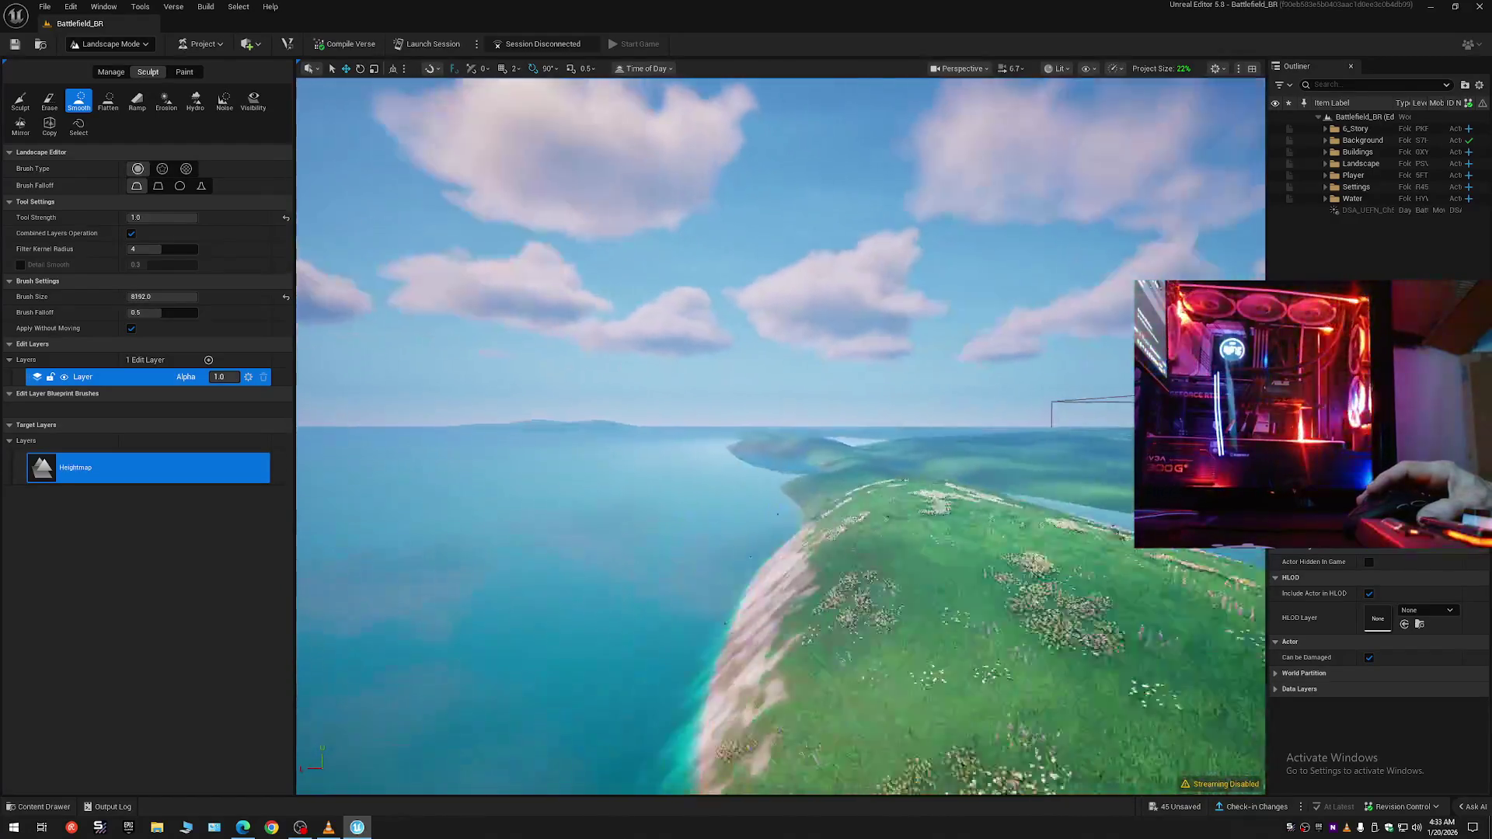
key(w)
key(w)
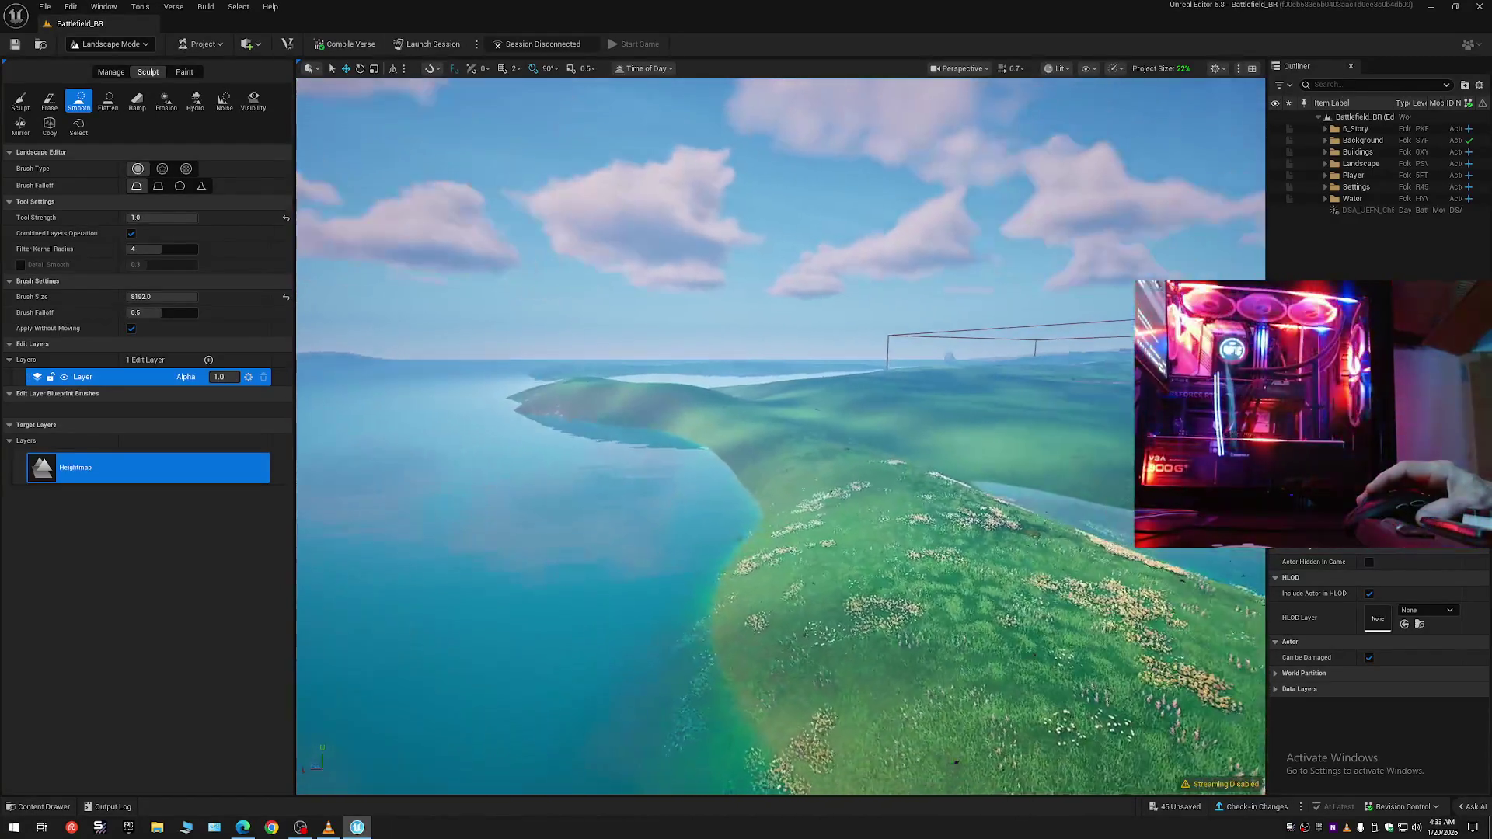
key(w)
scroll(781, 435, down, 1)
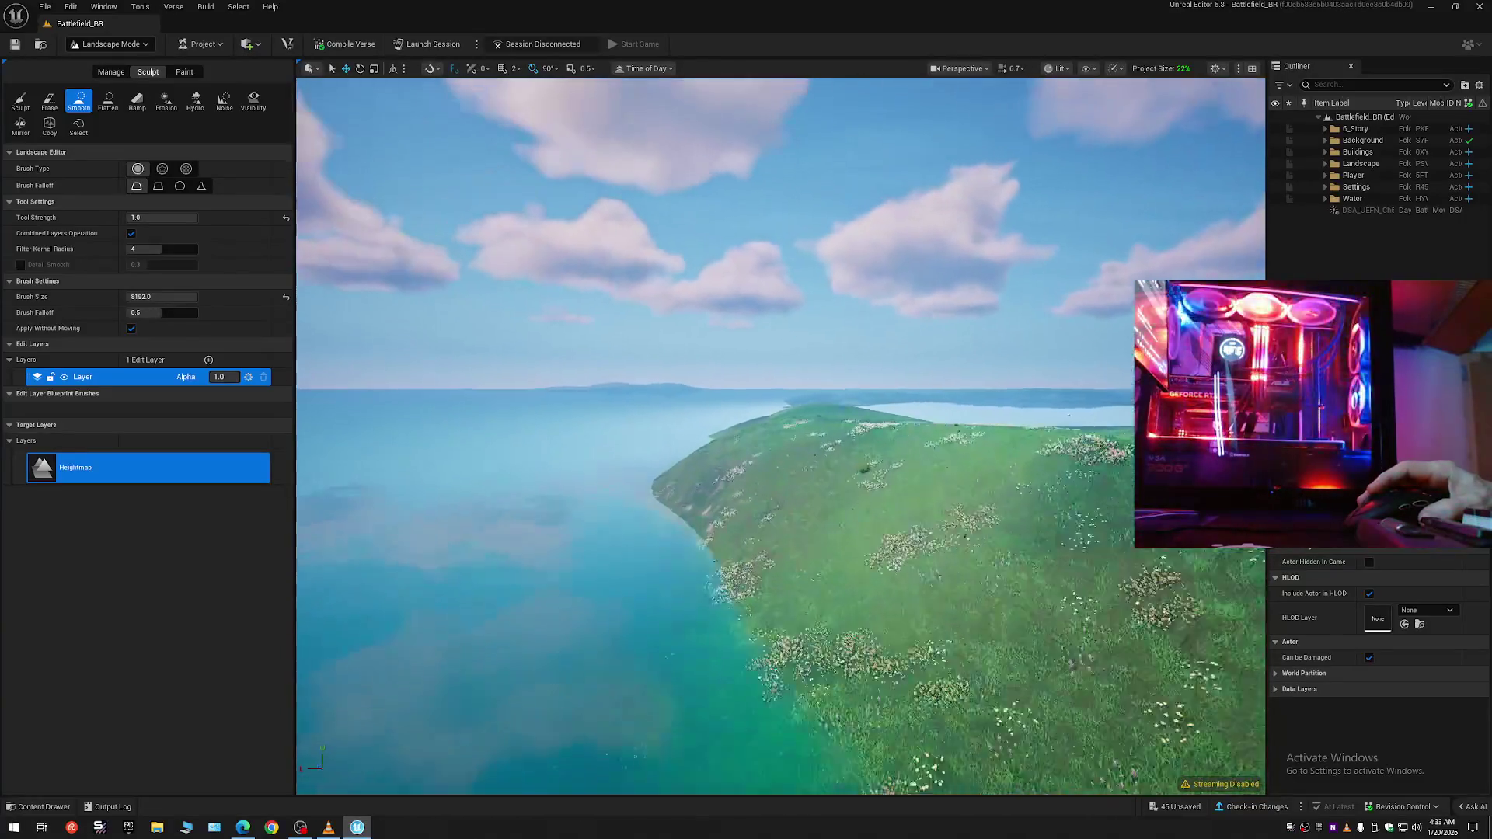
key(s)
scroll(781, 435, down, 2)
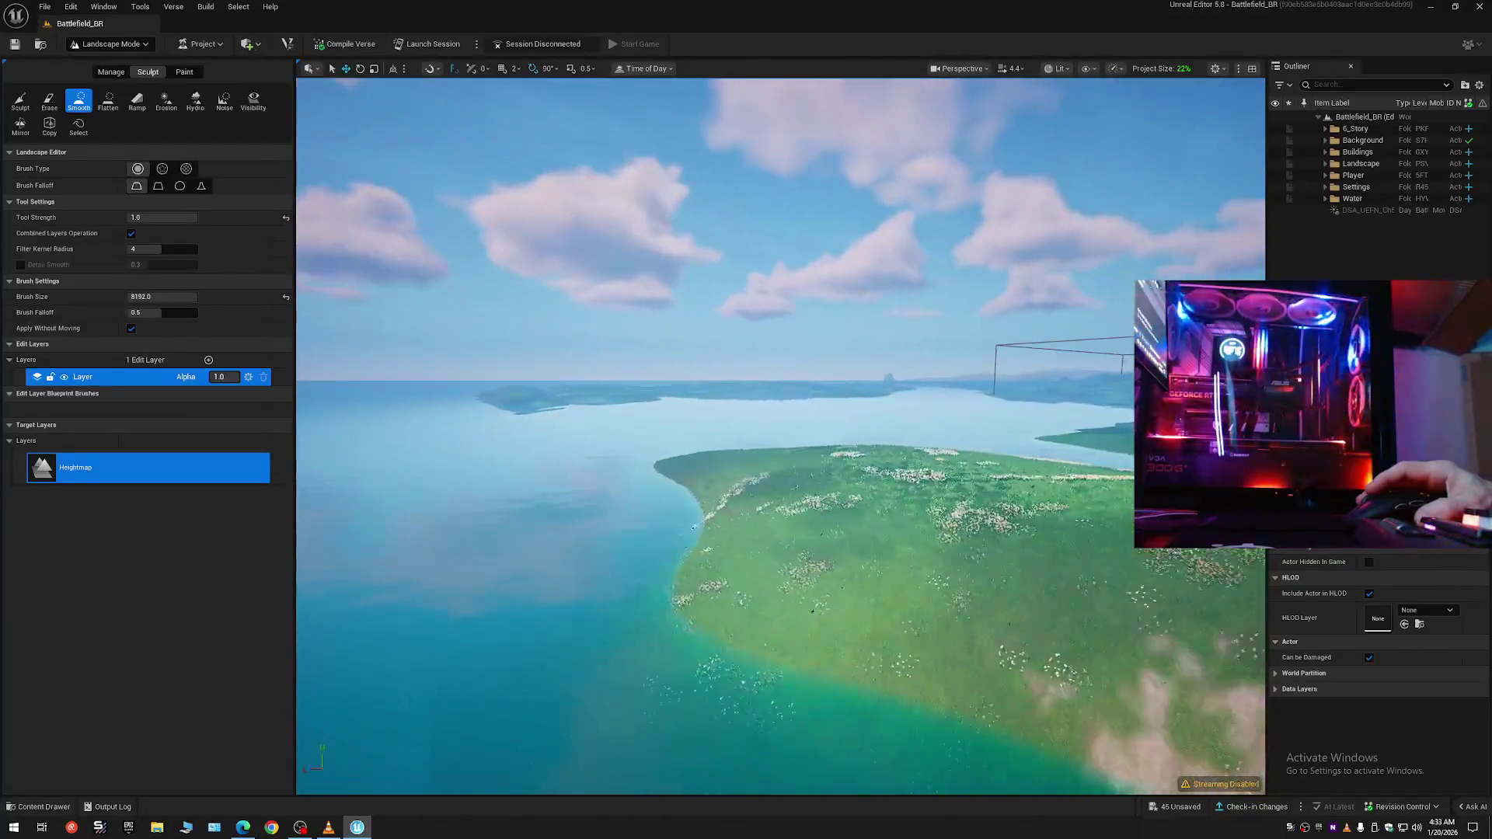
key(w)
scroll(781, 435, up, 2)
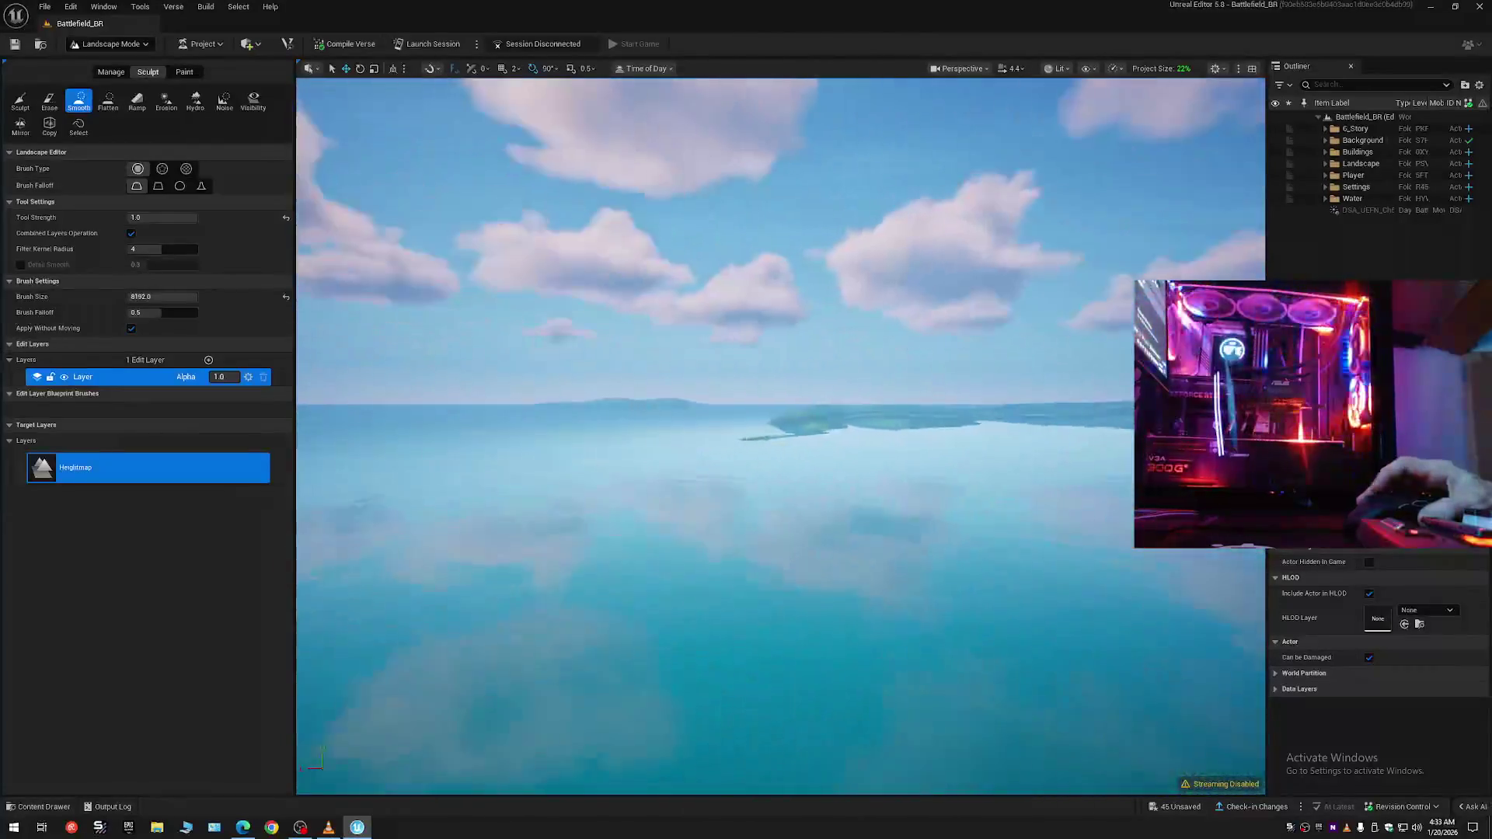
key(w)
scroll(781, 435, up, 1)
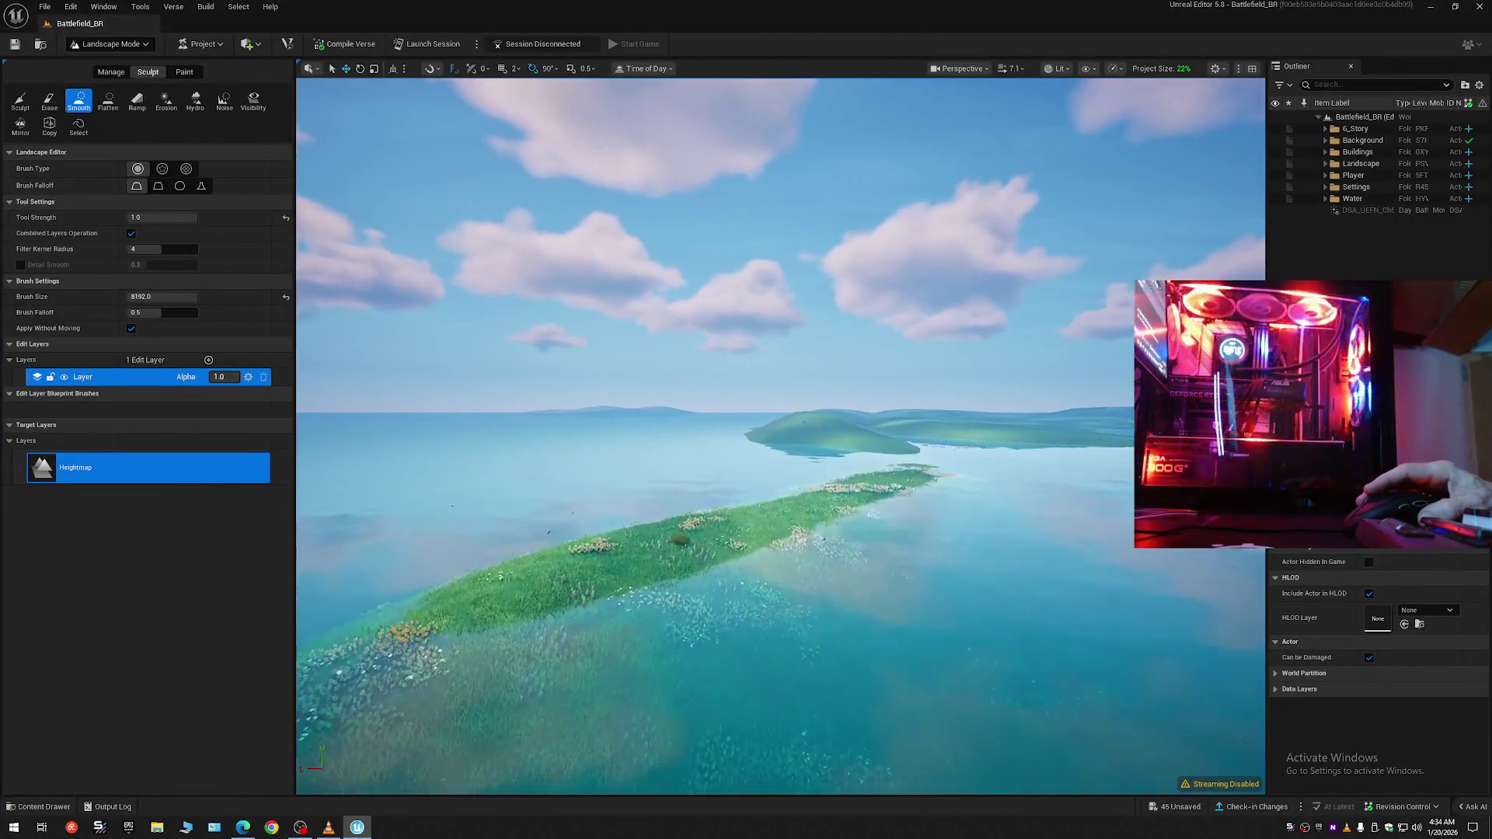
key(w)
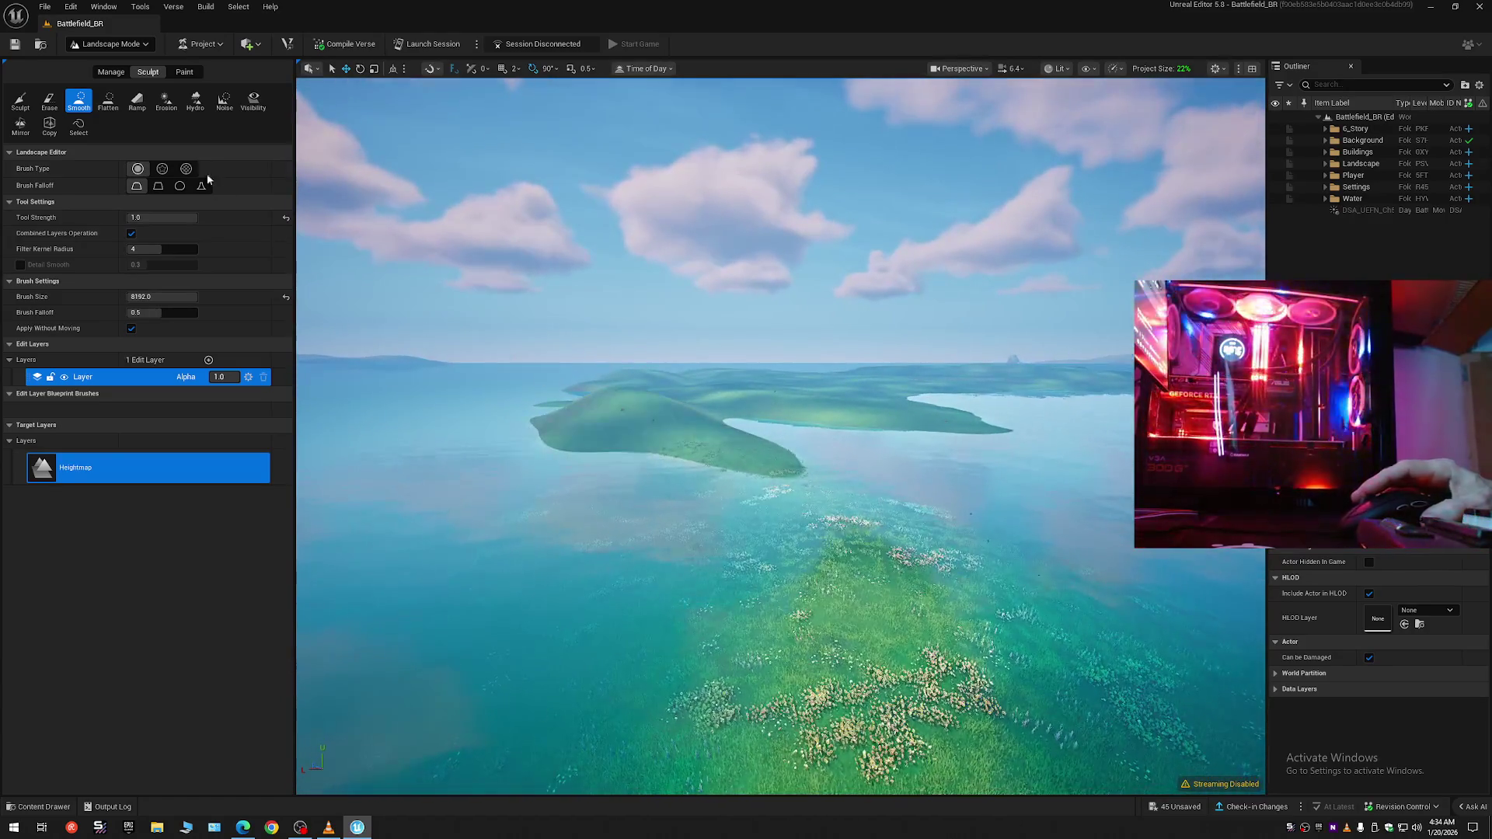
click(21, 101)
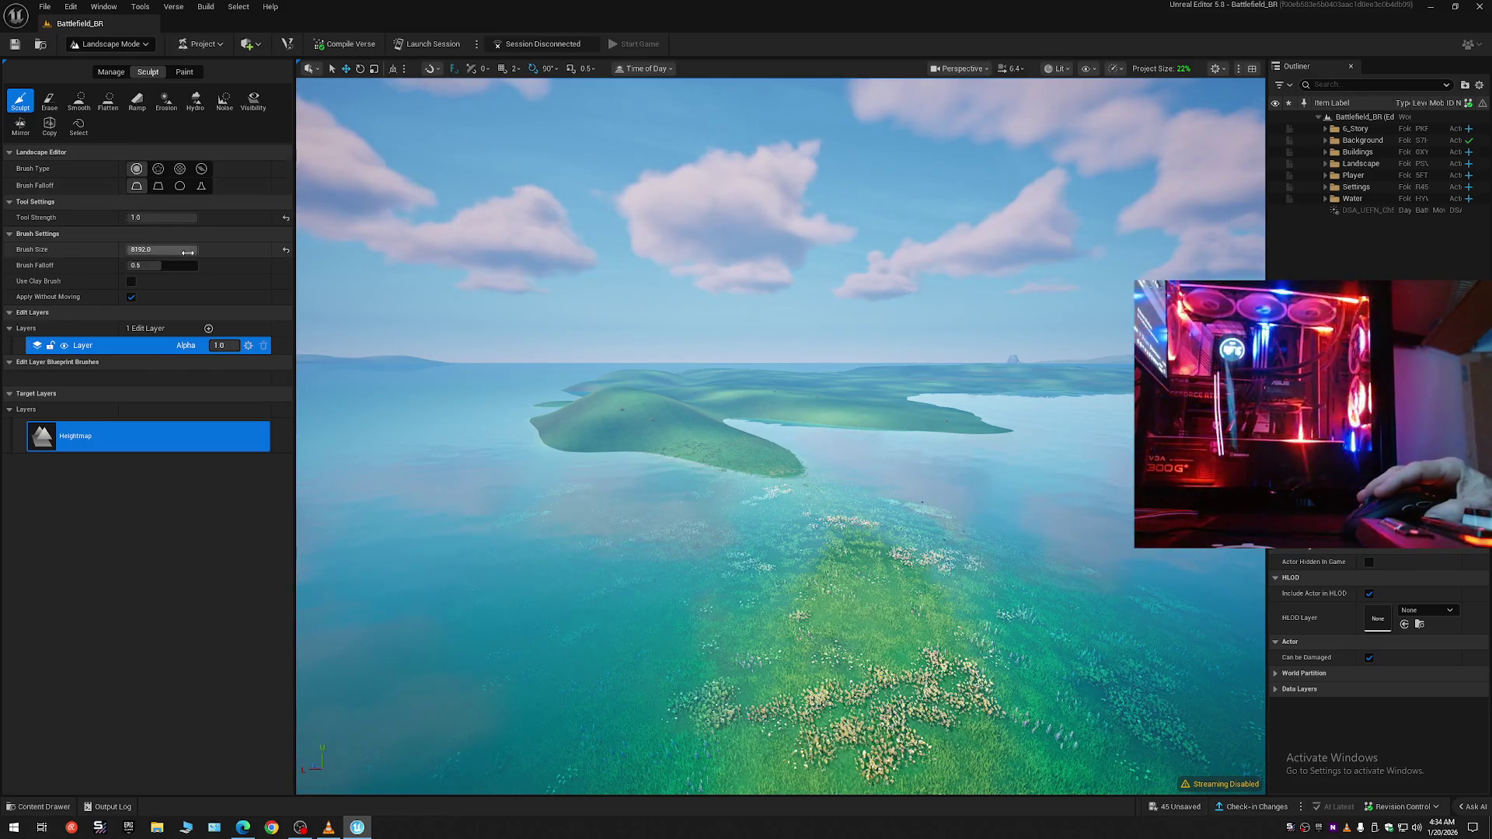
- Reset Sculpt strength to 0.3 and brush size to 2048
click(286, 220)
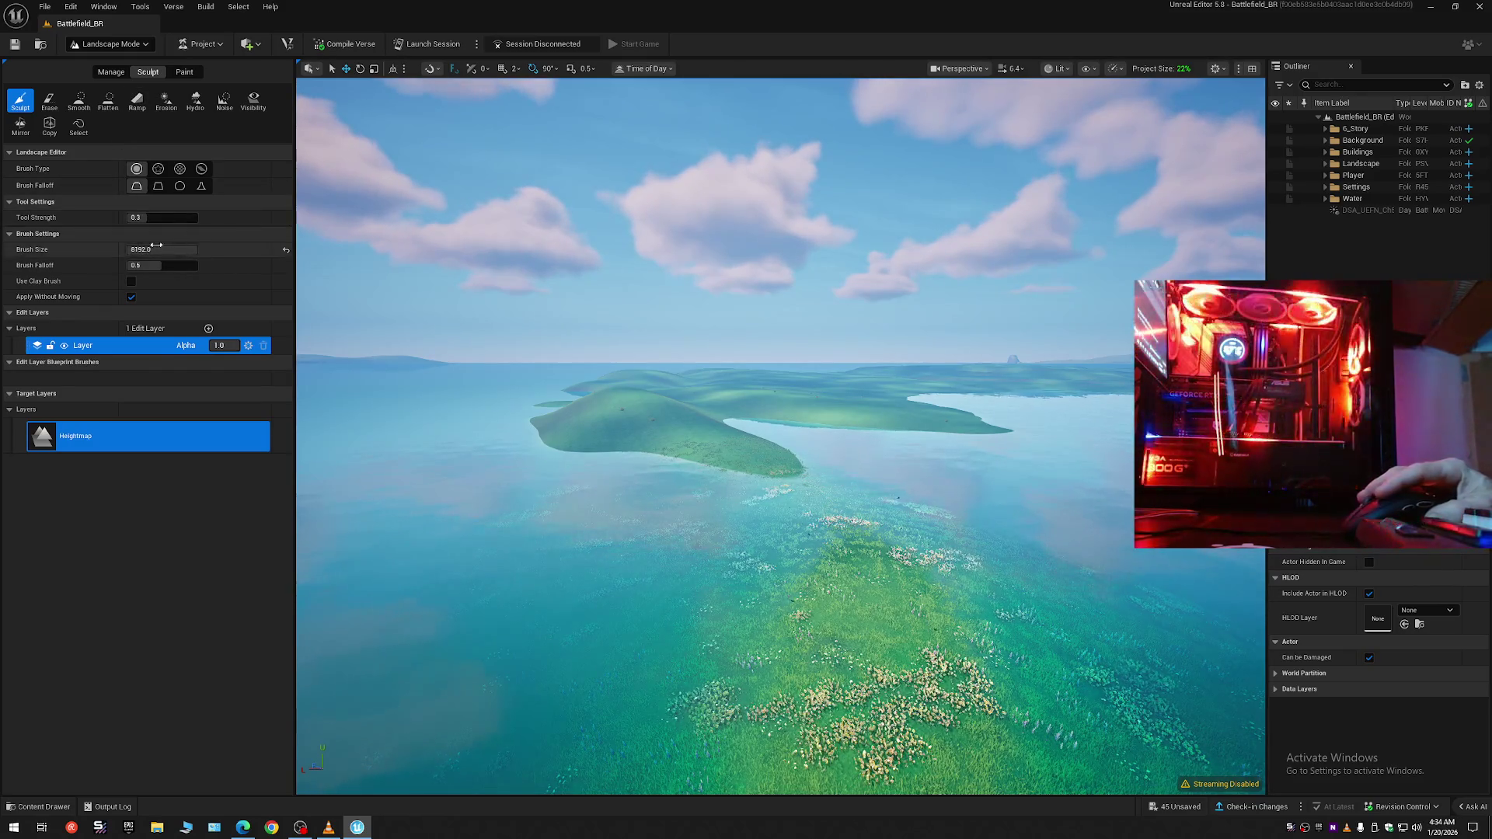
click(286, 250)
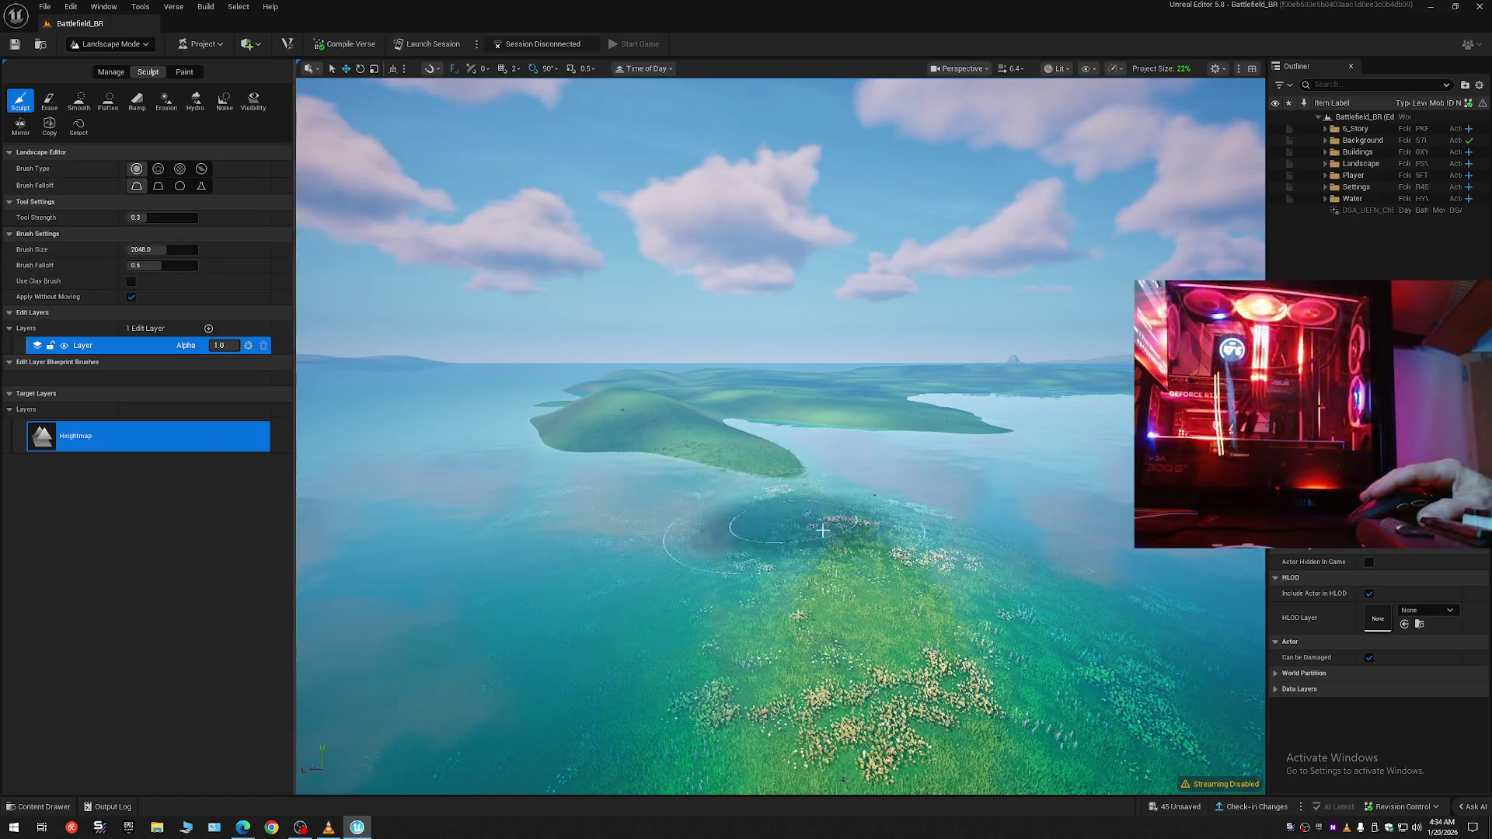
scroll(809, 437, down, 3)
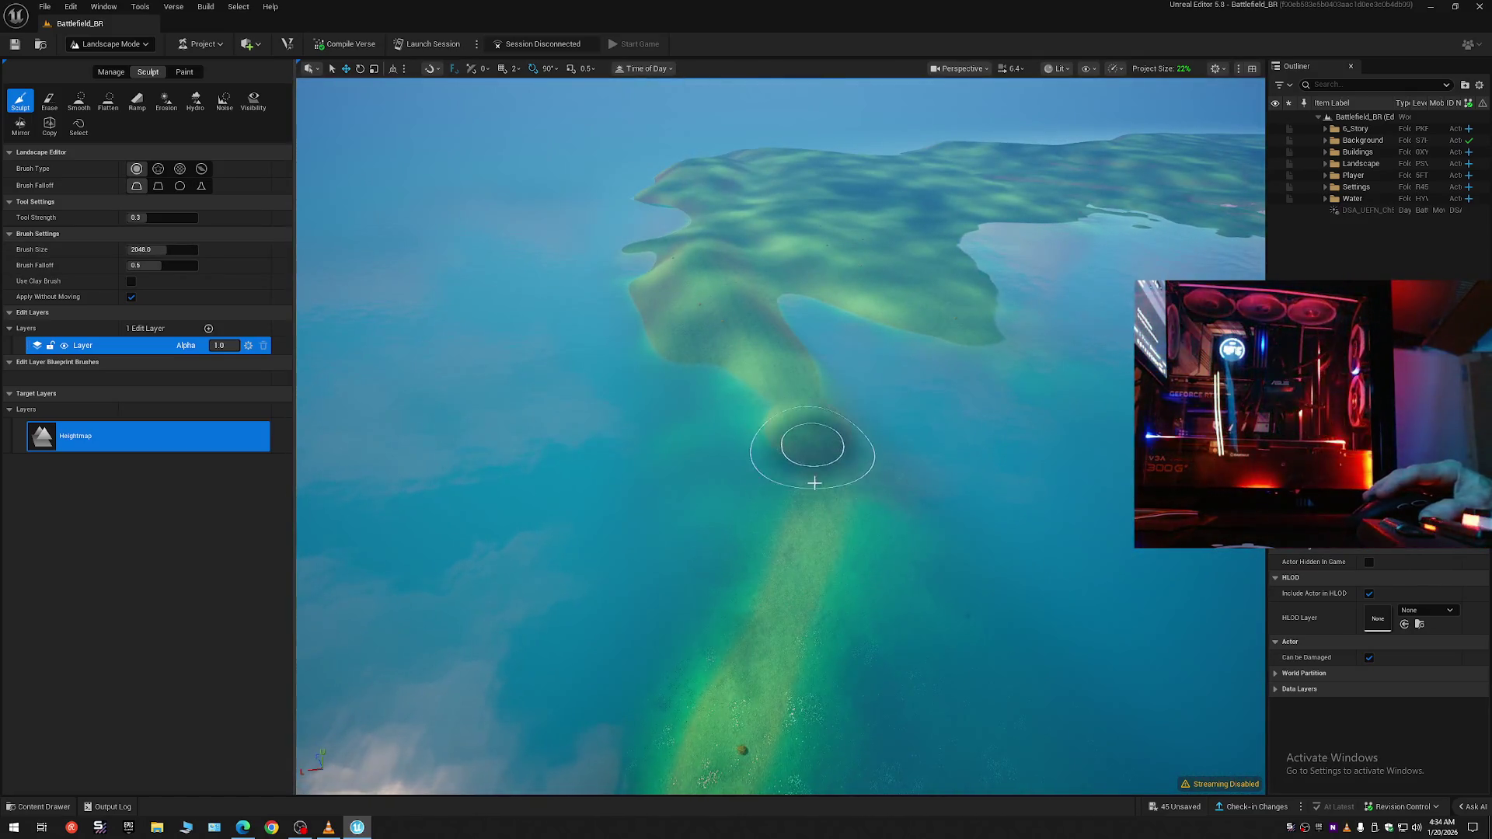
- Sculpt the terrain along the island's narrow neck, then select the Smooth tool
drag(805, 406, 815, 470)
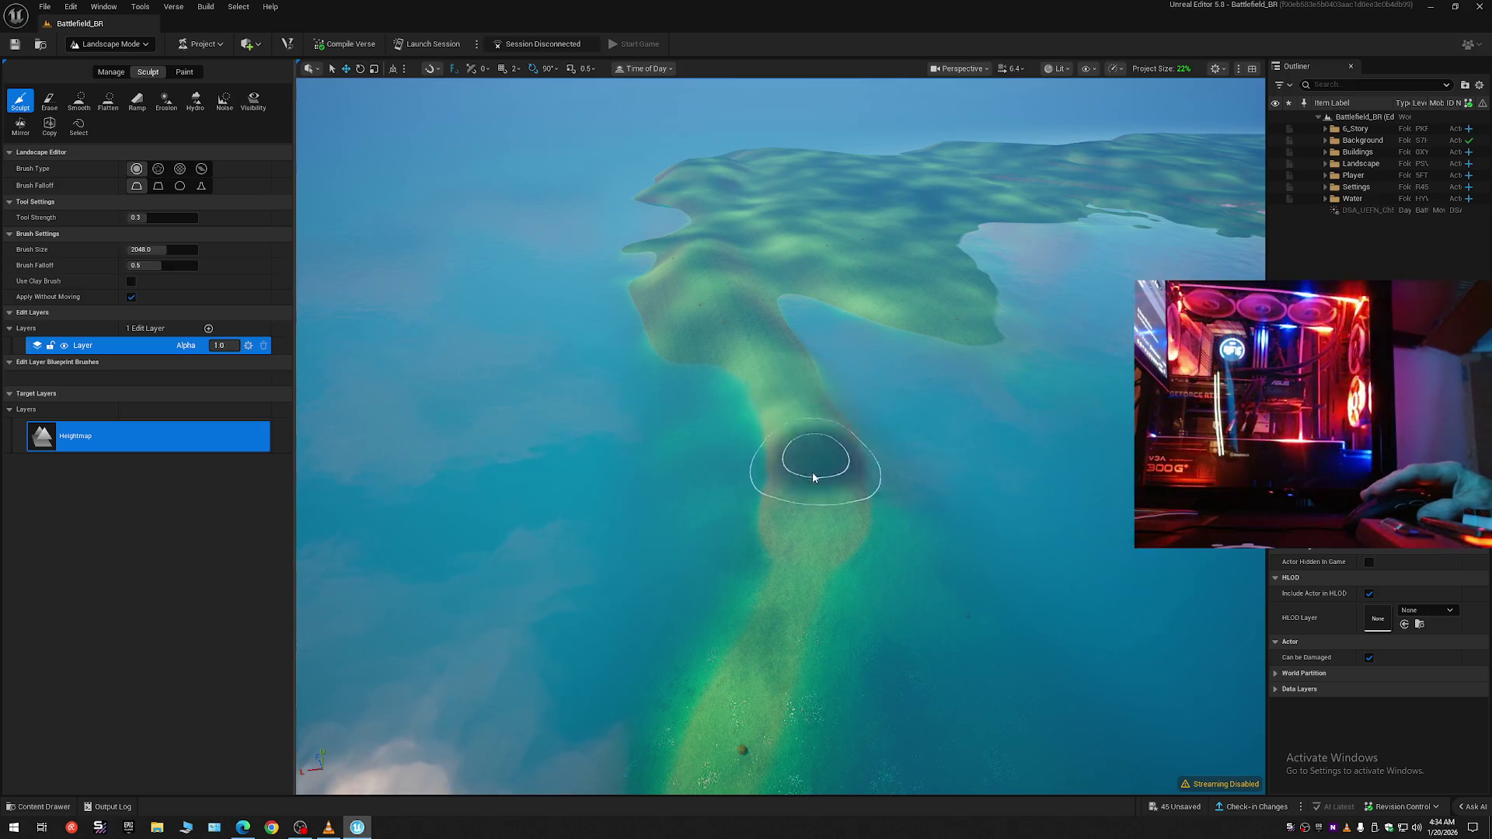
drag(832, 608, 828, 513)
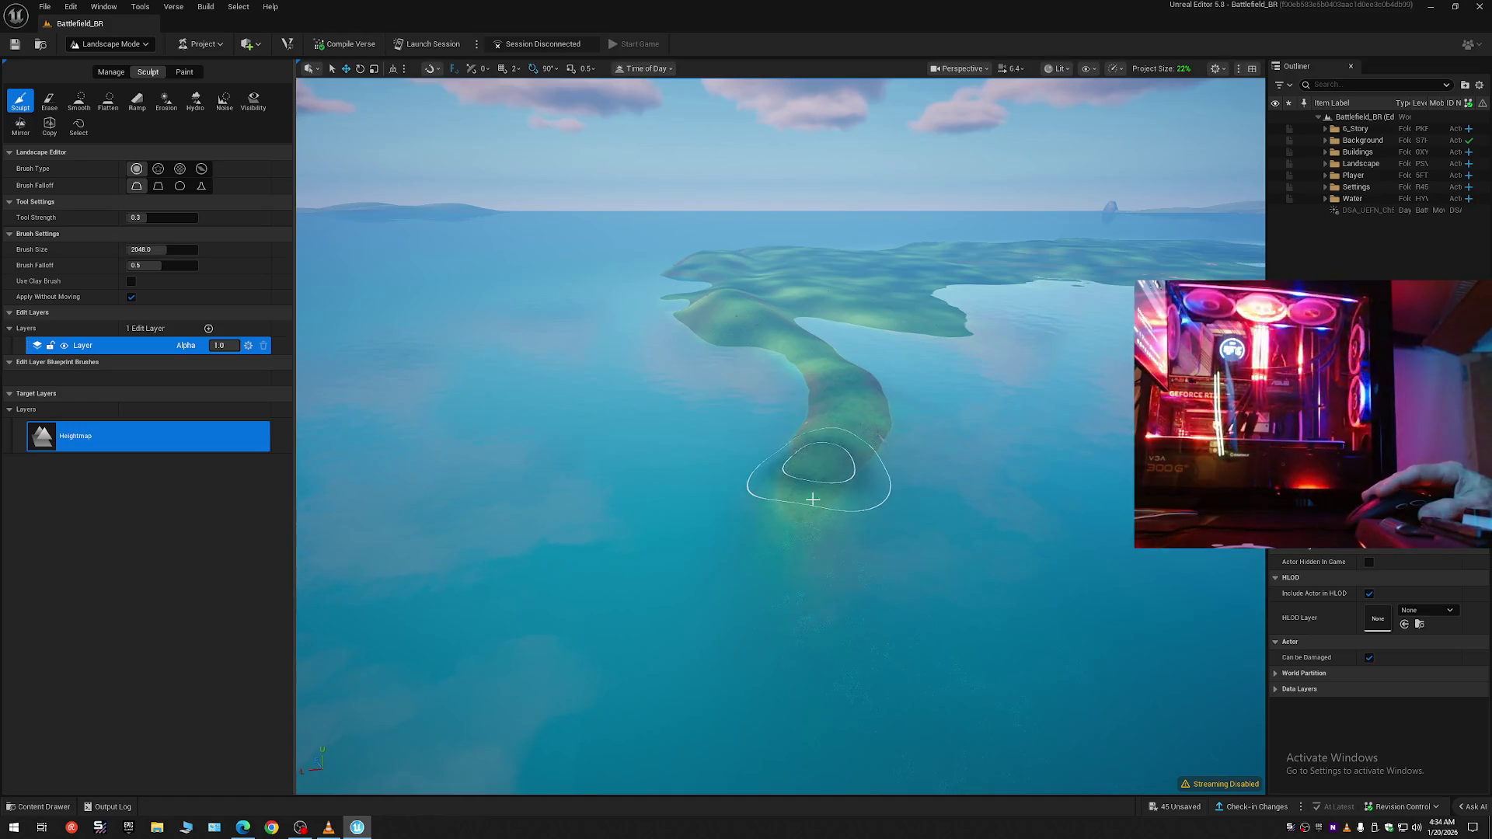
mouse_move(880, 599)
mouse_down()
mouse_move(986, 589)
mouse_move(855, 602)
mouse_move(889, 616)
mouse_move(766, 515)
mouse_up()
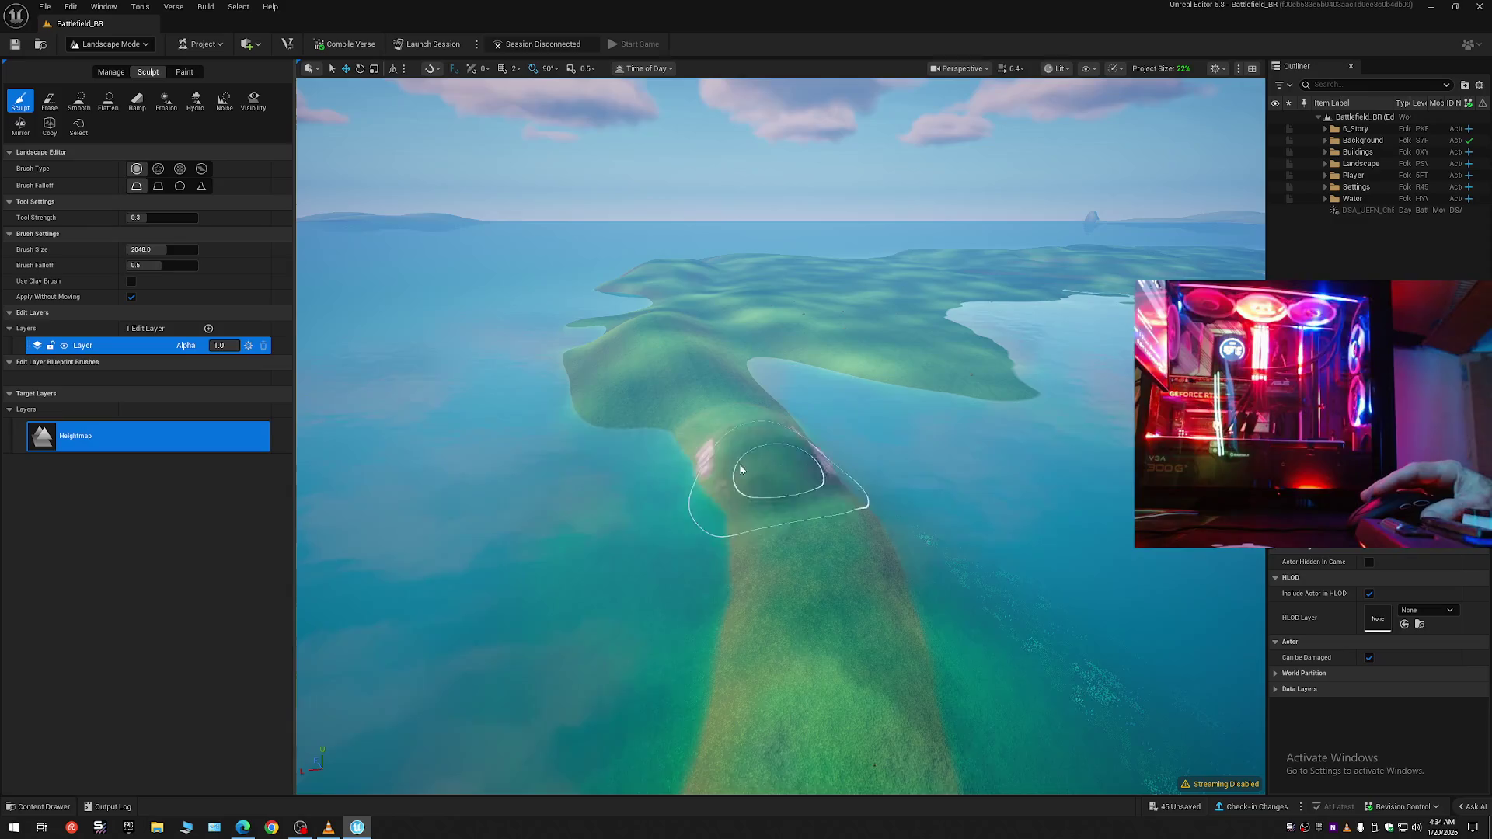
click(78, 101)
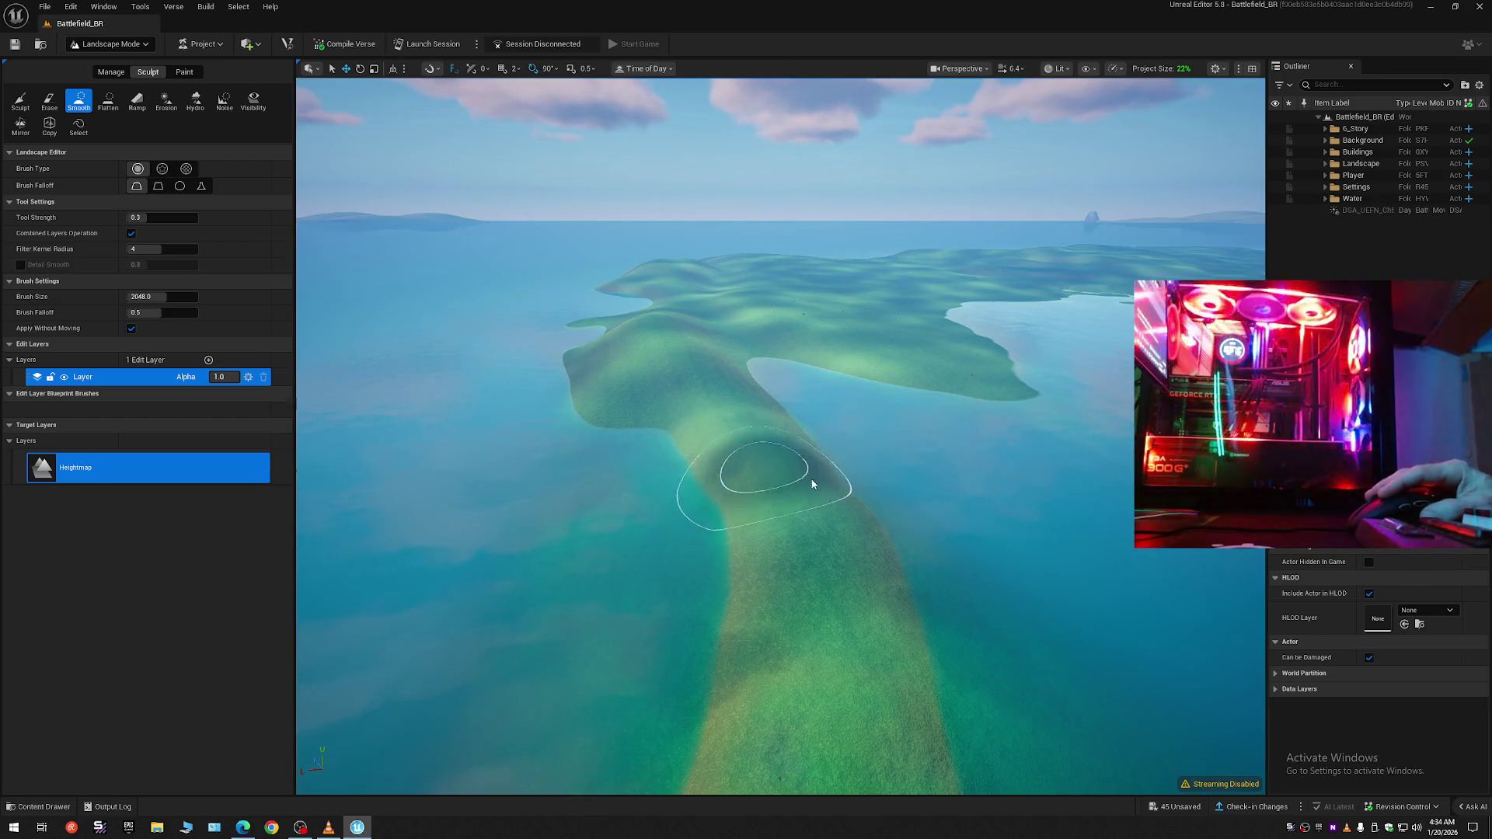
- Fly over the island toward open water and raise Smooth strength to 1.0
drag(813, 736, 789, 715)
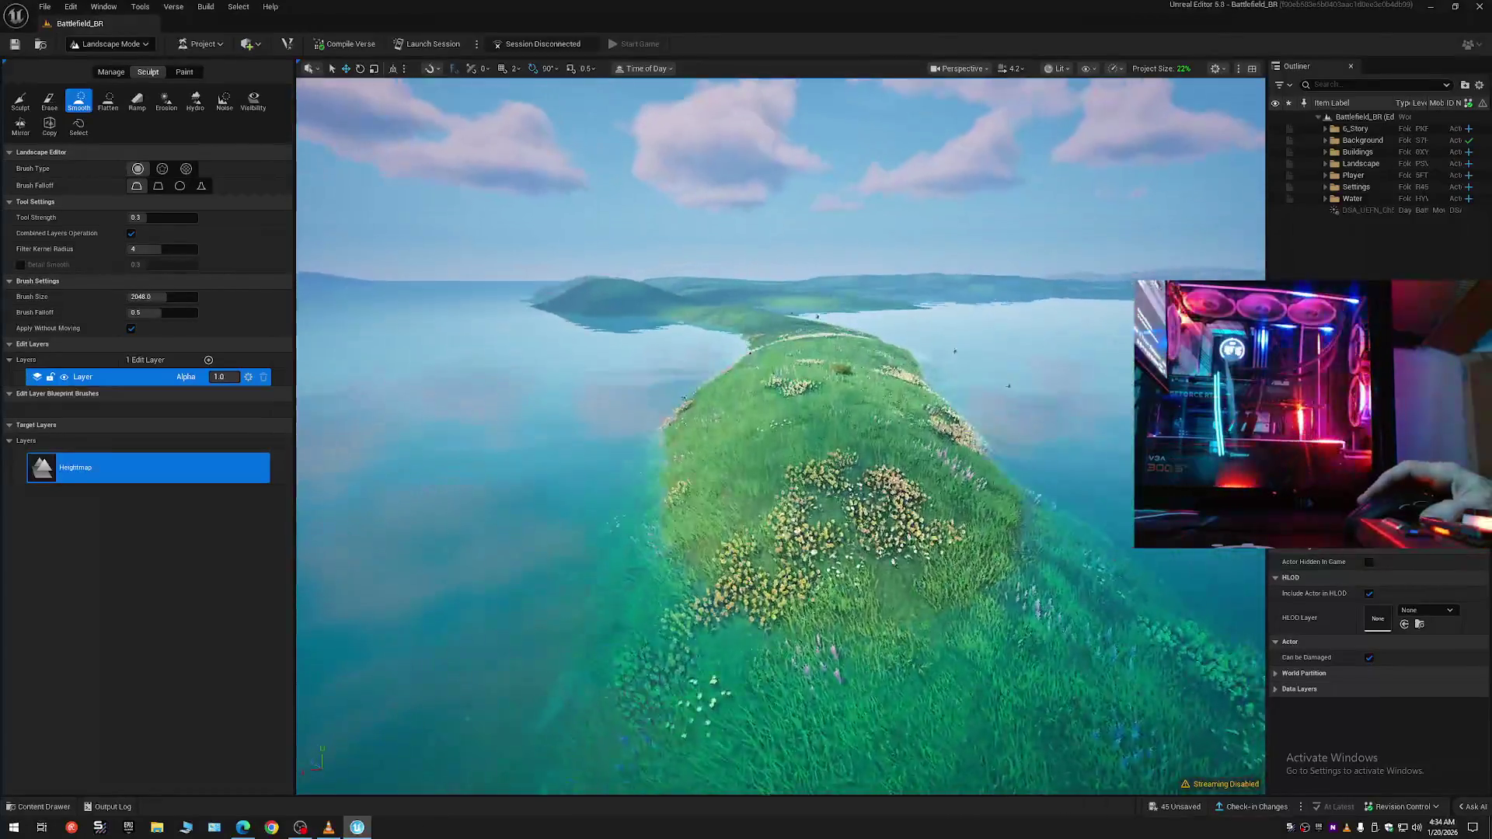
scroll(780, 435, down, 1)
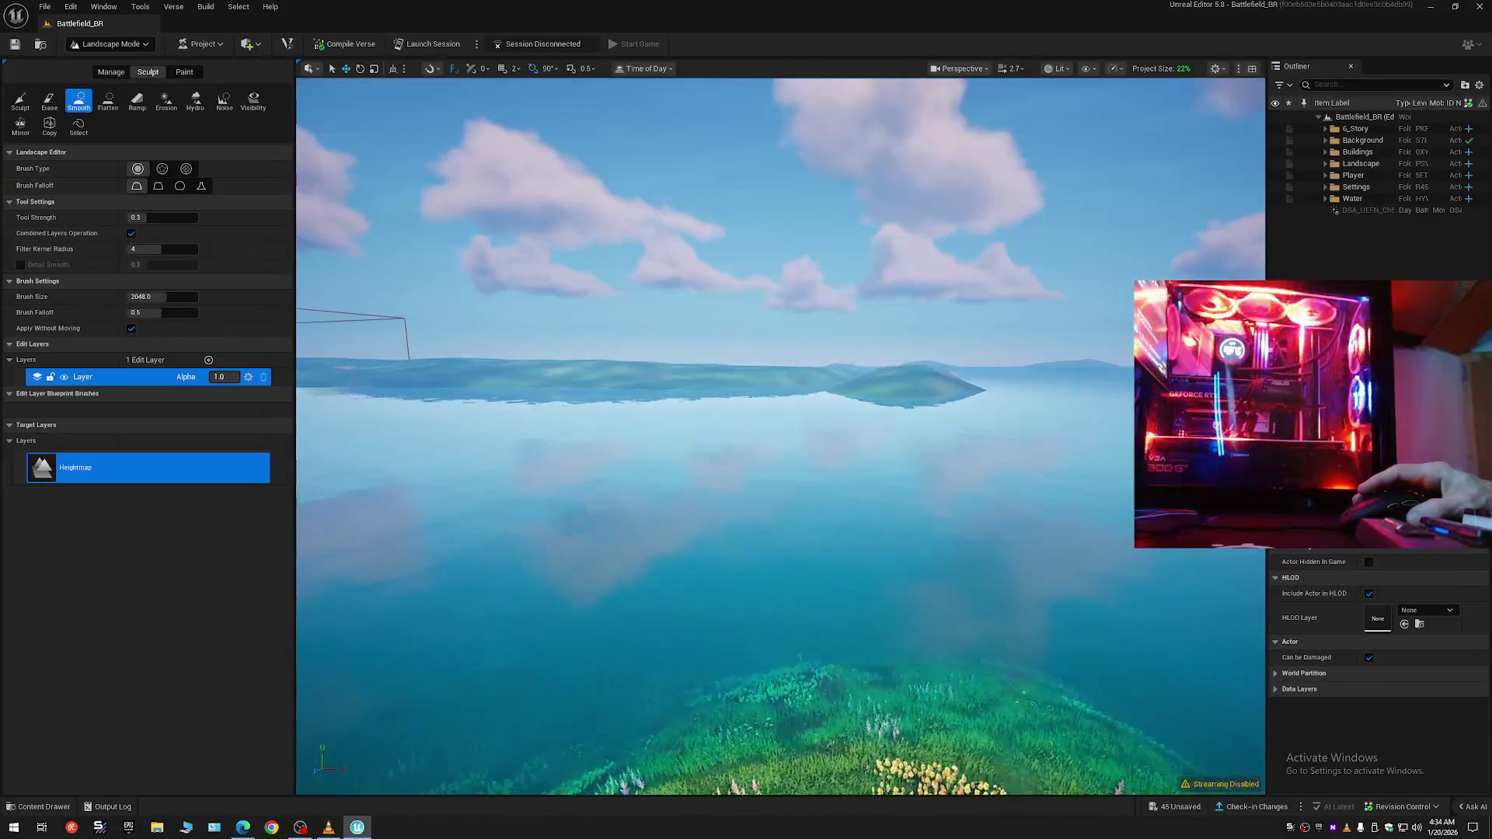
scroll(781, 435, up, 2)
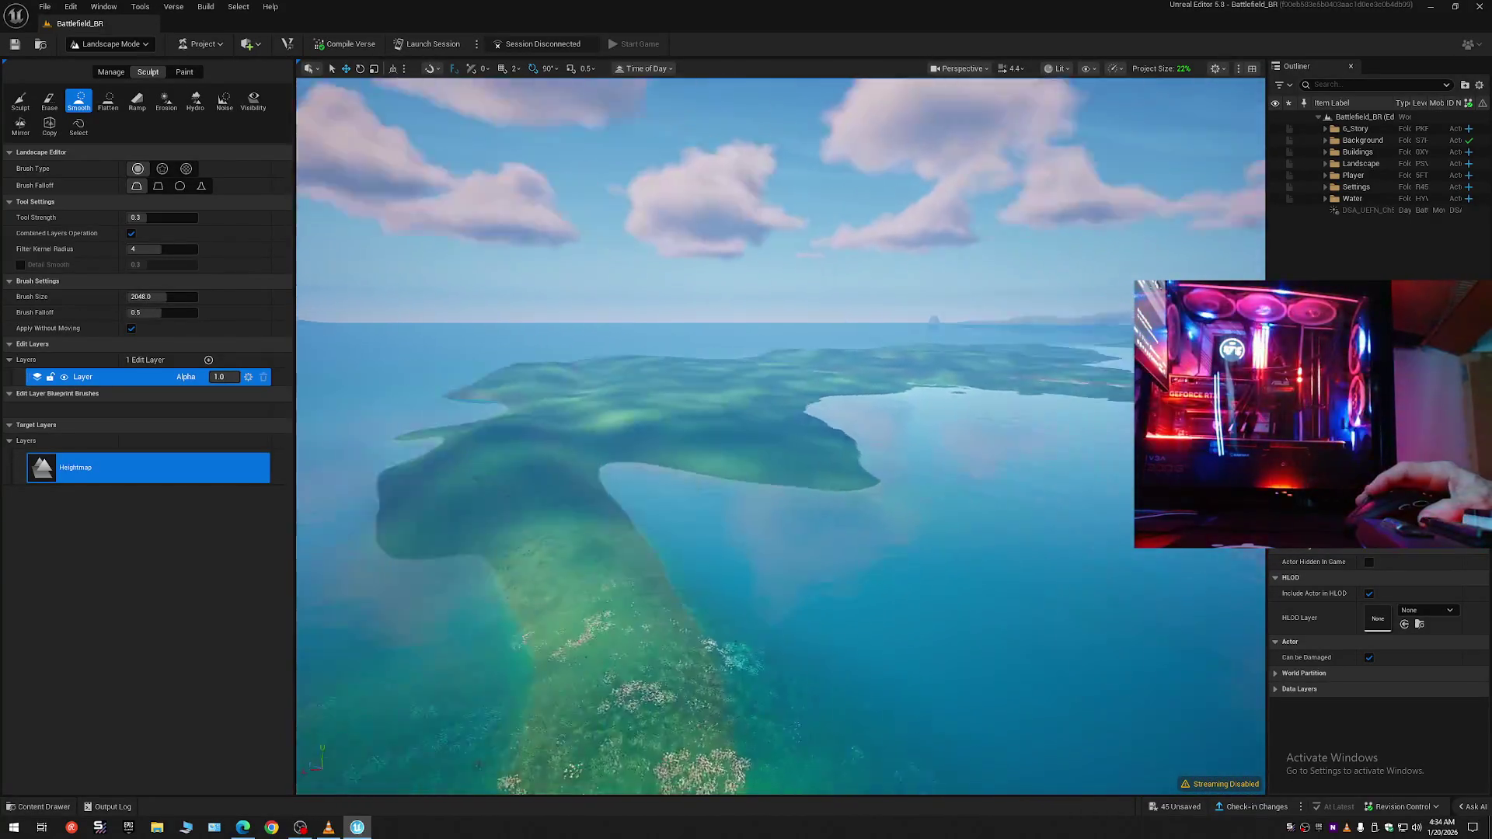
scroll(781, 435, up, 1)
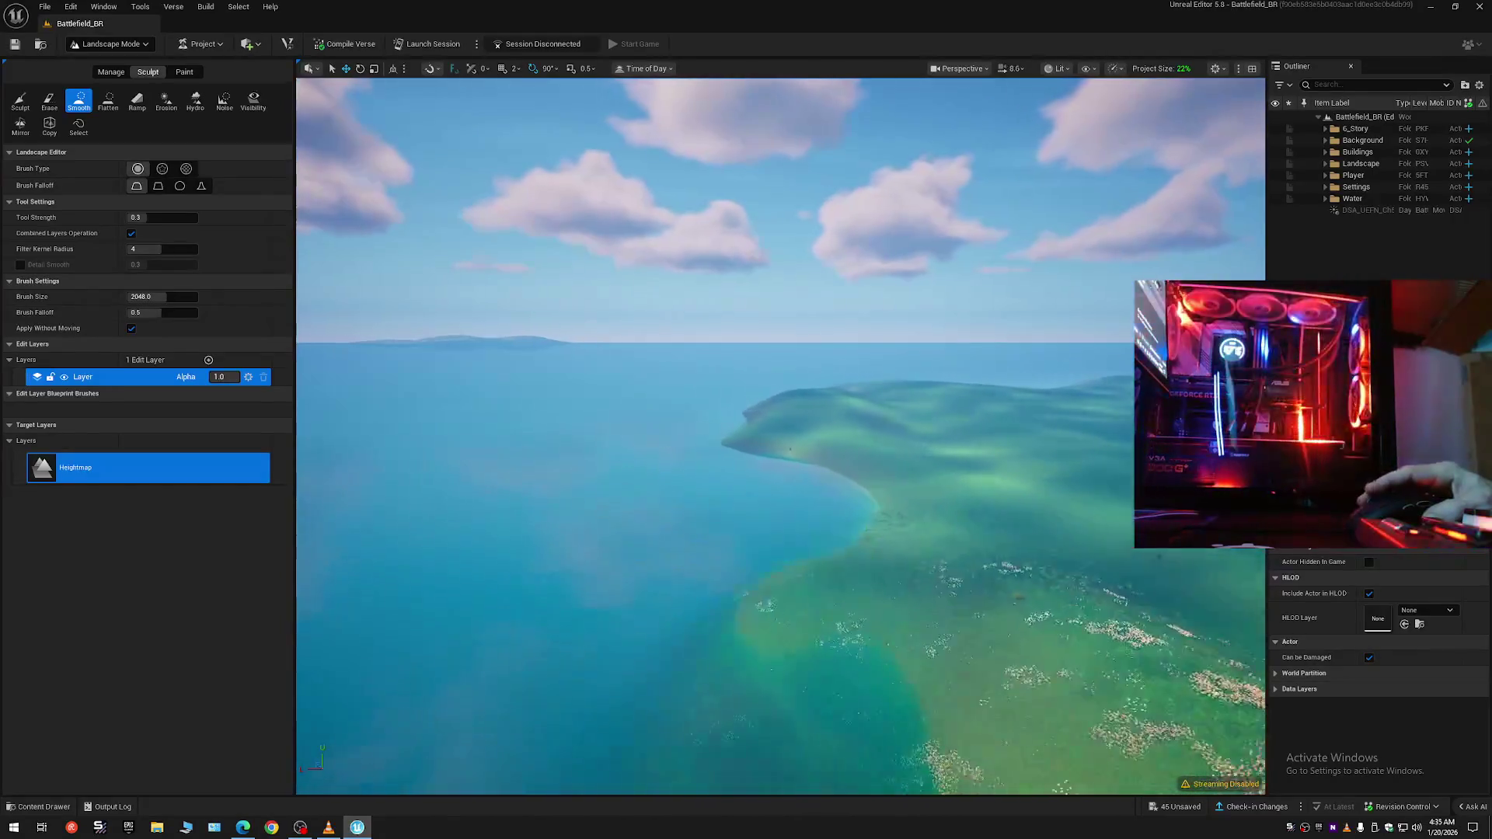
scroll(781, 436, up, 1)
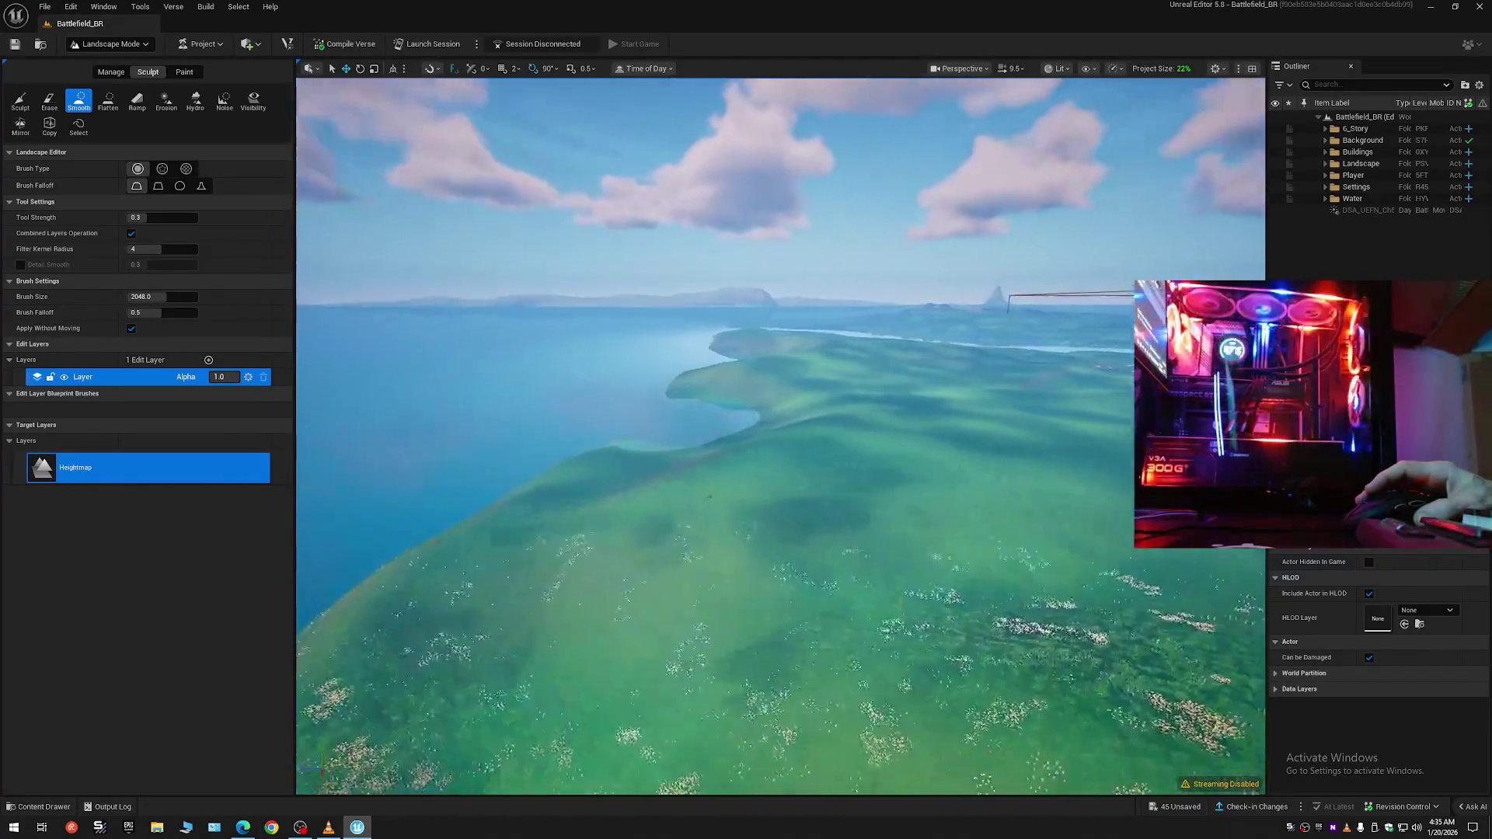
key(w)
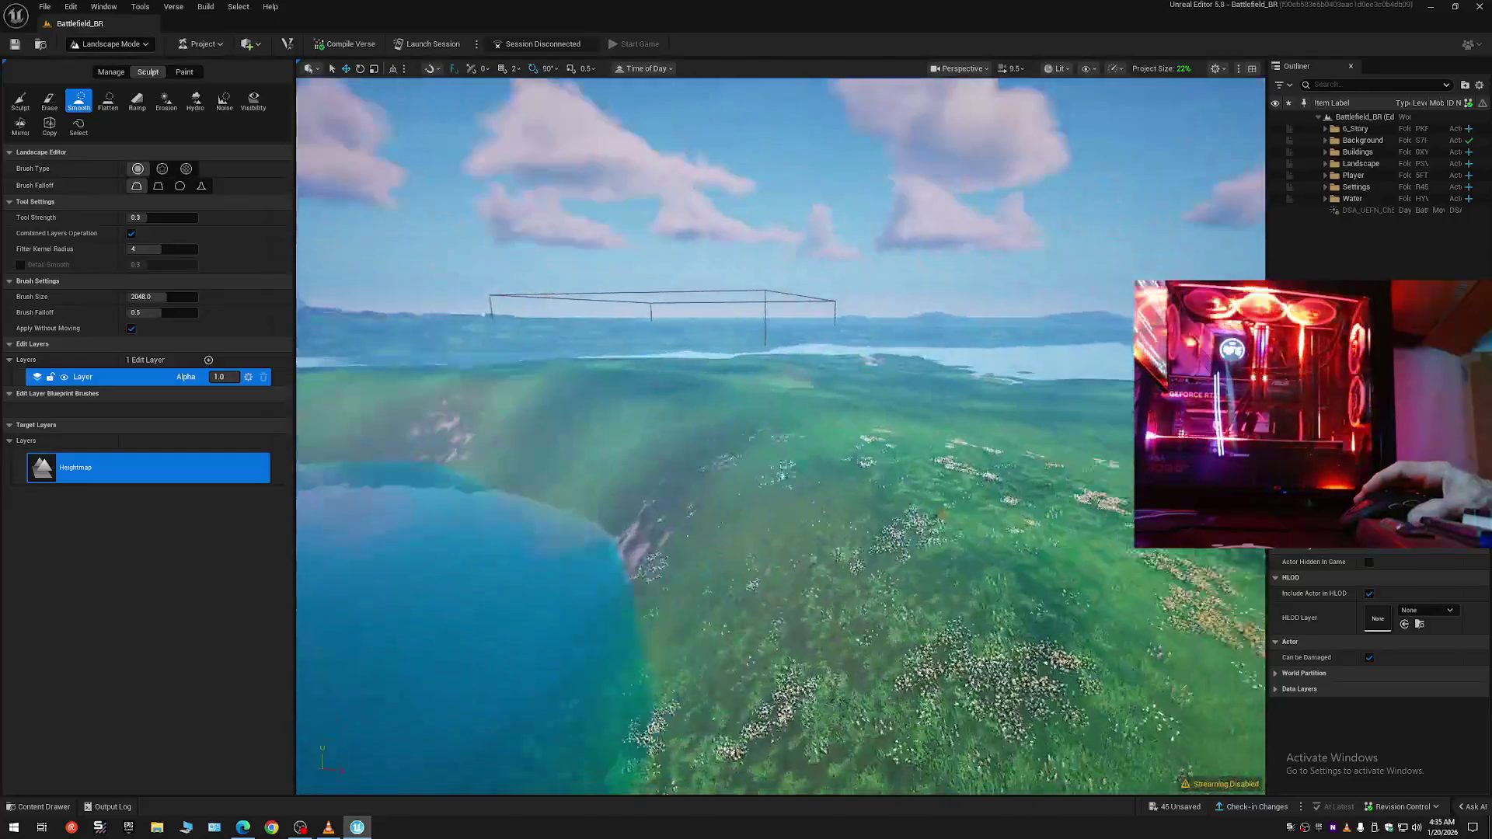
key(w)
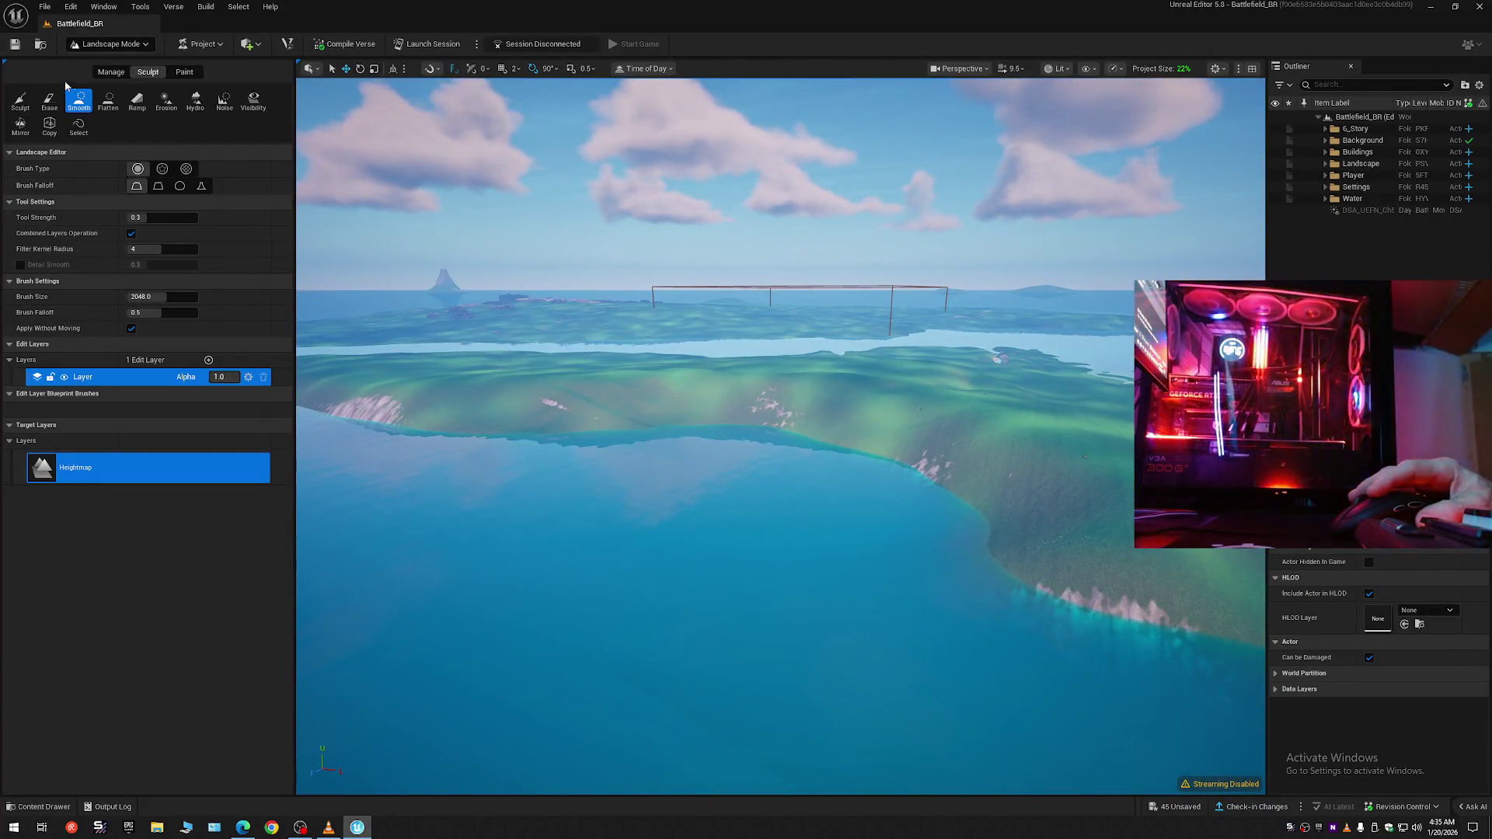
drag(156, 217, 177, 218)
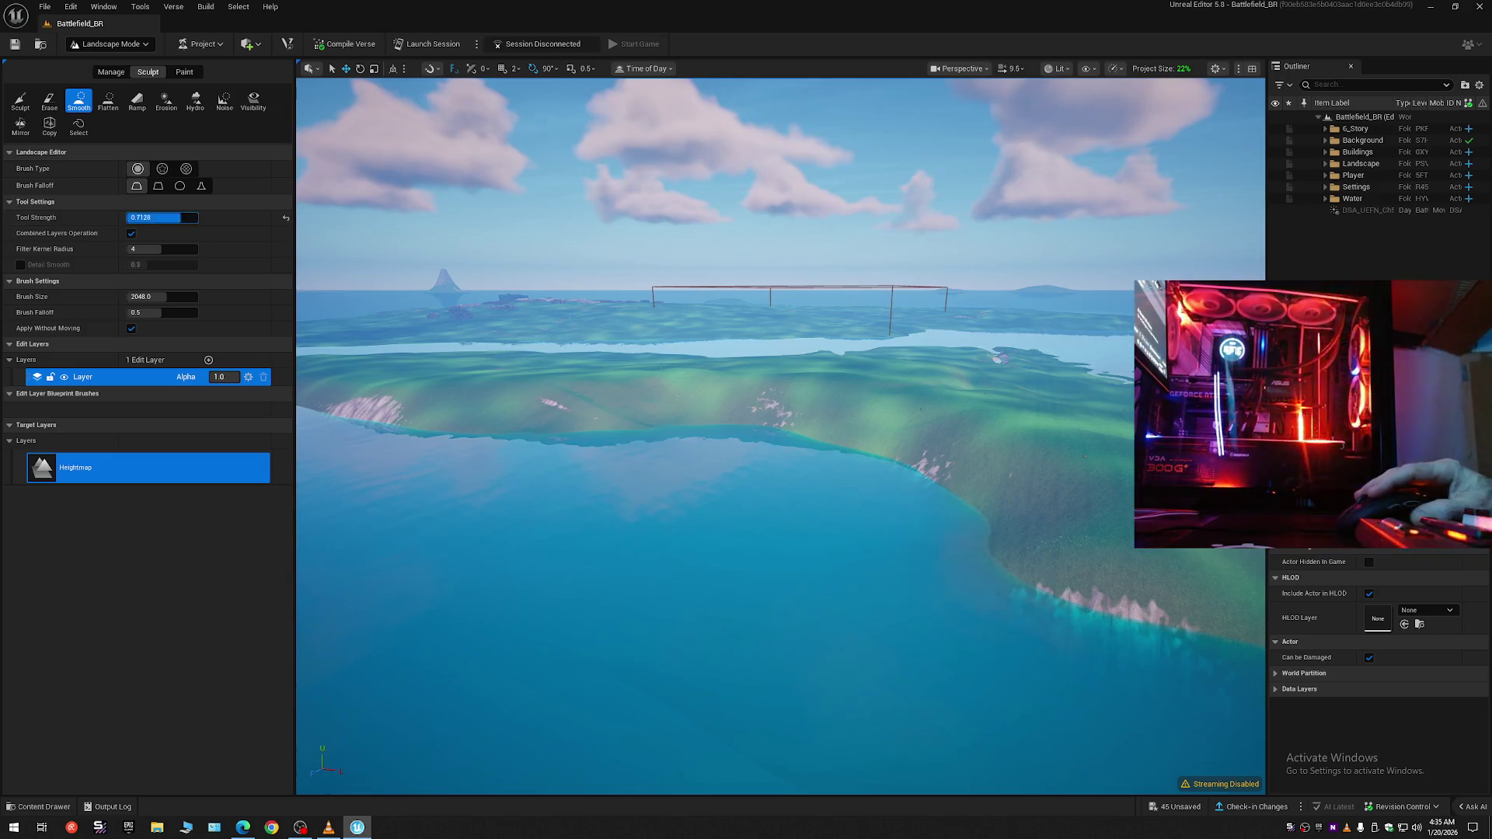
key(w)
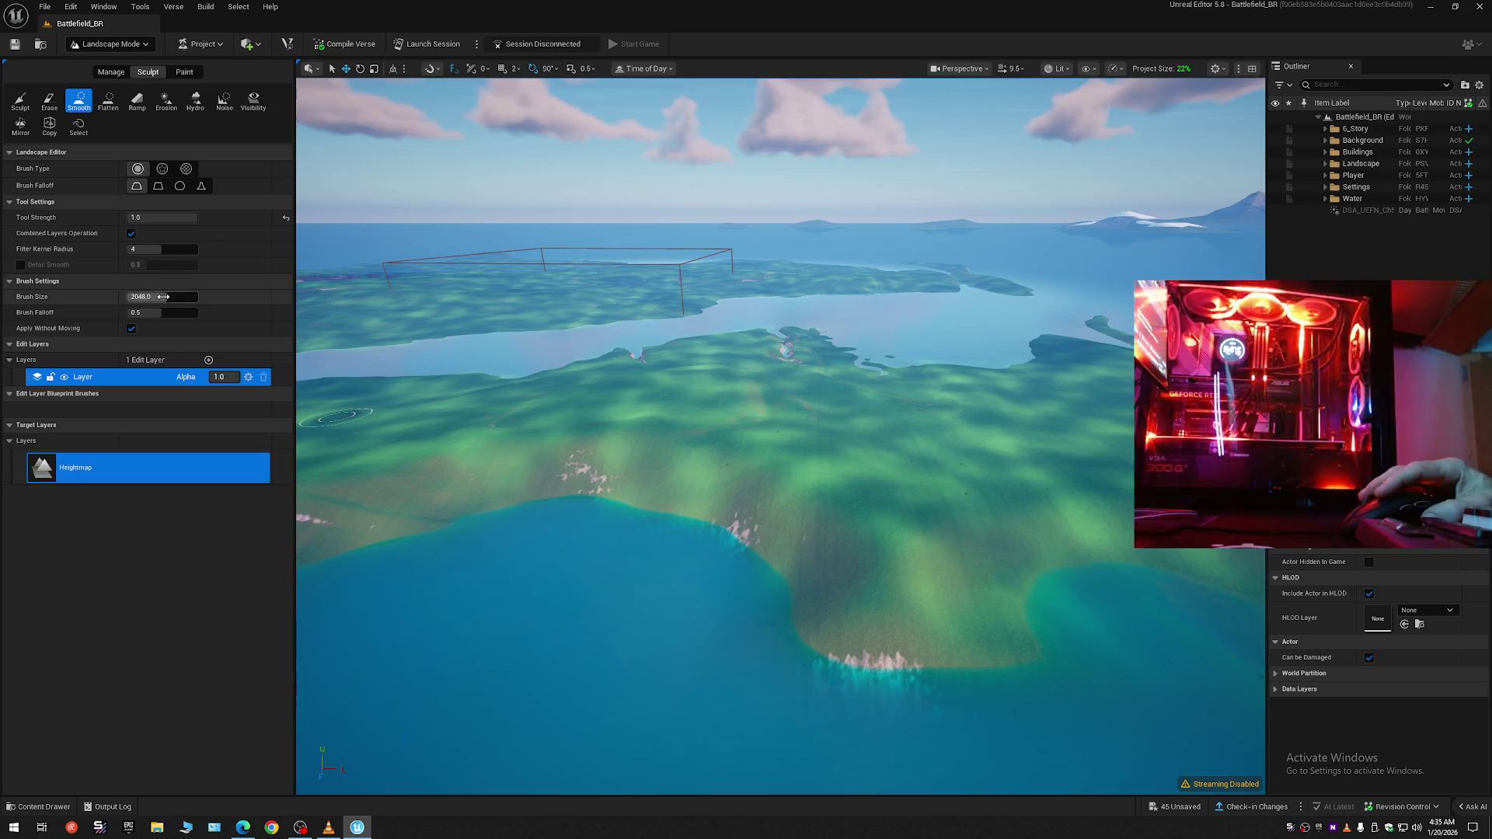
- Resize the Smooth brush from 8192 back to 2048, then to about 3232
drag(159, 296, 190, 312)
key(w)
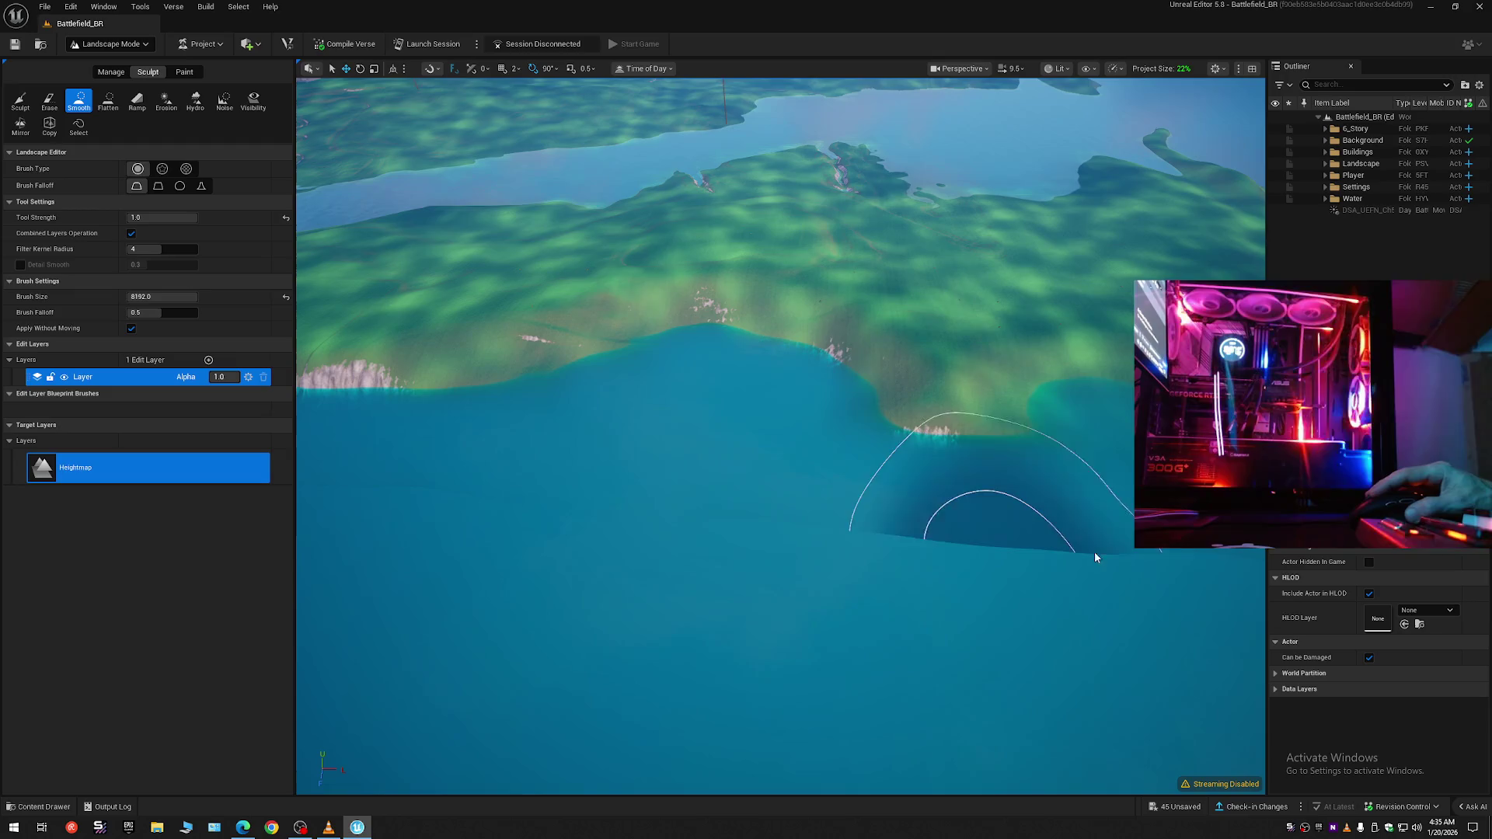
scroll(1219, 557, down, 5)
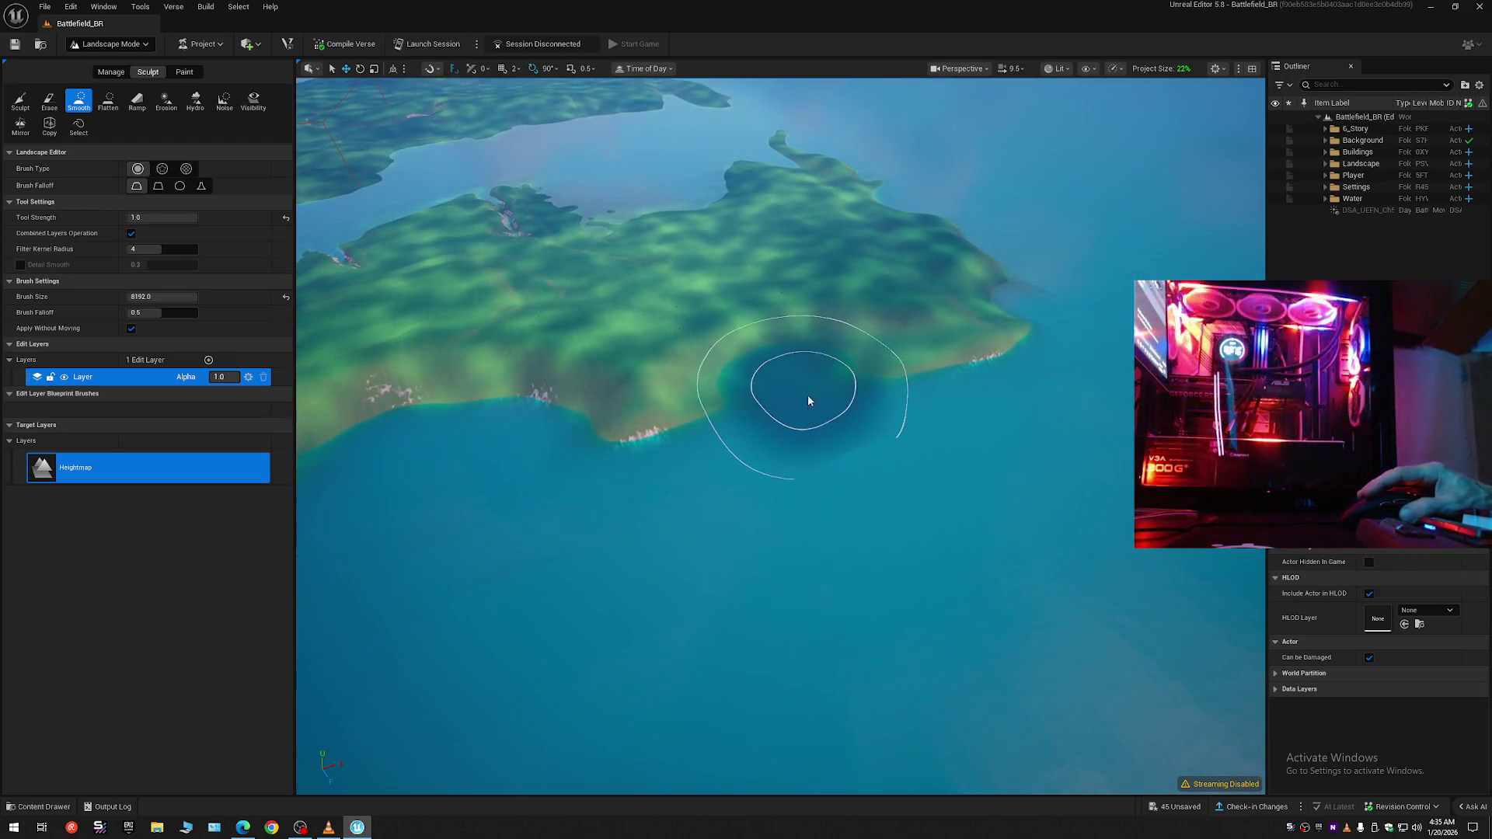
right_click(802, 433)
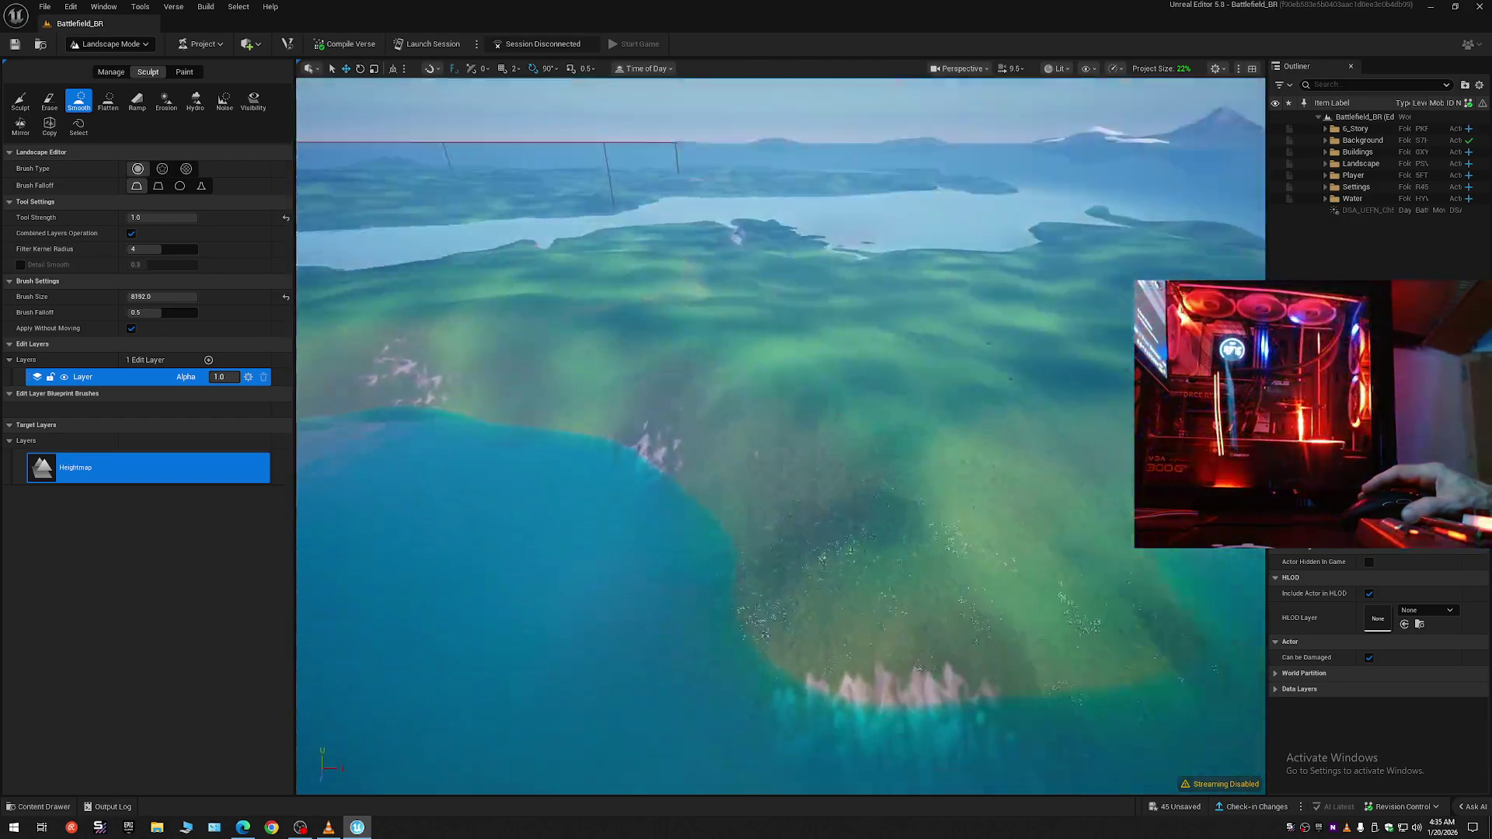
right_click(893, 450)
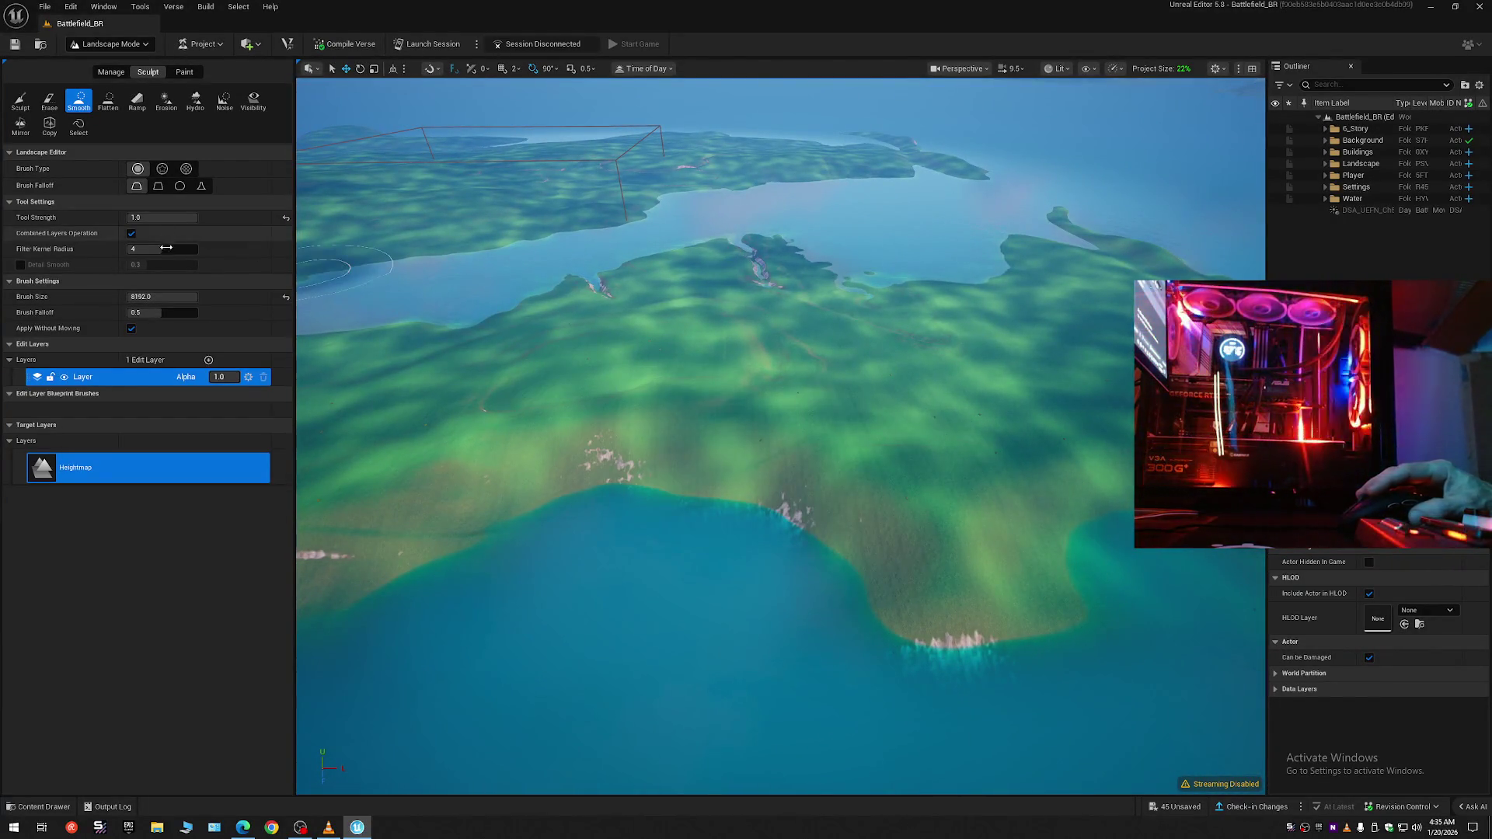
click(284, 300)
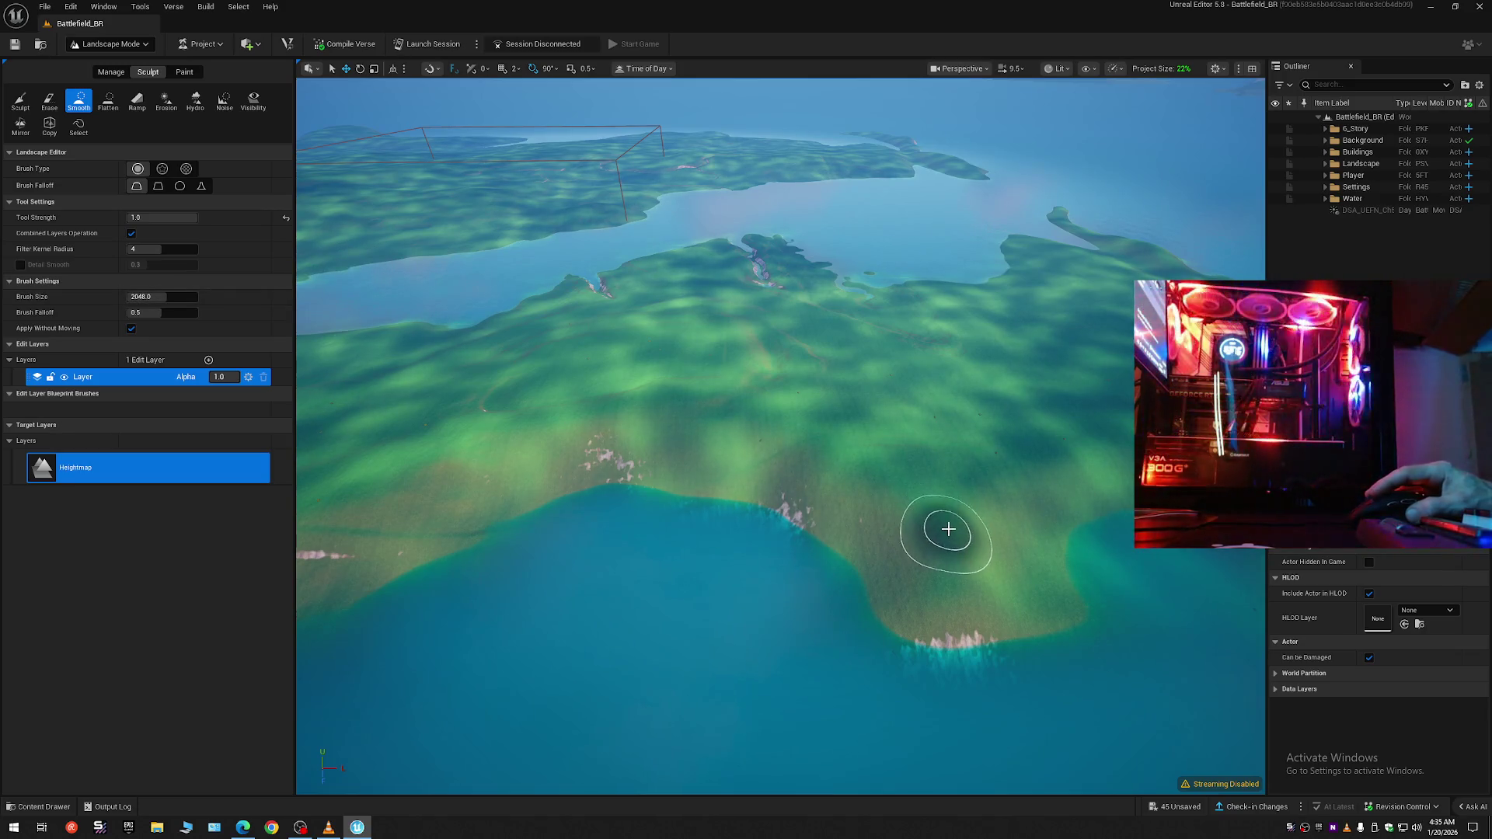
mouse_move(180, 298)
mouse_down()
mouse_move(204, 296)
mouse_move(182, 297)
mouse_up()
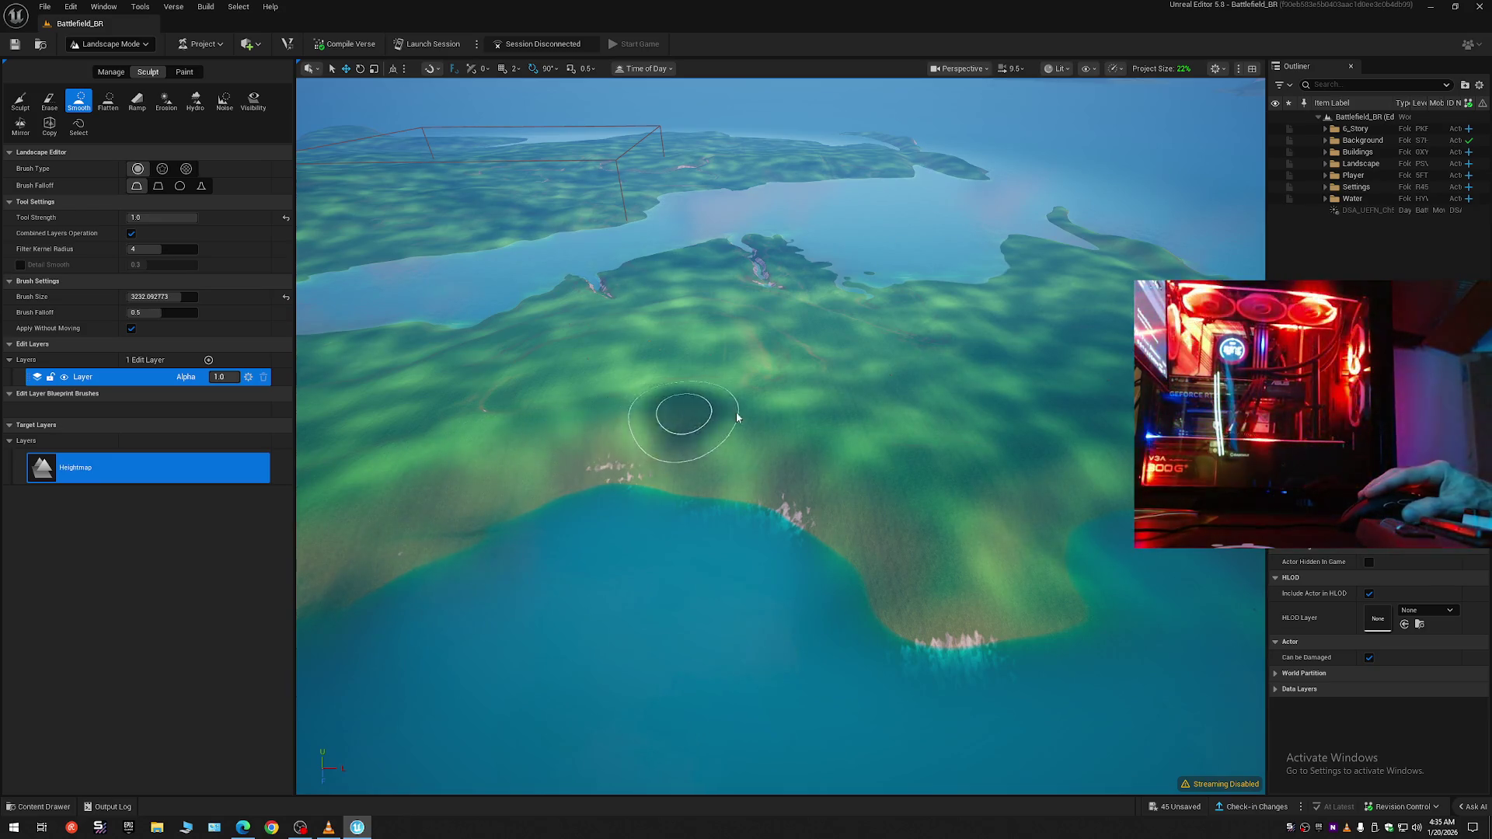
key(w)
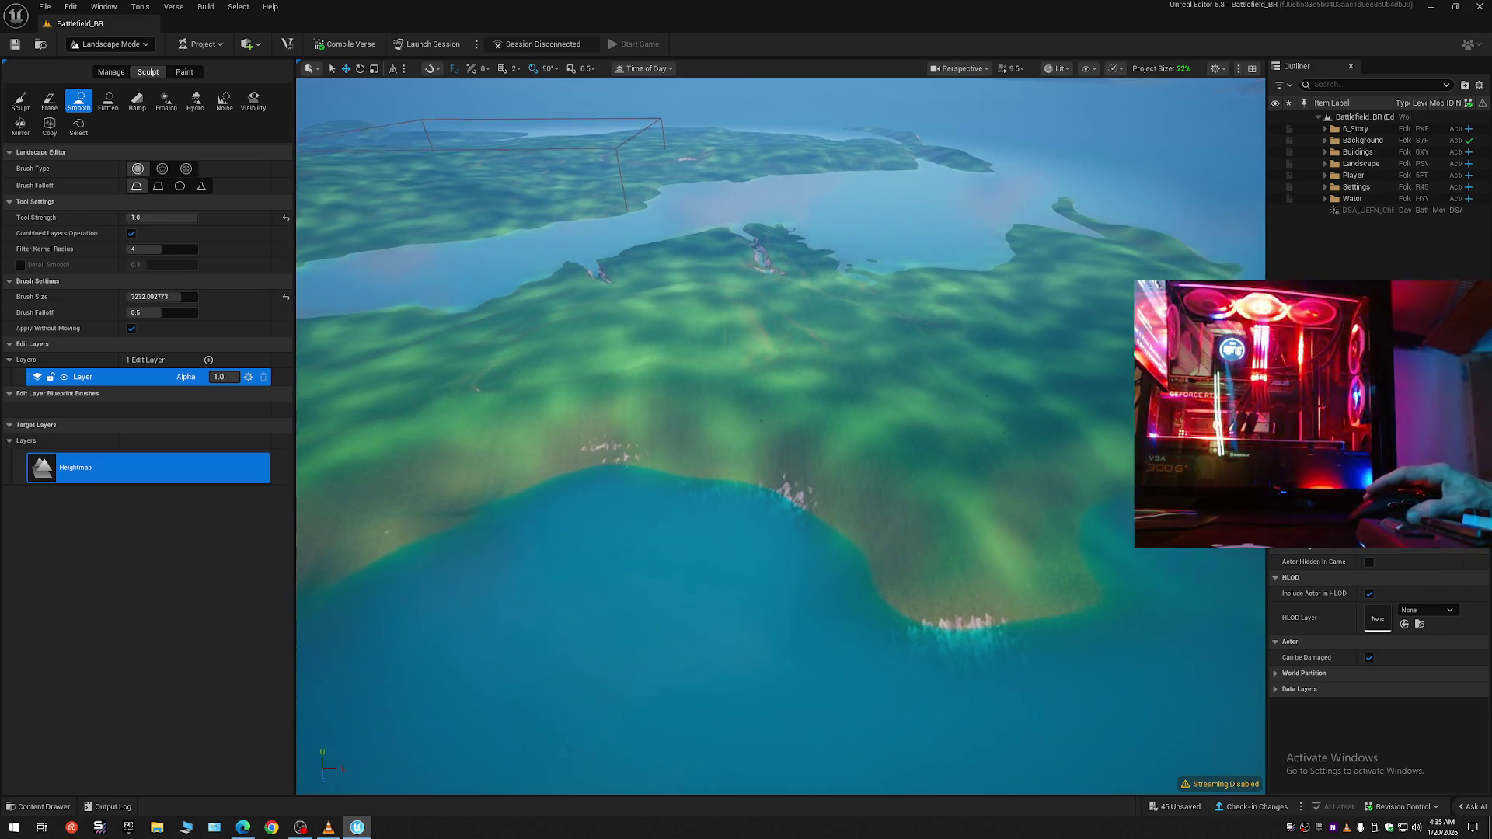
key(e)
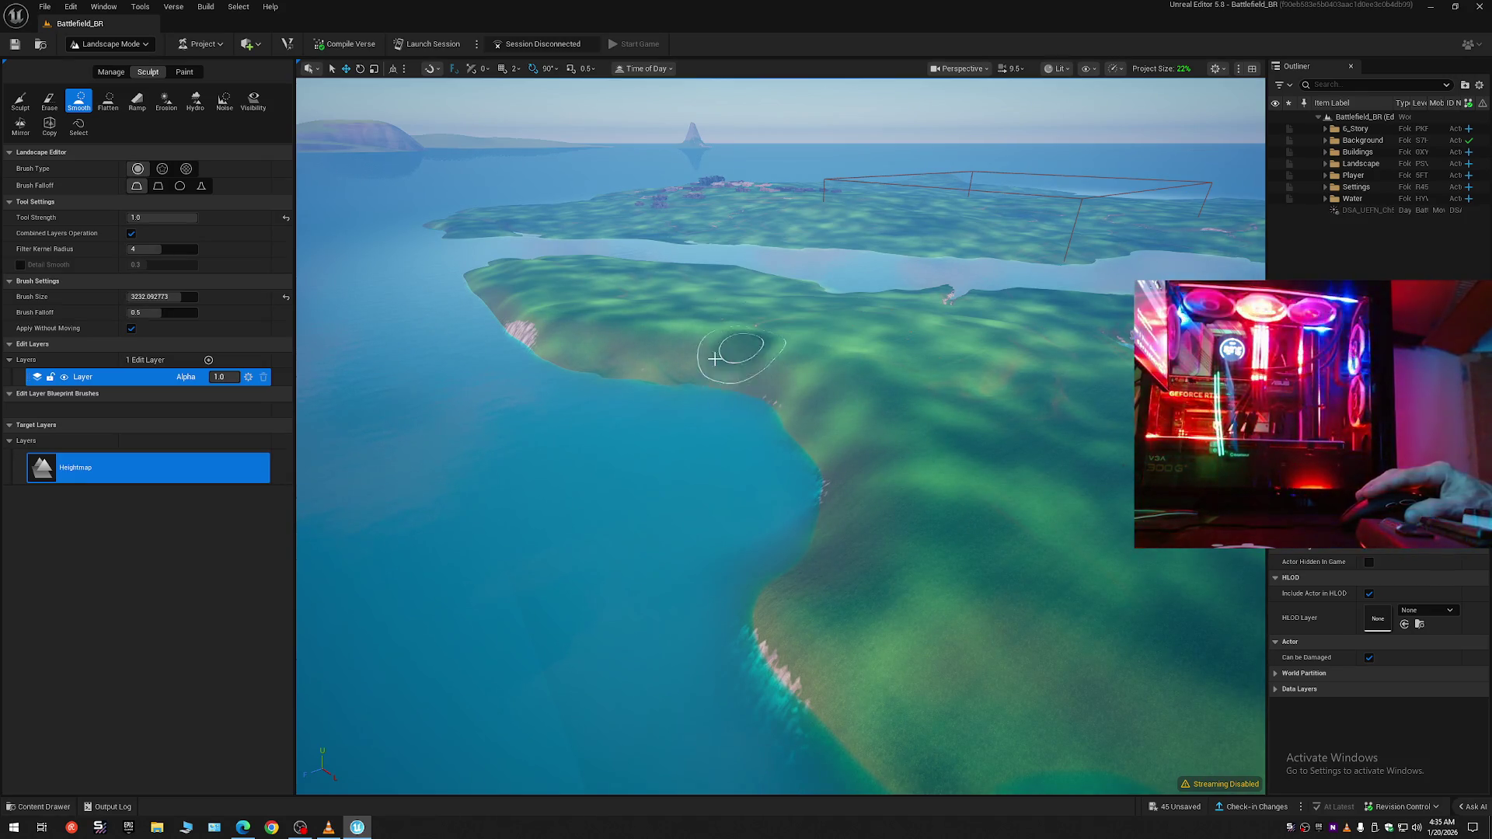
- Fly around the coastline and smooth the pink cliff edges along the shore
key(w)
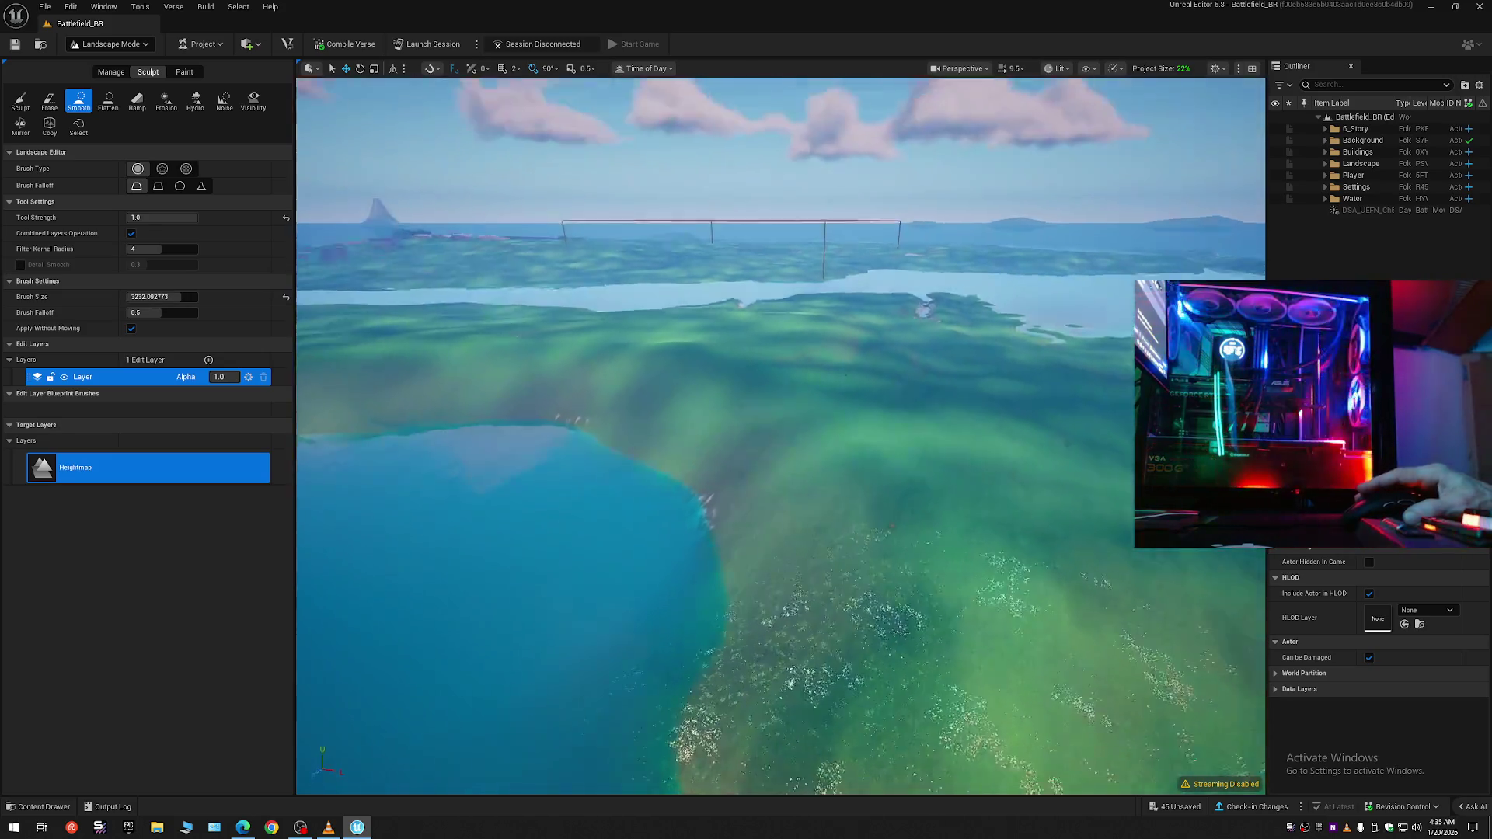
key(w)
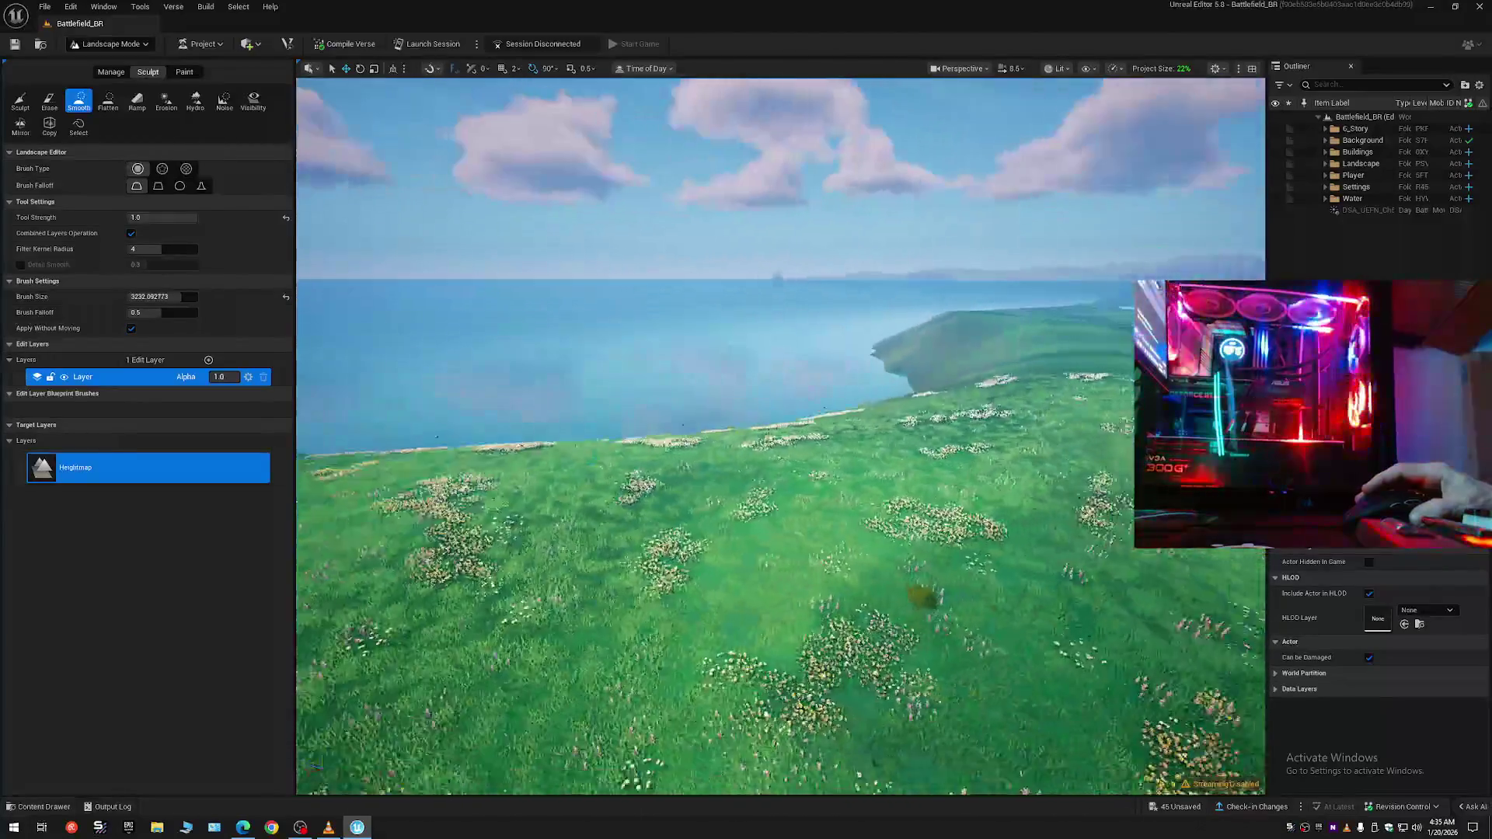
key(w)
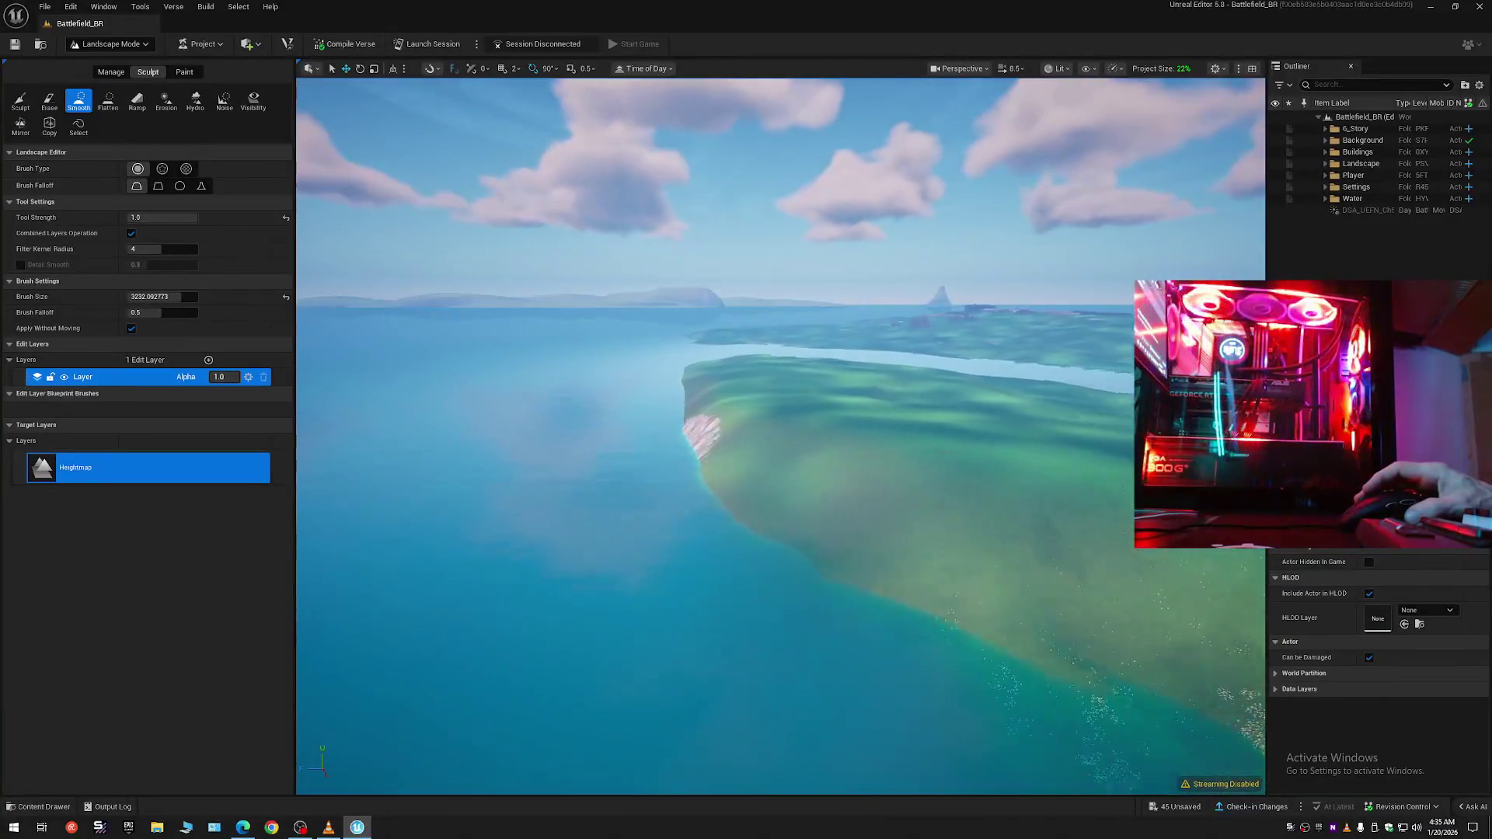
key(w)
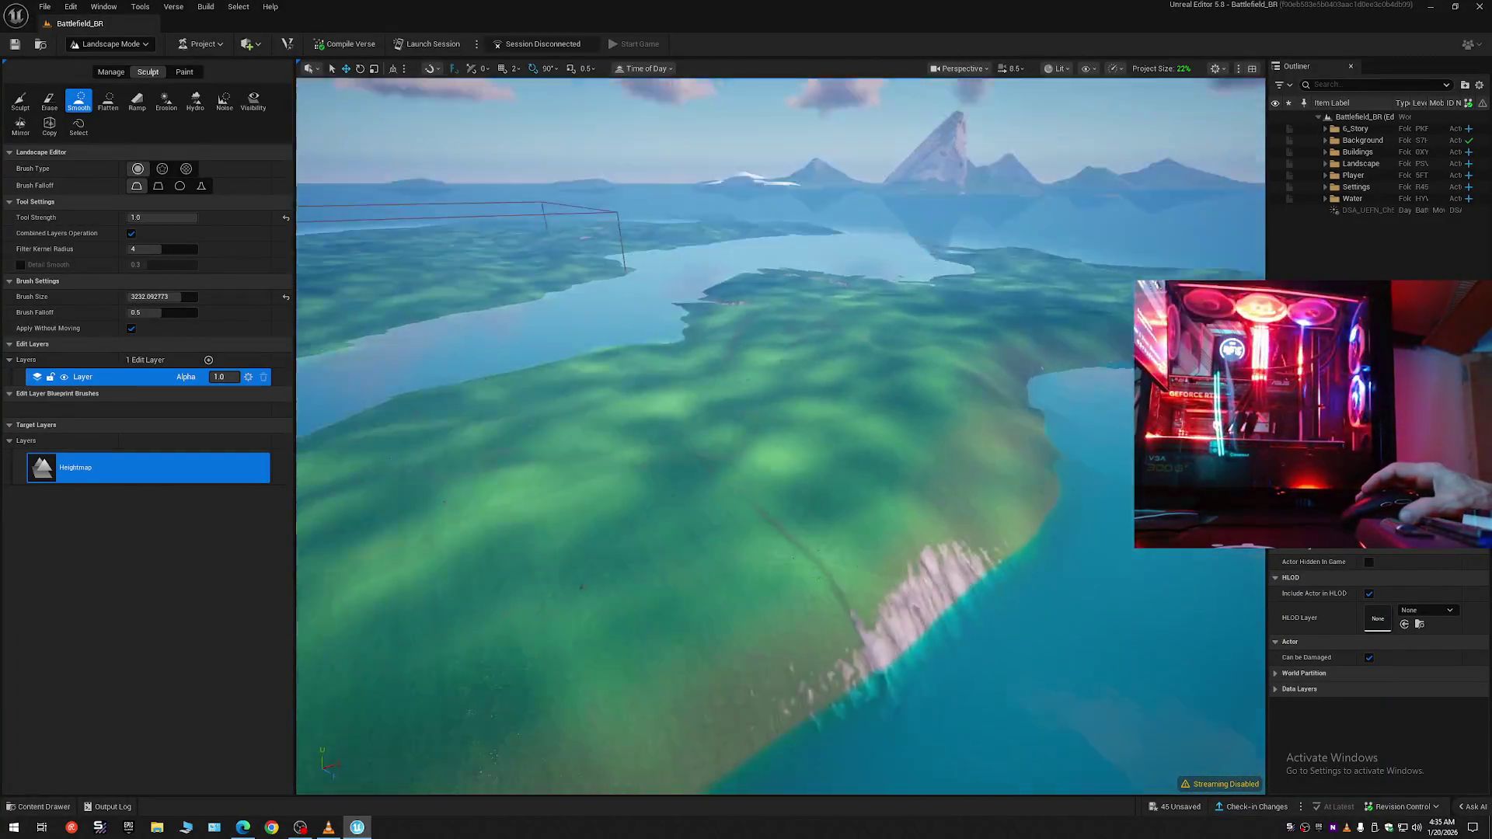
key(w)
scroll(781, 435, up, 2)
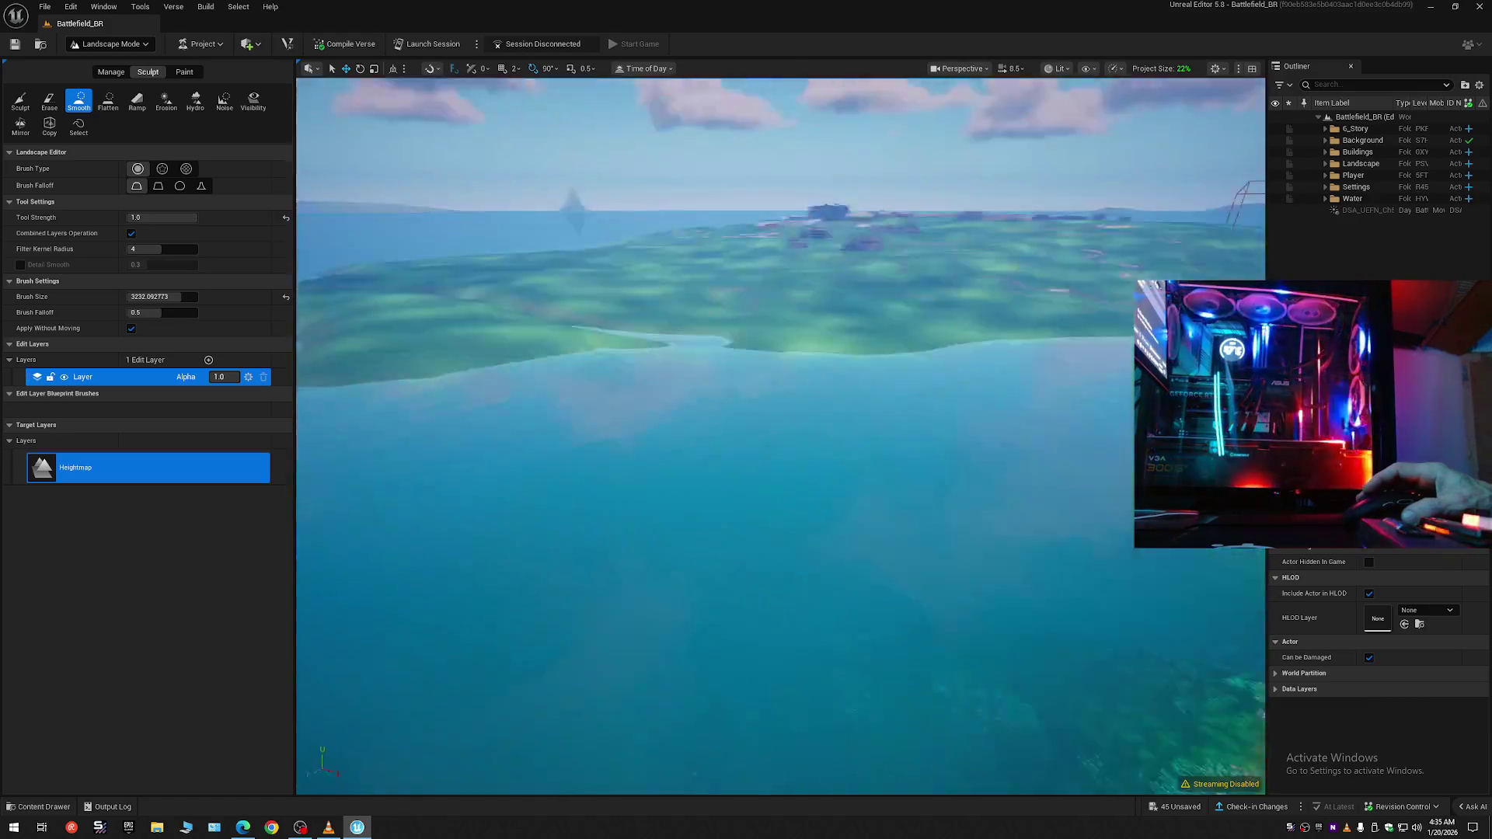
key(w)
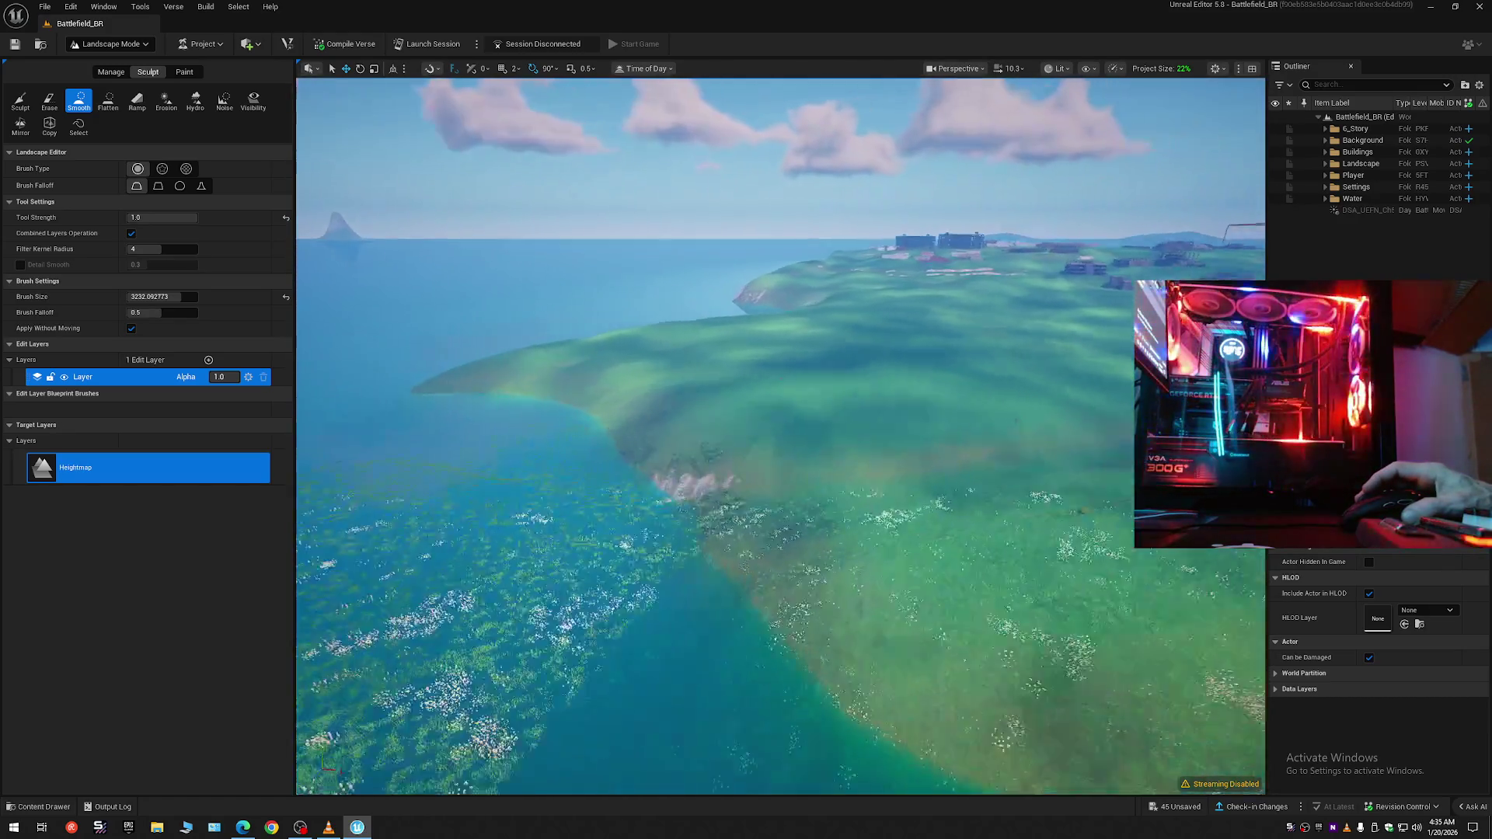
key(w)
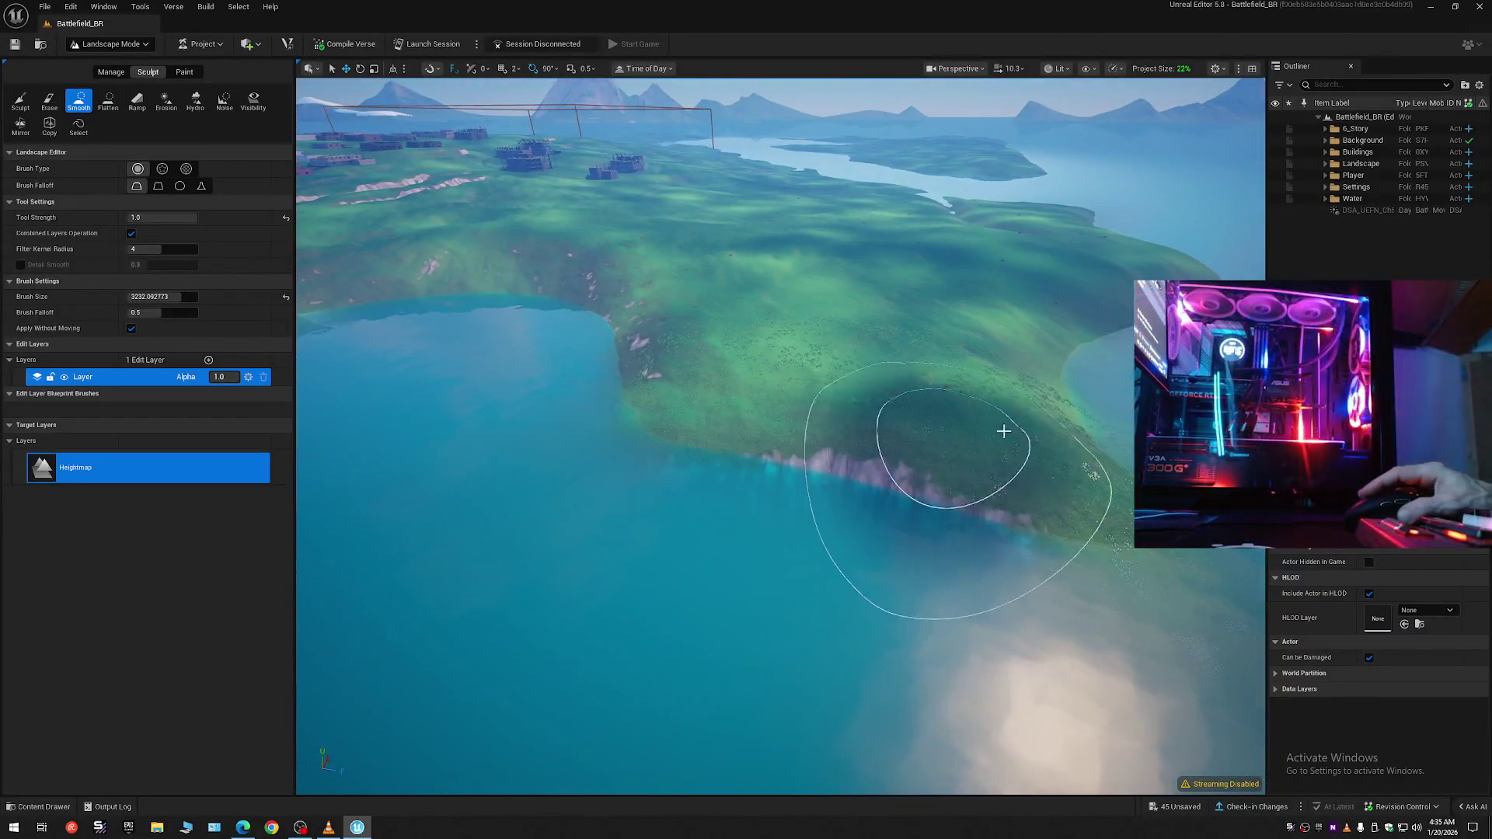
mouse_move(1003, 431)
mouse_down()
mouse_move(1049, 443)
mouse_move(873, 416)
mouse_move(682, 356)
mouse_move(889, 362)
mouse_move(985, 413)
mouse_move(1143, 458)
mouse_up()
- Smooth the pale cliff specks and shoreline ground below the town buildings
key(w)
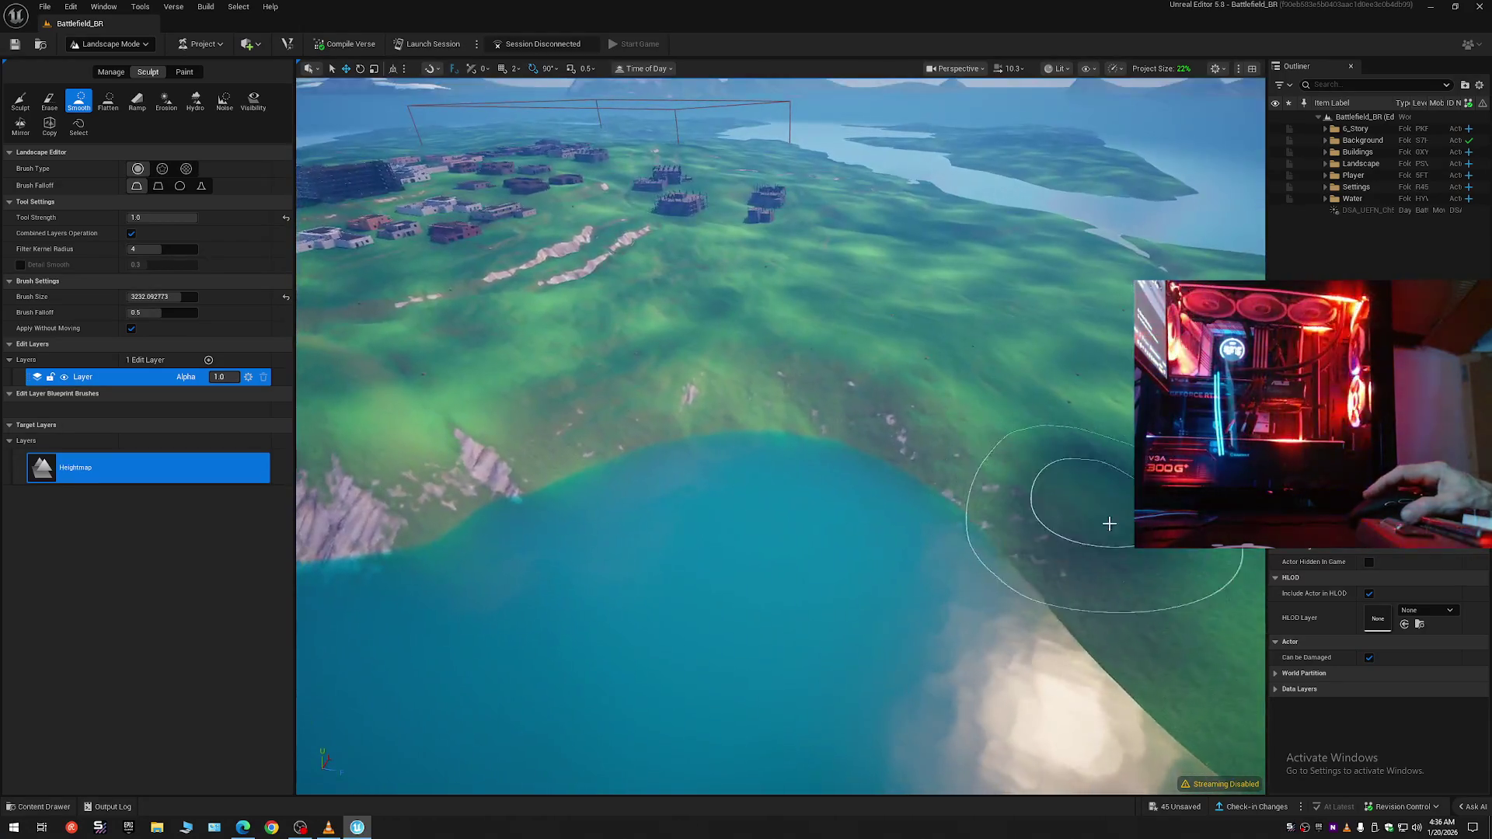
mouse_move(1010, 465)
mouse_down()
mouse_move(849, 376)
mouse_move(777, 362)
mouse_up()
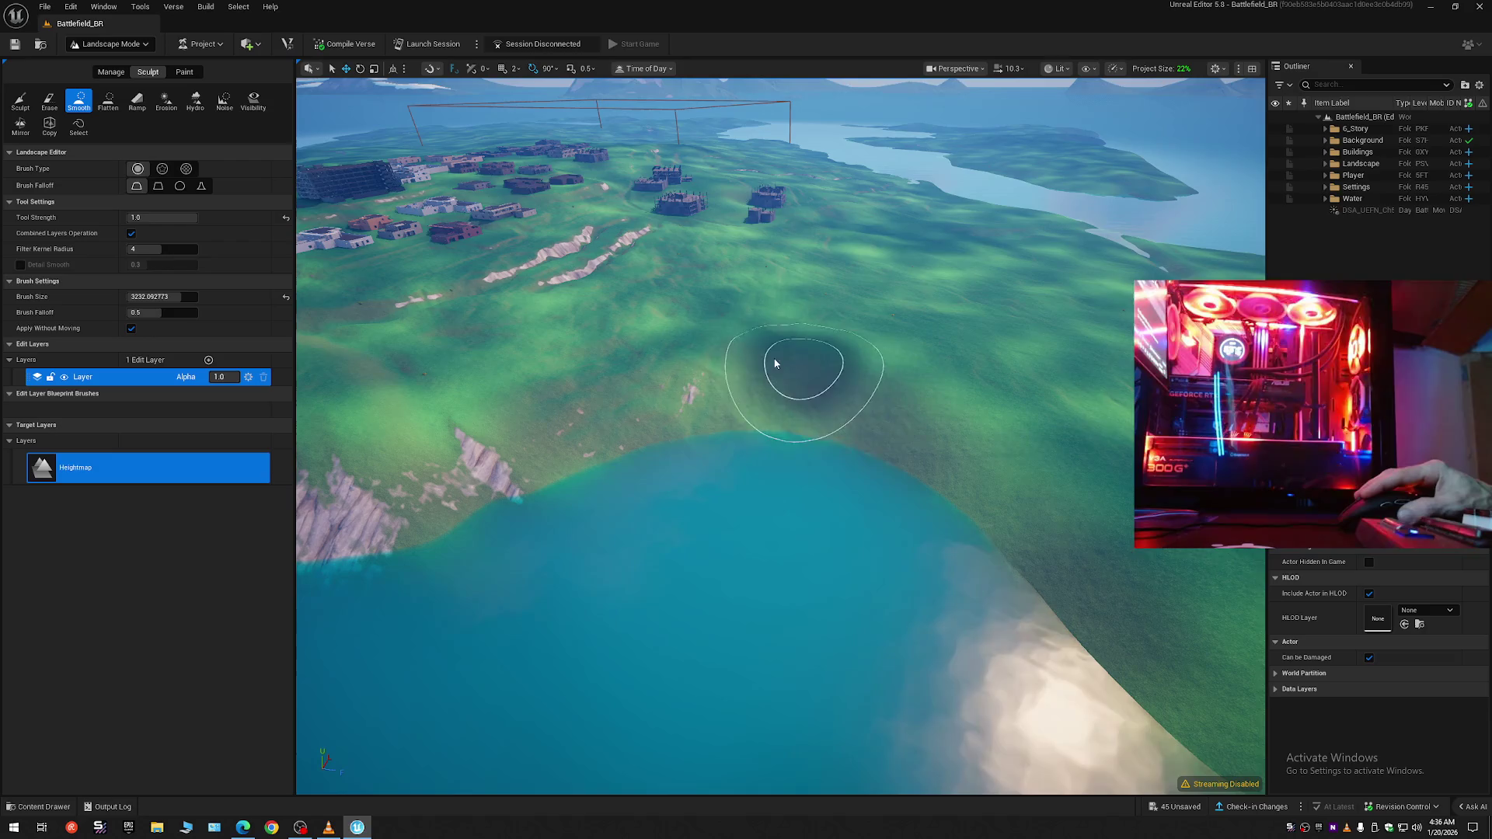
mouse_move(629, 395)
mouse_down()
mouse_move(533, 413)
mouse_move(742, 343)
mouse_up()
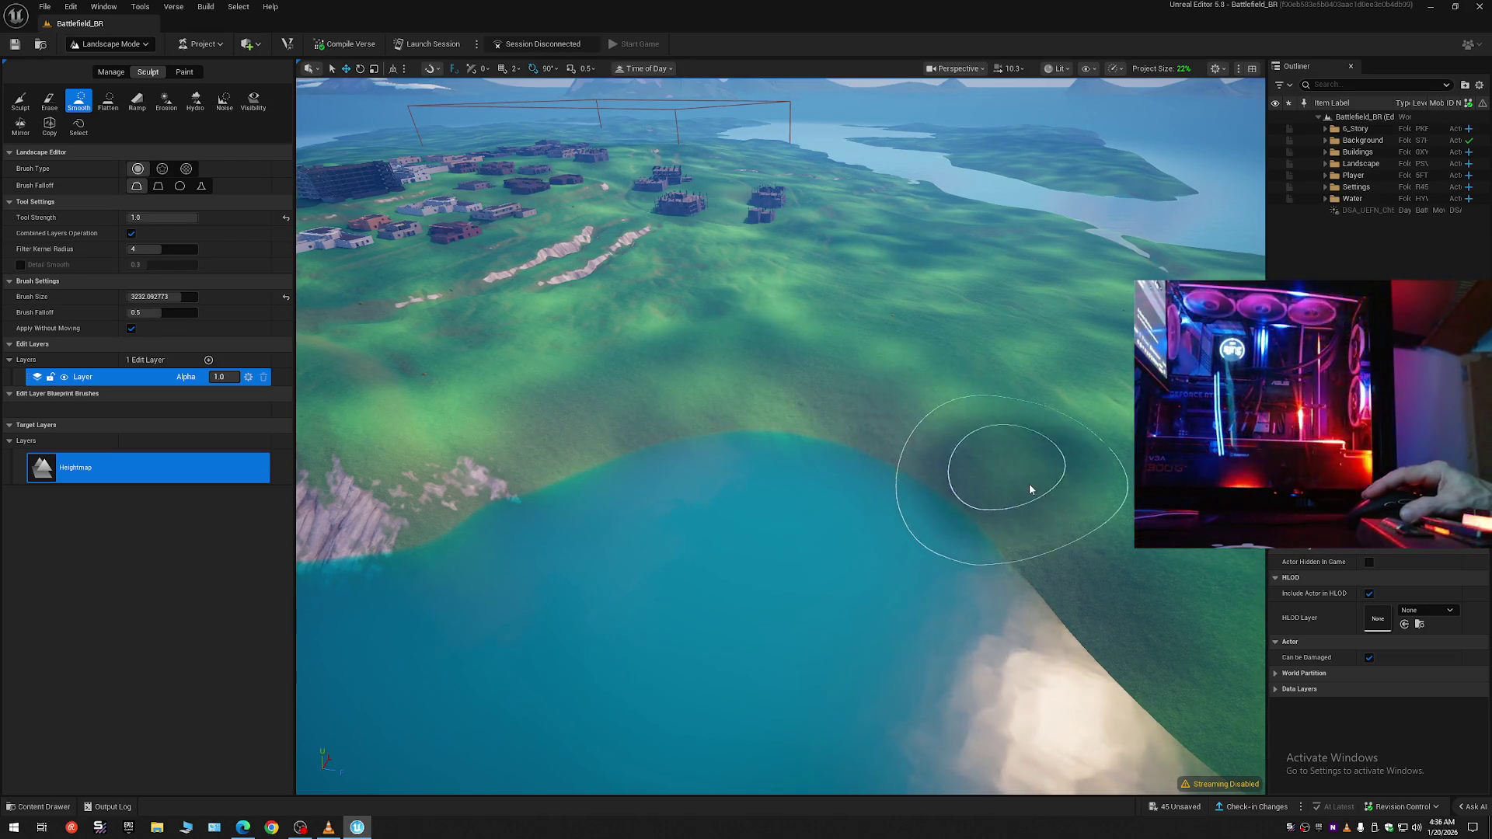
key(w)
scroll(780, 436, down, 1)
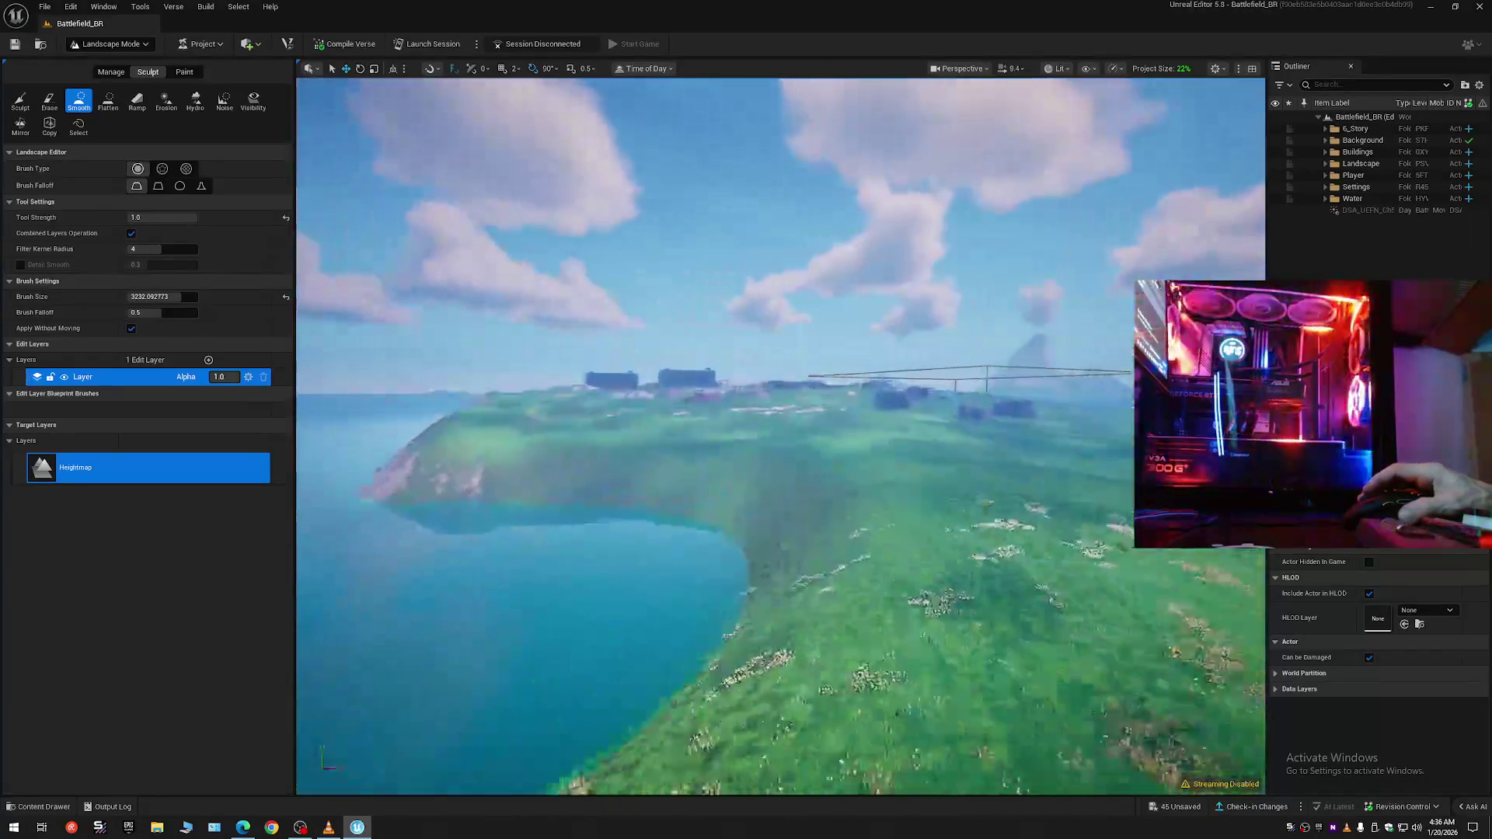
scroll(899, 466, down, 3)
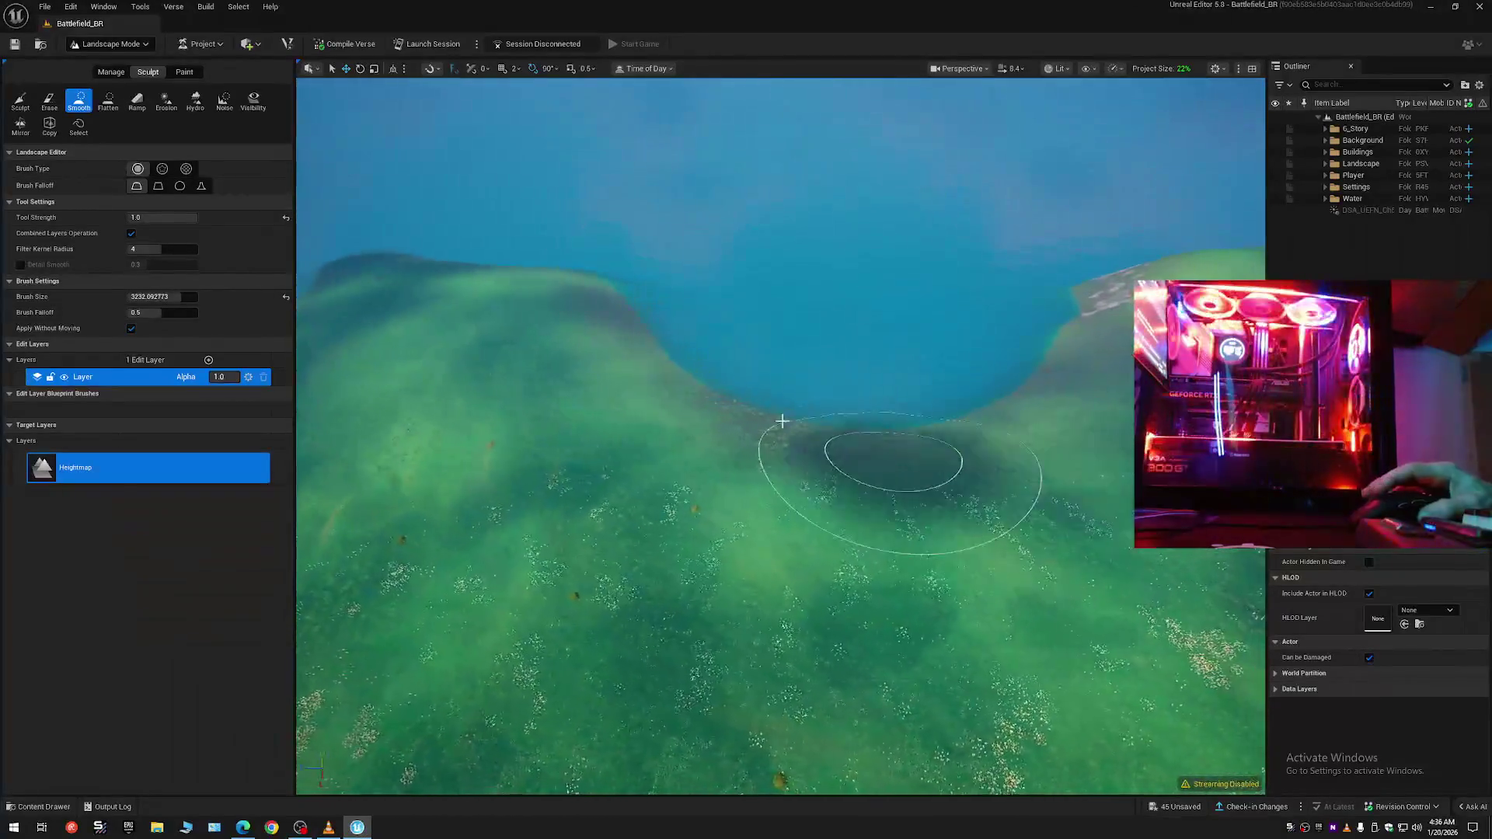
mouse_move(619, 371)
mouse_down()
mouse_move(644, 417)
mouse_move(759, 442)
mouse_move(822, 496)
mouse_move(917, 459)
mouse_move(1005, 472)
mouse_move(1093, 407)
mouse_move(1127, 353)
mouse_move(1010, 486)
mouse_move(850, 491)
mouse_move(721, 449)
mouse_move(613, 376)
mouse_move(885, 503)
mouse_move(969, 492)
mouse_move(789, 487)
mouse_move(816, 509)
mouse_up()
scroll(780, 435, down, 10)
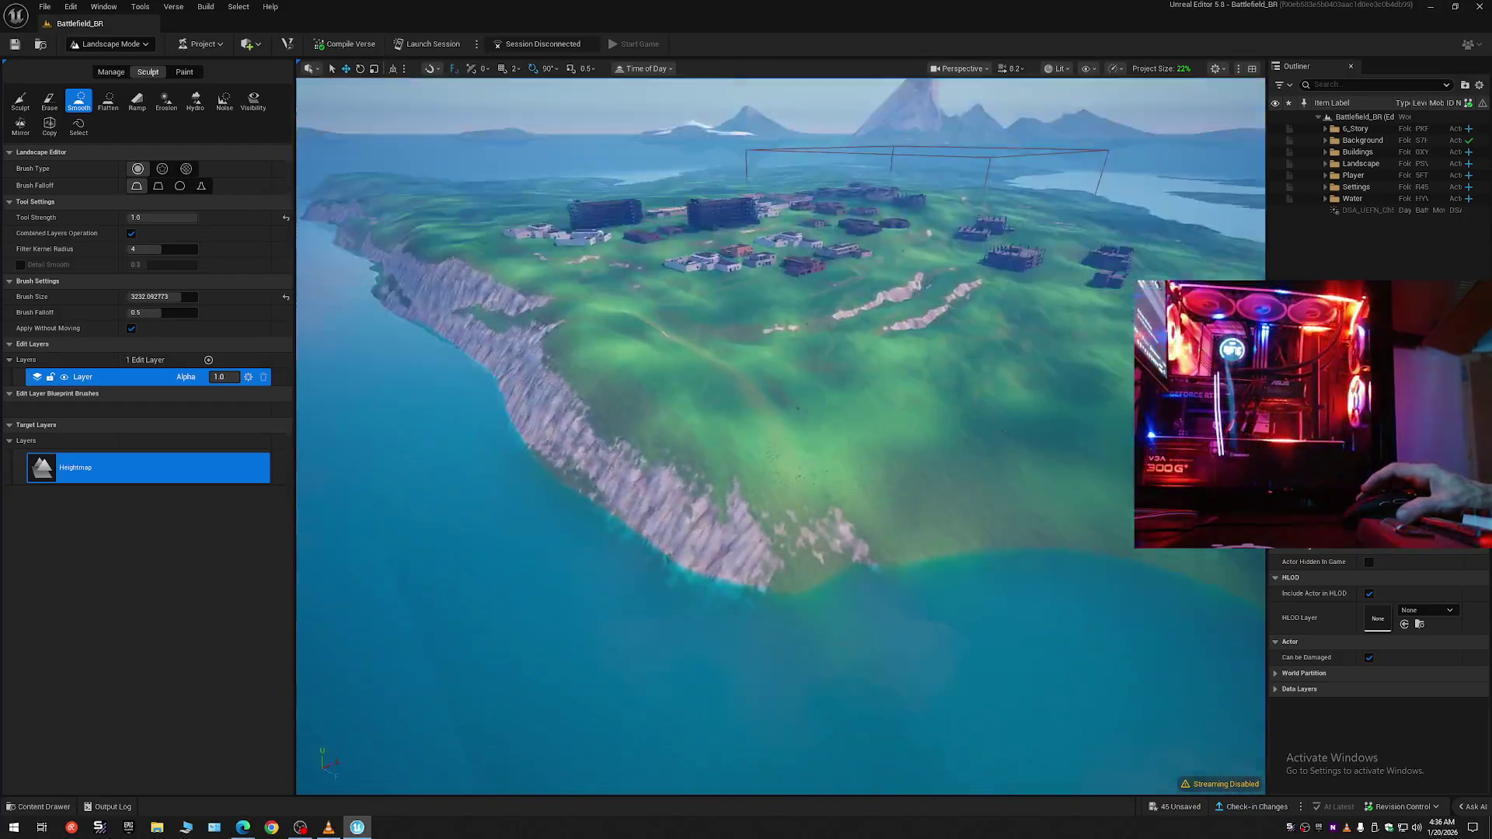
- Smooth the rough cliff face along the shore below the town
scroll(780, 435, up, 3)
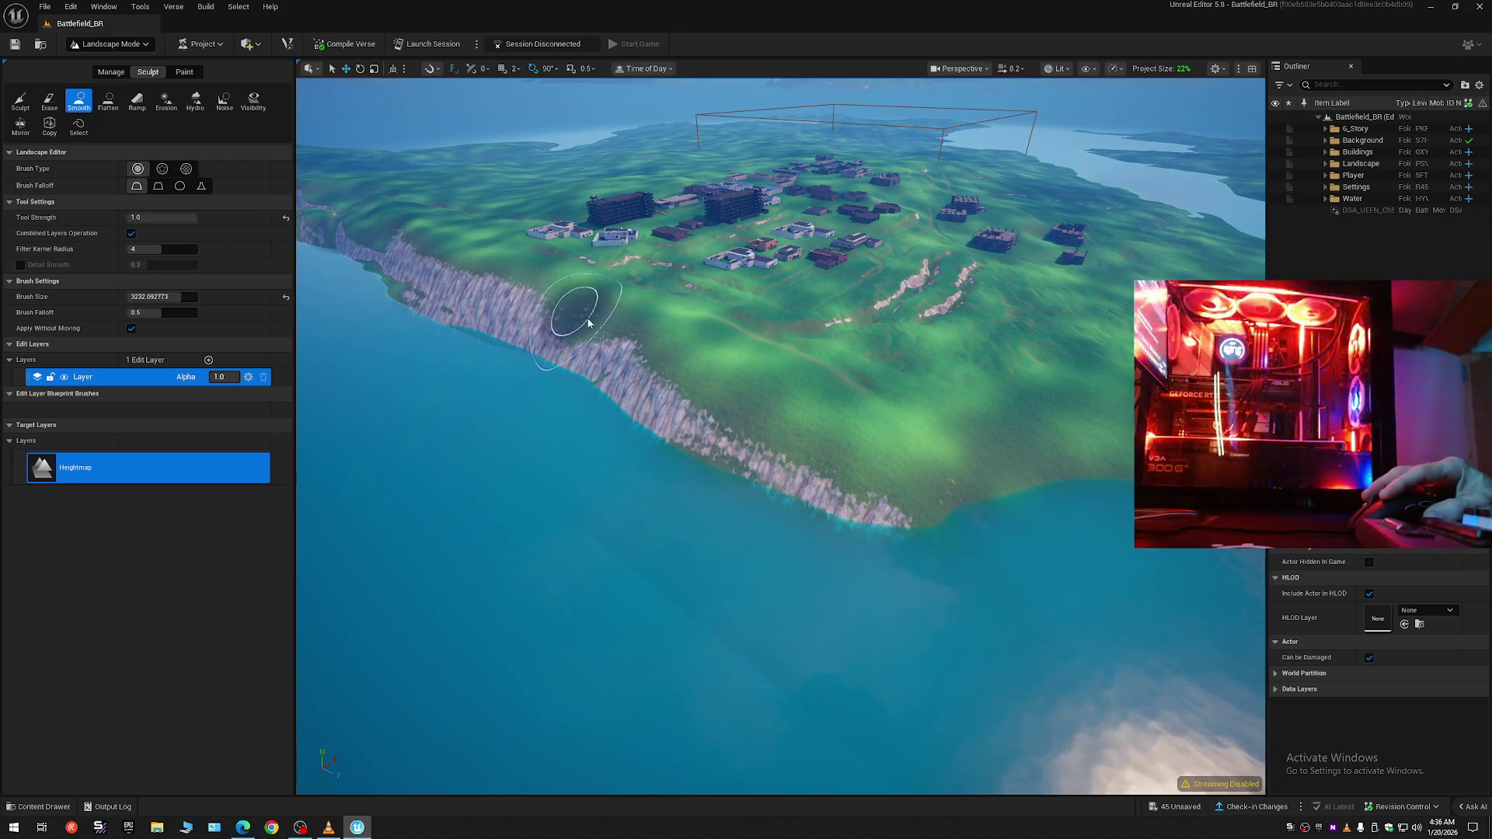
mouse_move(748, 398)
mouse_down()
mouse_move(883, 473)
mouse_move(940, 466)
mouse_move(735, 394)
mouse_move(641, 340)
mouse_up()
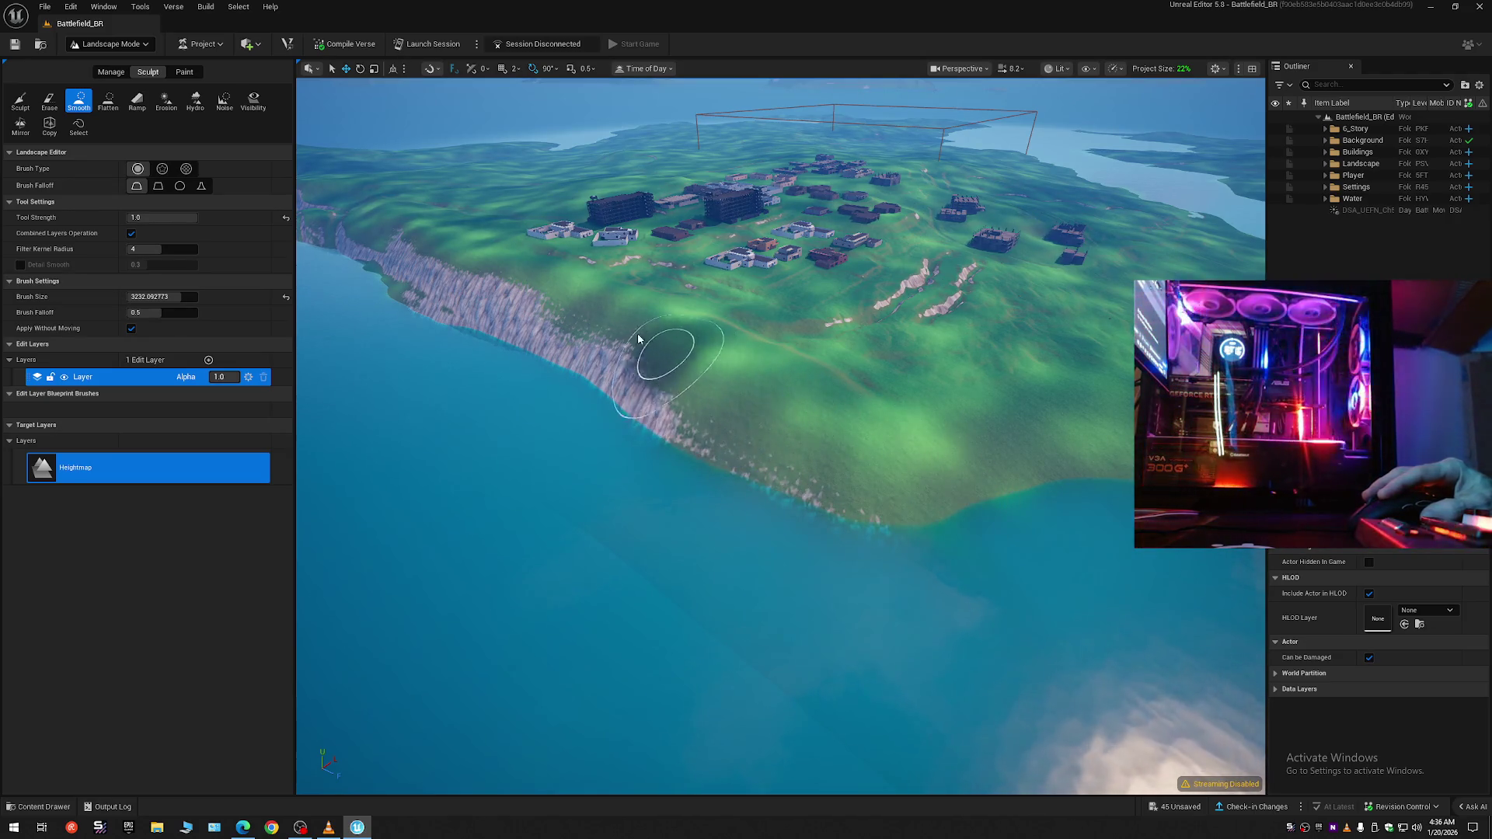
key(w)
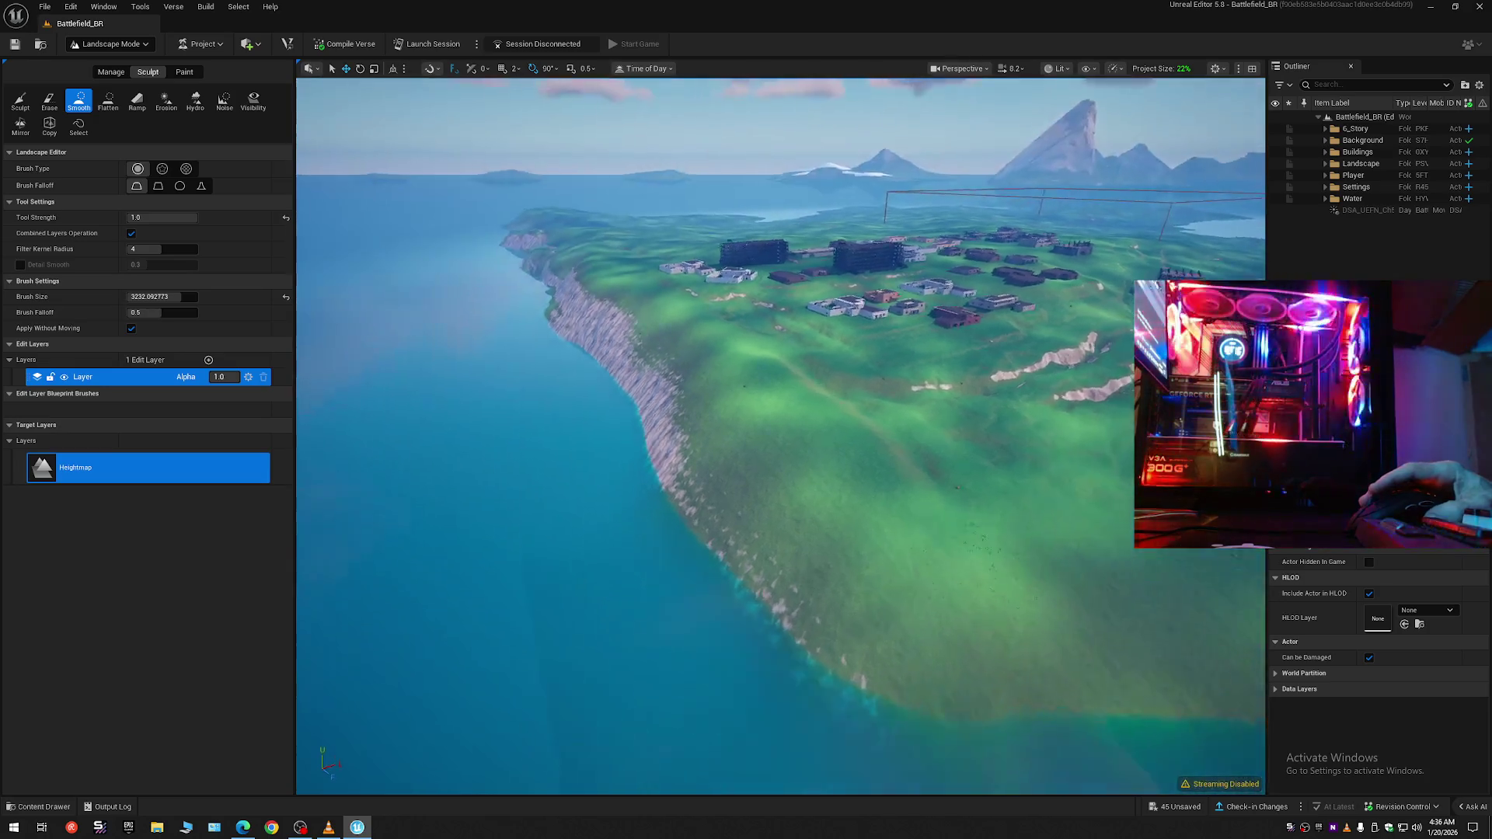
key(w)
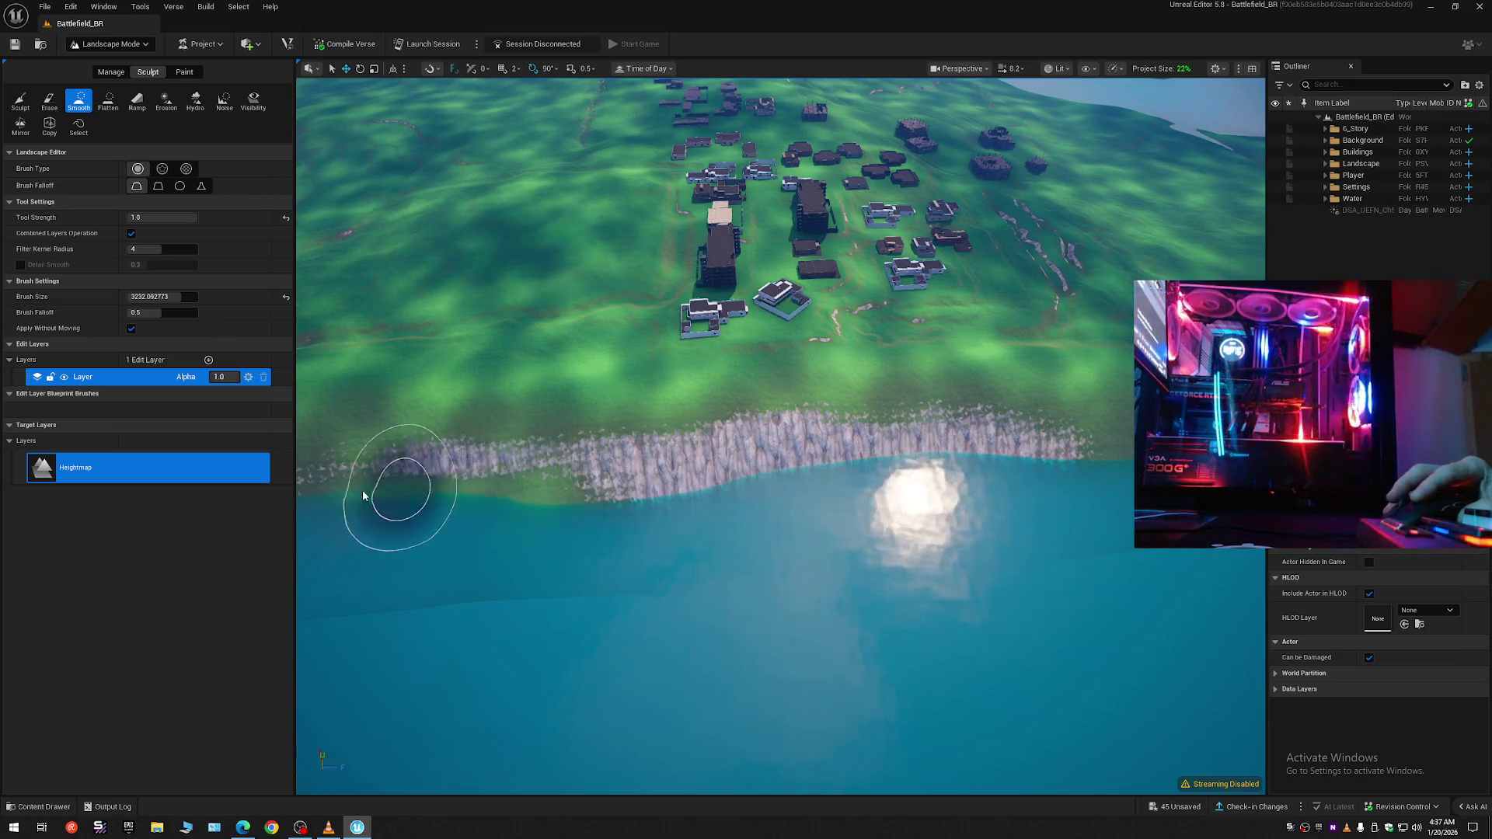
- Swing to a low coastal view and smooth another cliff edge along the water
mouse_move(394, 521)
mouse_down()
mouse_move(400, 327)
mouse_move(466, 346)
mouse_move(466, 327)
mouse_move(443, 523)
mouse_up()
scroll(396, 435, up, 1)
scroll(435, 342, down, 2)
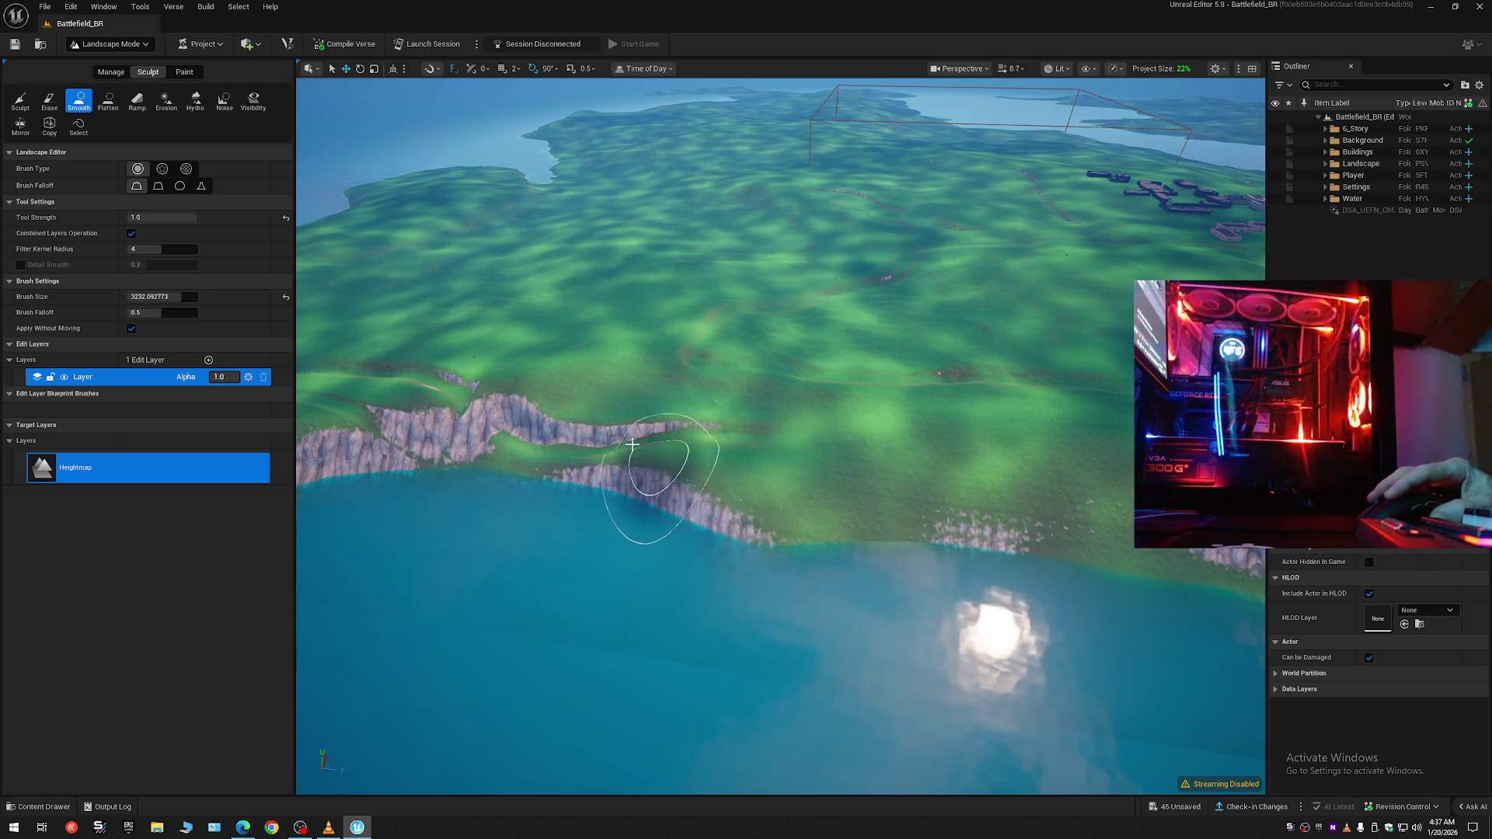
drag(509, 412, 310, 450)
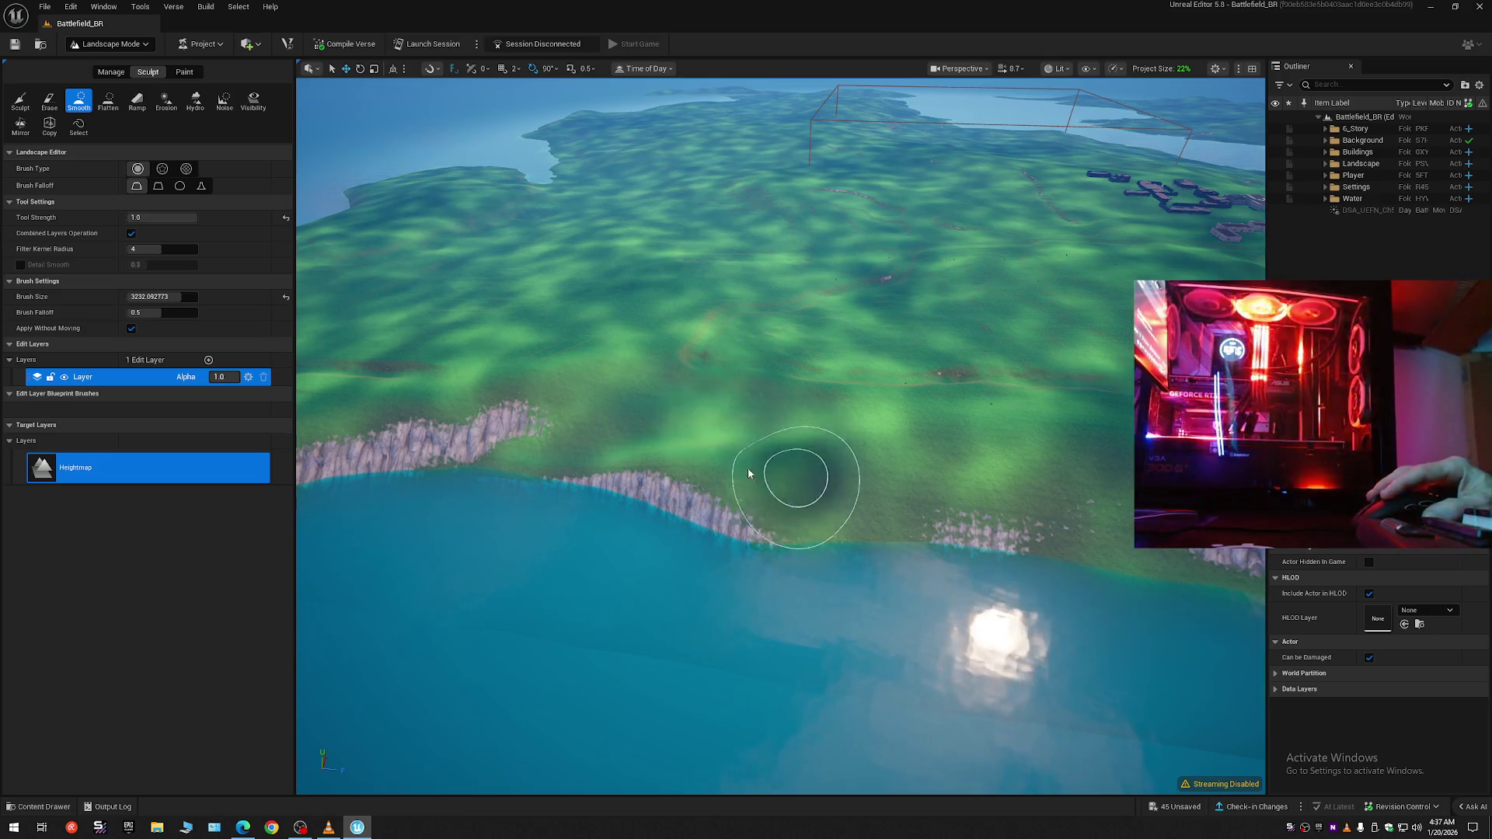
scroll(954, 443, up, 2)
key(w)
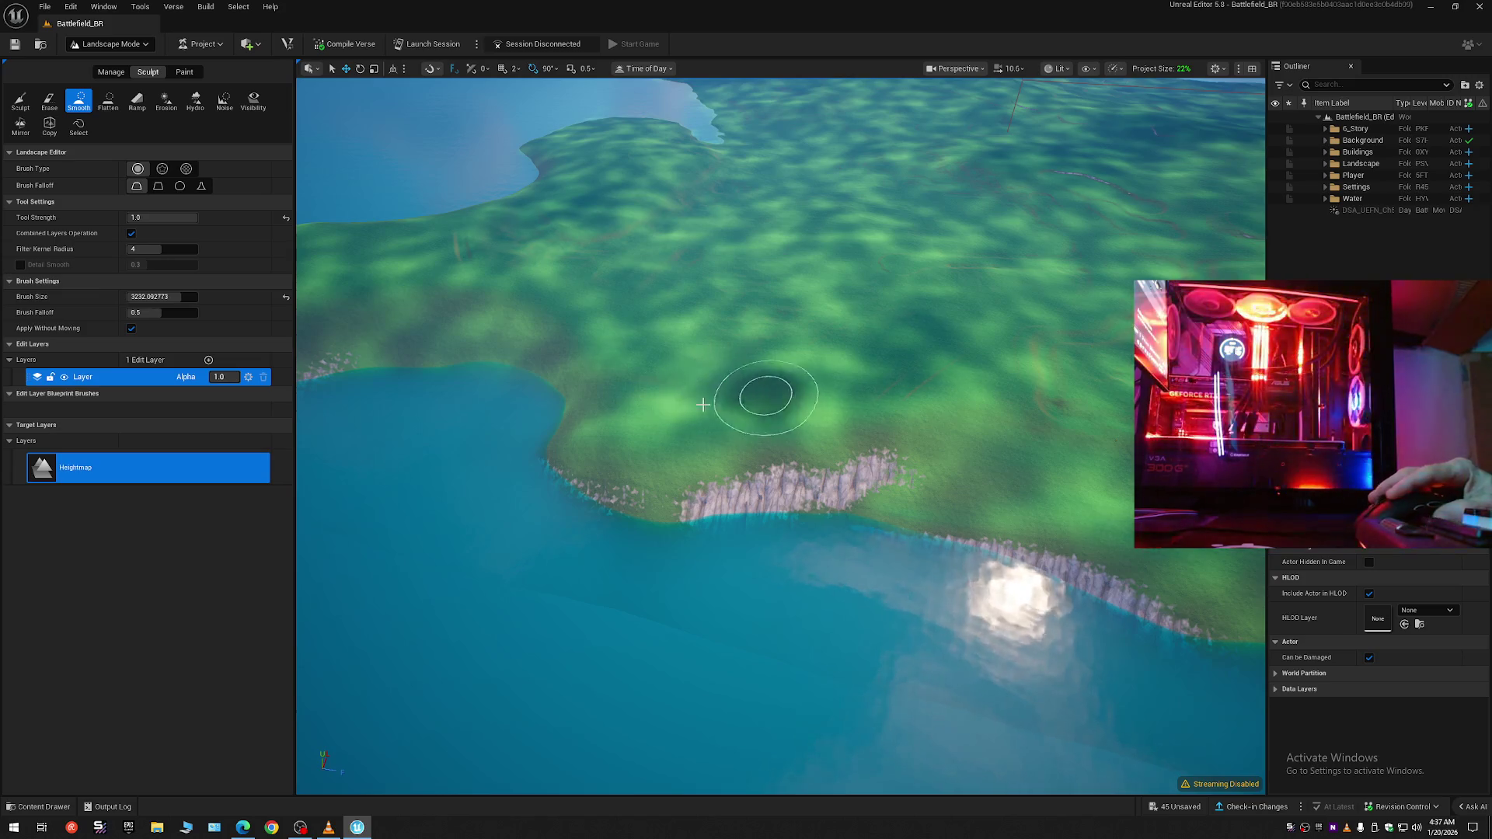
scroll(623, 452, up, 2)
- Fly low along the coastline to inspect the grassy cliffs, then switch back to the Sculpt tool
key(w)
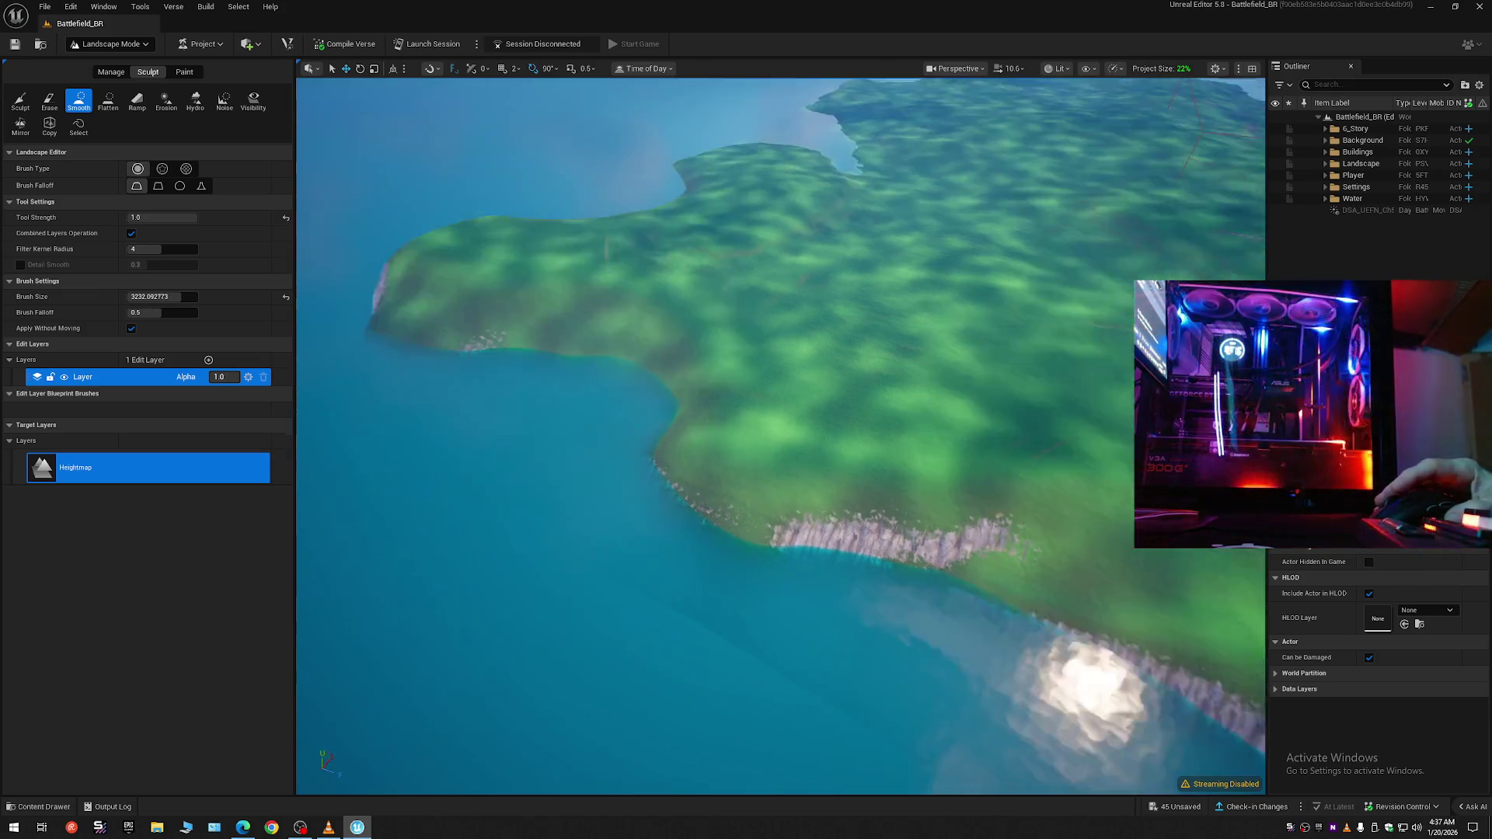
scroll(781, 435, down, 2)
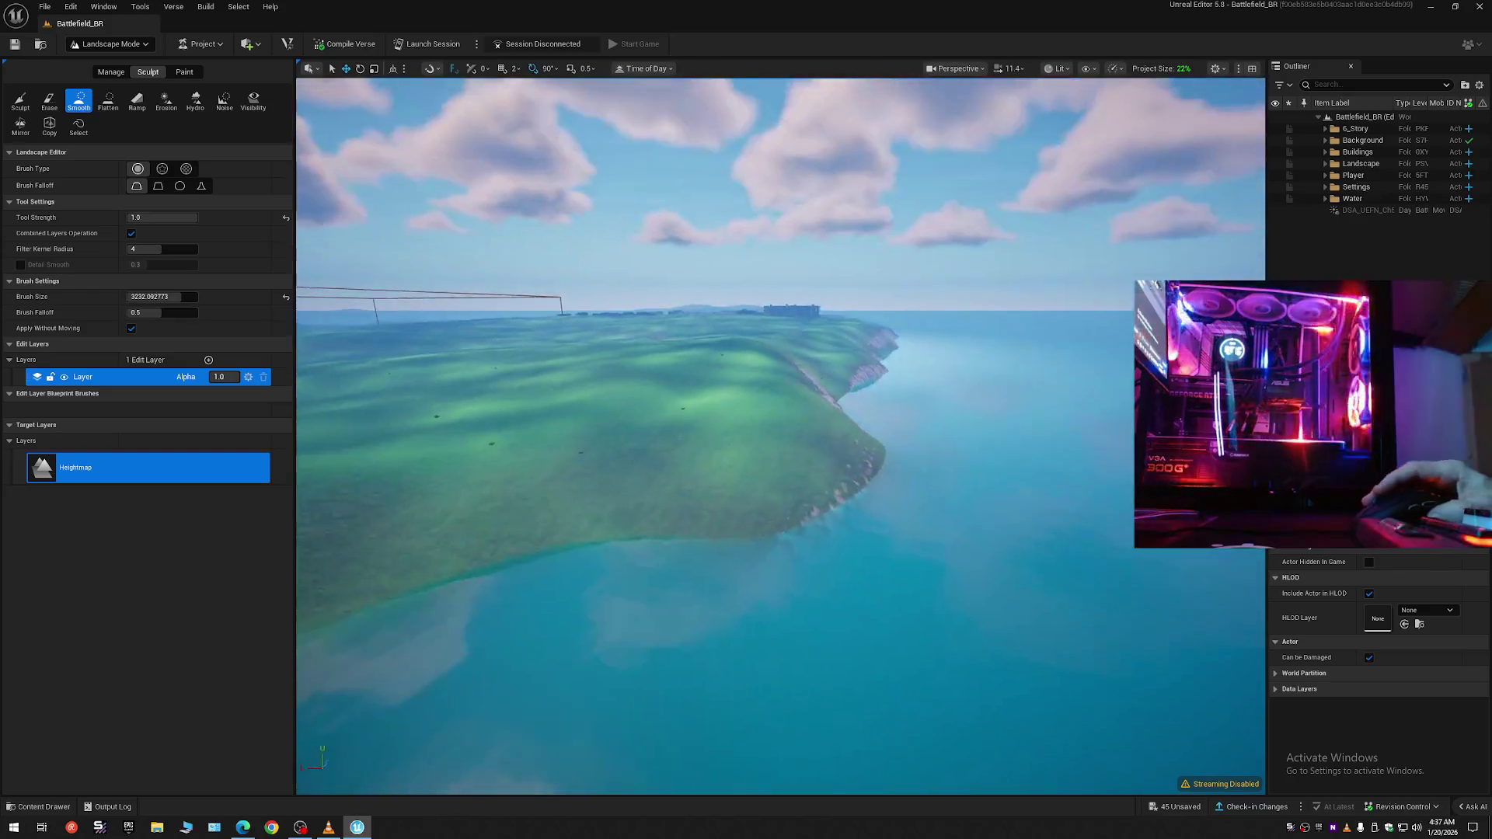
key(w)
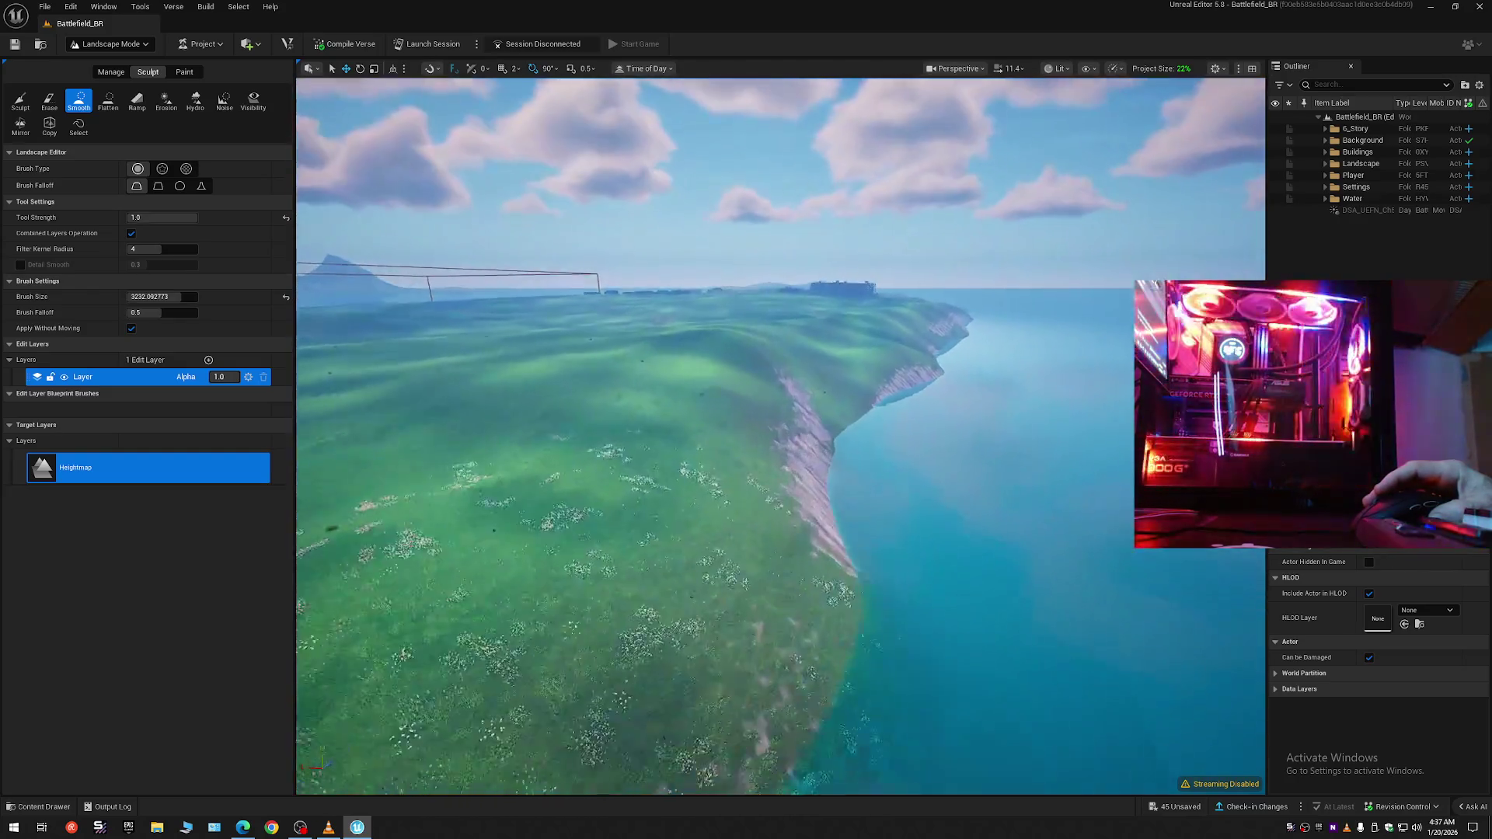
key(w)
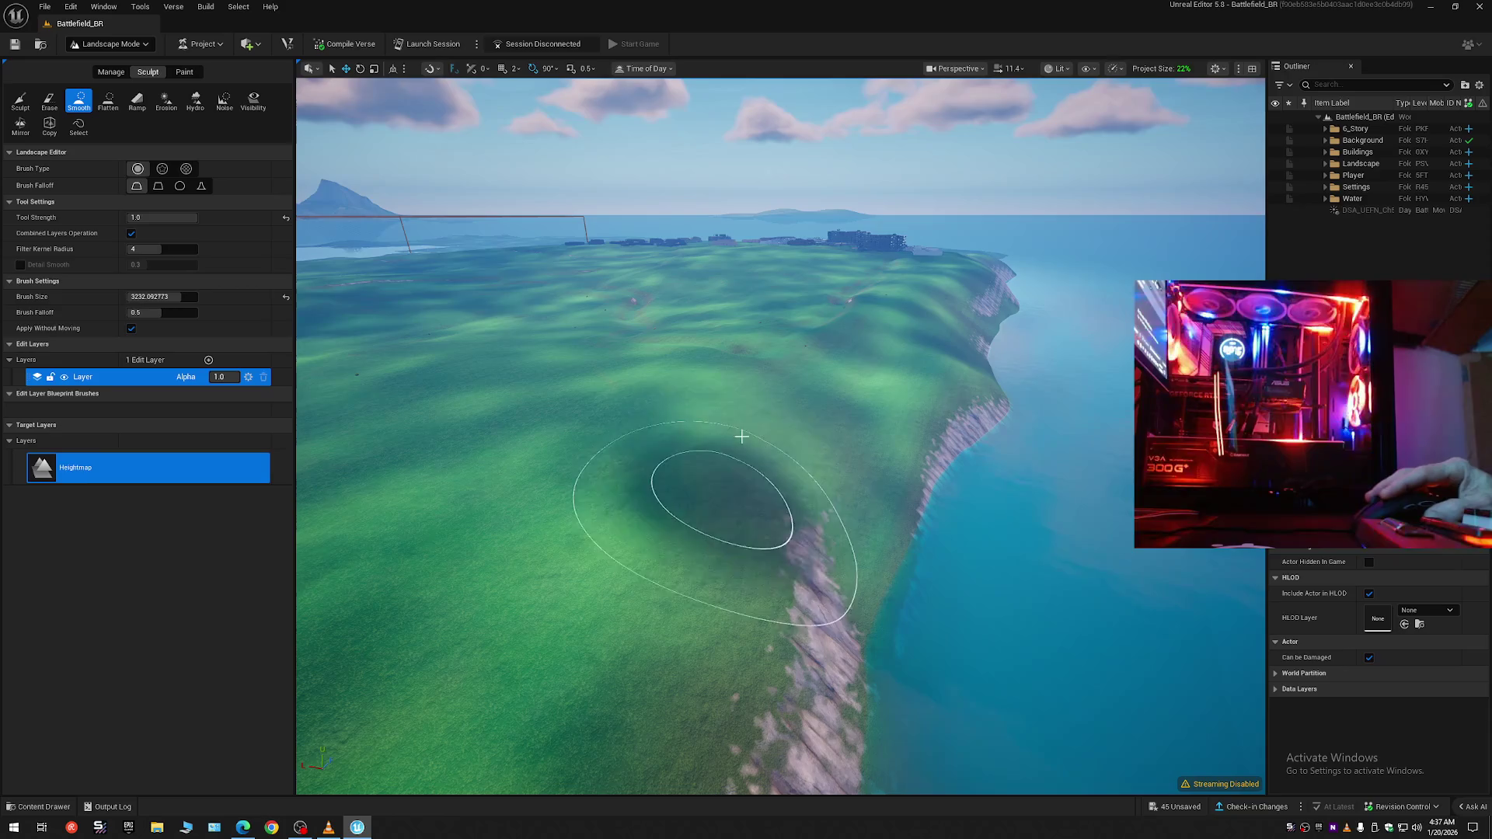
key(w)
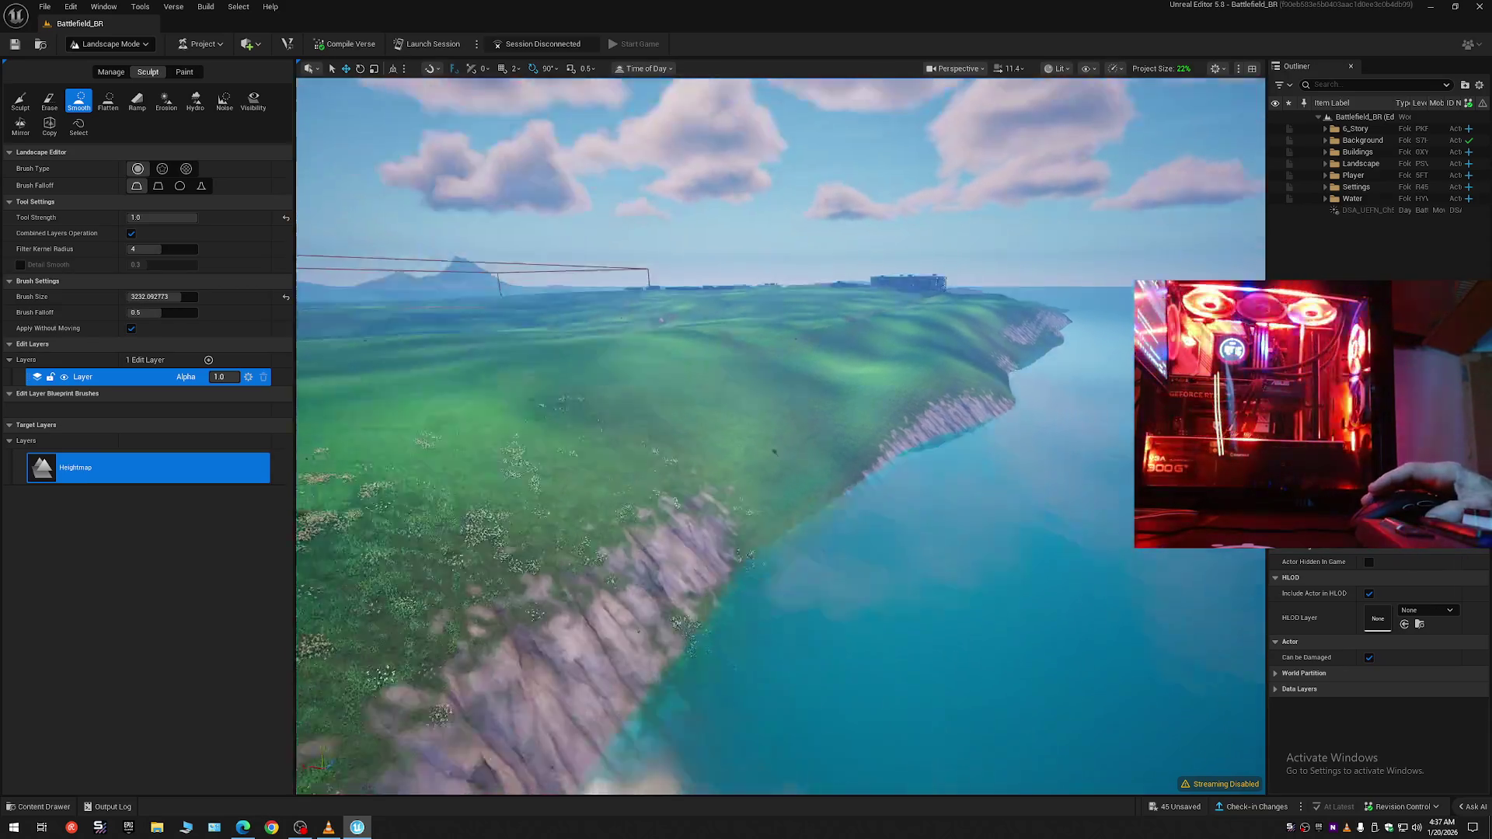
key(w)
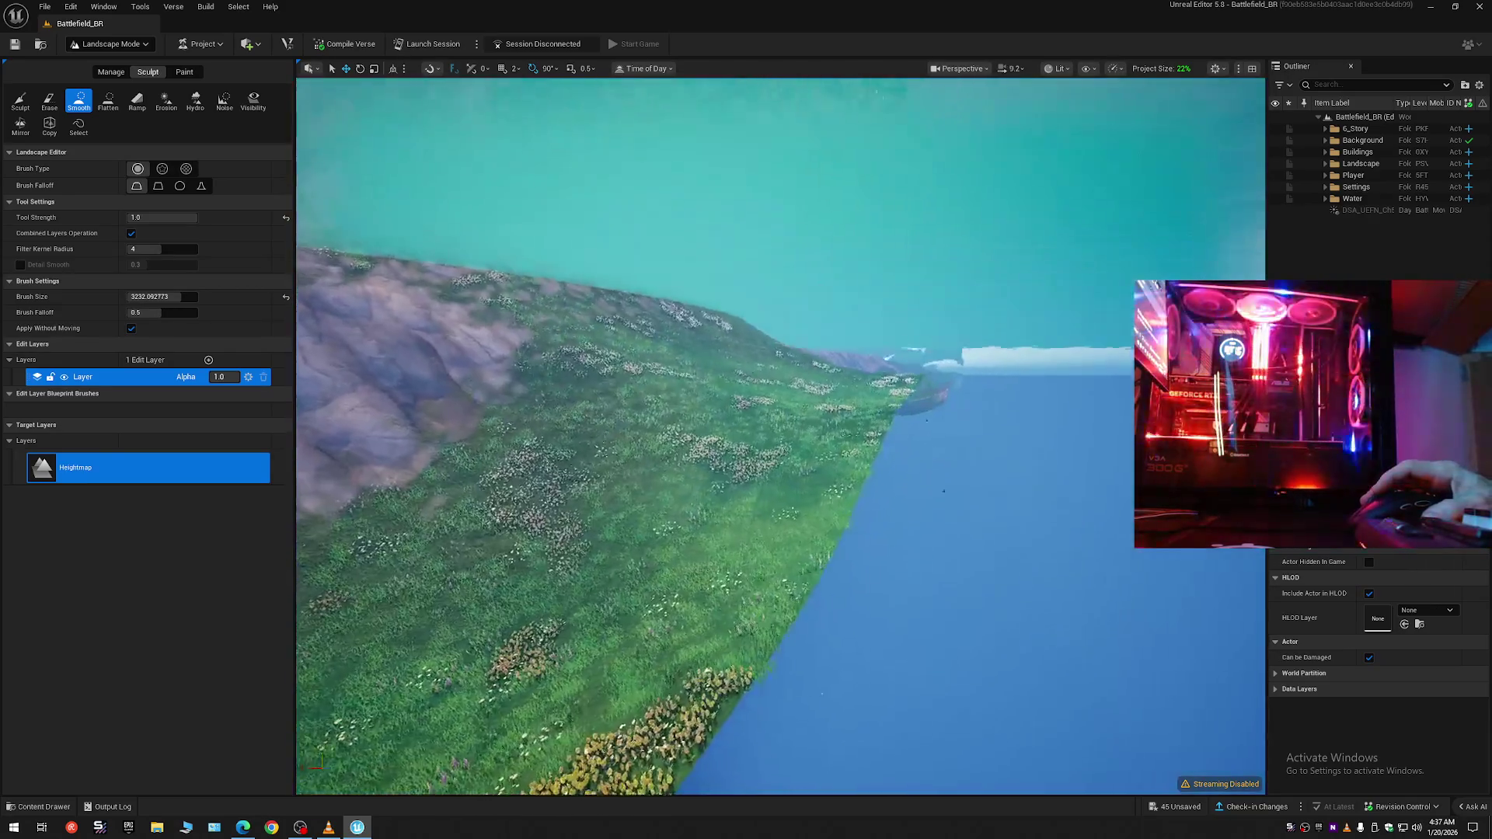
scroll(780, 435, down, 2)
key(s)
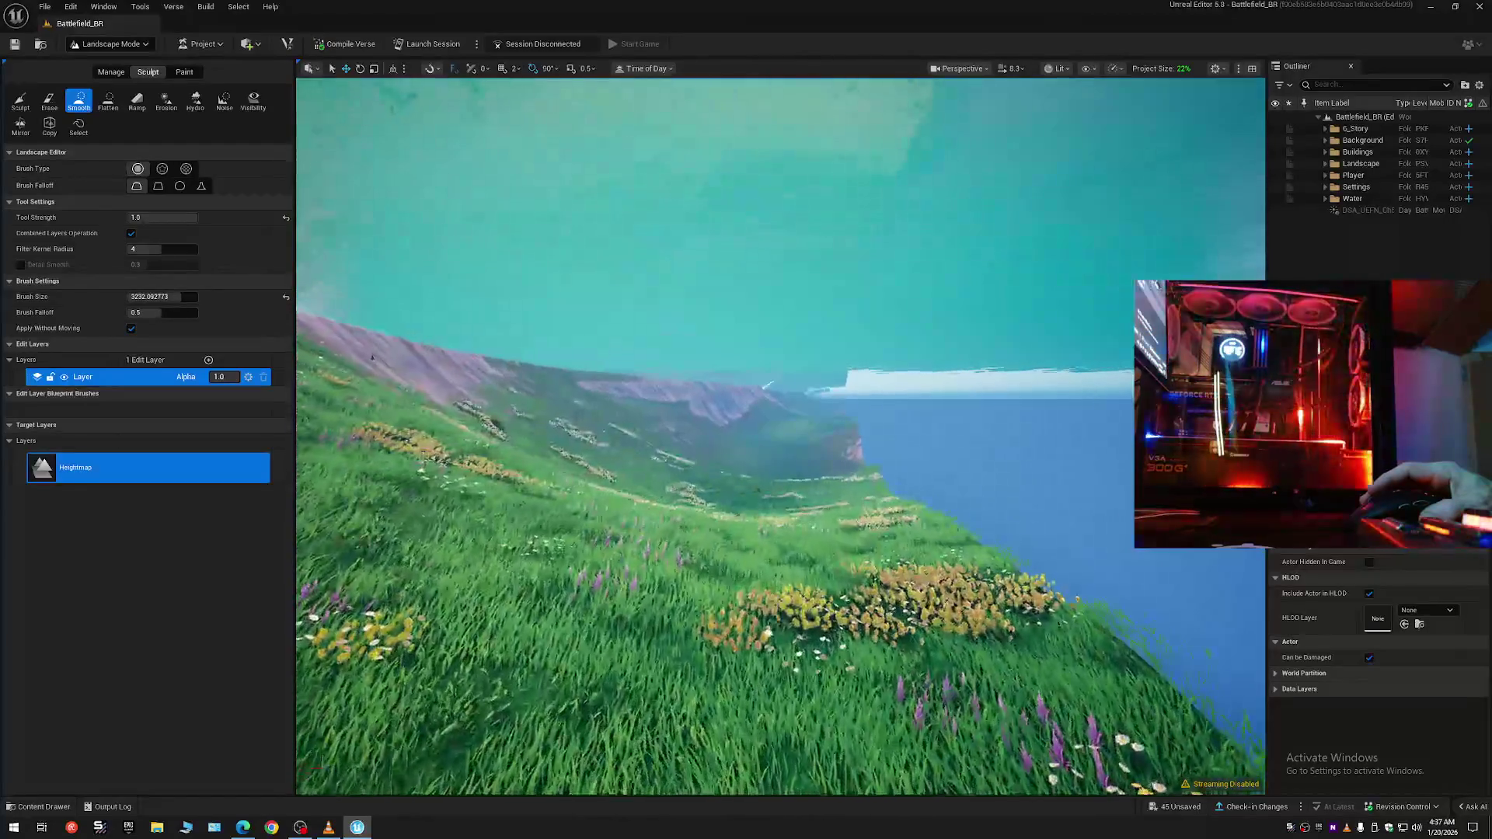
scroll(781, 436, up, 2)
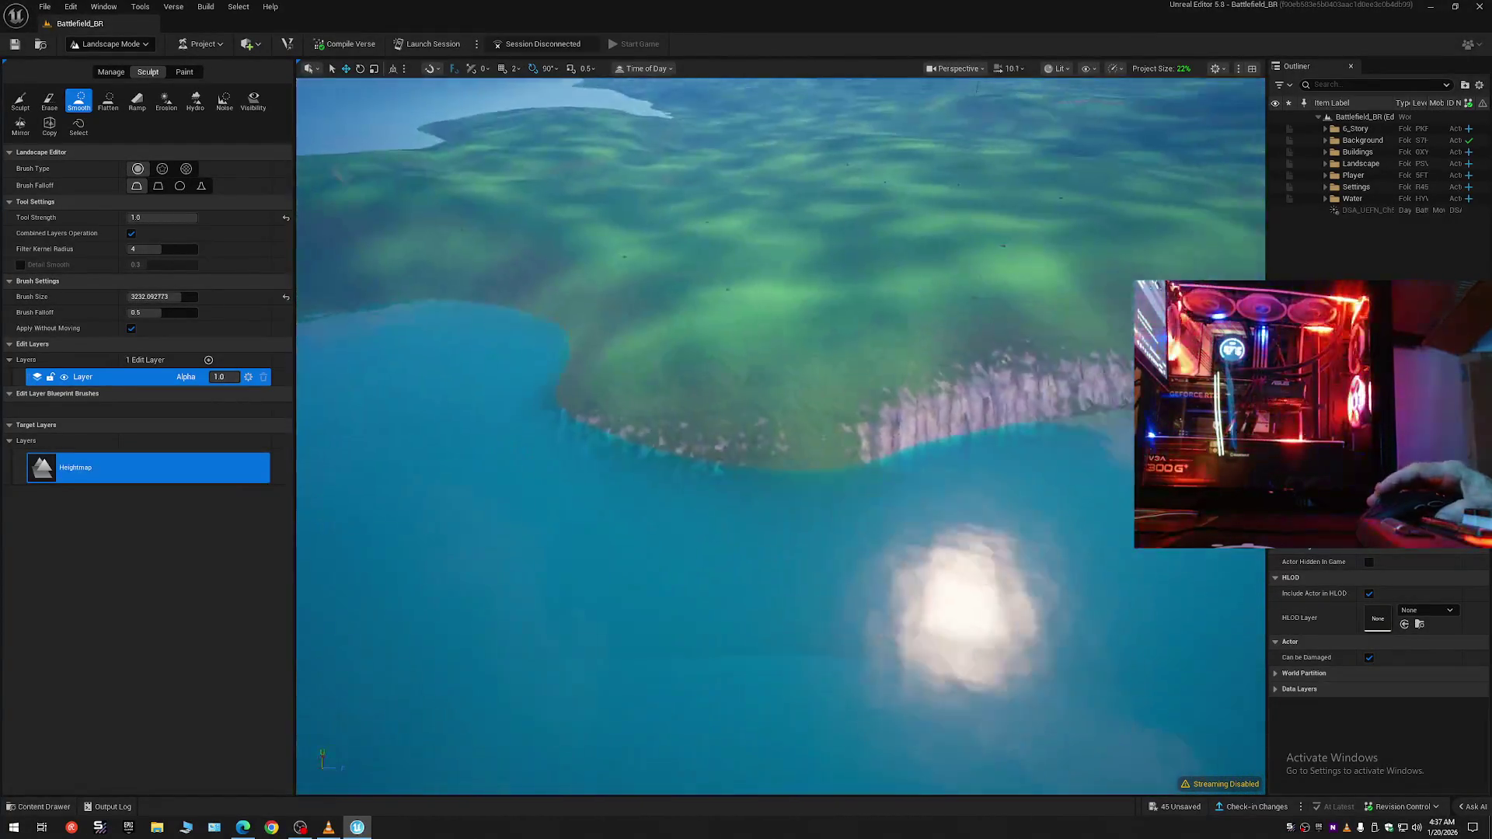
click(21, 99)
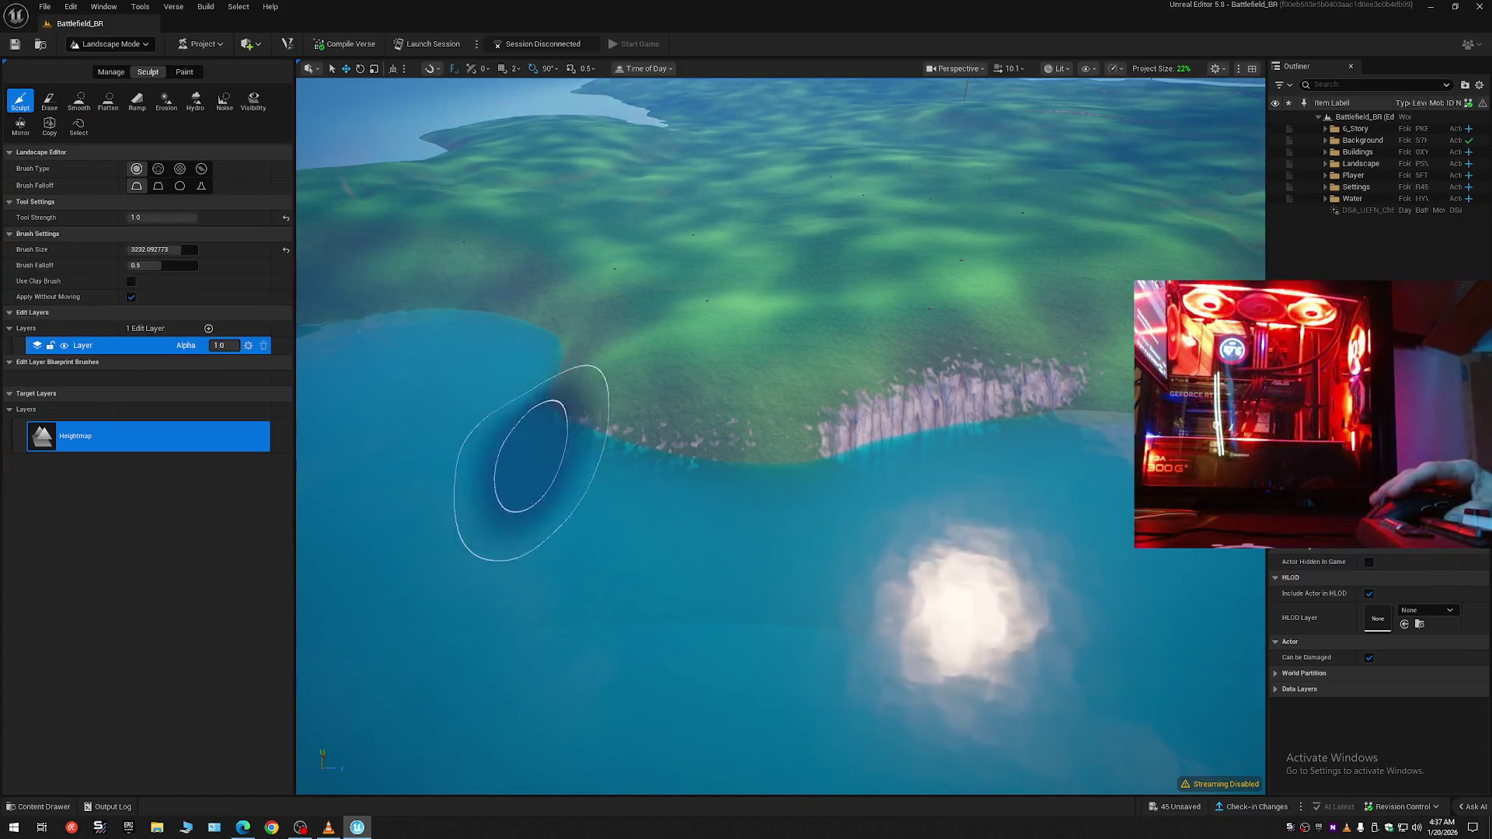
- In fullscreen viewport, raise a new land bulge into the water and rocky cliffs along the shore
drag(781, 435, 1038, 493)
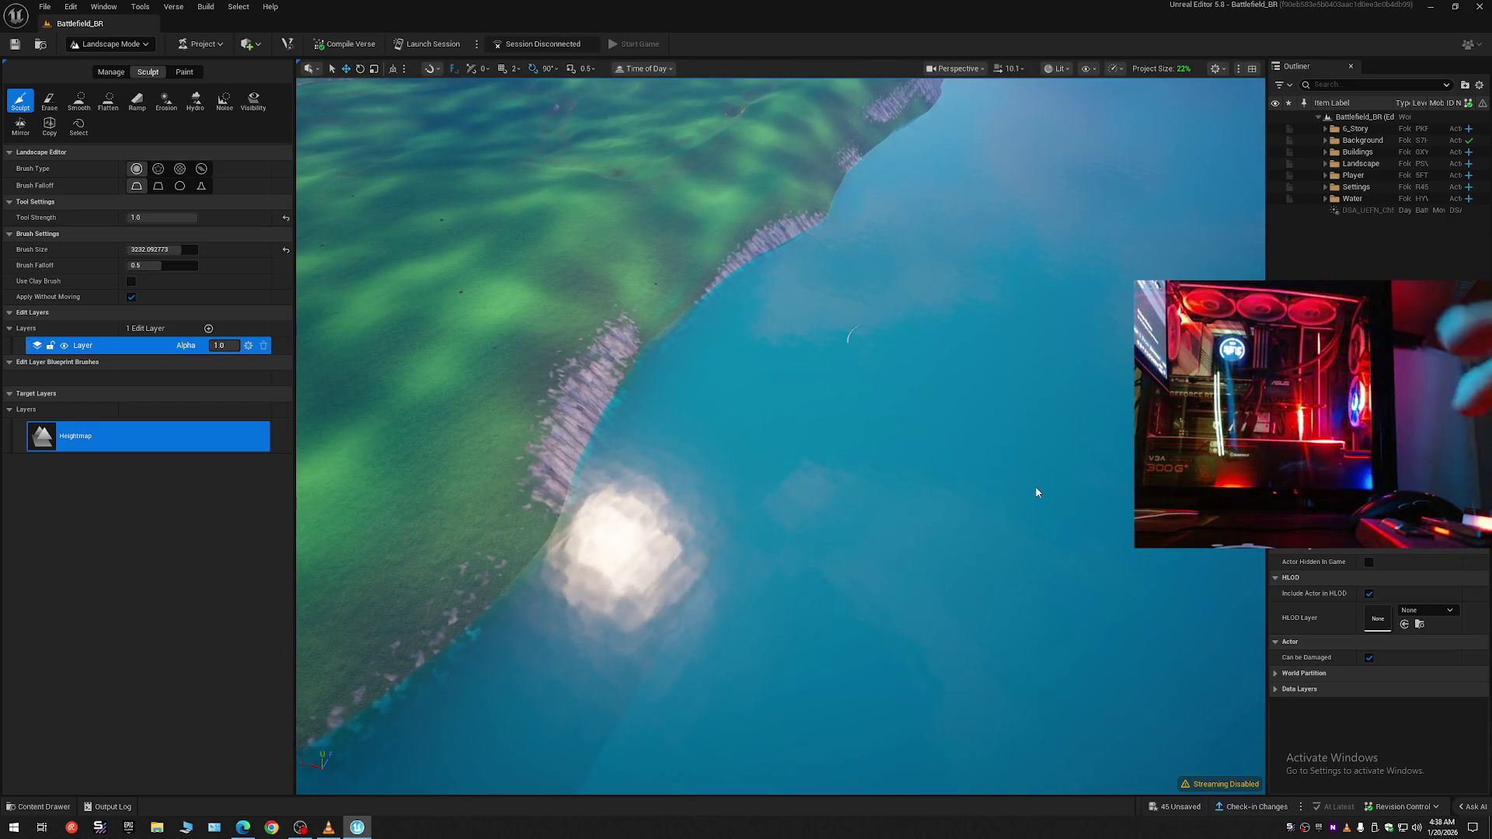
key(F11)
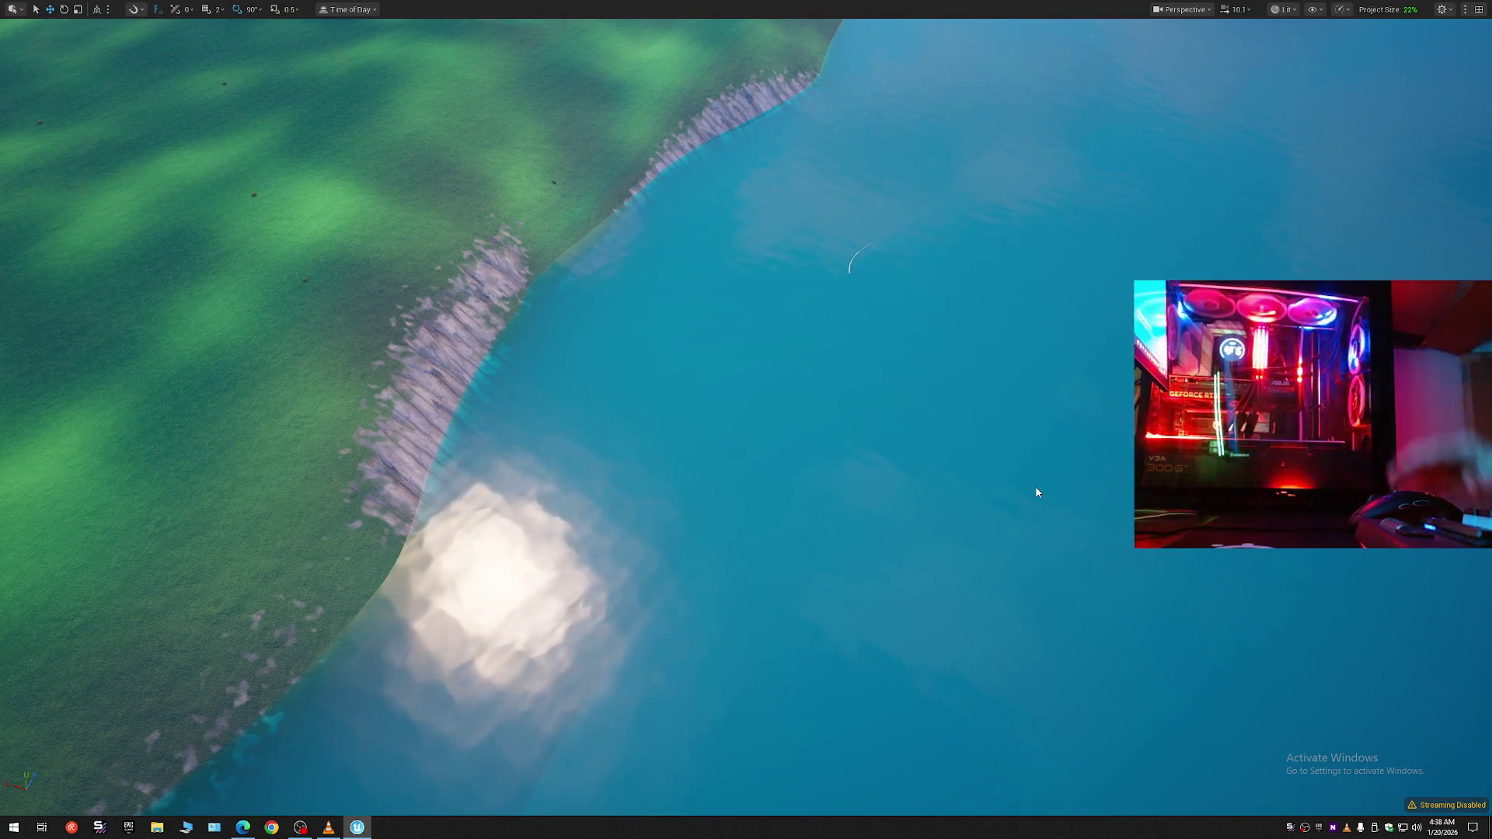
mouse_move(521, 519)
mouse_down()
mouse_move(602, 404)
mouse_move(617, 347)
mouse_move(591, 319)
mouse_move(799, 185)
mouse_move(815, 166)
mouse_move(804, 117)
mouse_up()
drag(793, 176, 793, 176)
mouse_move(598, 385)
mouse_down()
mouse_move(617, 361)
mouse_move(684, 393)
mouse_move(859, 385)
mouse_move(937, 403)
mouse_move(1082, 382)
mouse_up()
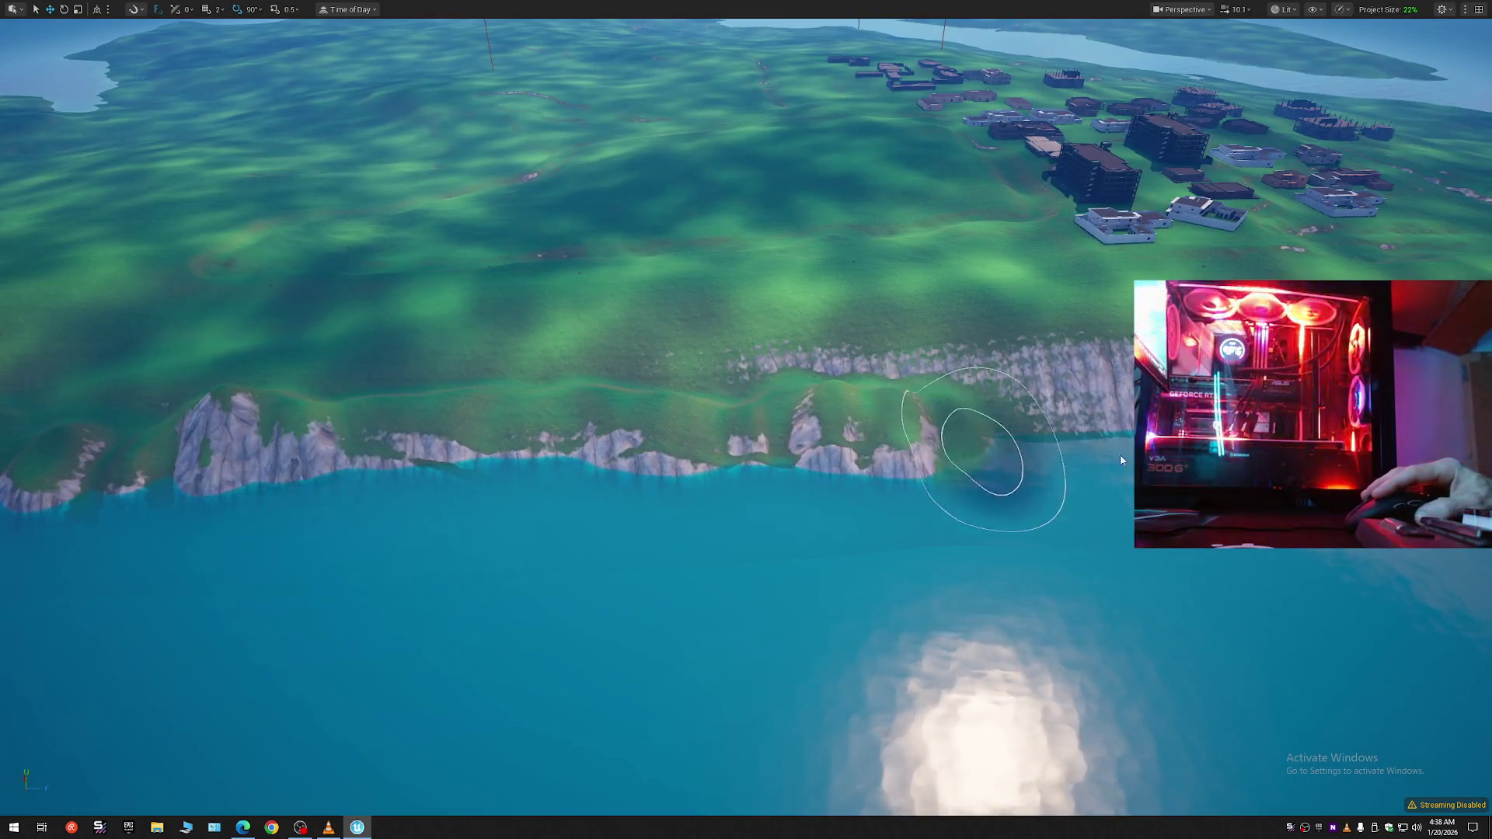
- Sculpt more along the cliffs by the town, restore the editor layout, and switch to Smooth
mouse_move(864, 454)
mouse_down()
mouse_move(1038, 460)
mouse_move(1118, 435)
mouse_up()
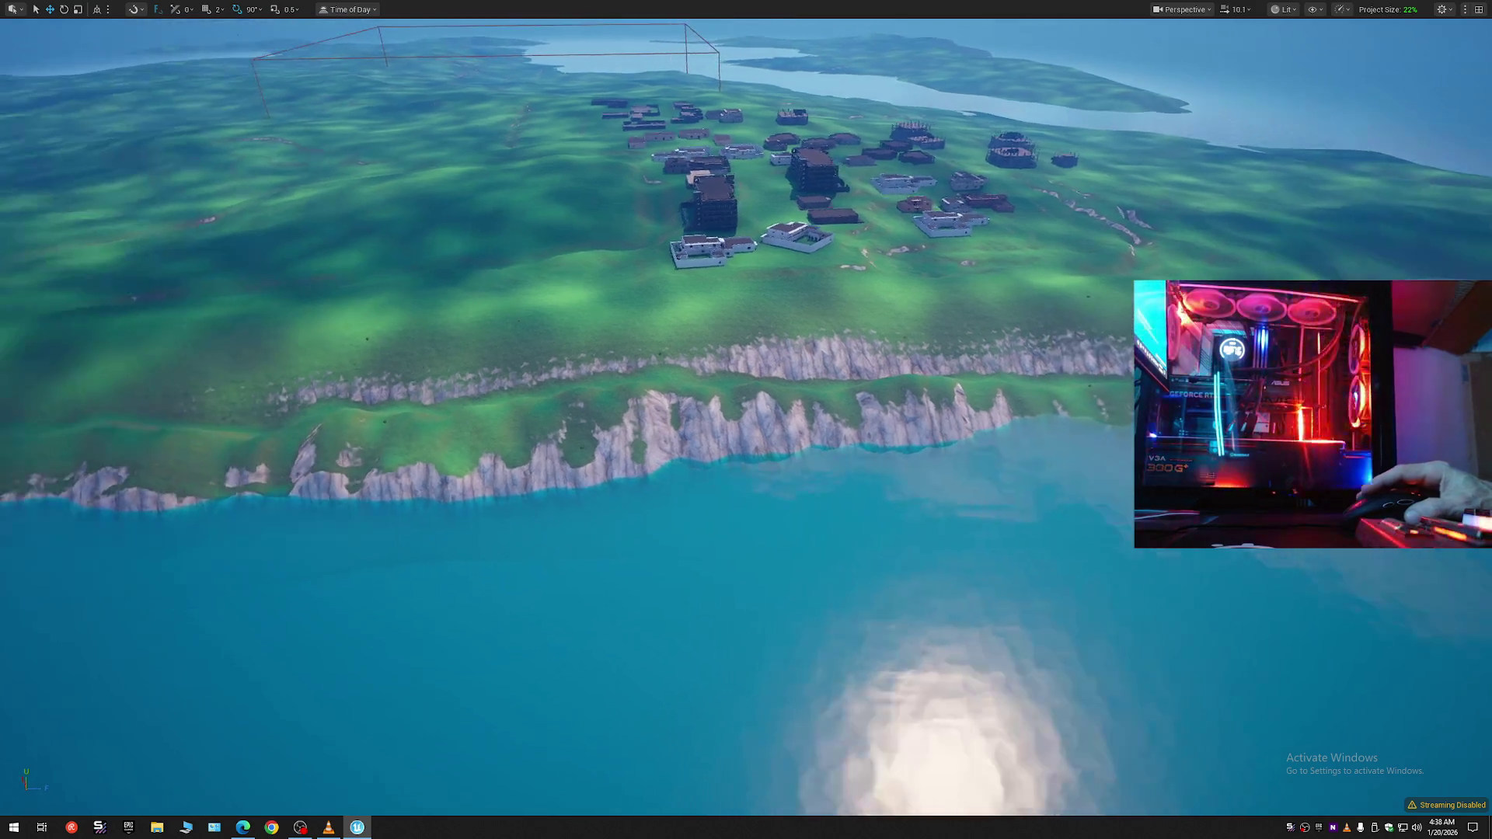
key(F11)
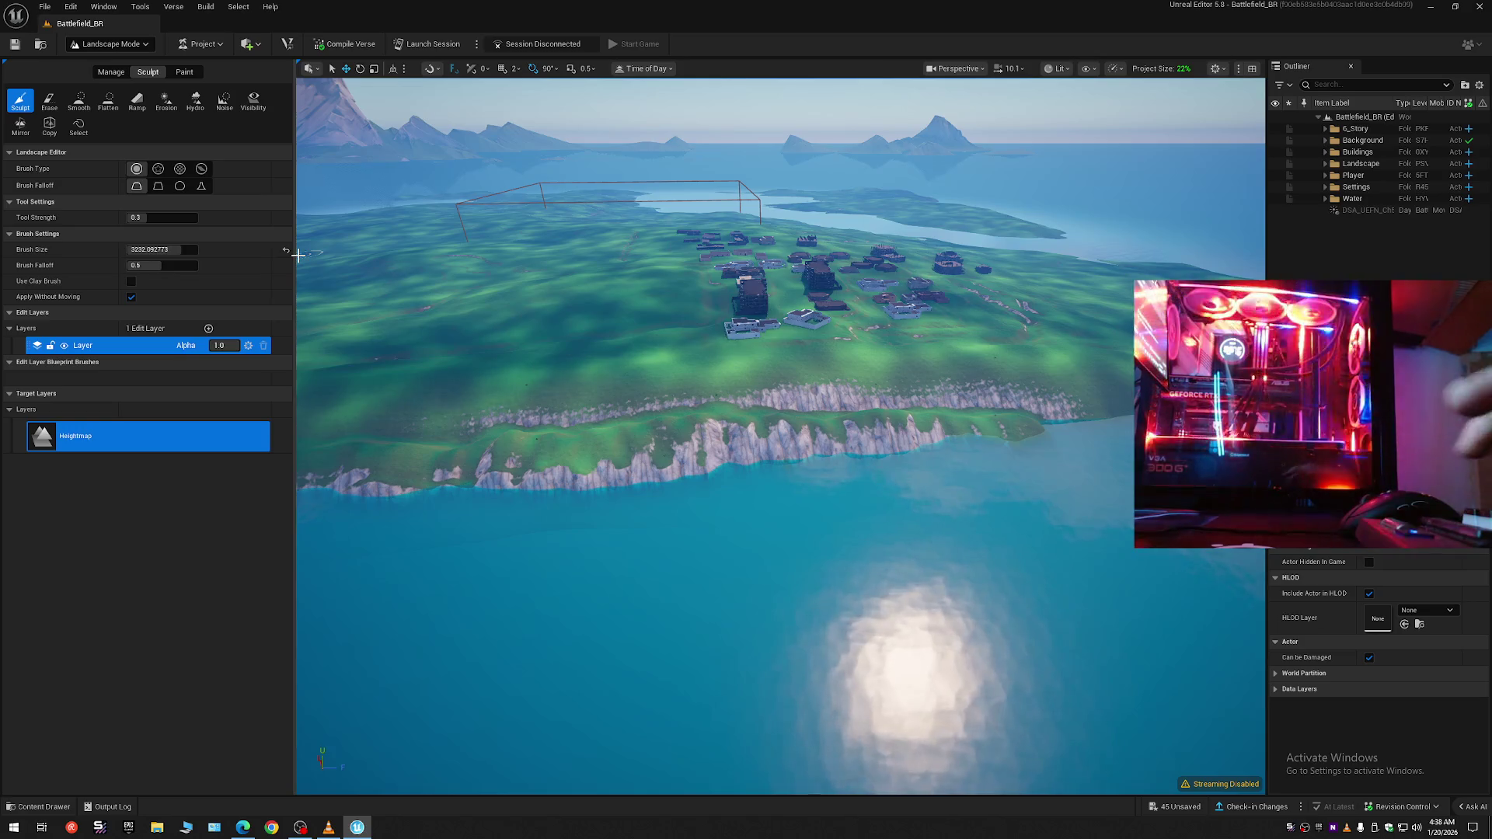
key(F11)
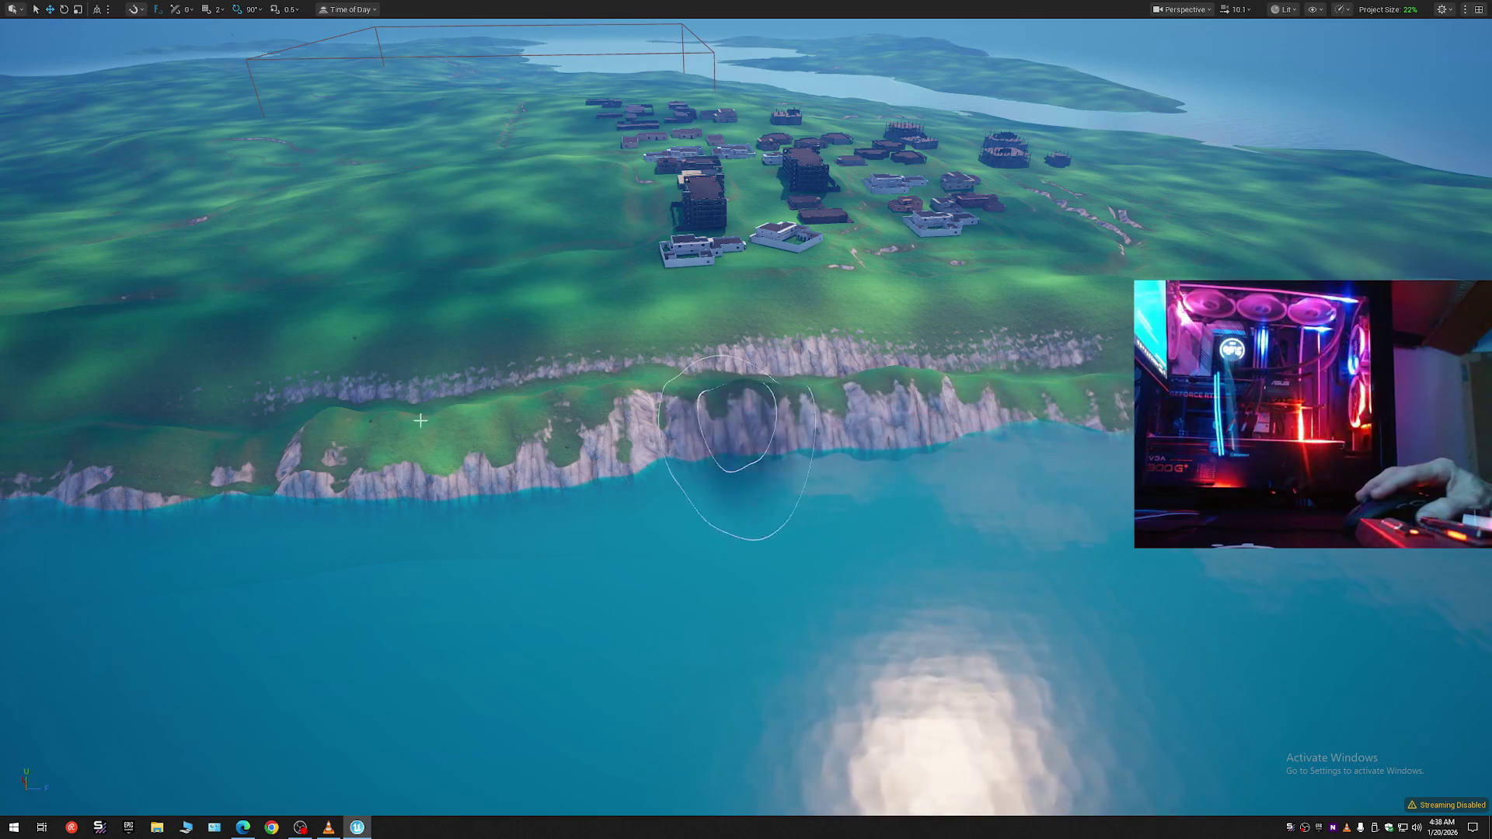
mouse_move(216, 400)
mouse_down()
mouse_move(78, 392)
mouse_move(366, 433)
mouse_up()
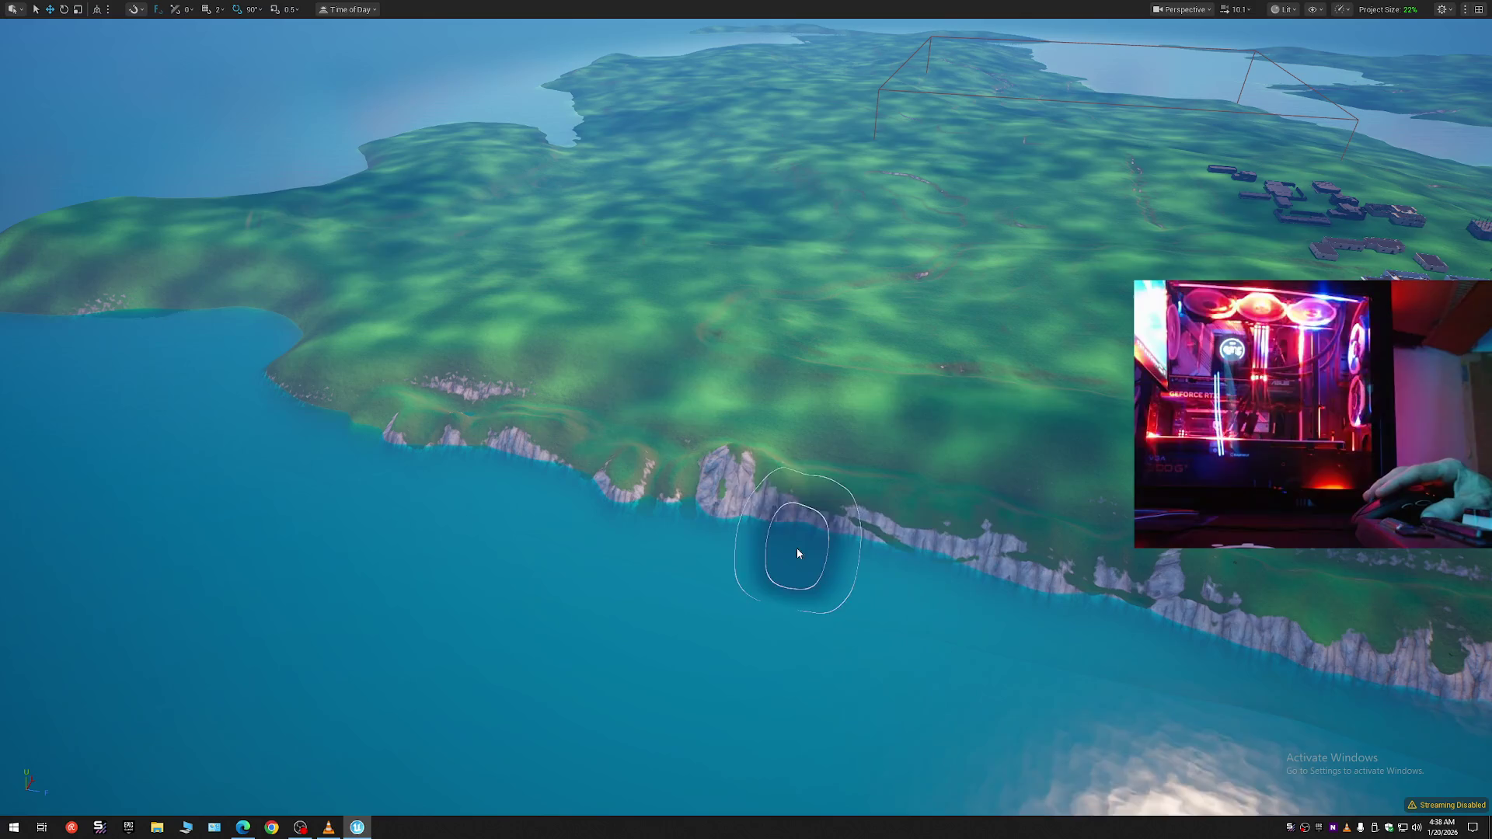
key(F11)
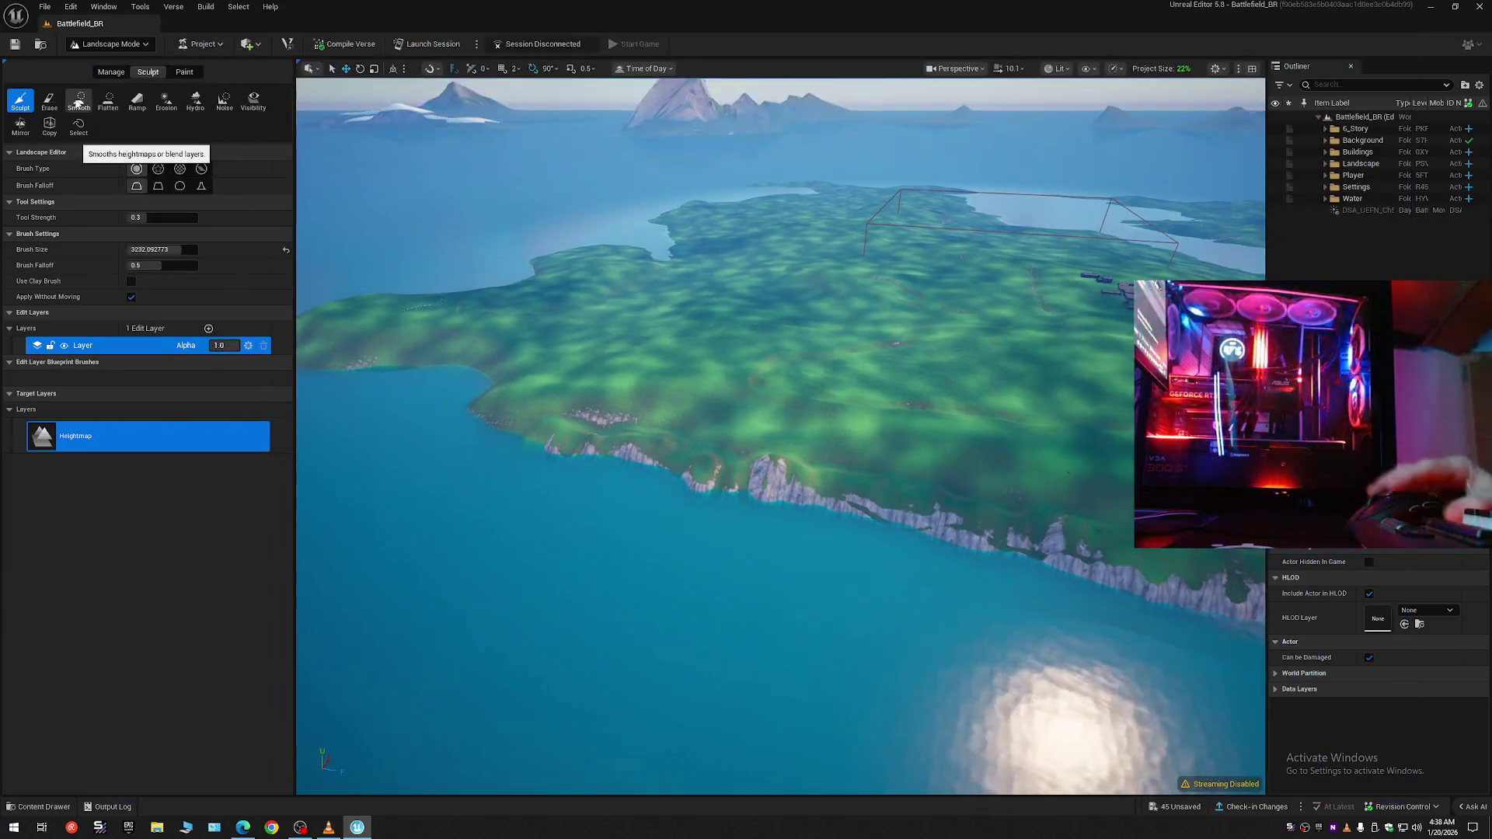
click(79, 101)
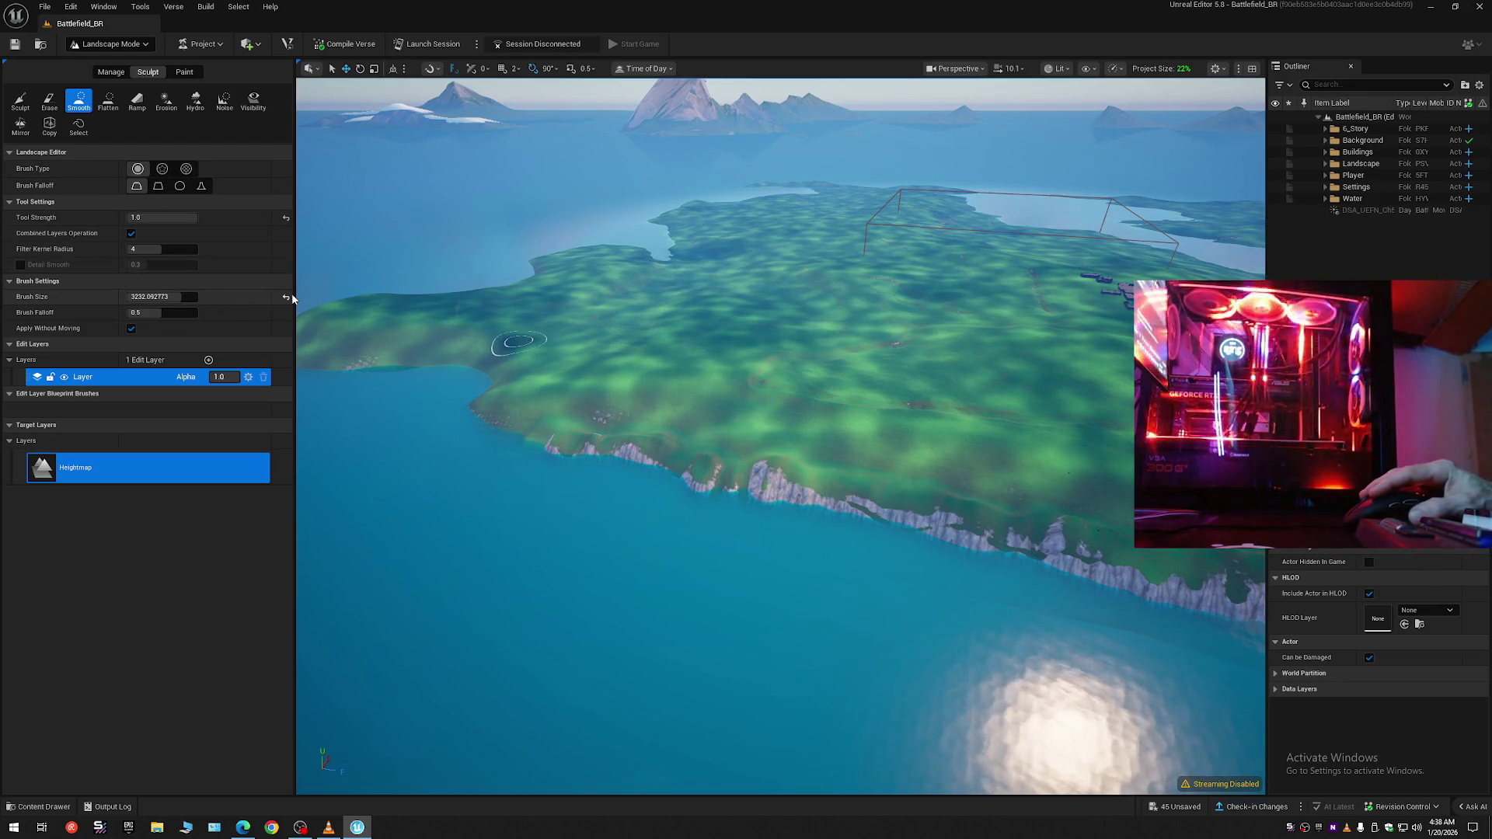
- Set the Smooth brush size to 8192 and flatten the coastal cliffs
text(8192)
key(Return)
scroll(620, 434, up, 5)
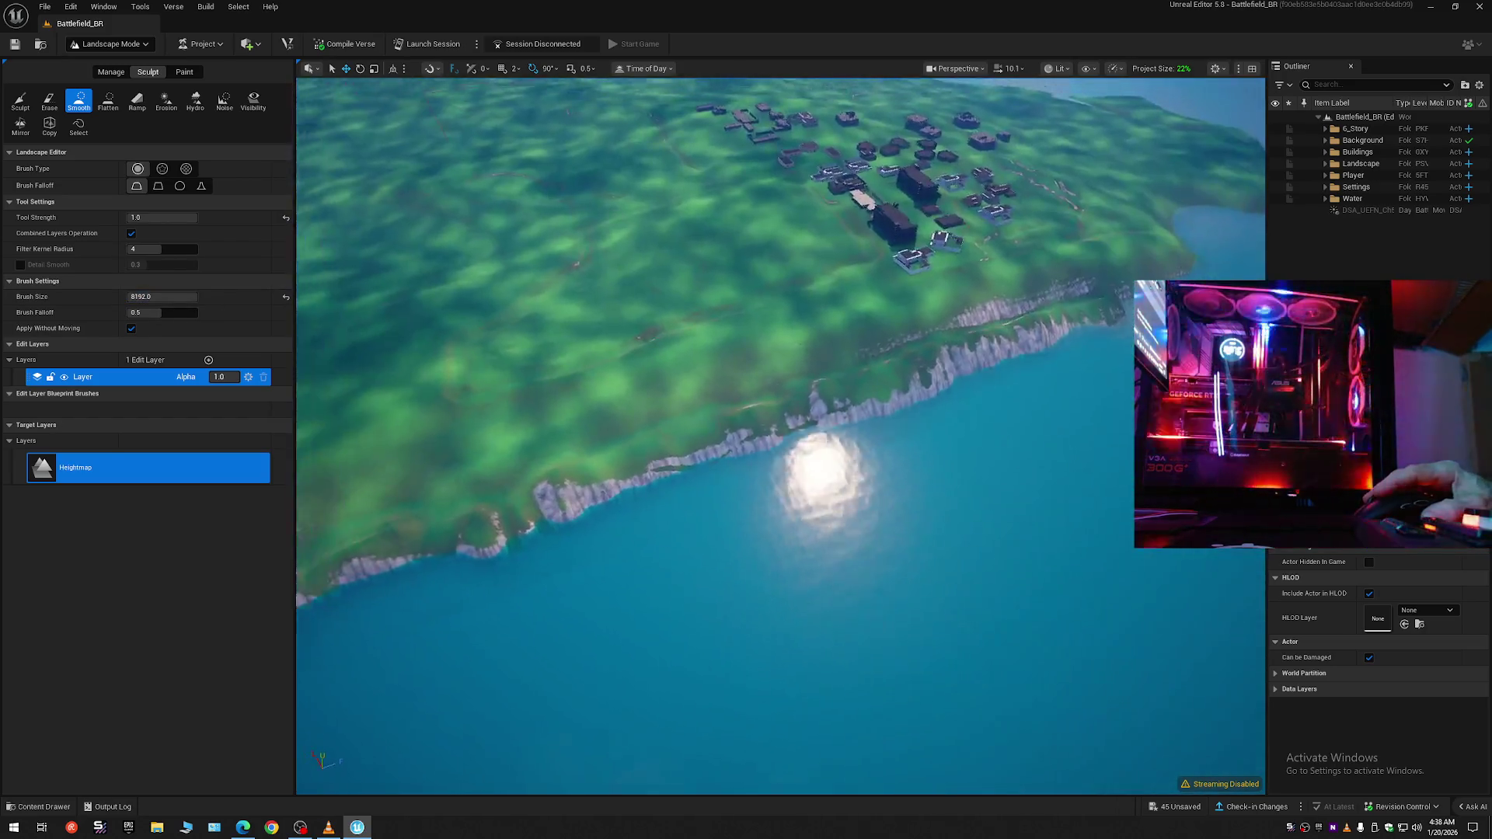
mouse_move(620, 434)
mouse_down()
mouse_move(459, 417)
mouse_move(716, 404)
mouse_move(795, 388)
mouse_move(842, 360)
mouse_move(1054, 366)
mouse_move(390, 423)
mouse_move(412, 420)
mouse_up()
- Fly over the town down to the grass and smooth the terrain beside it
key(w)
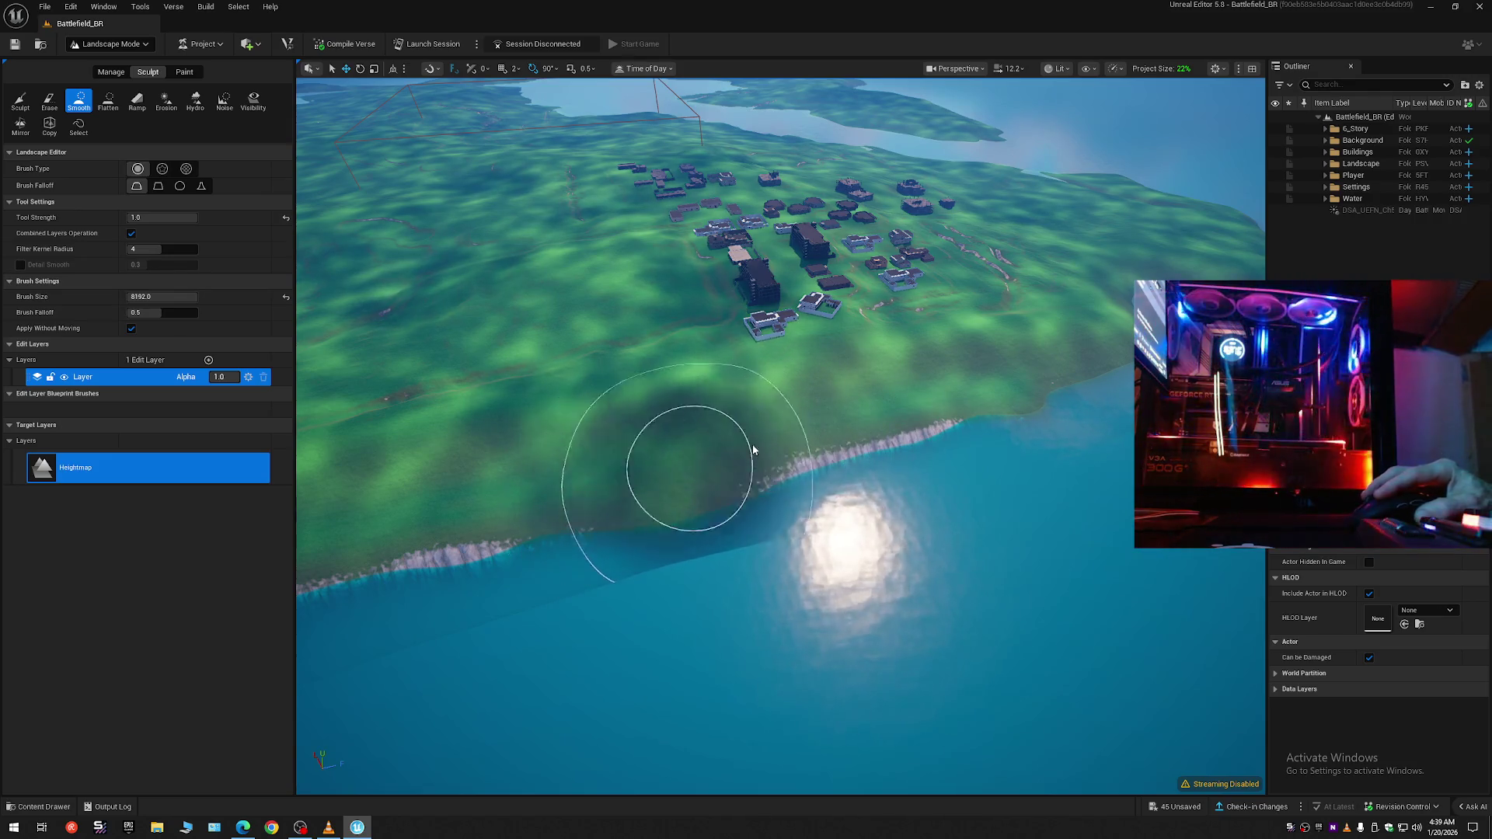
key(w)
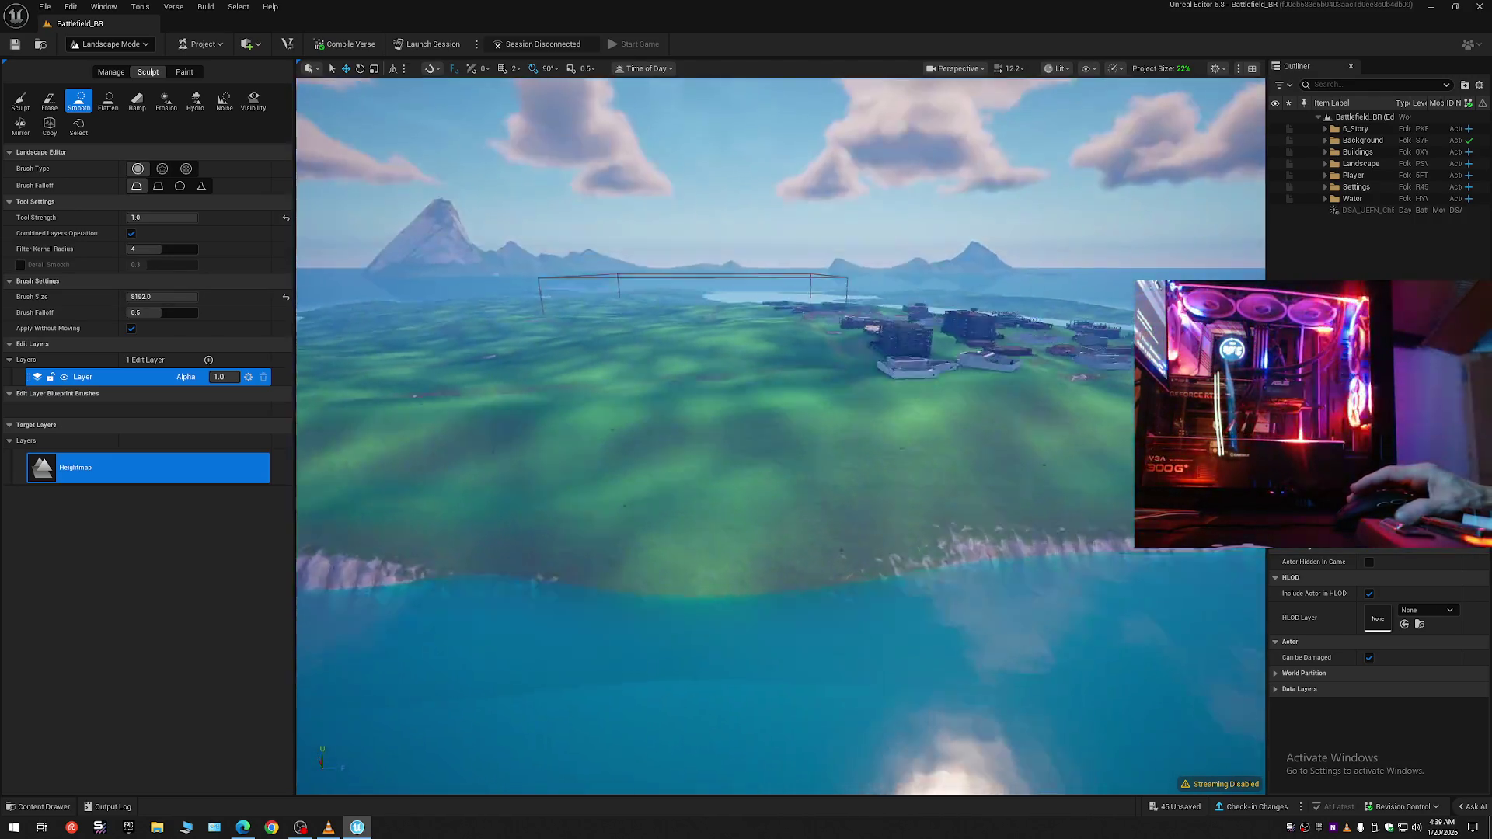
key(w)
scroll(780, 435, down, 2)
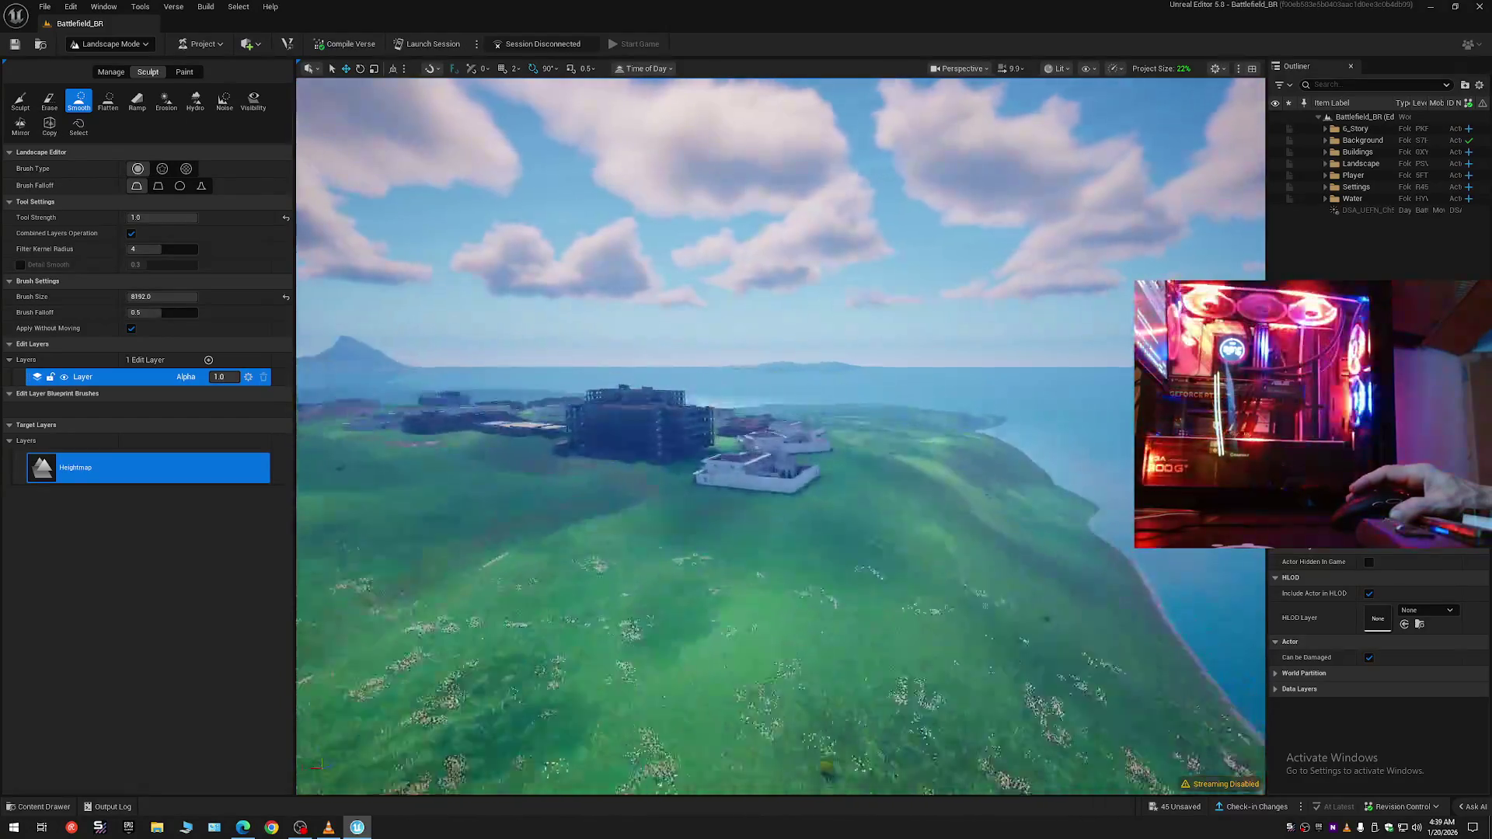
key(w)
scroll(780, 435, down, 2)
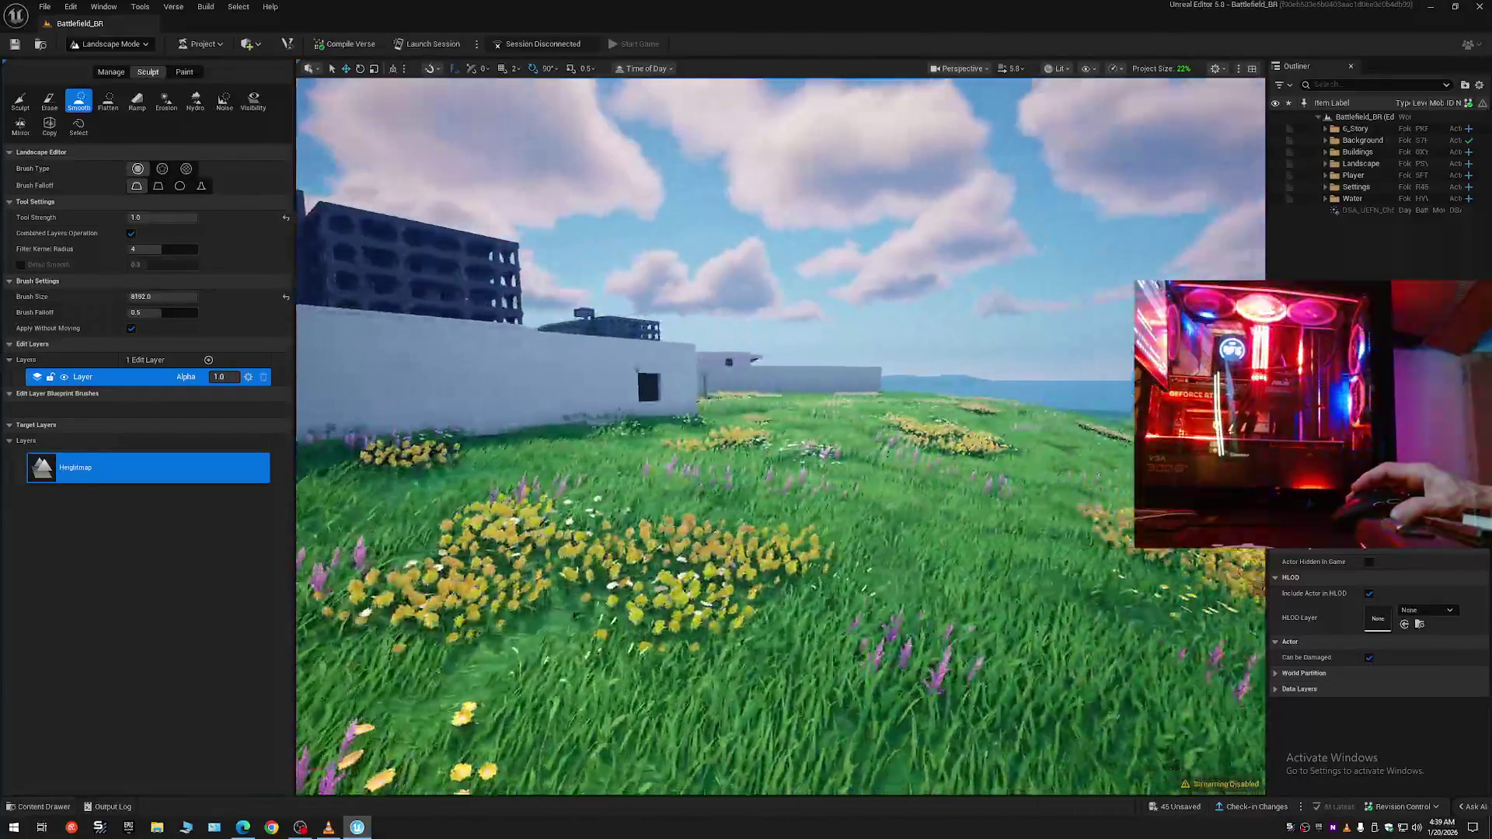
key(w)
scroll(780, 435, down, 1)
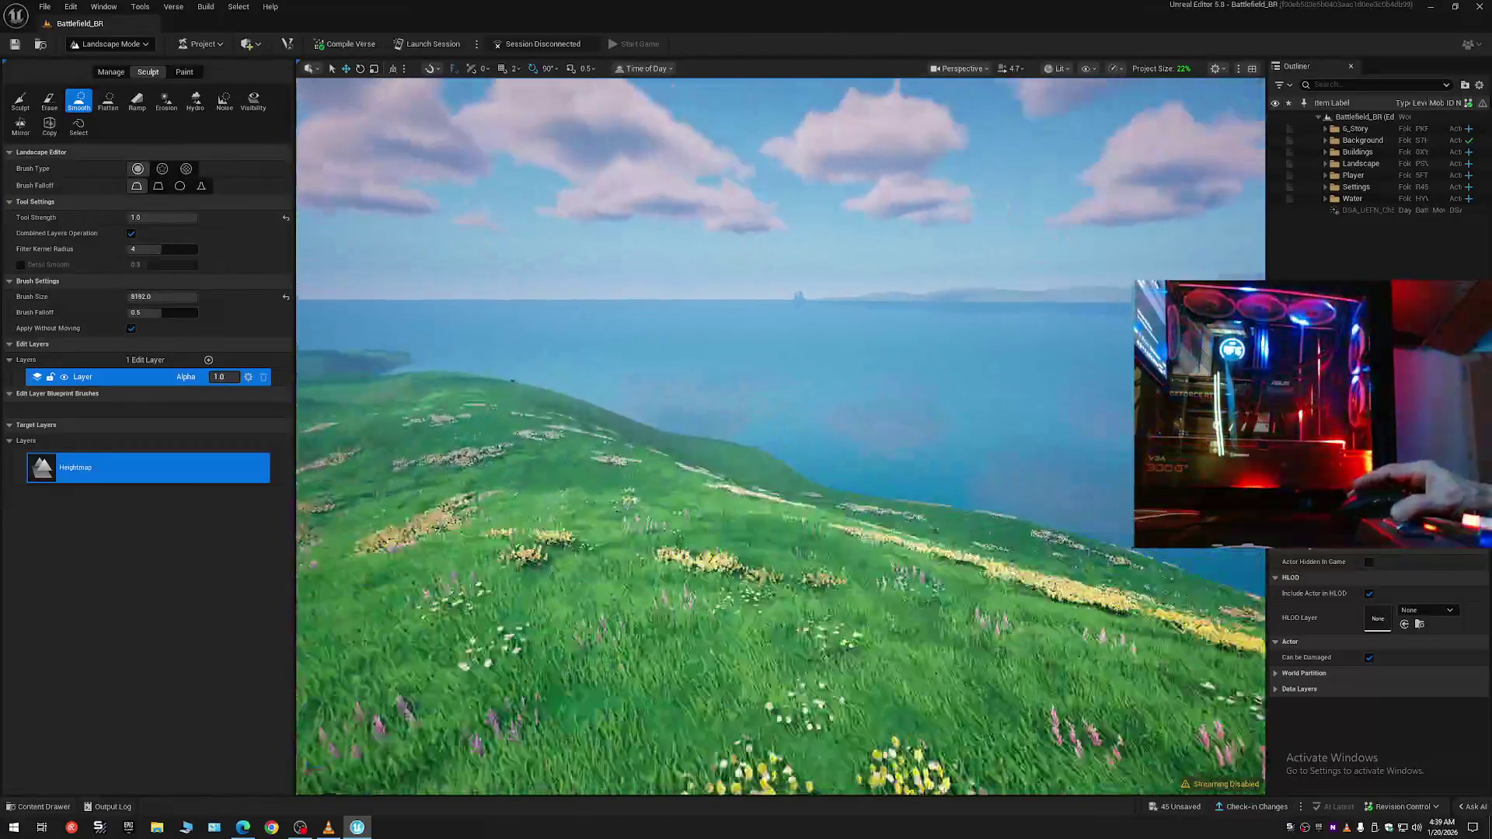
key(e)
scroll(780, 435, up, 3)
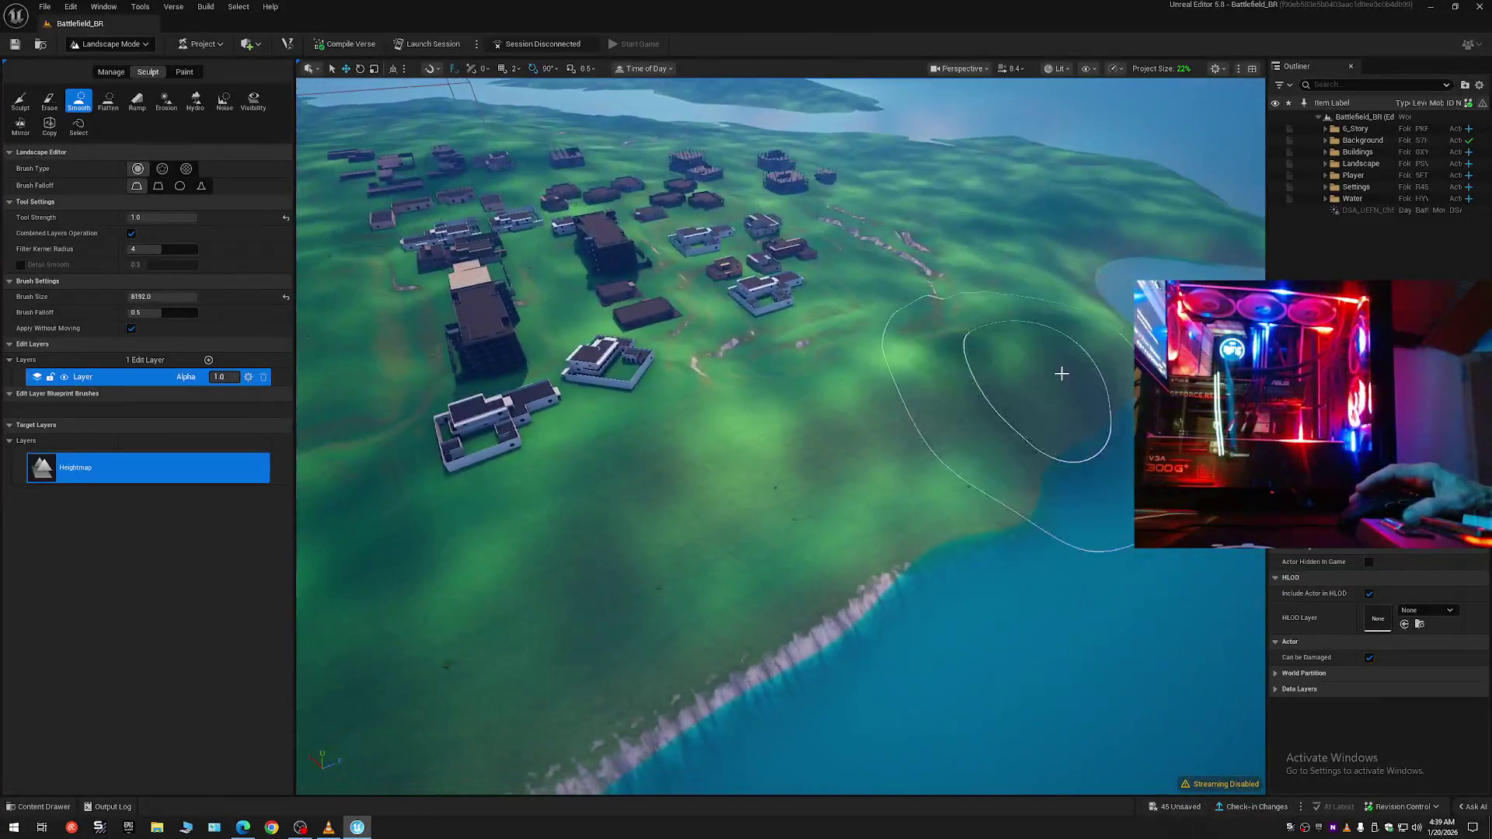
mouse_move(779, 473)
mouse_down()
mouse_move(923, 427)
mouse_move(1042, 343)
mouse_move(855, 436)
mouse_move(1065, 337)
mouse_move(884, 442)
mouse_move(833, 513)
mouse_up()
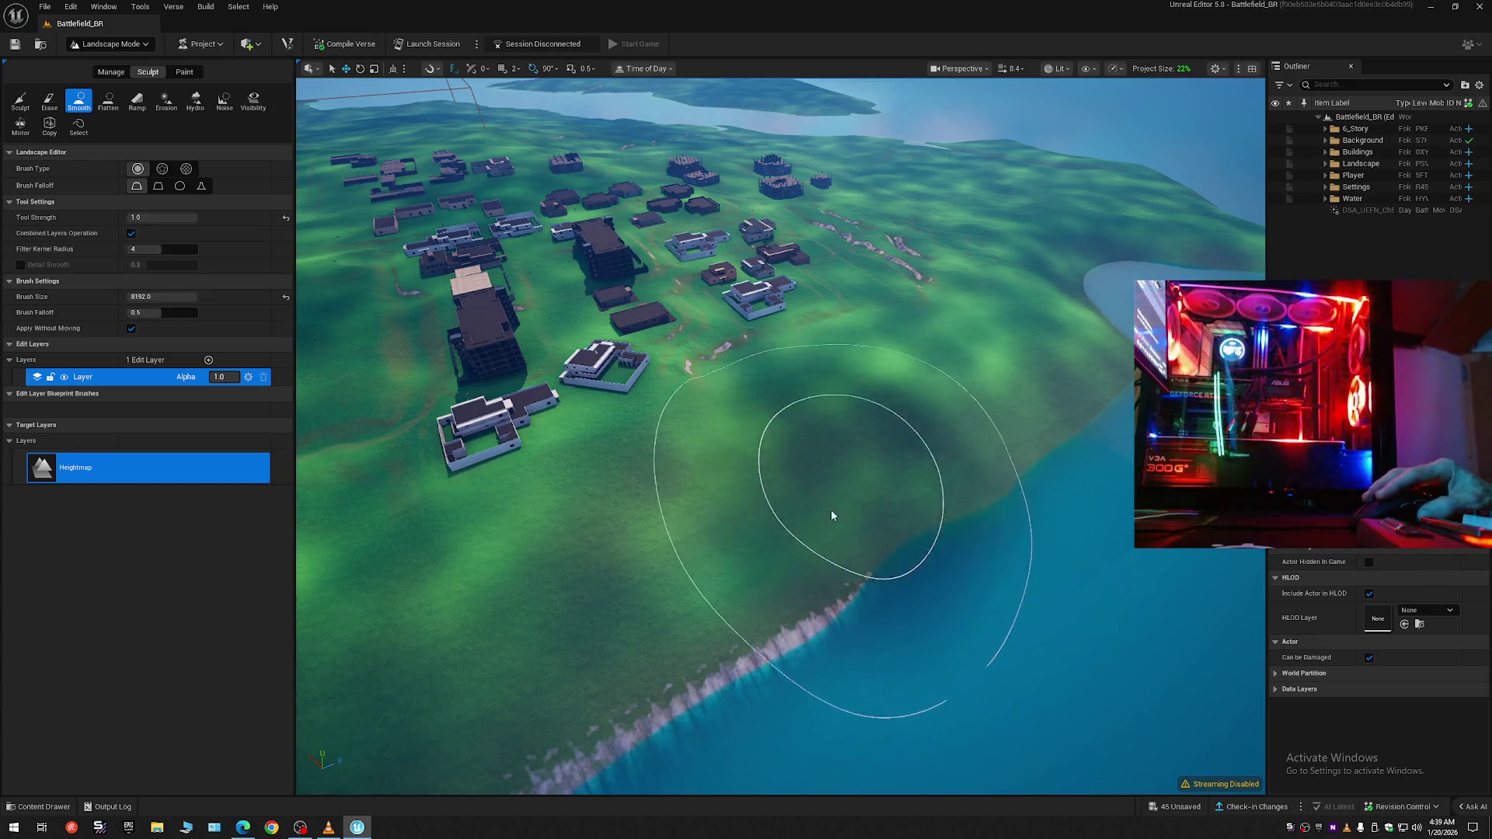
- Reset the Smooth brush size to its default value
scroll(864, 517, up, 10)
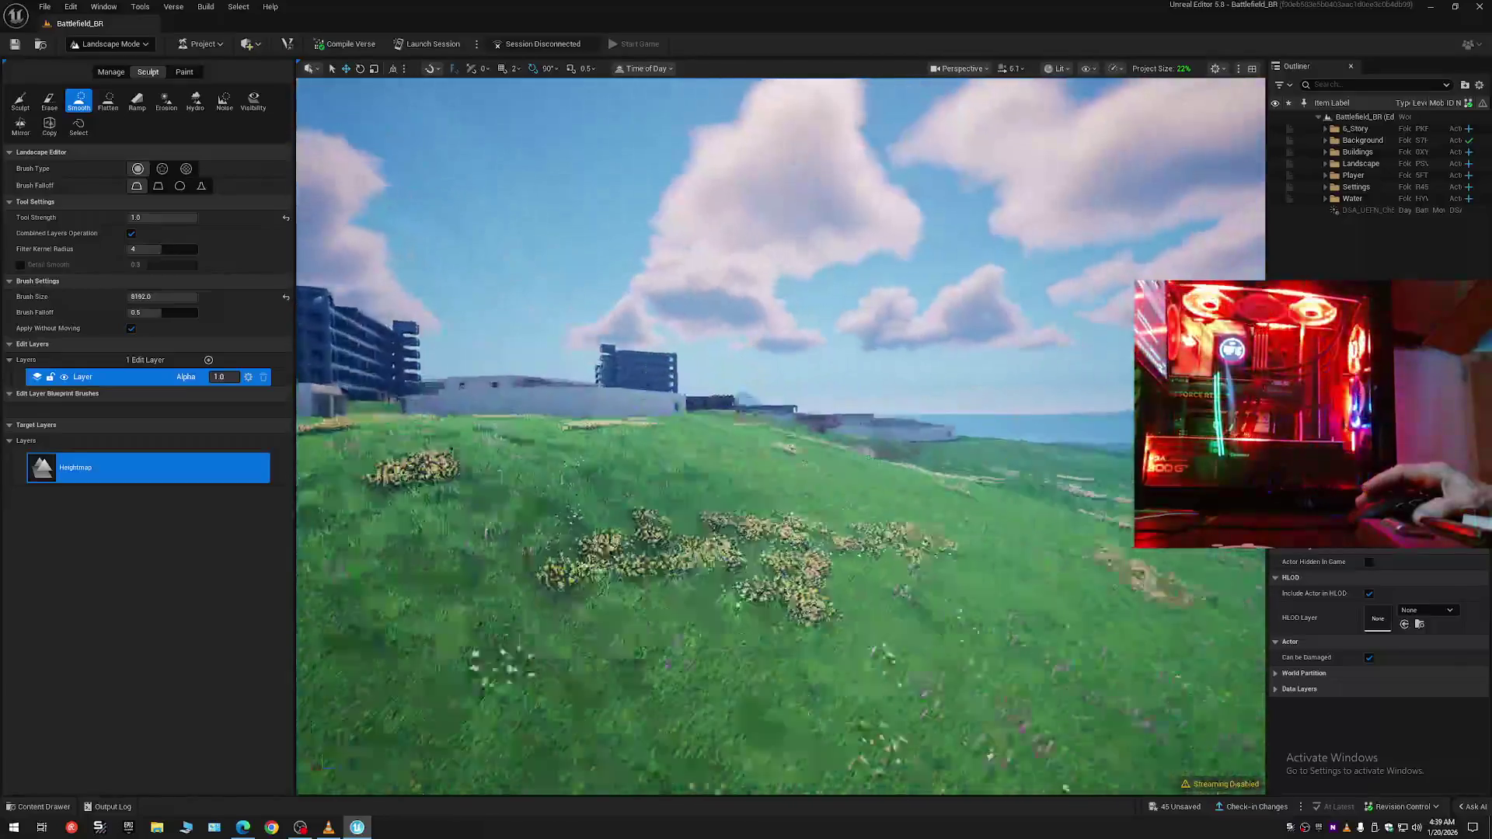
scroll(780, 435, up, 5)
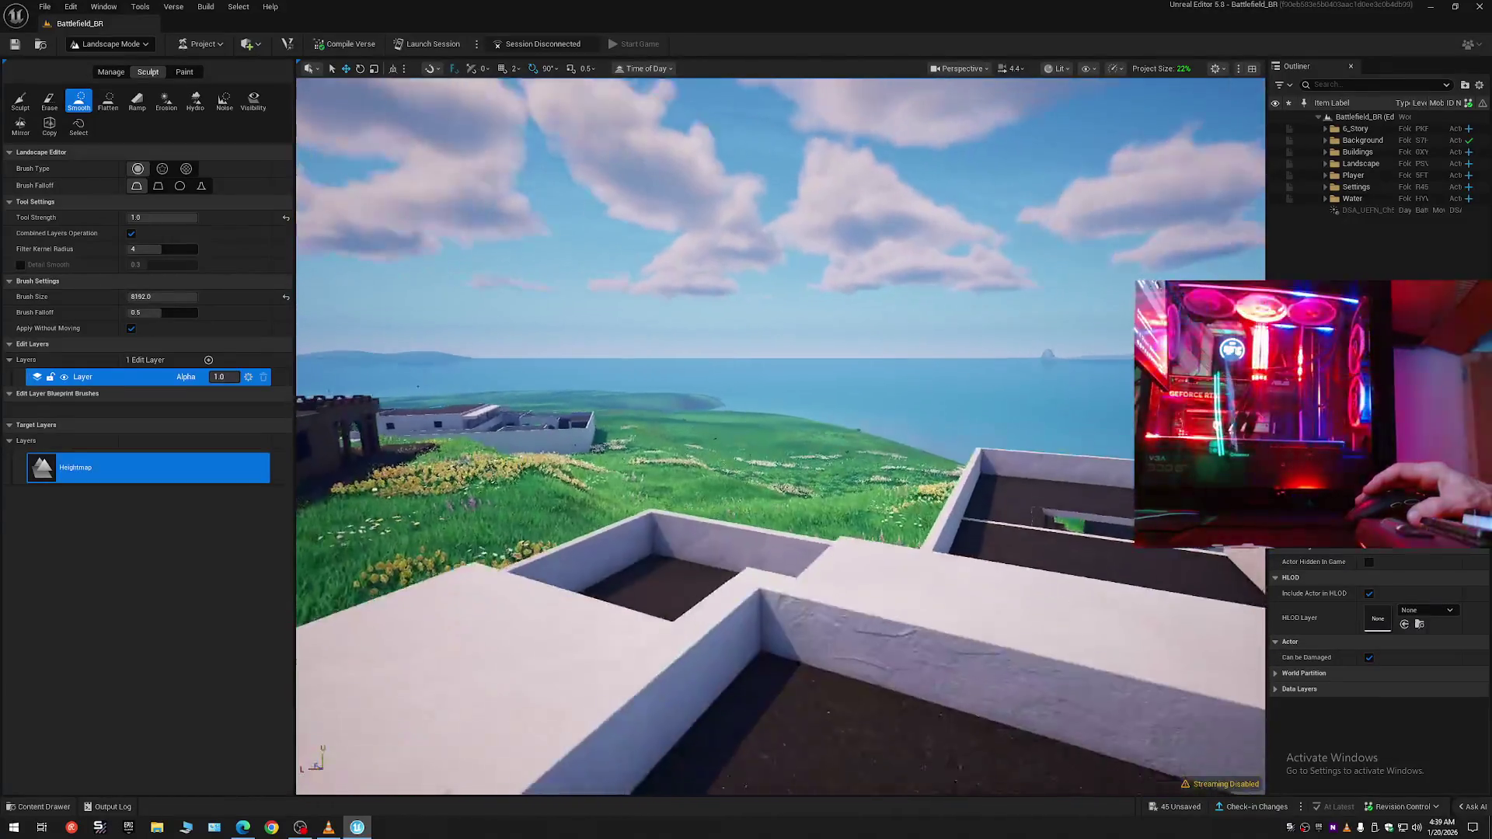
scroll(781, 435, down, 2)
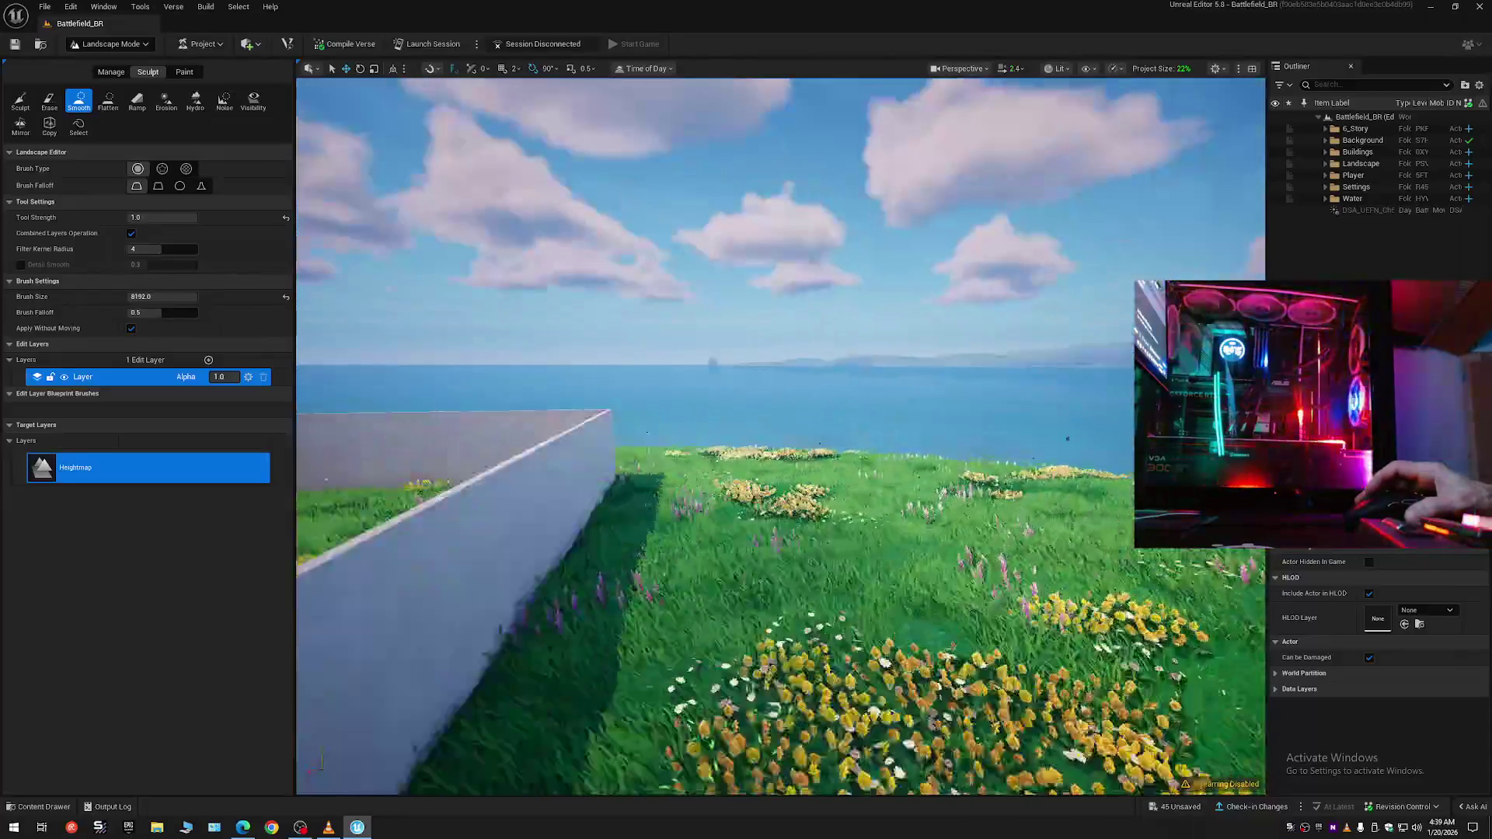
scroll(781, 435, up, 3)
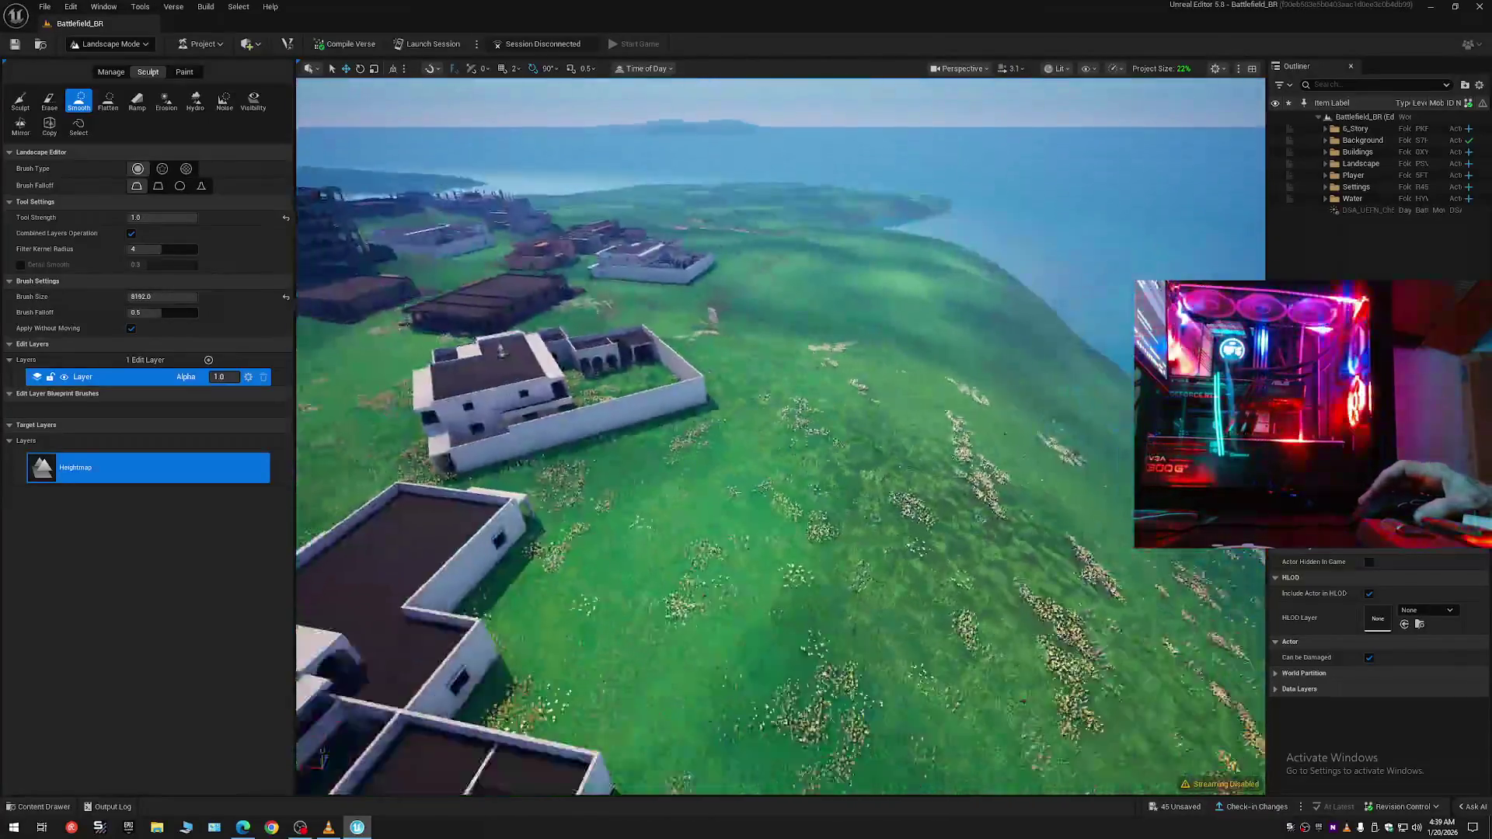
scroll(781, 435, down, 3)
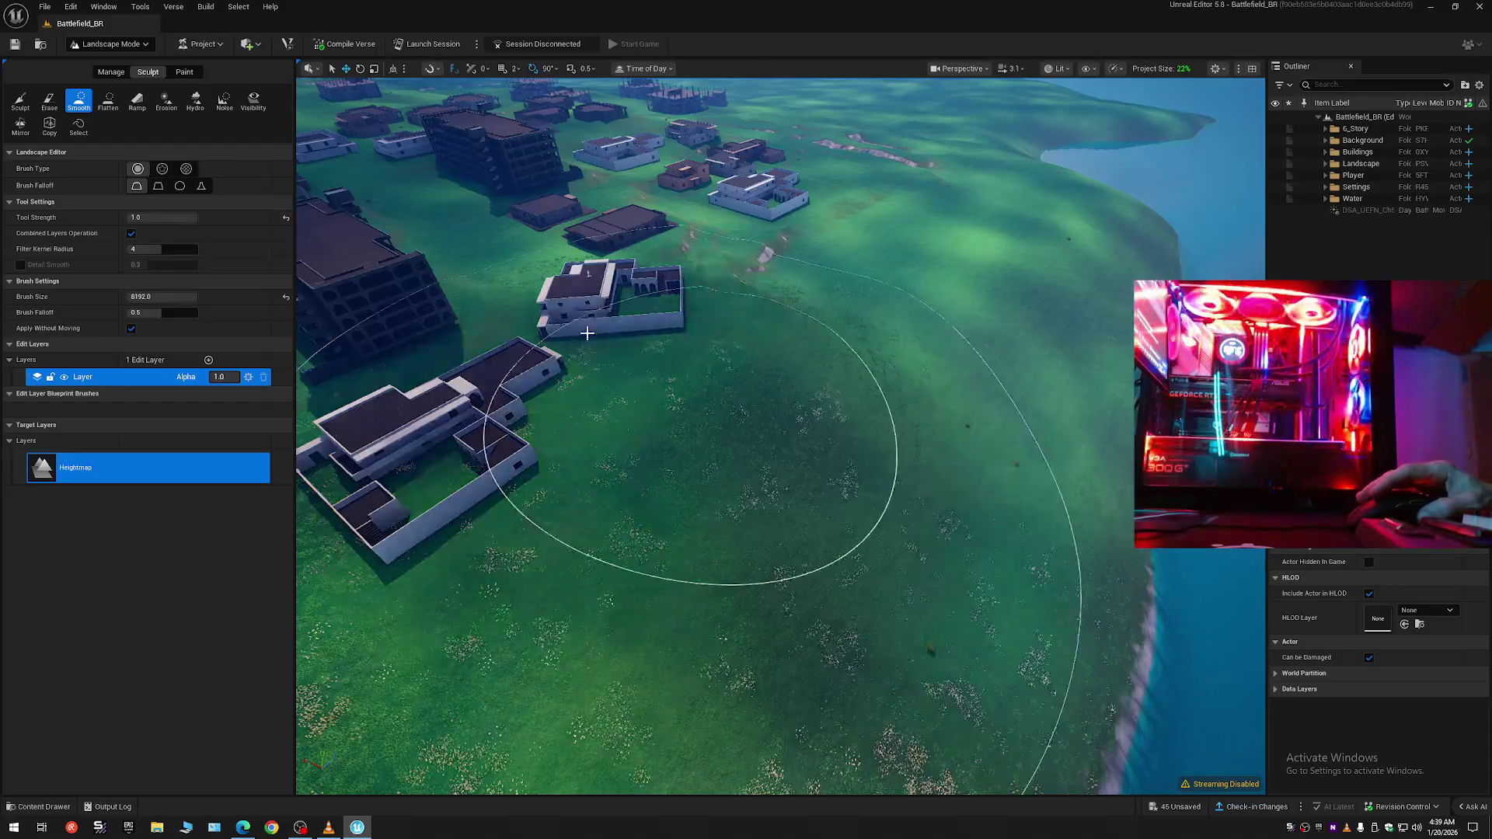
click(286, 297)
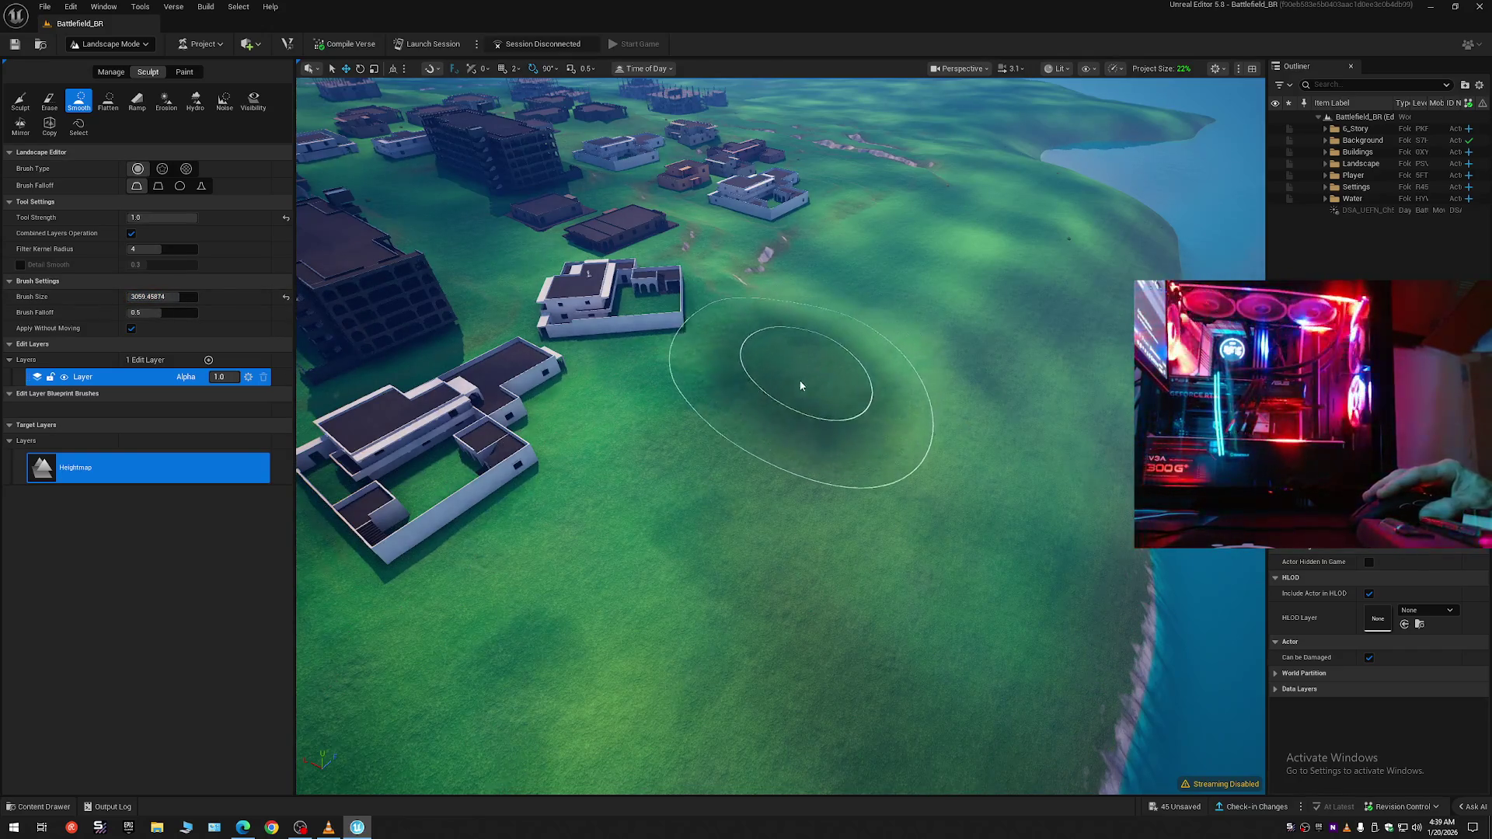
- Smooth the seaside hill near the buildings, flattening its flower patches
drag(700, 666, 652, 650)
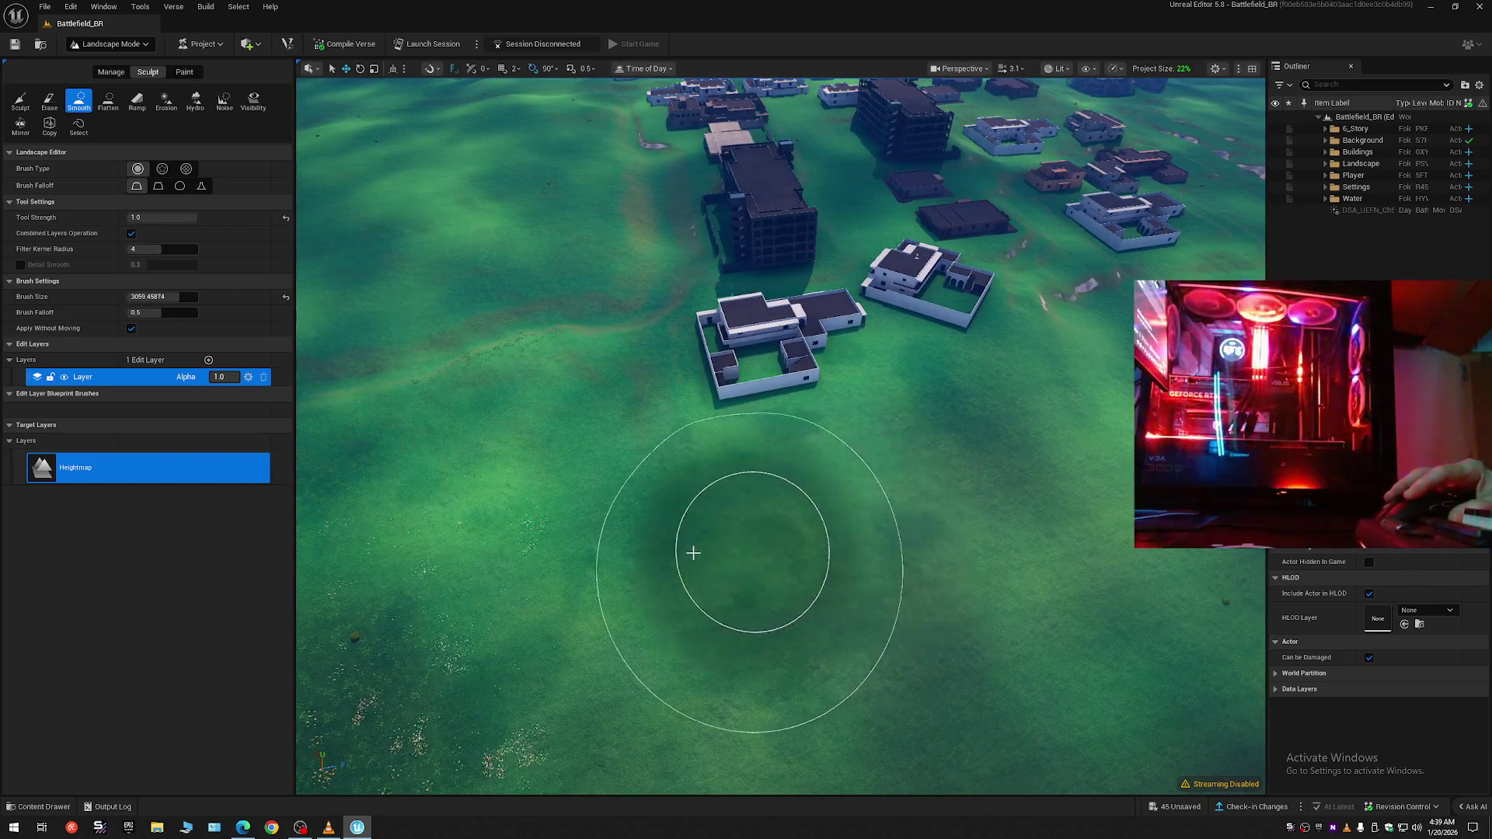
drag(459, 619, 459, 599)
drag(649, 582, 649, 583)
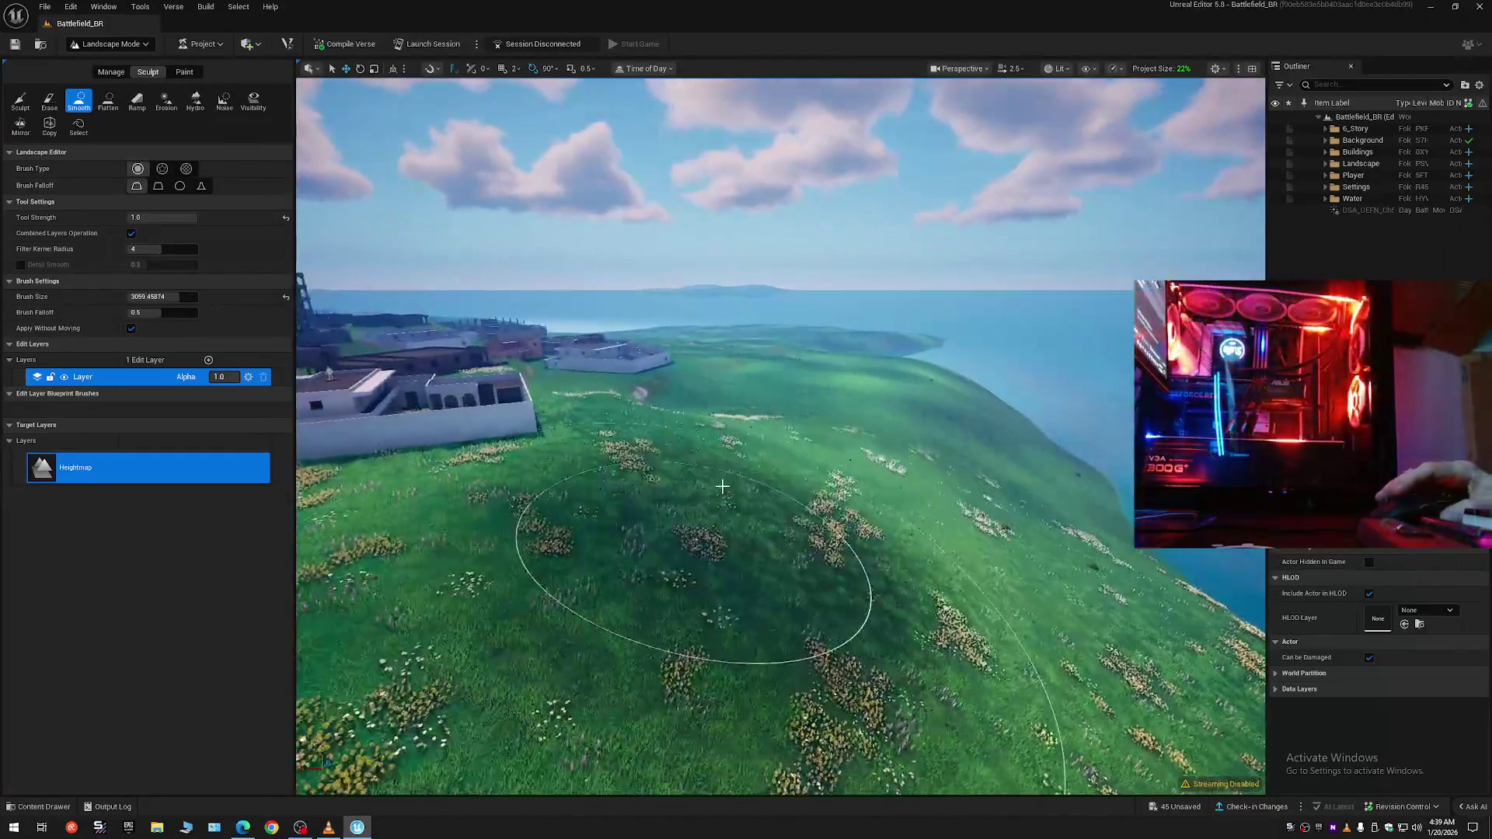
mouse_move(772, 420)
mouse_down()
mouse_move(766, 443)
mouse_move(816, 569)
mouse_move(785, 442)
mouse_move(792, 582)
mouse_move(820, 616)
mouse_up()
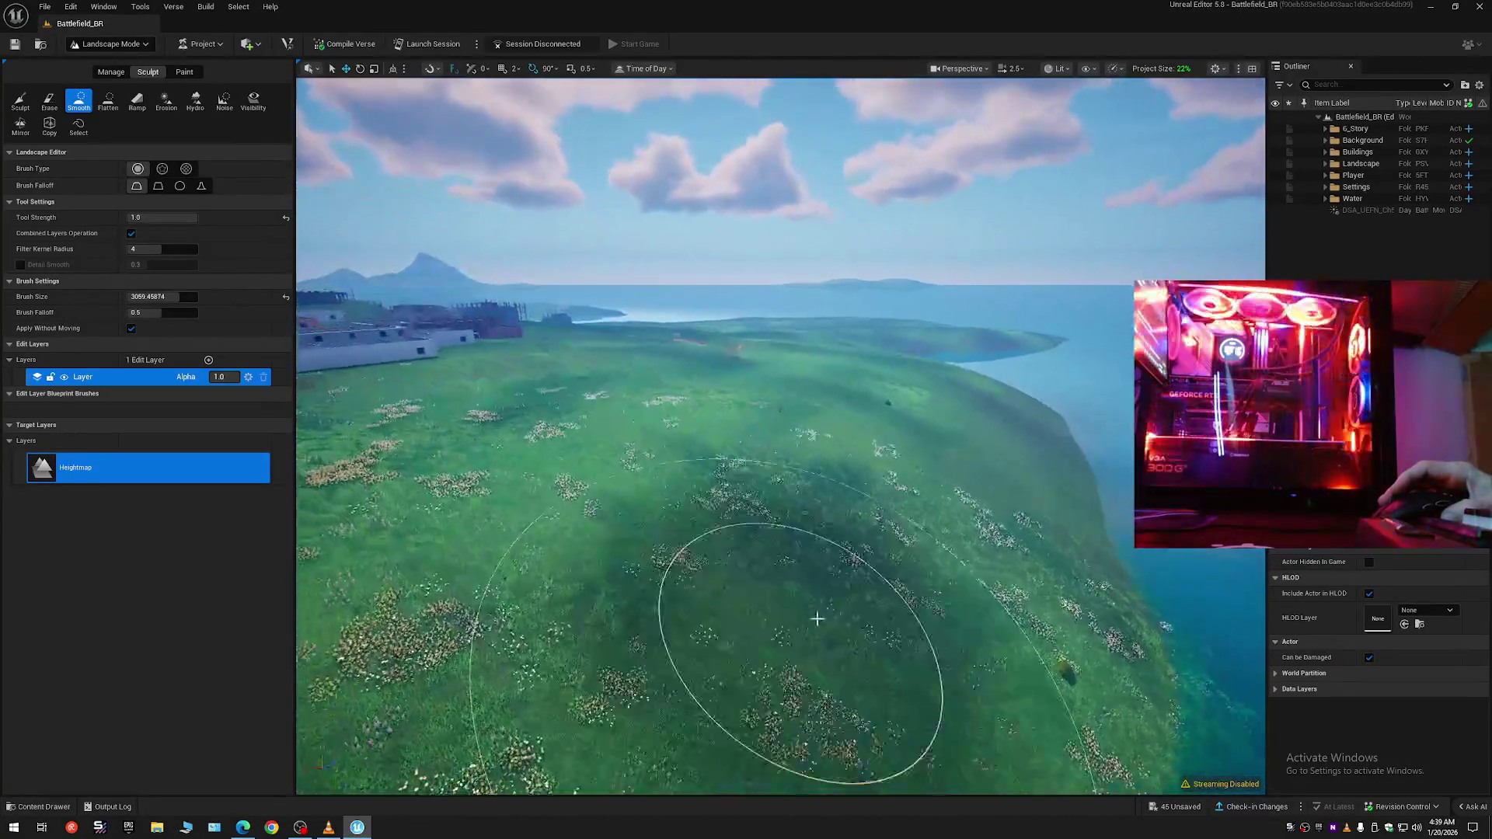
drag(738, 446, 686, 436)
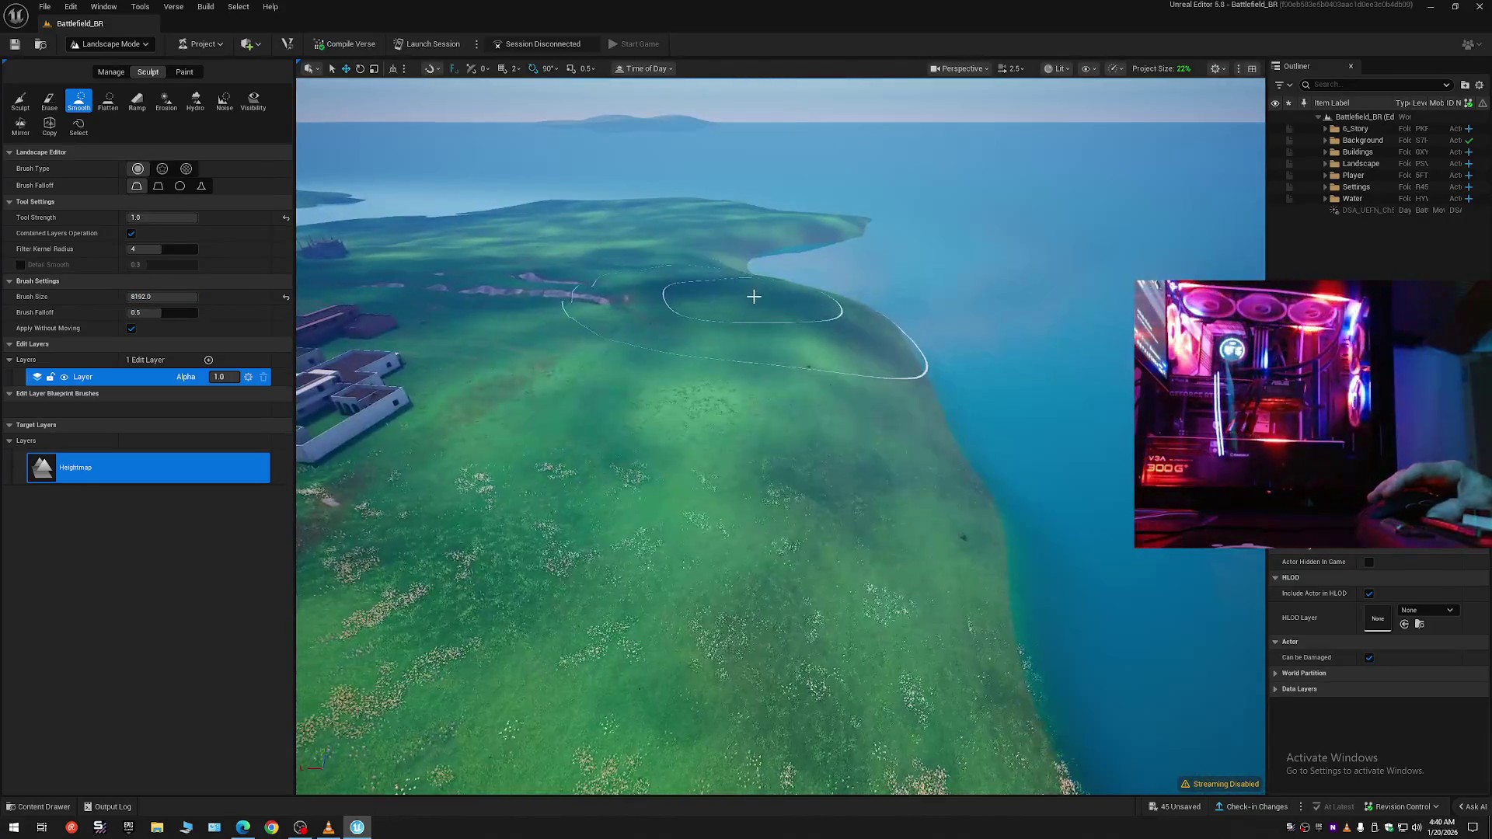
- Smooth the coastal hill again and the terrain along the shoreline
mouse_move(756, 328)
mouse_down()
mouse_move(793, 476)
mouse_move(773, 332)
mouse_move(809, 373)
mouse_move(776, 453)
mouse_move(823, 591)
mouse_up()
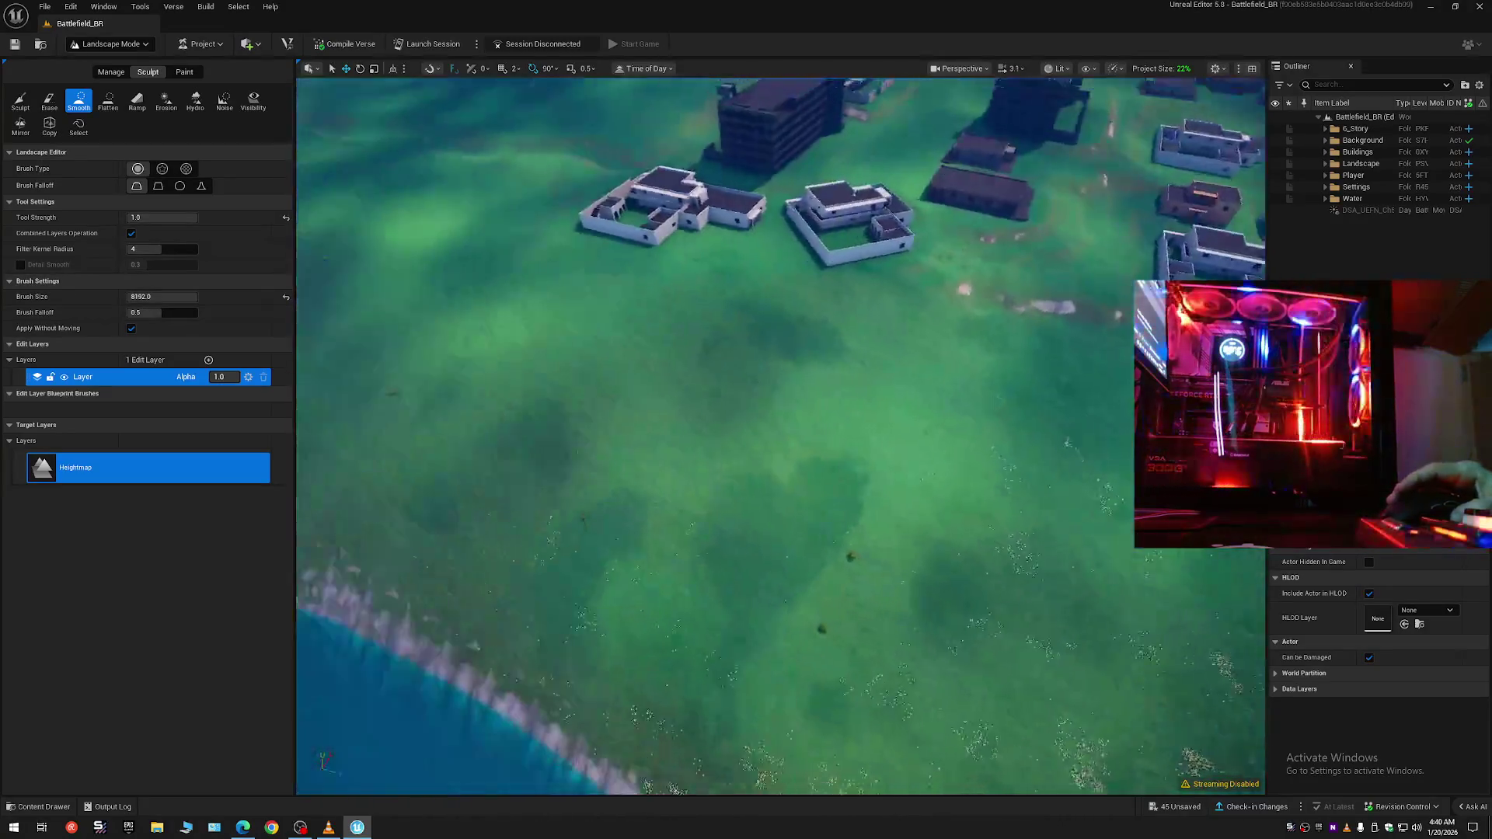
scroll(1129, 490, up, 2)
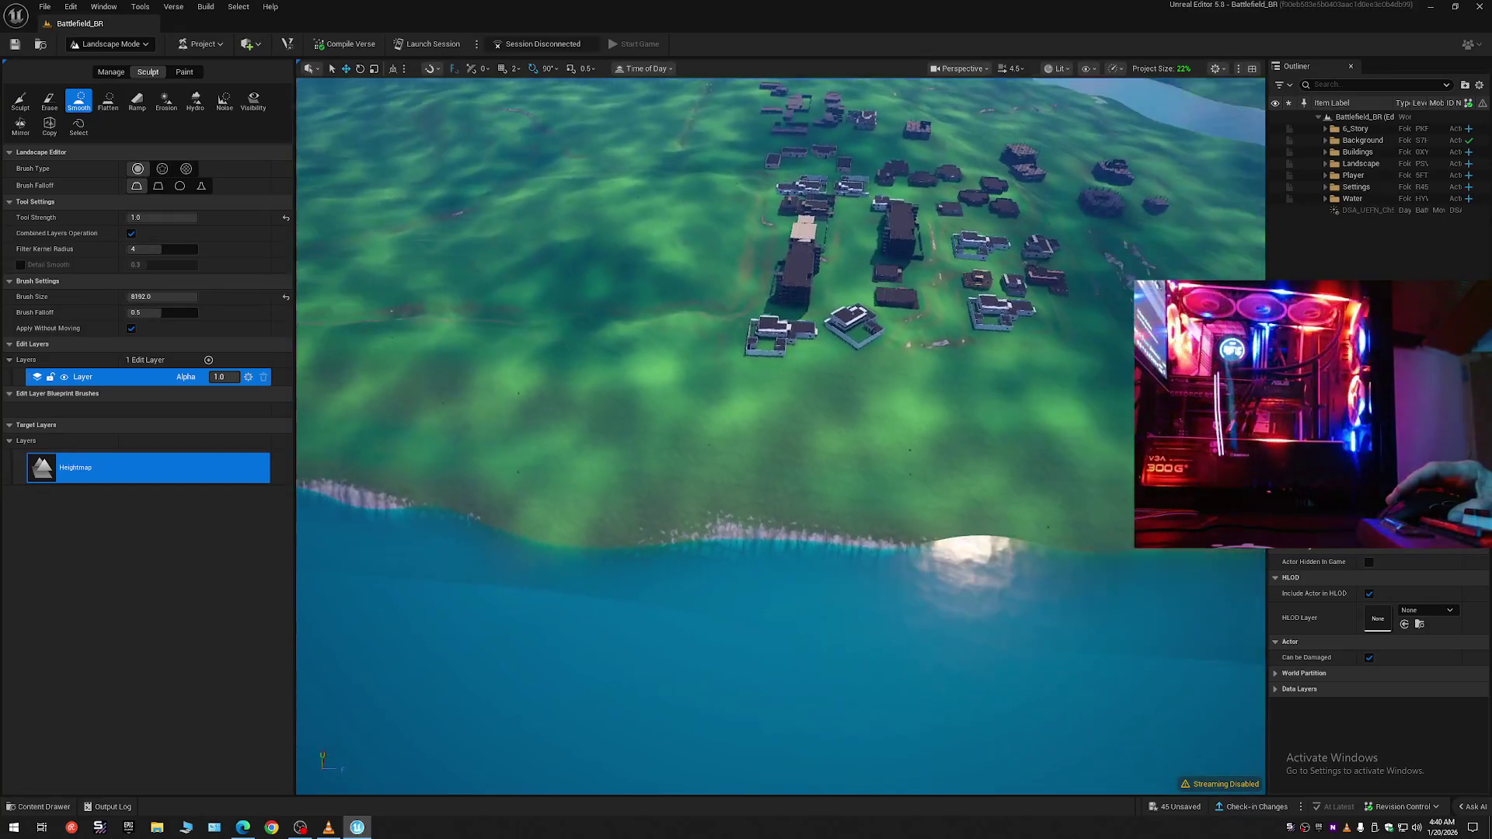
mouse_move(892, 494)
mouse_down()
mouse_move(712, 496)
mouse_move(376, 446)
mouse_move(416, 445)
mouse_up()
scroll(416, 445, up, 3)
- Fly low over the grassland, past the building wall, toward the sea
key(w)
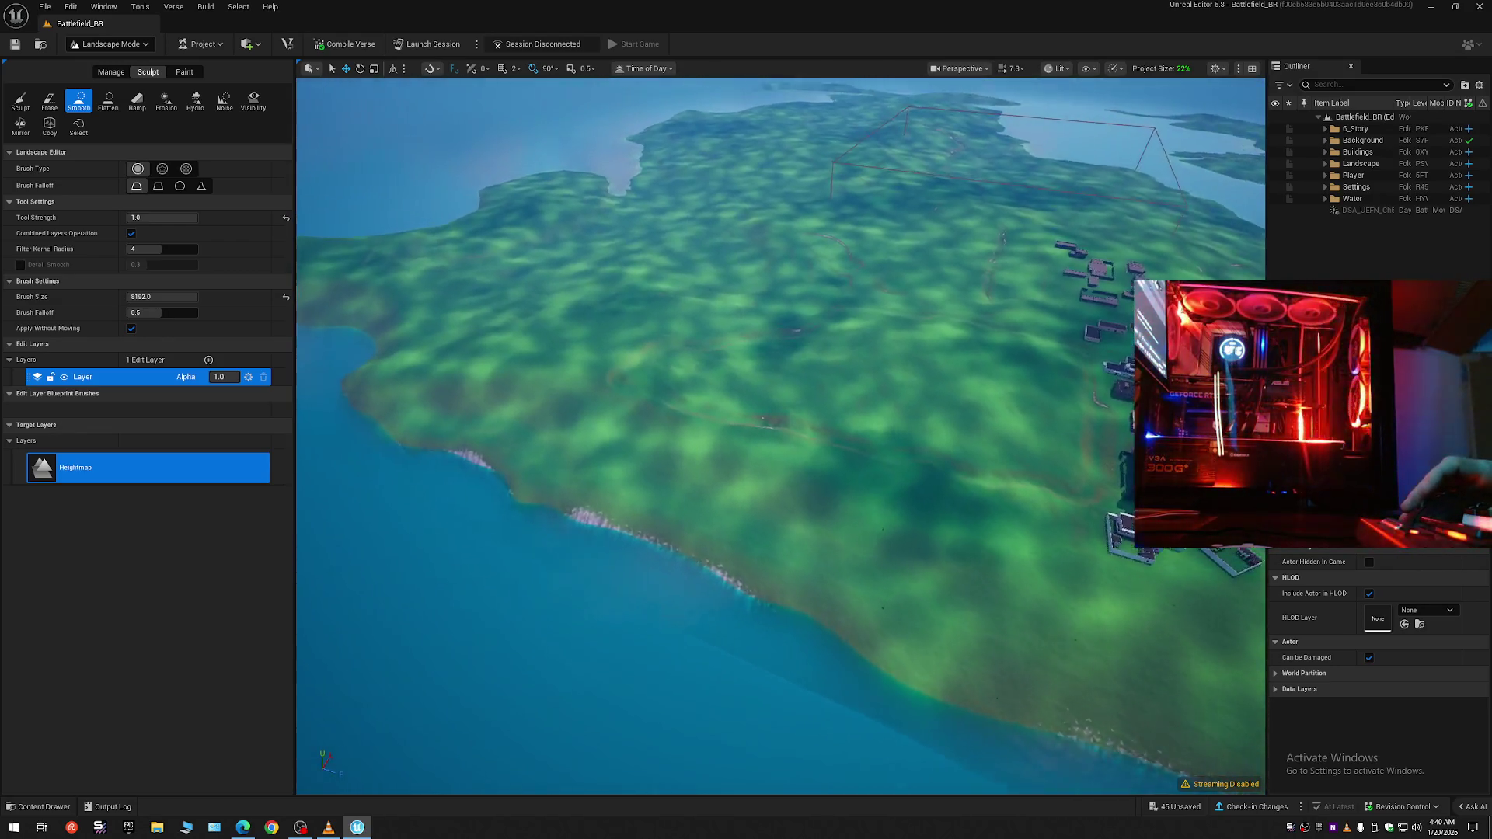
key(w)
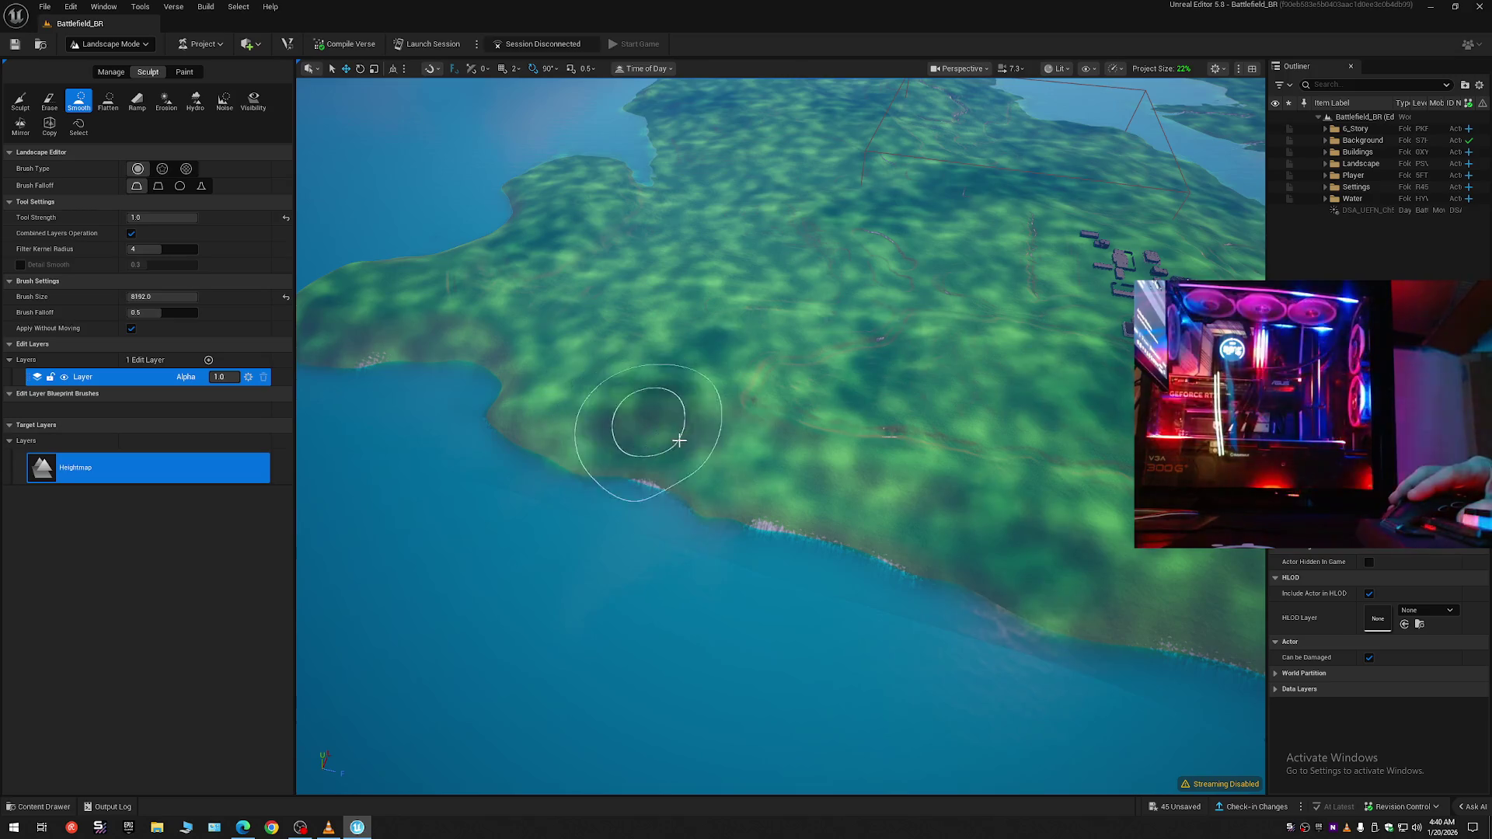
key(w)
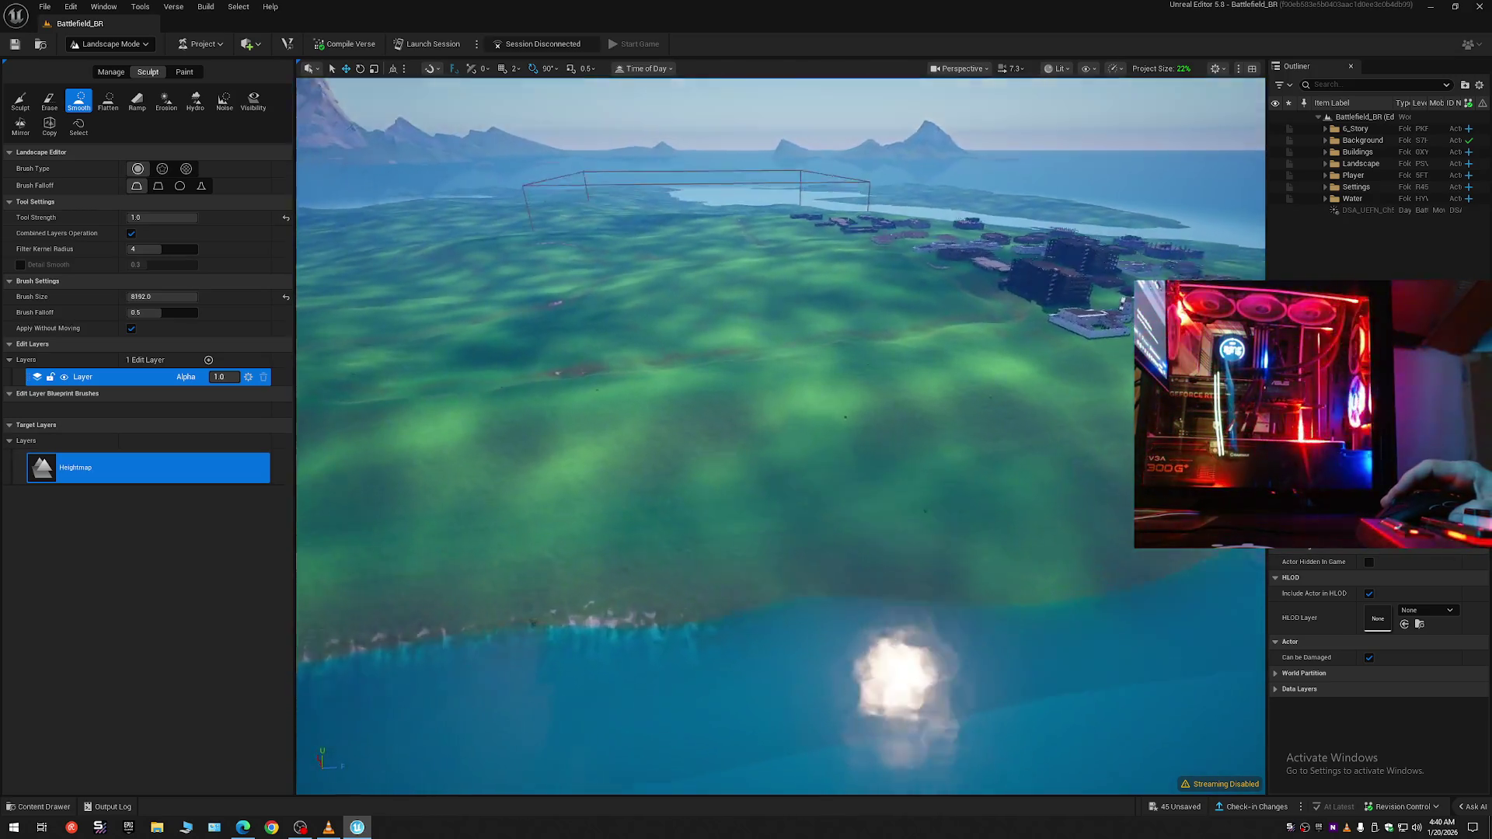
key(w)
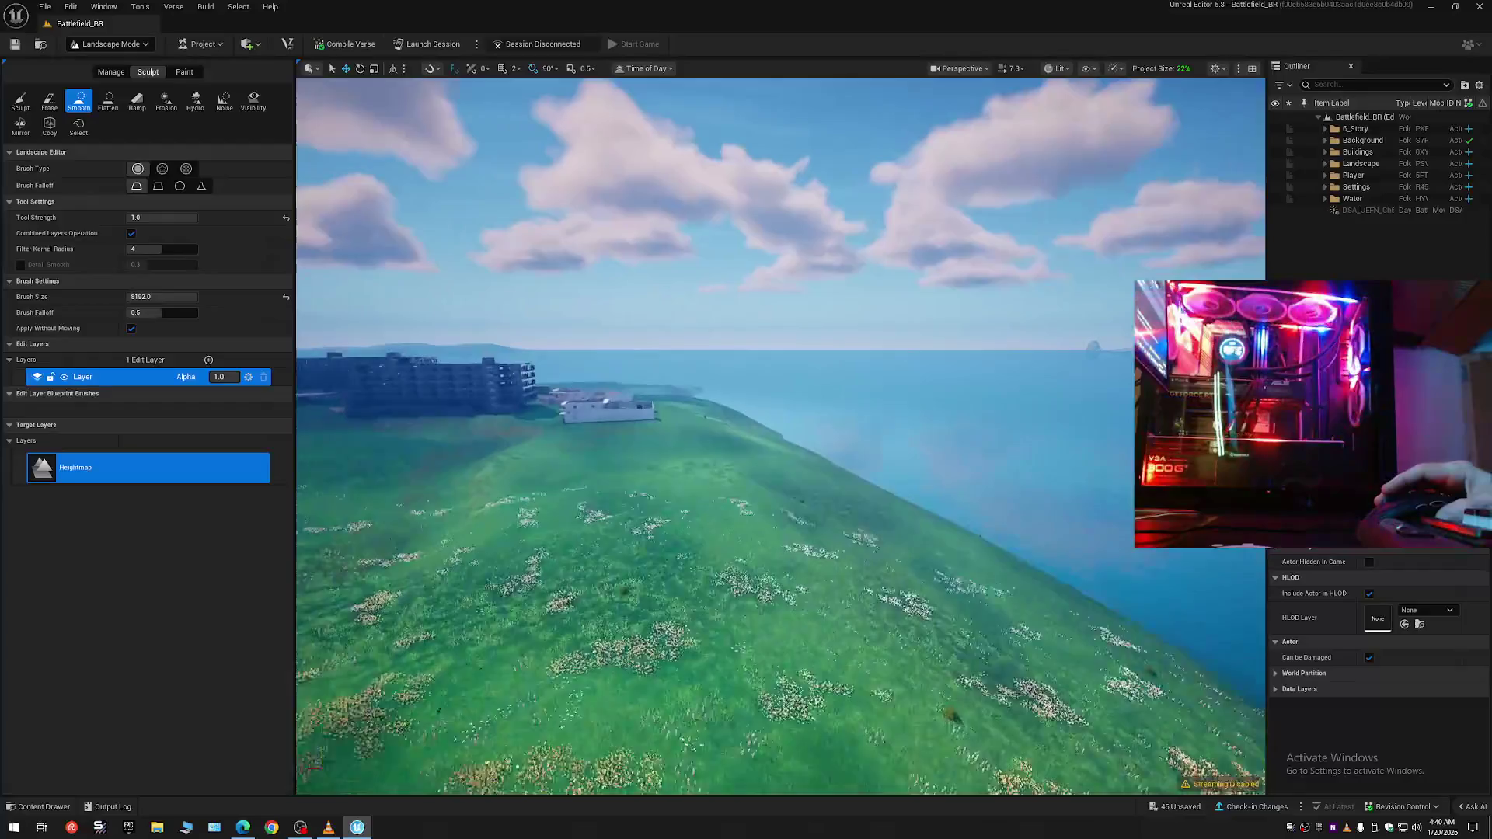
key(w)
scroll(780, 436, down, 3)
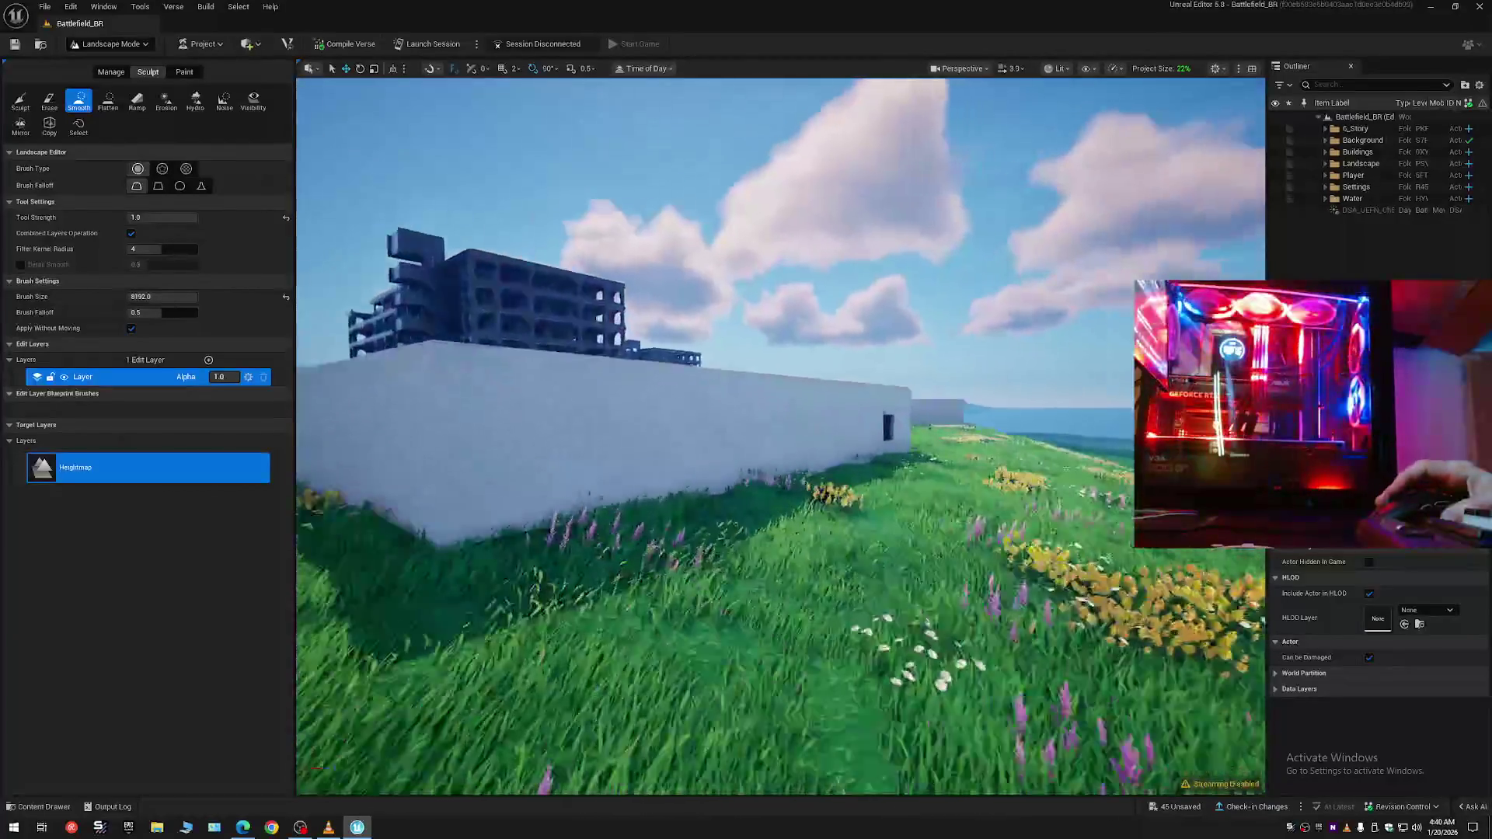
key(w)
scroll(780, 436, down, 2)
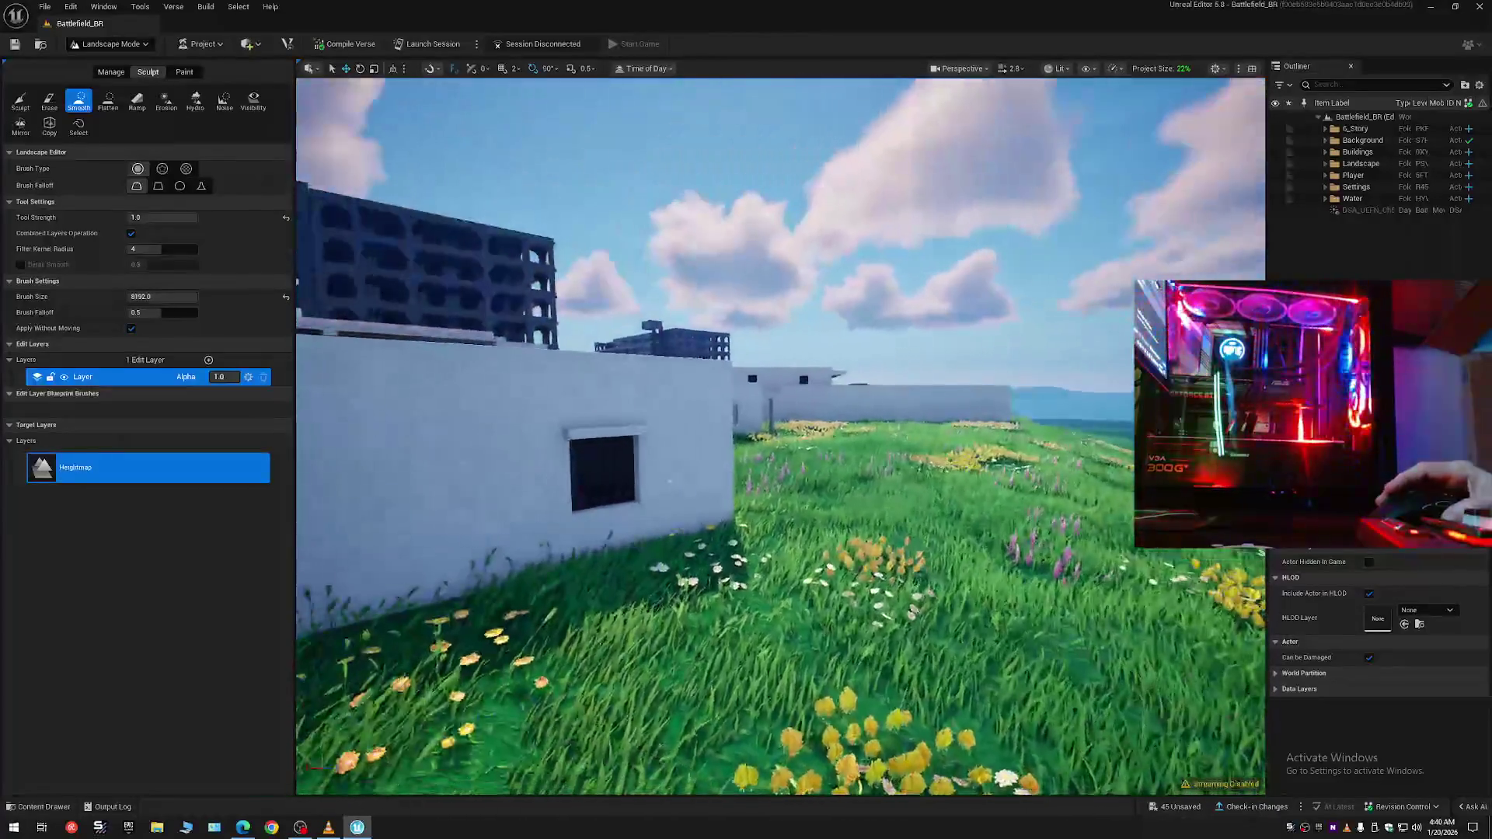
key(w)
scroll(780, 436, down, 1)
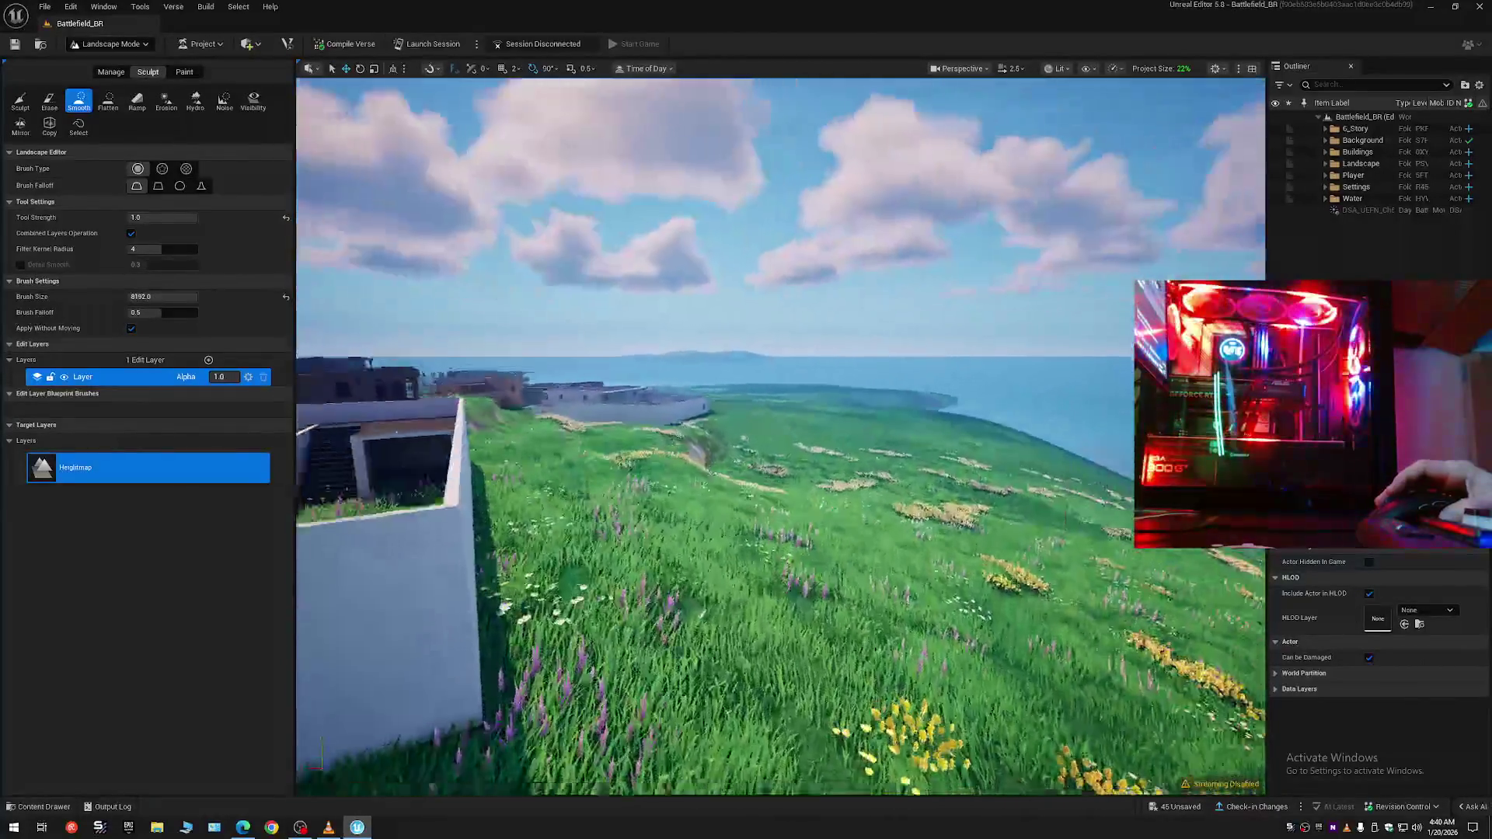
- Pull back over the shoreline and turn toward the mountains to review the island
key(s)
scroll(780, 435, up, 3)
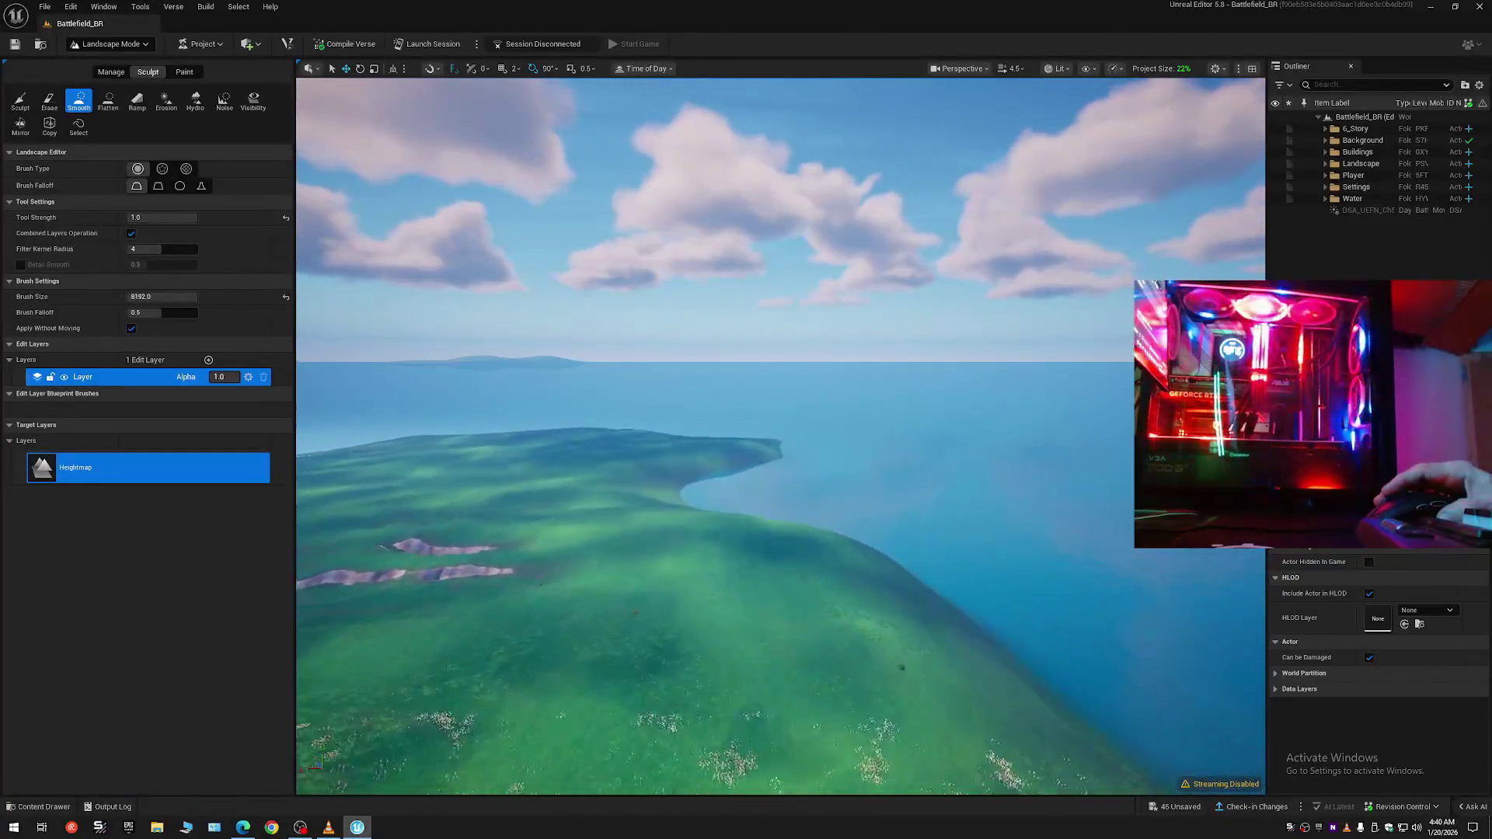
key(w)
scroll(693, 480, up, 2)
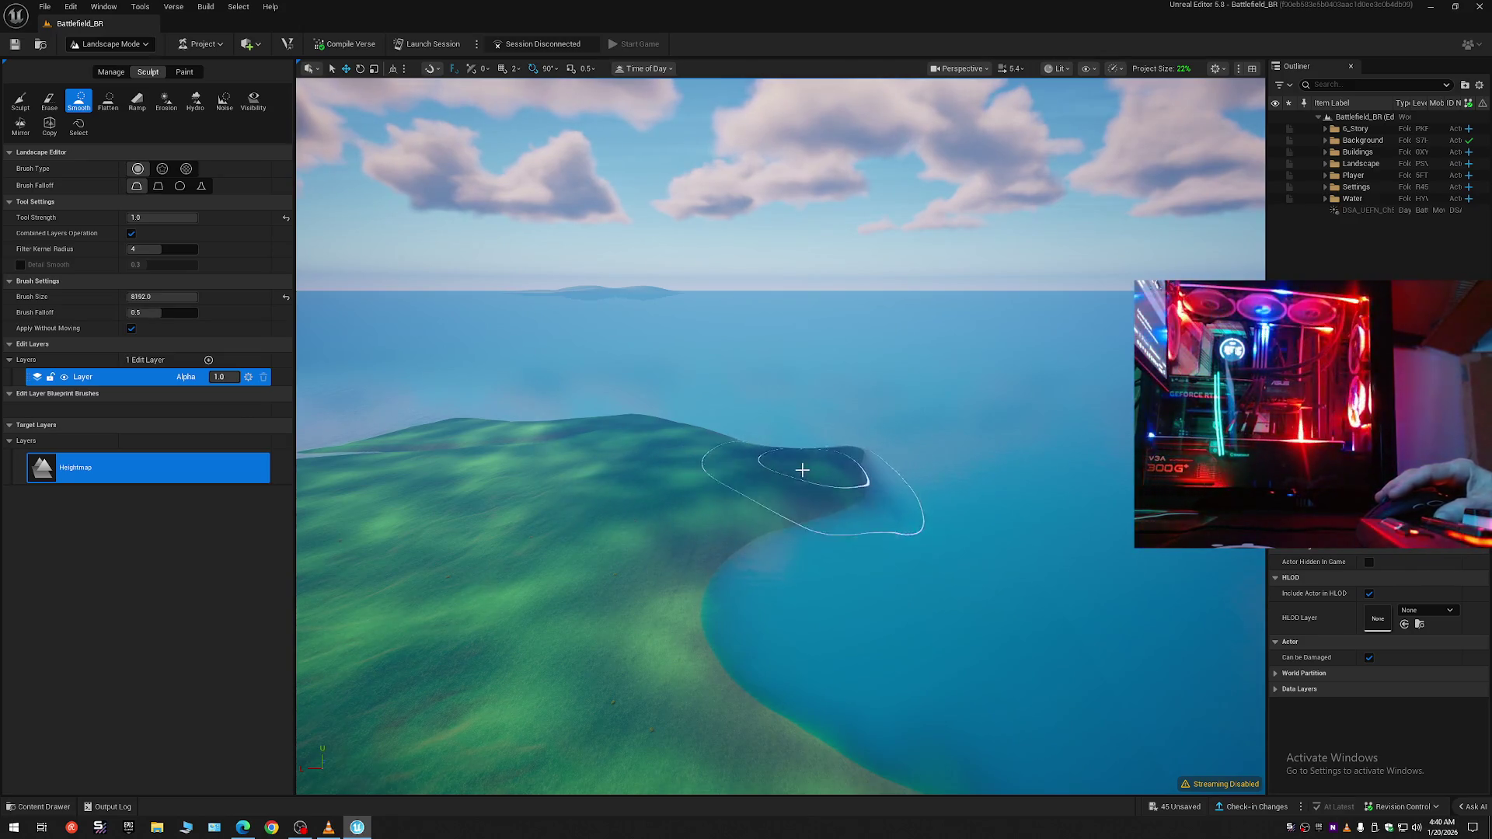
key(w)
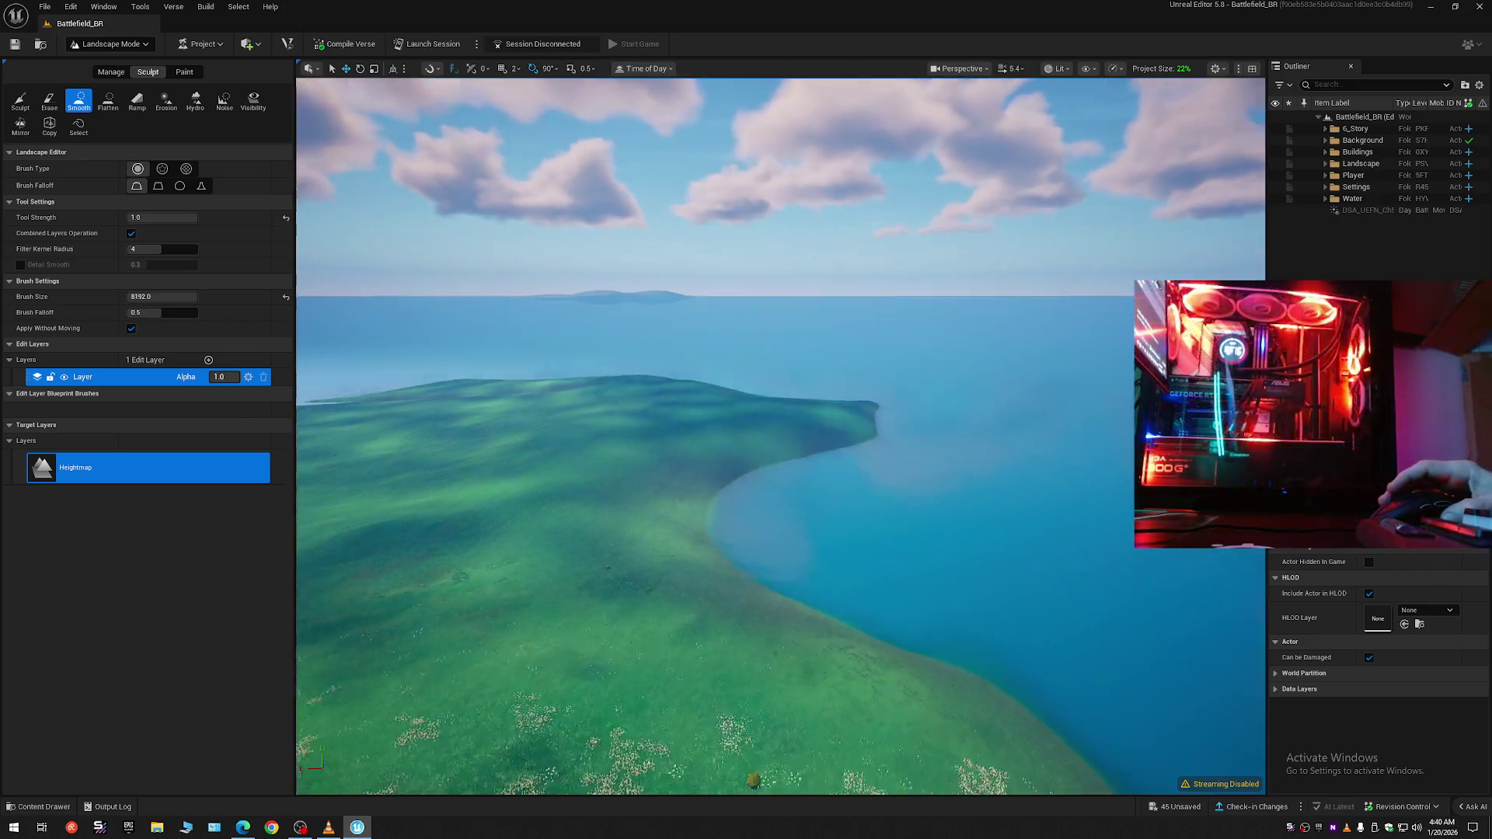
key(s)
scroll(780, 436, up, 3)
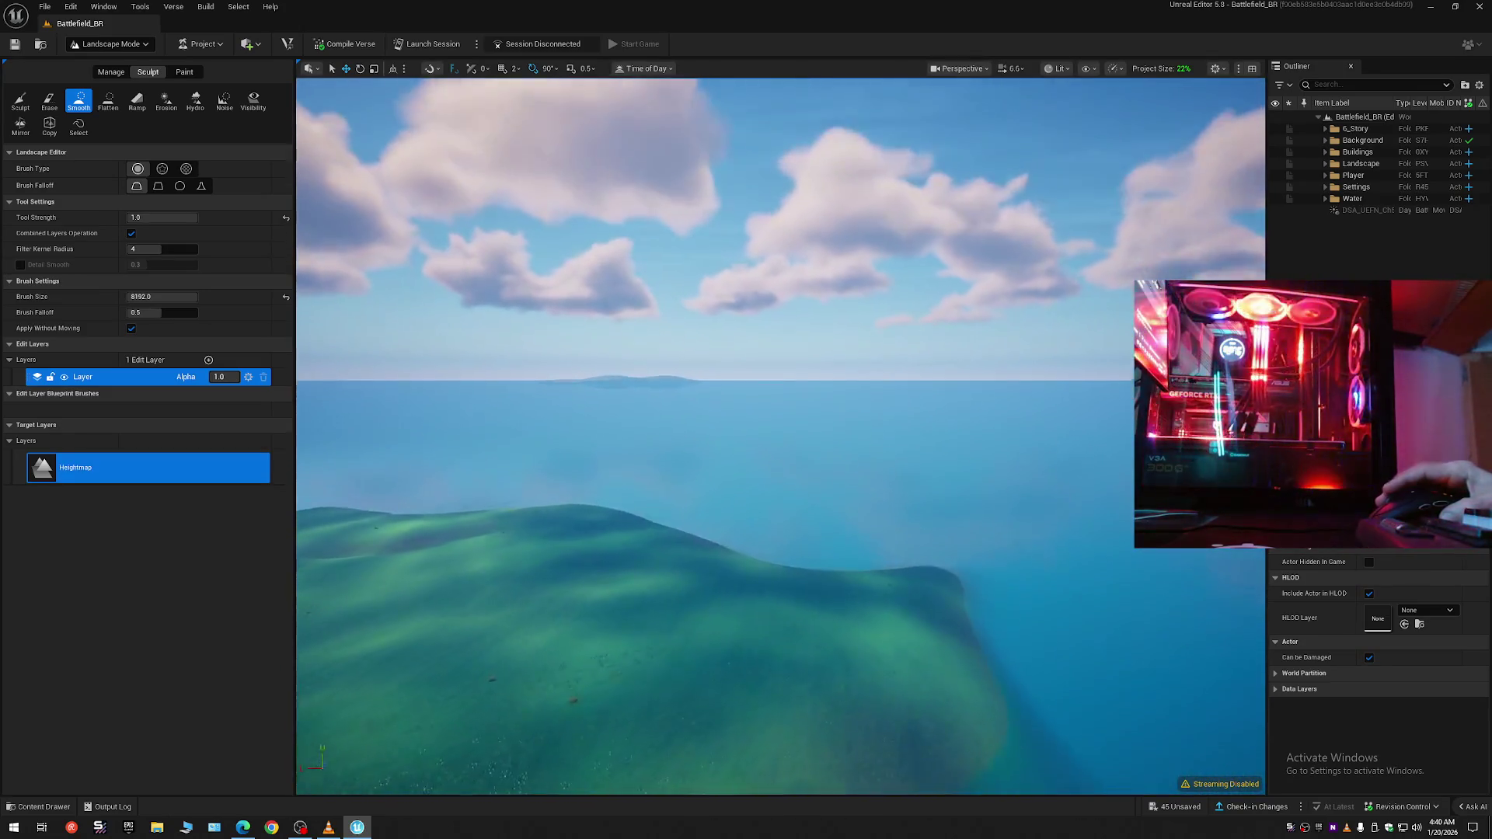
key(w)
key(s)
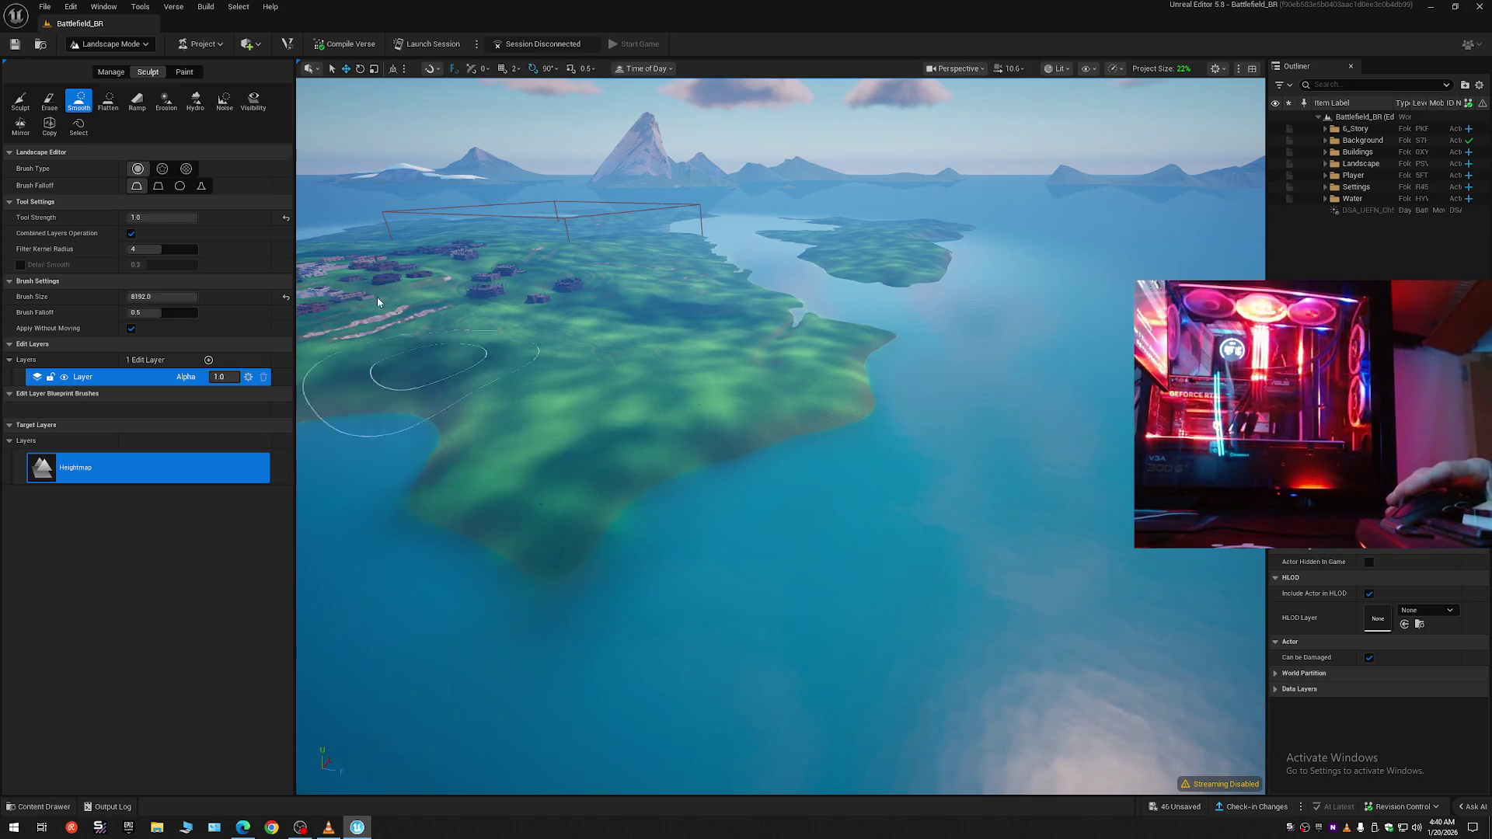
- Switch to Selection Mode, rise to an aerial view of the town, then return to landscape sculpting
click(110, 67)
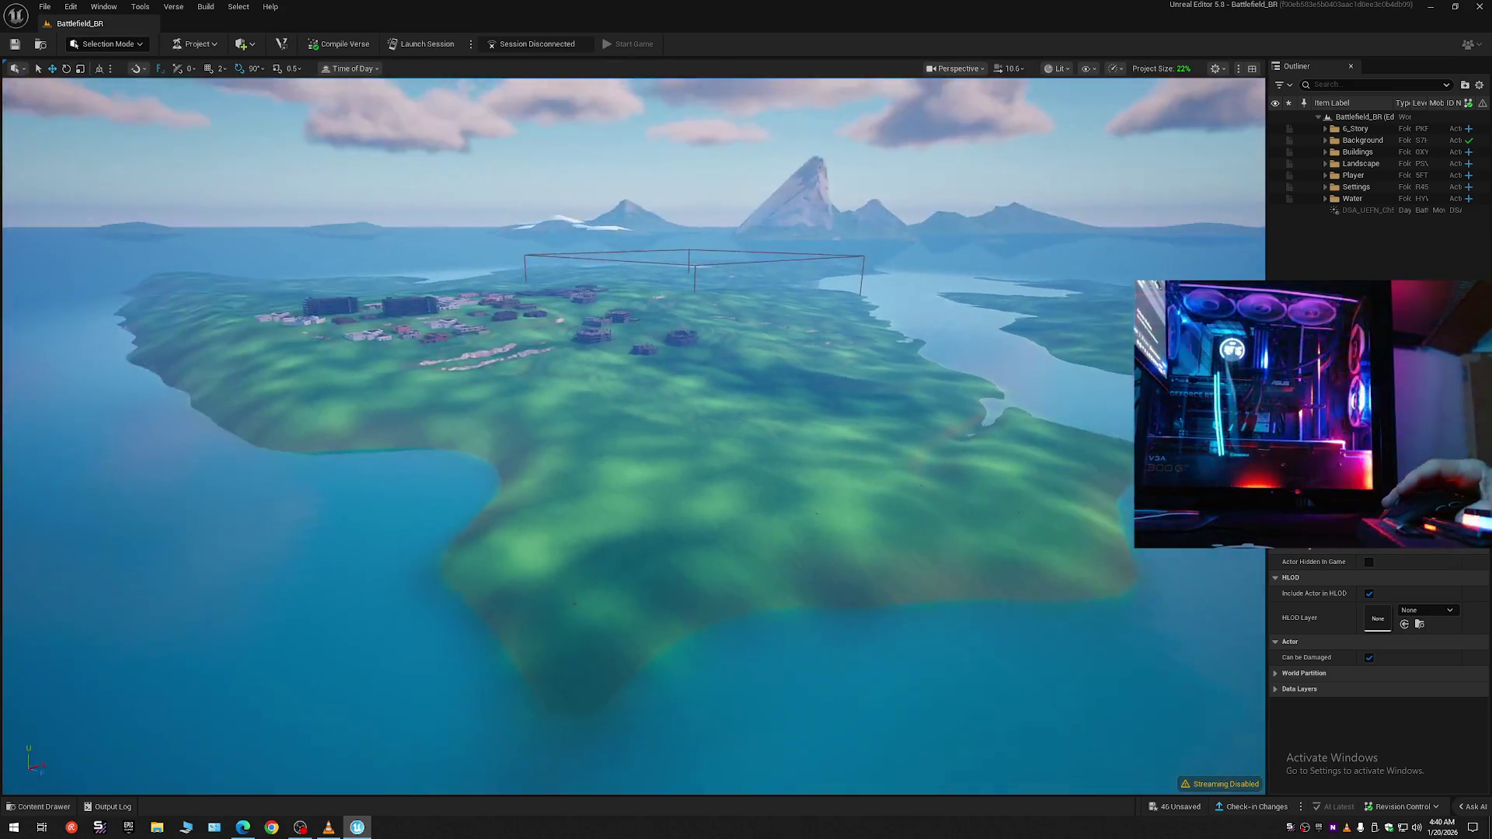
key(w)
scroll(633, 435, down, 3)
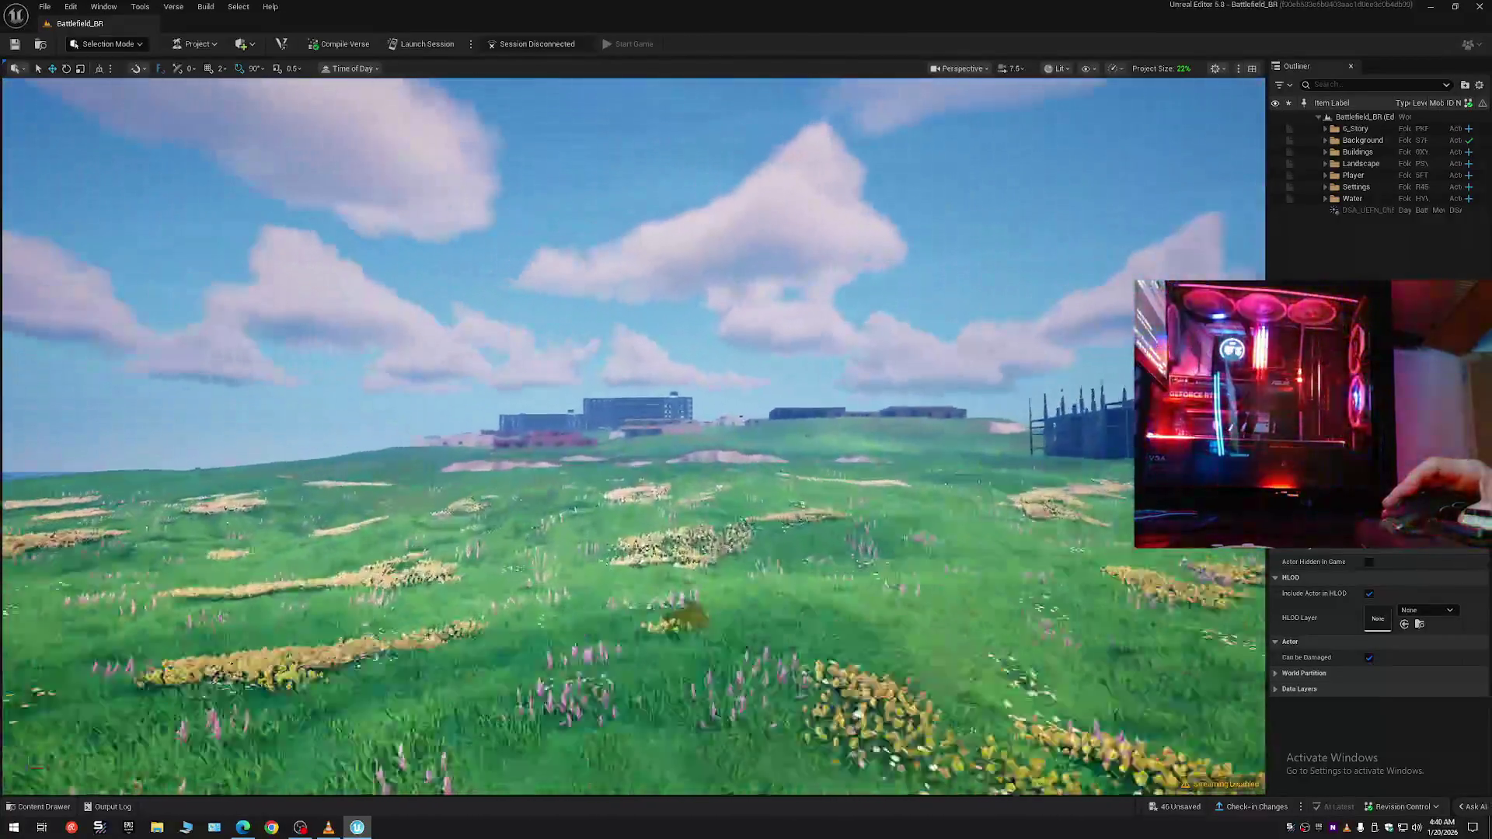
mouse_move(665, 380)
mouse_down()
mouse_move(665, 396)
mouse_move(501, 240)
mouse_up()
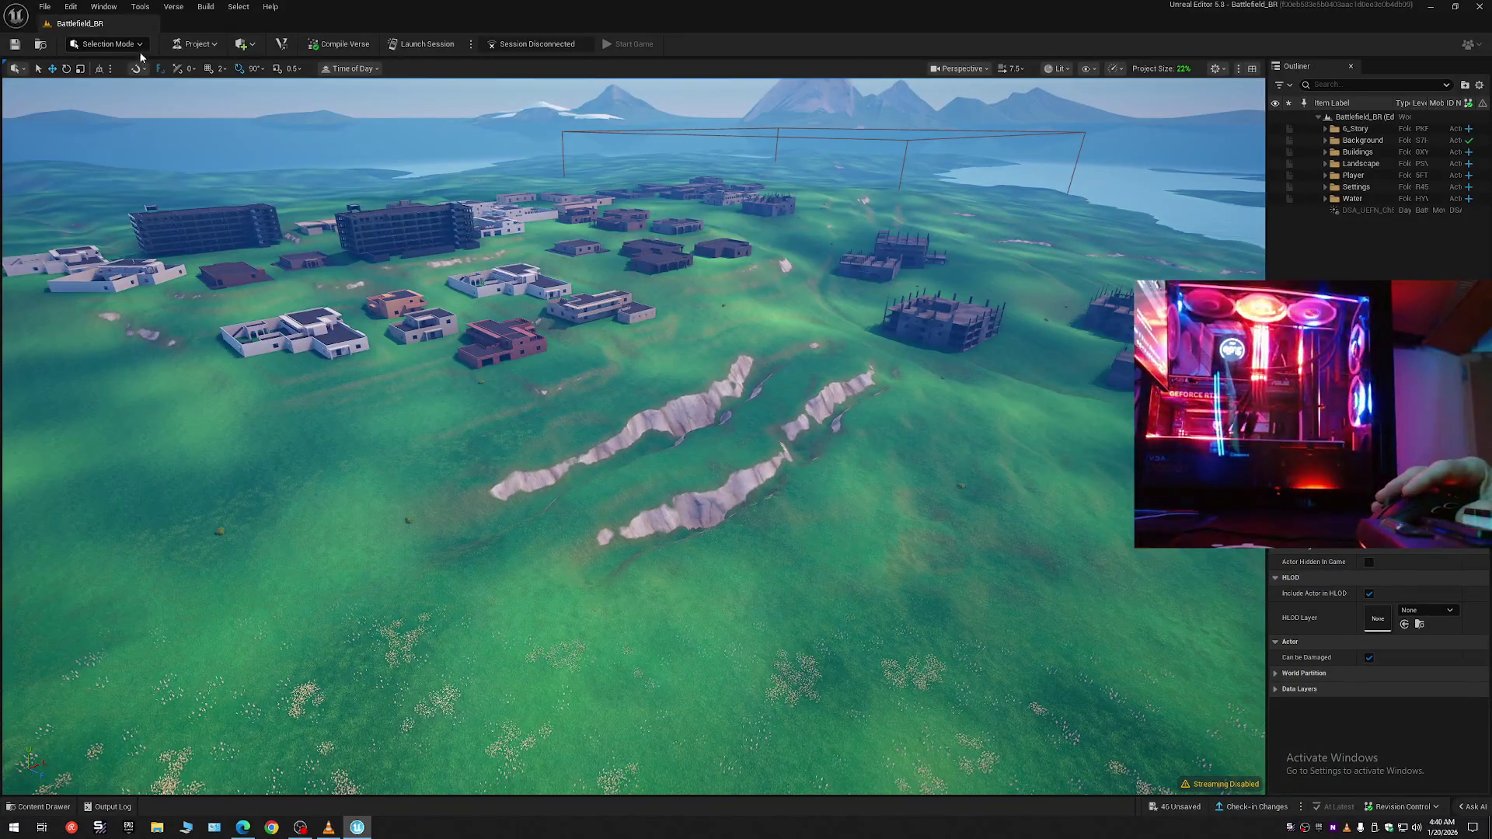
key(shift+2)
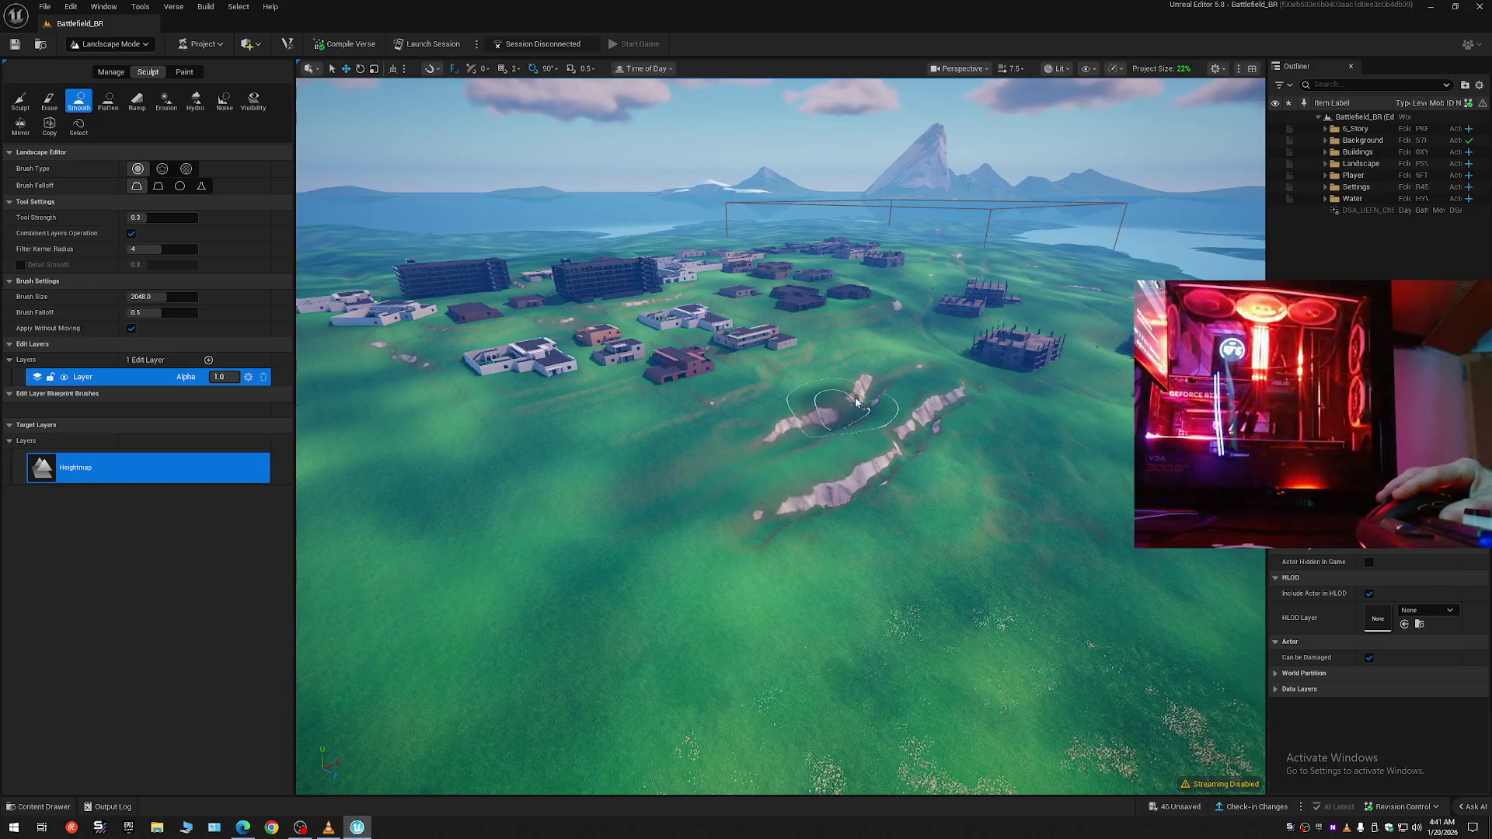
- Fly up over the island and across the grass toward the ridge, with Smooth strength at 0.0896
scroll(915, 379, up, 5)
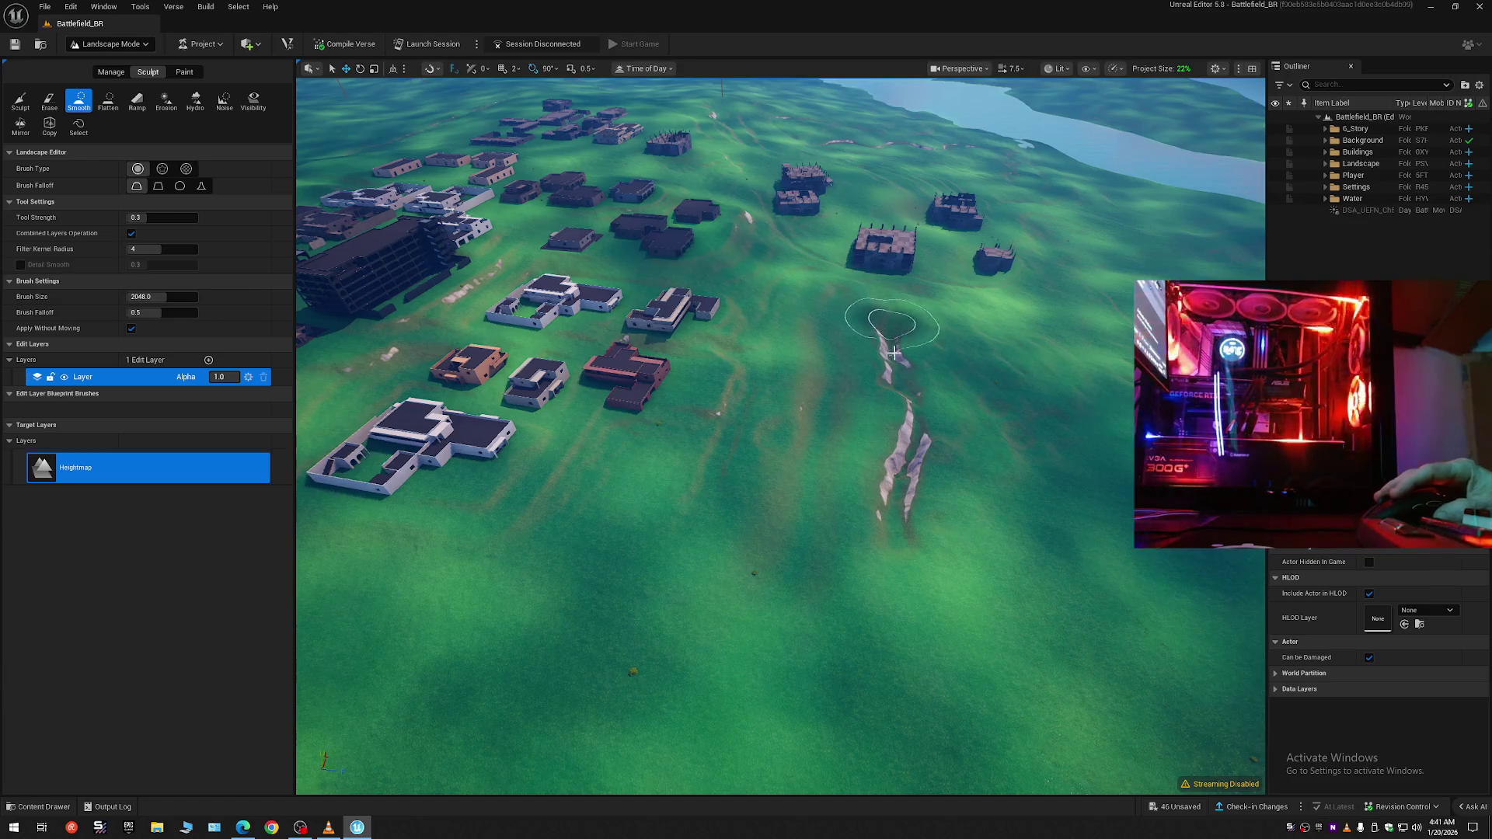
scroll(937, 423, down, 4)
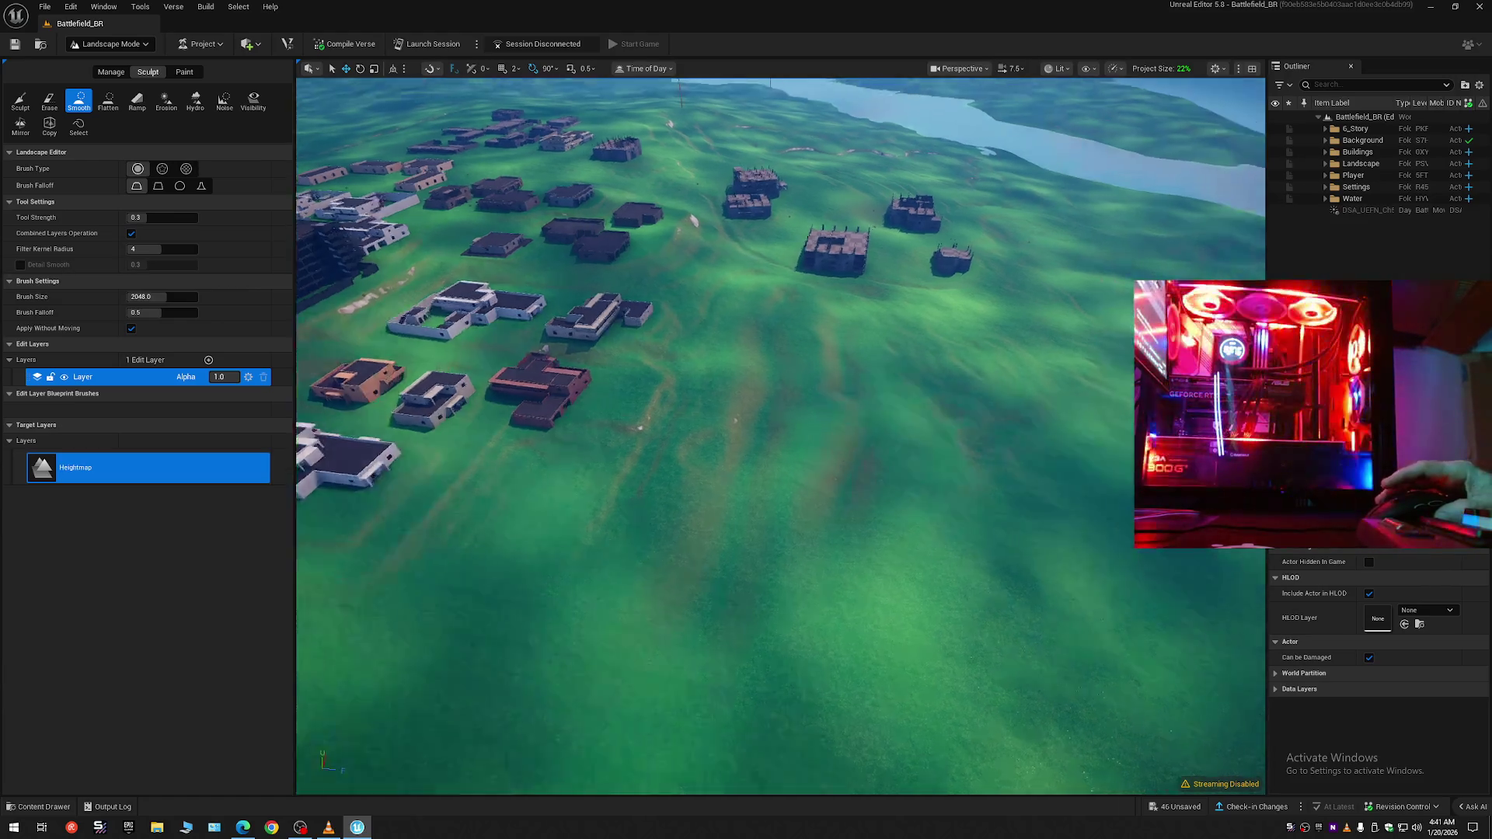
scroll(781, 435, up, 2)
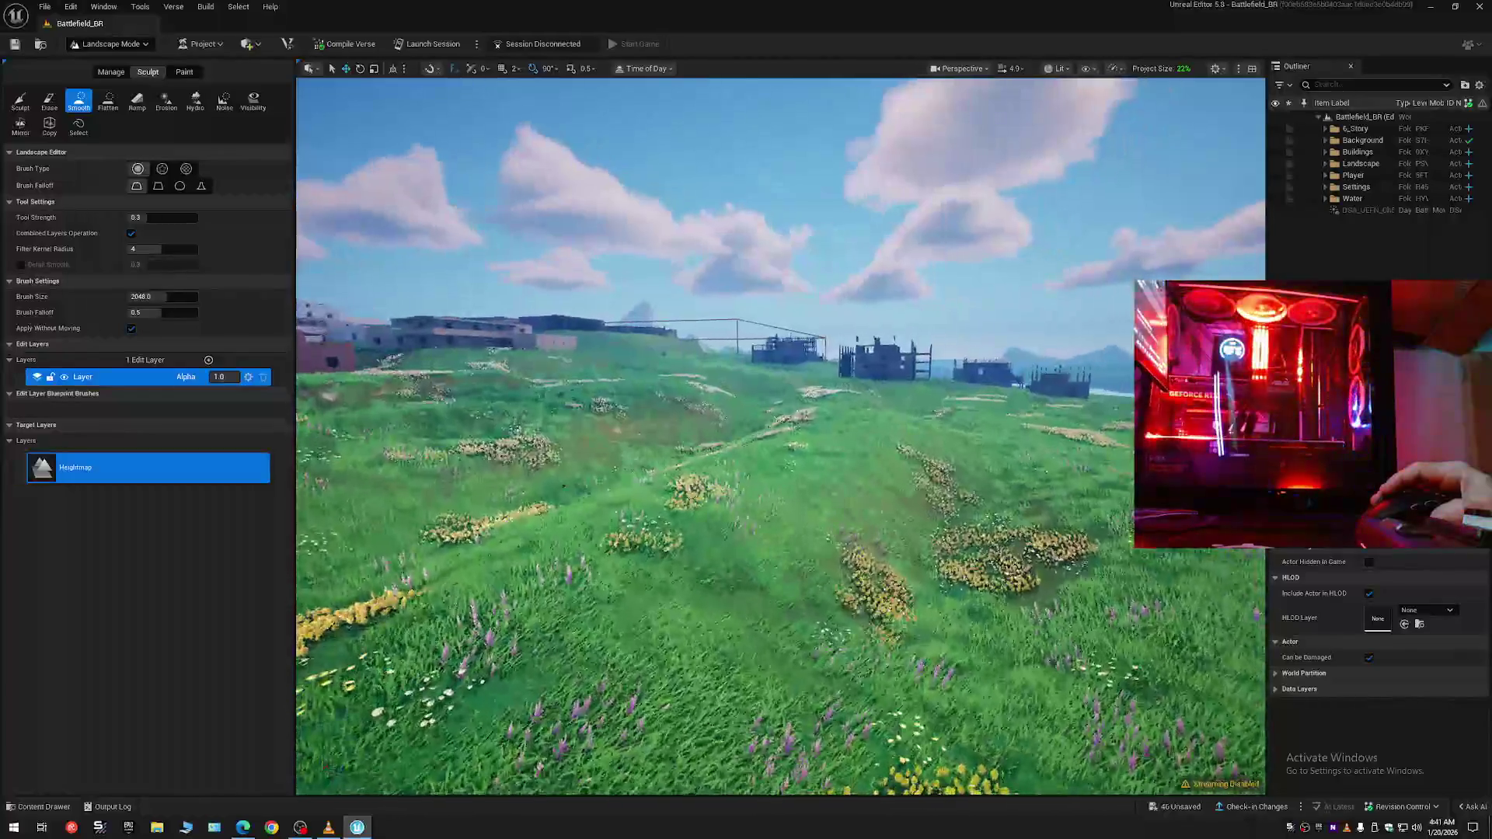
scroll(781, 435, up, 1)
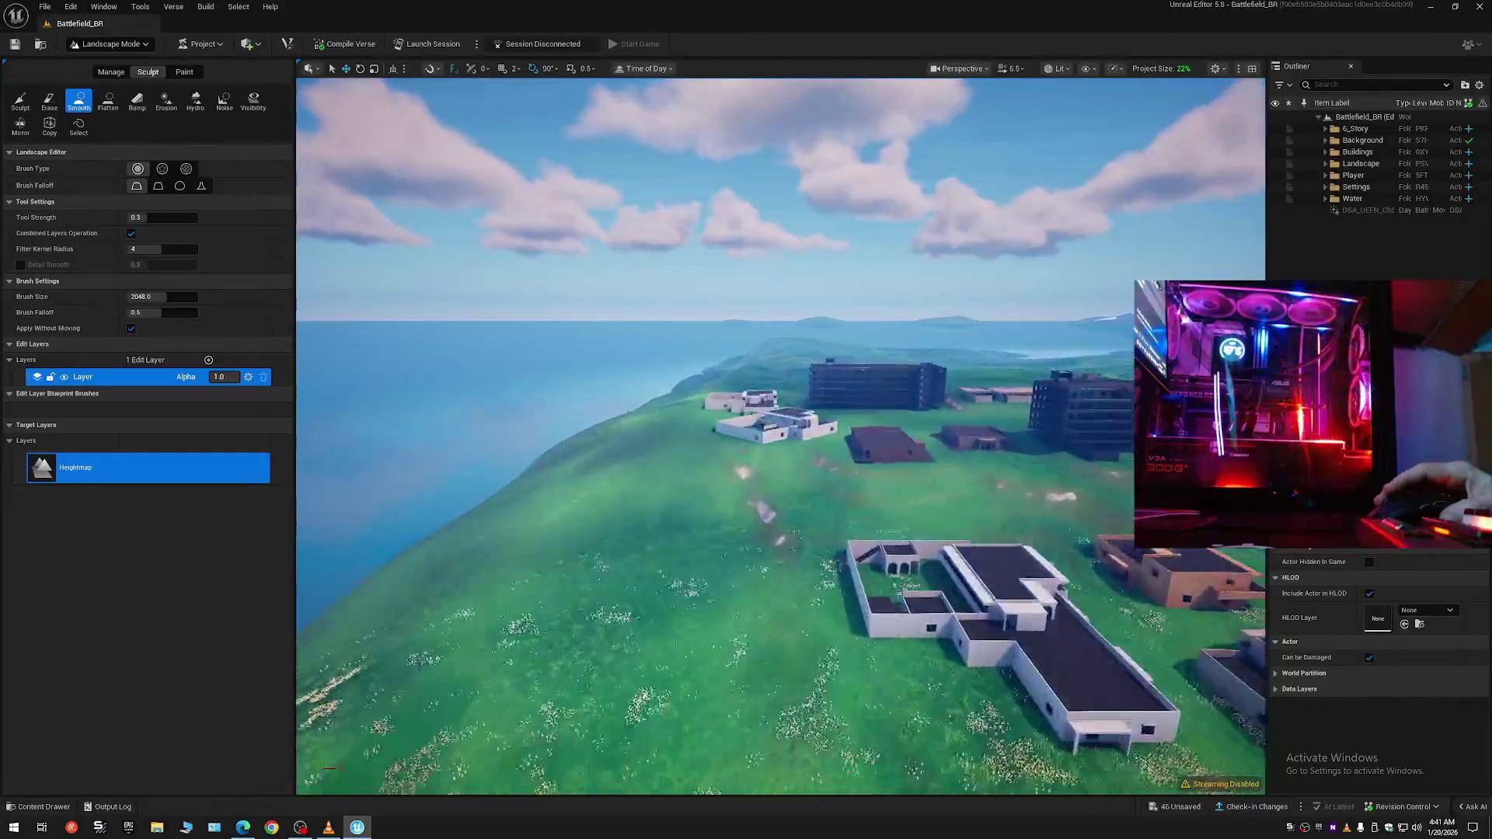
key(e)
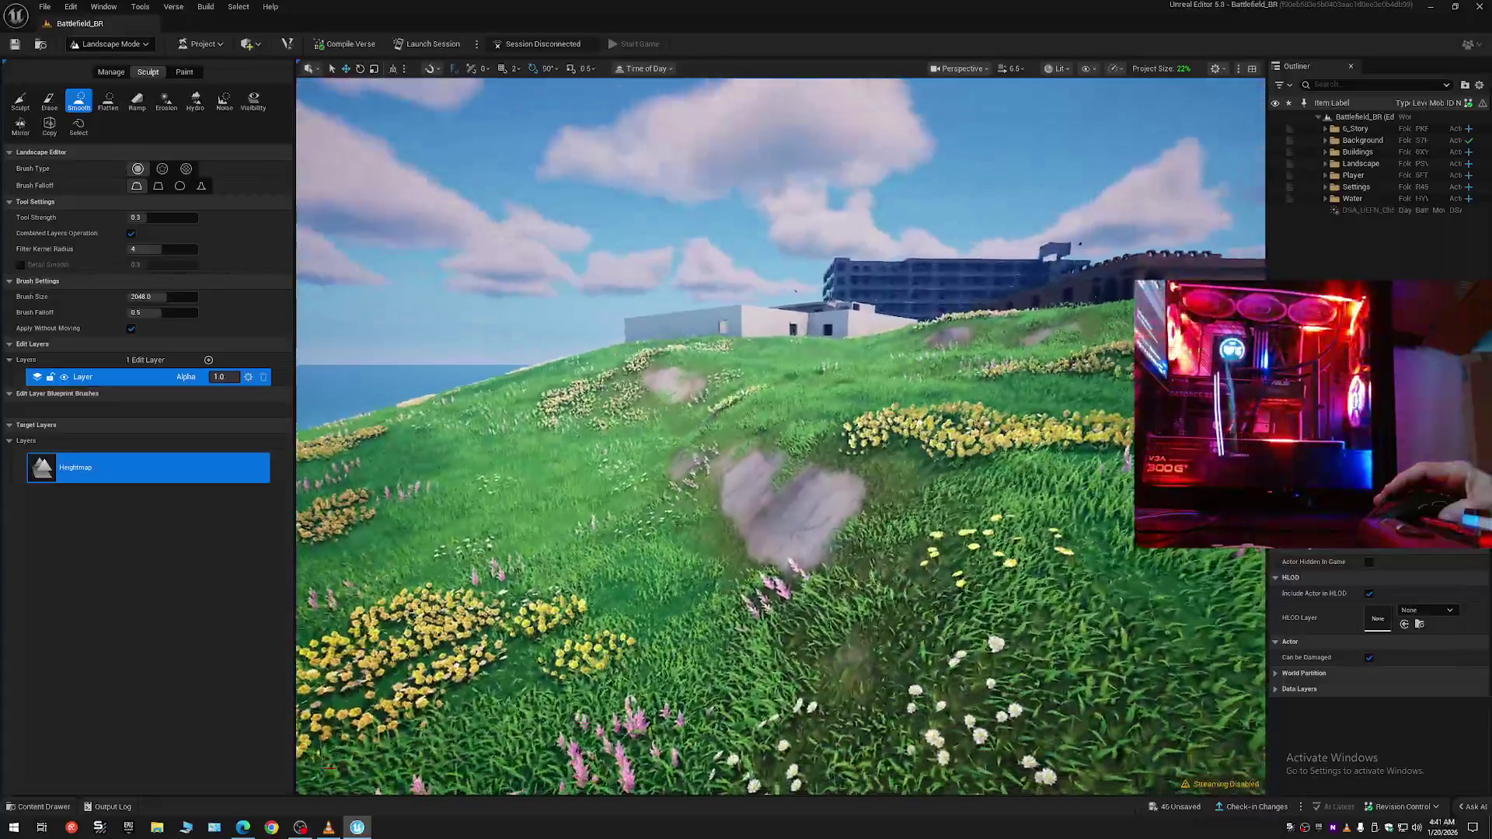
key(w)
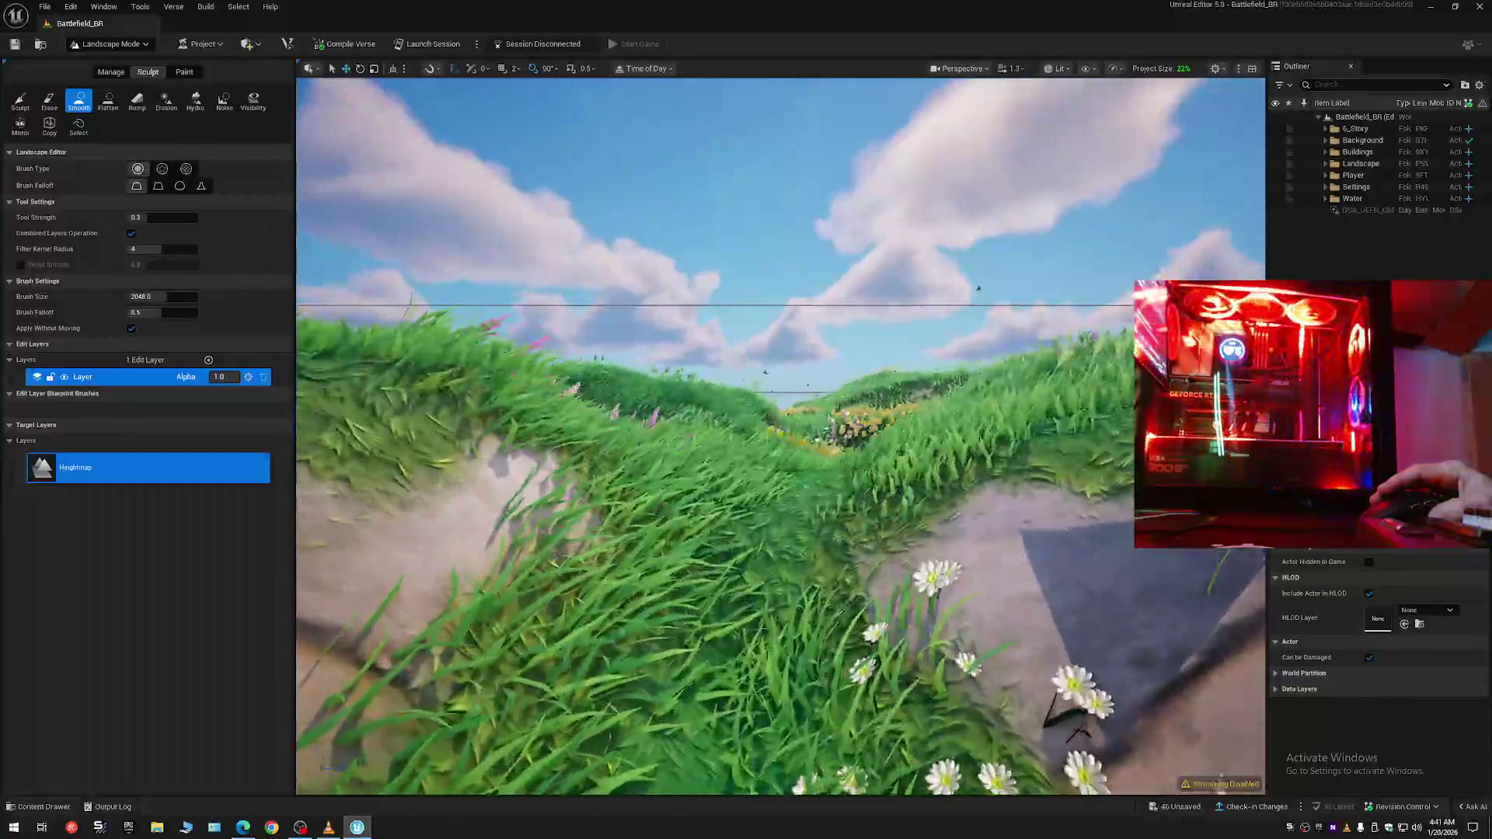
scroll(940, 404, up, 5)
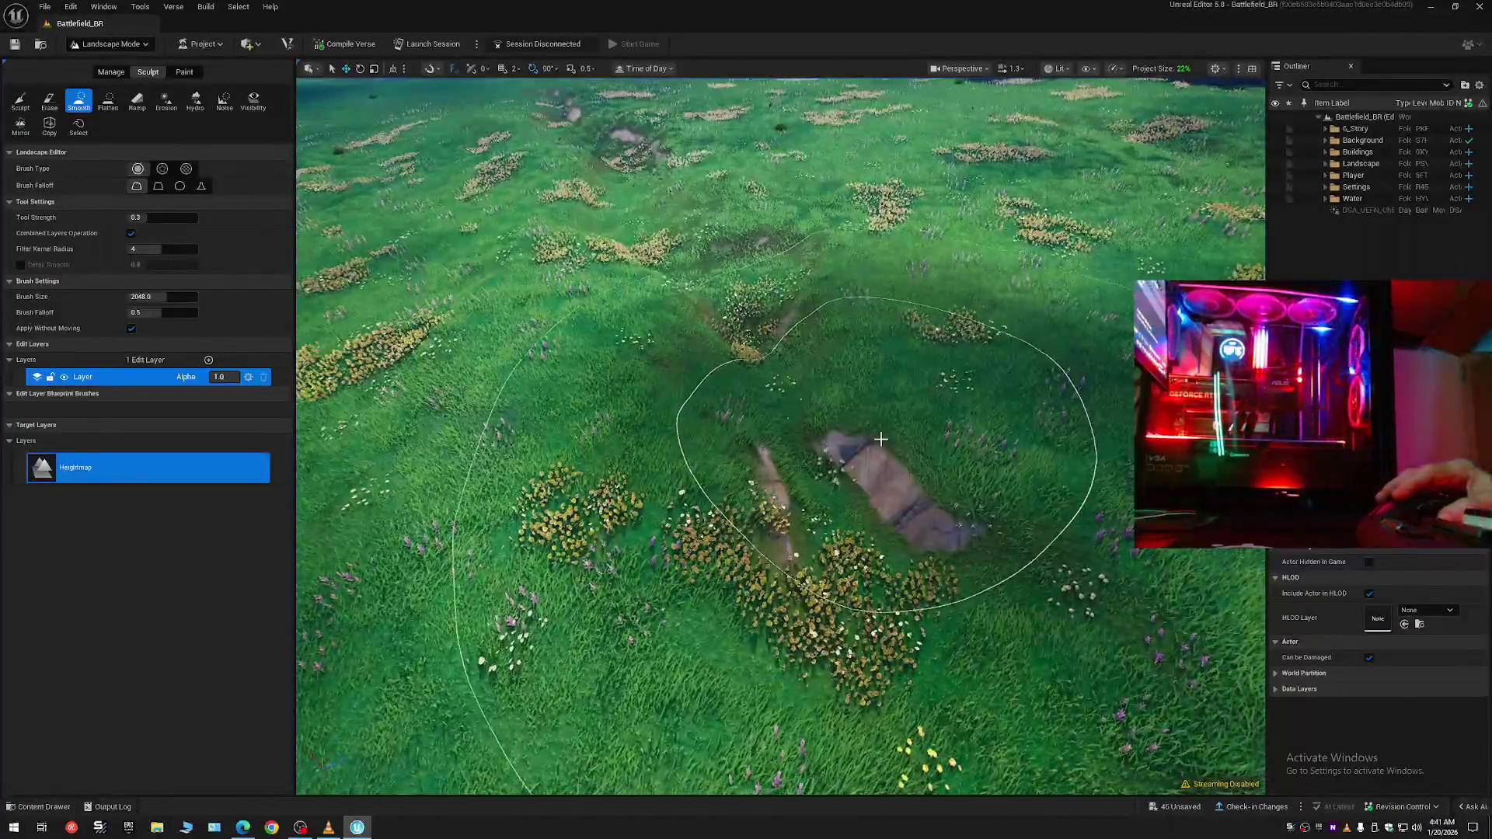
scroll(920, 435, down, 5)
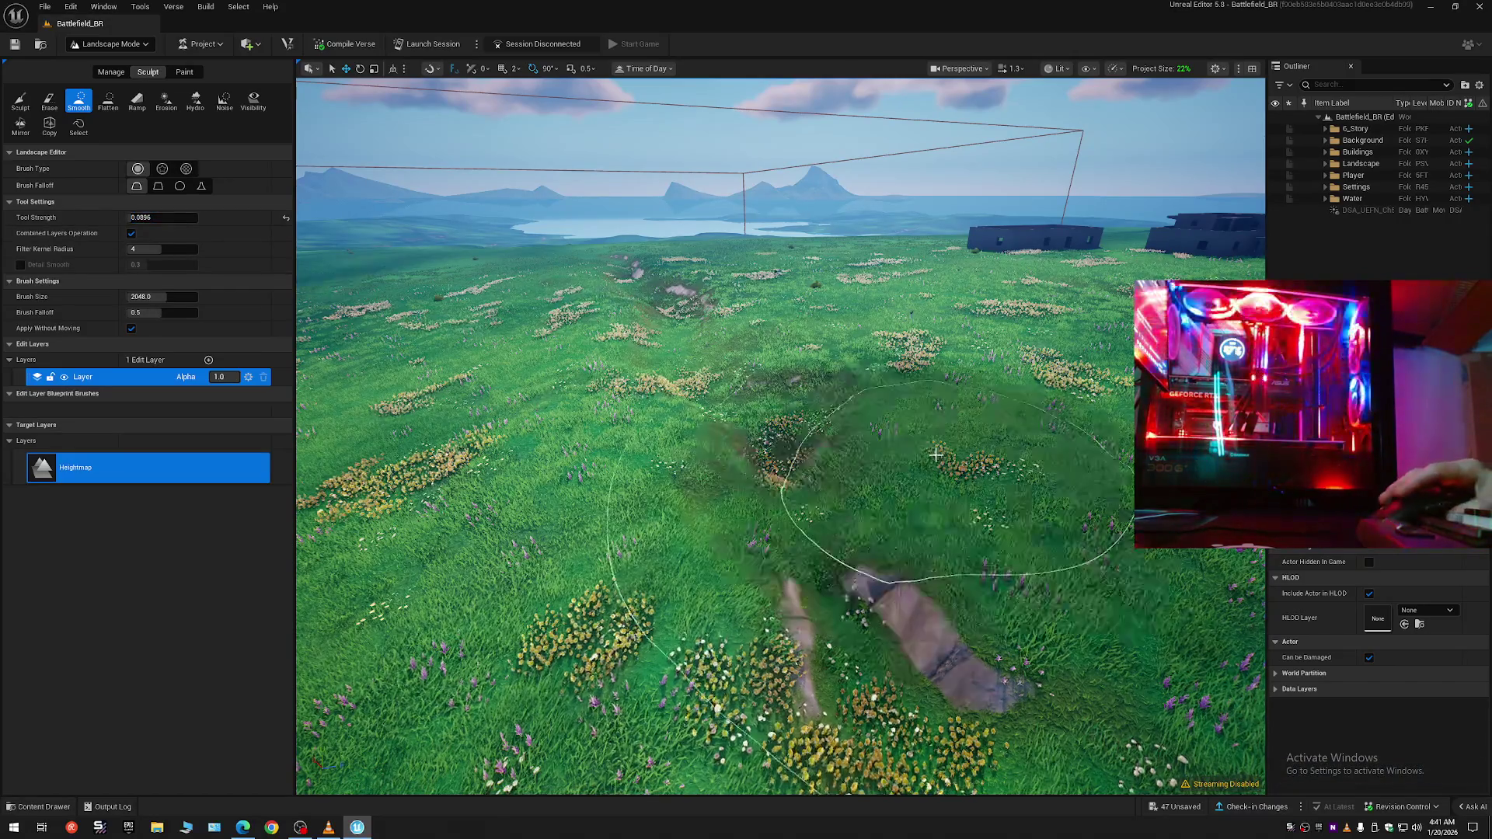
- Survey the grassy hills and flowery field with Smooth strength lowered to 0.056
scroll(854, 555, up, 5)
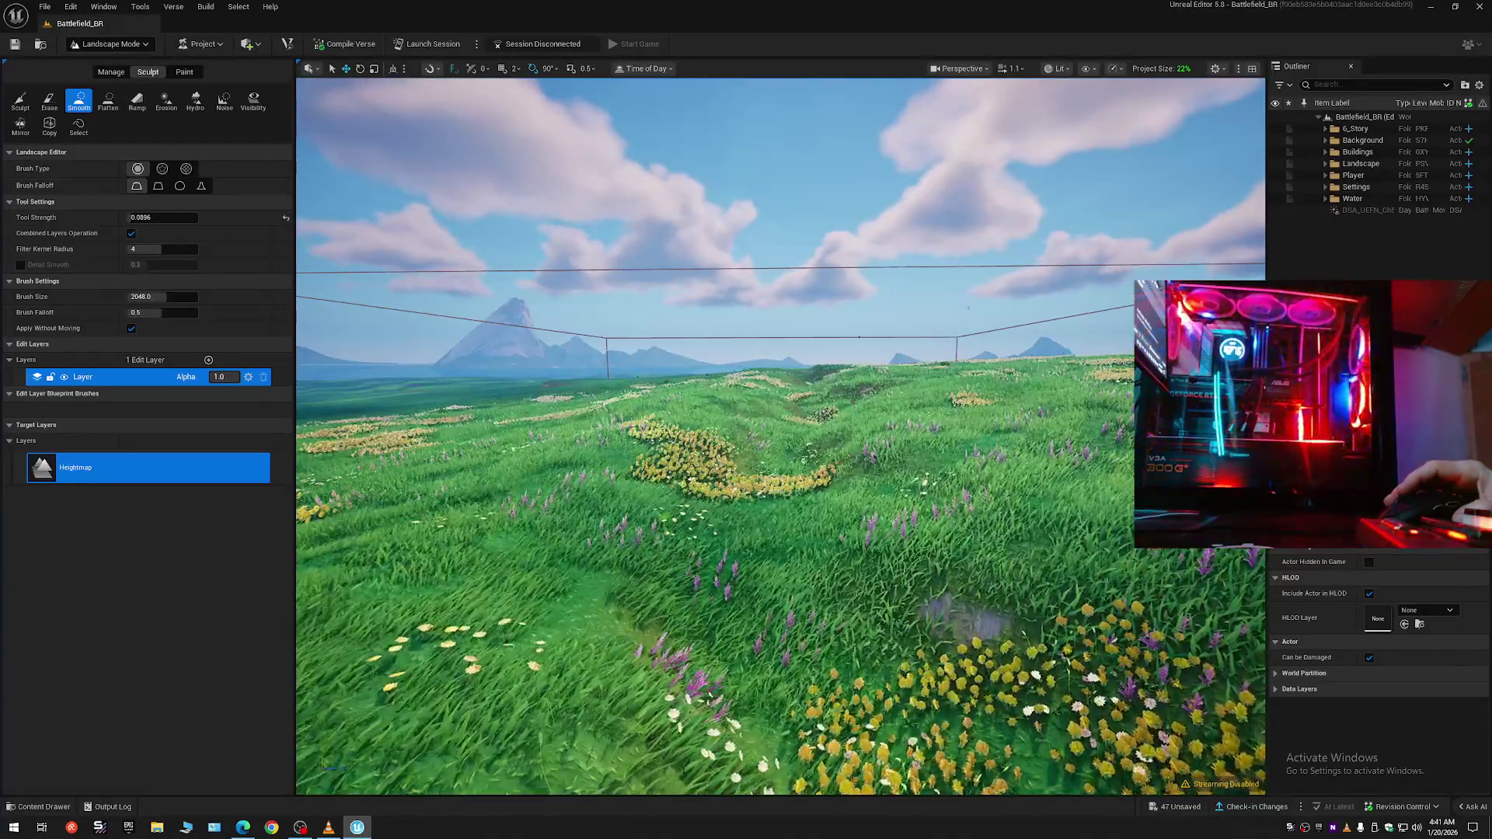
scroll(958, 596, up, 2)
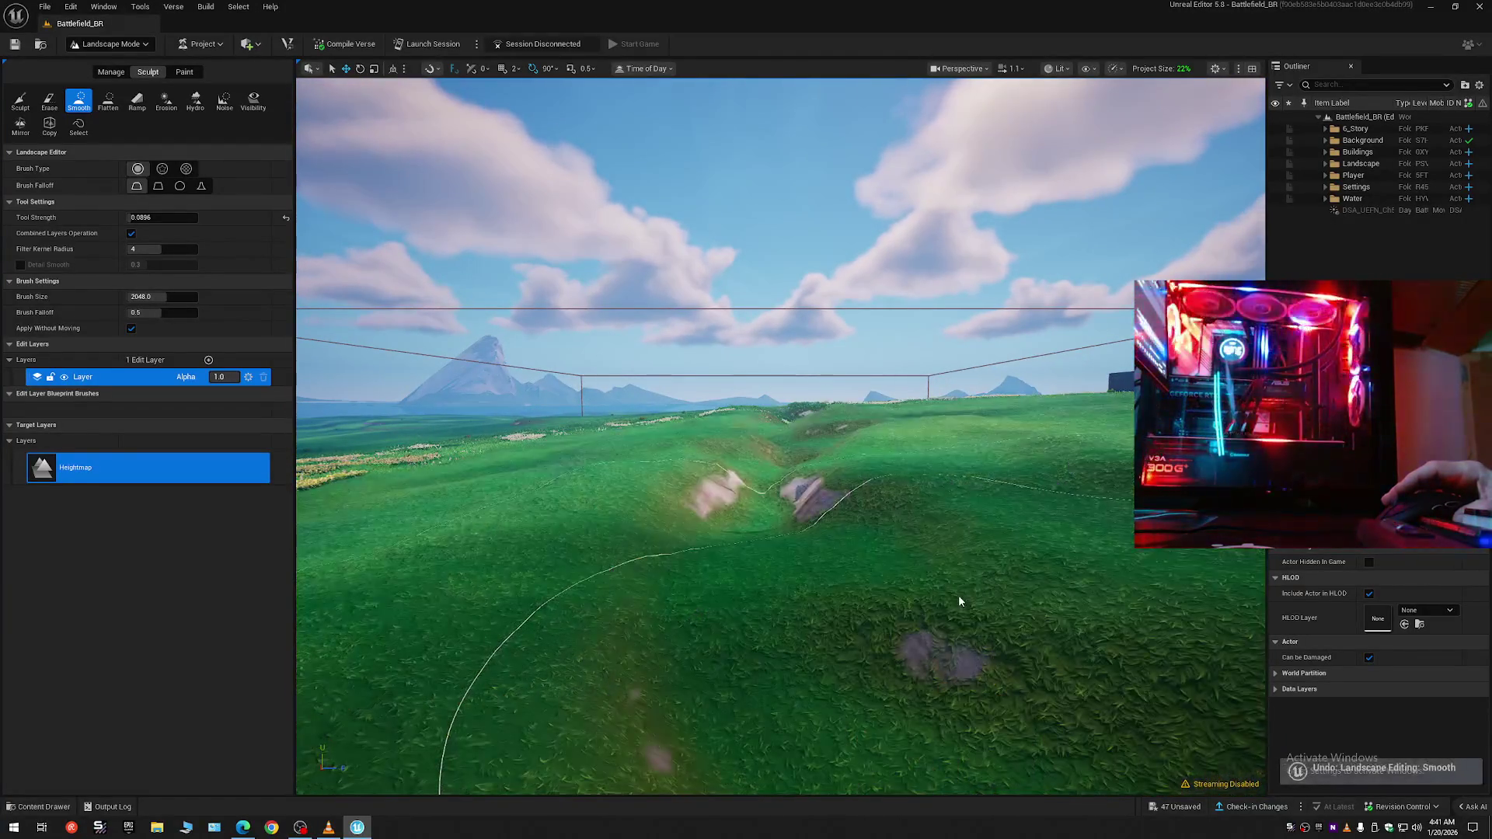
drag(967, 596, 928, 581)
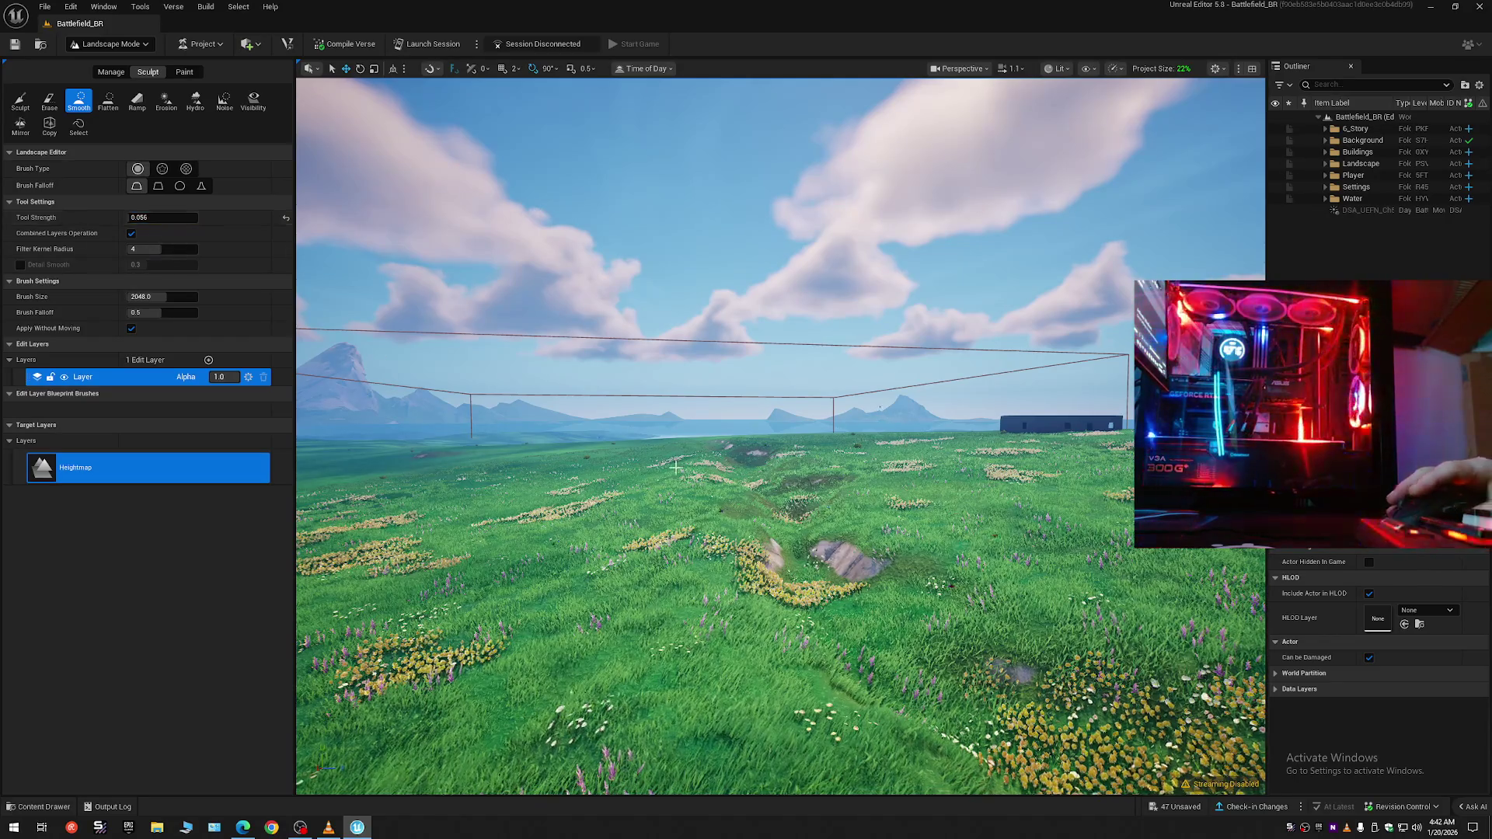
mouse_move(889, 605)
mouse_down()
mouse_move(827, 594)
mouse_move(862, 604)
mouse_up()
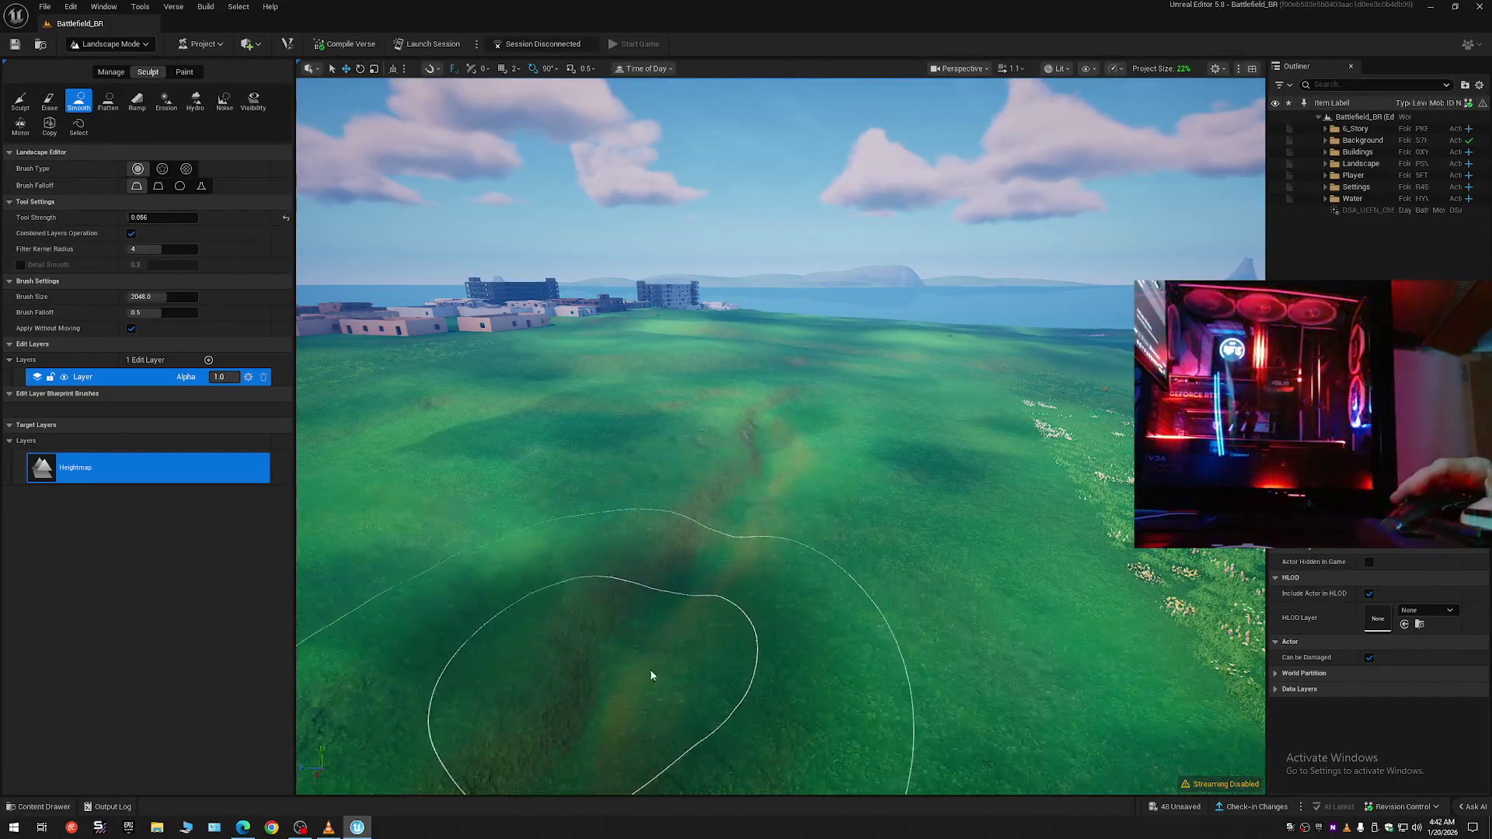
drag(862, 604, 859, 586)
drag(938, 406, 854, 412)
- Undo the last smoothing stroke and reposition the view over the terrain
key(ctrl+z)
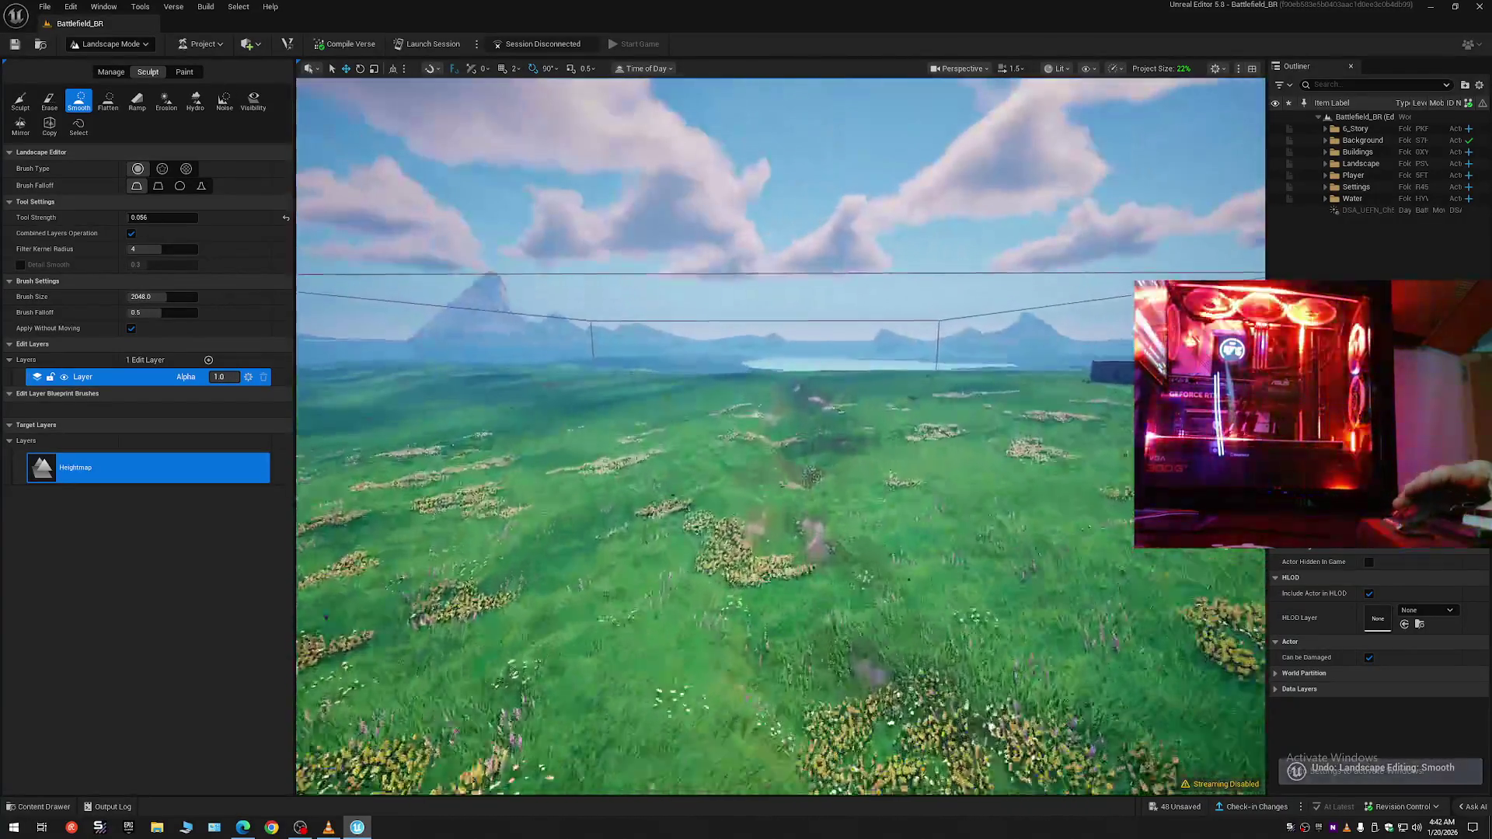
mouse_move(855, 412)
mouse_down()
mouse_move(823, 400)
mouse_move(847, 411)
mouse_move(839, 388)
mouse_move(800, 404)
mouse_move(774, 553)
mouse_up()
scroll(847, 396, up, 1)
scroll(820, 392, down, 2)
scroll(796, 412, down, 1)
scroll(781, 497, up, 2)
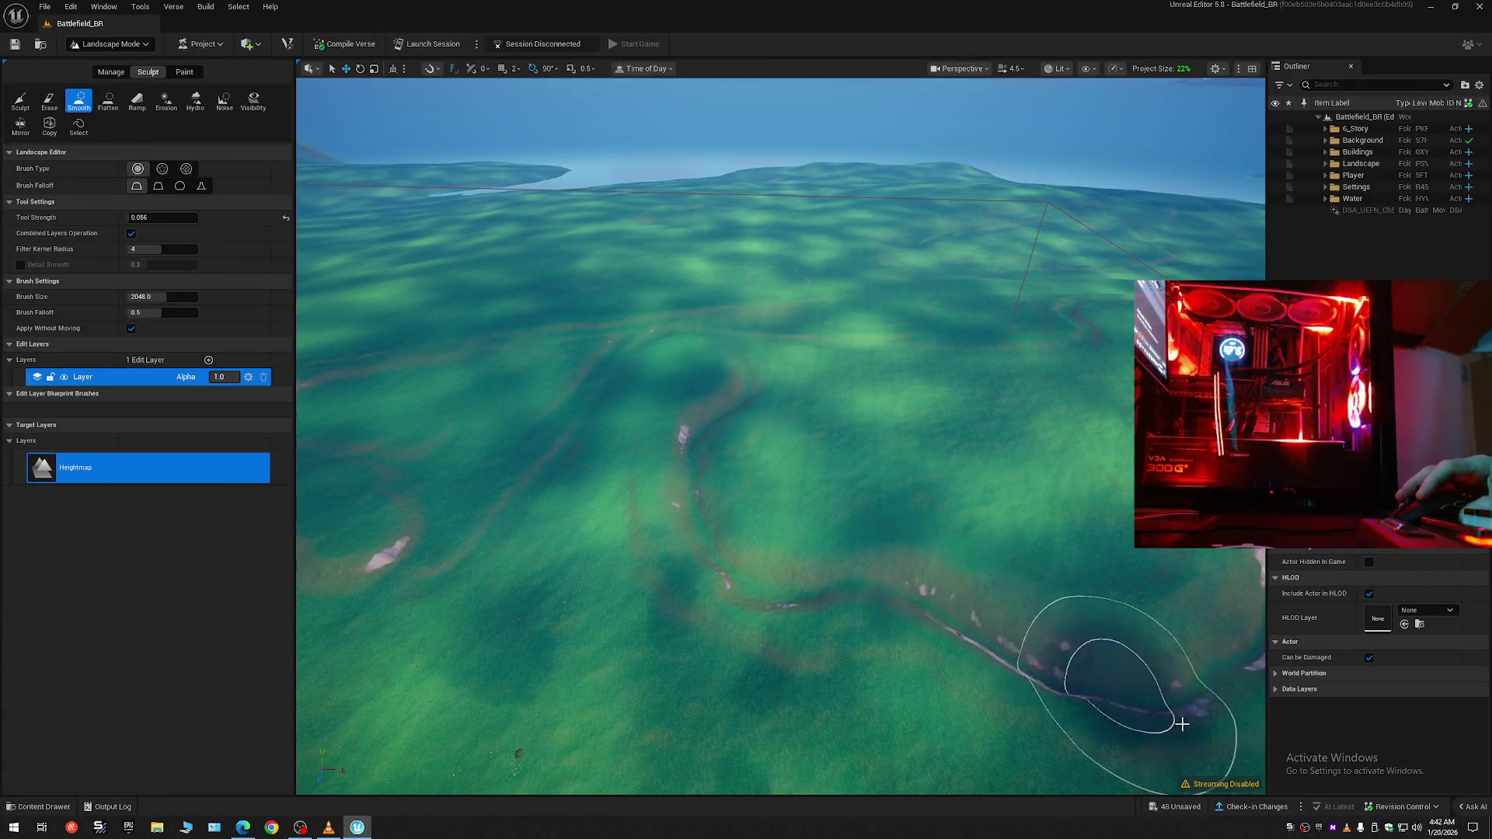
- Tilt up to the horizon and move in for a closer look at the ravine
mouse_move(775, 553)
mouse_down()
mouse_move(757, 477)
mouse_move(853, 573)
mouse_up()
scroll(775, 513, down, 2)
scroll(765, 485, down, 2)
scroll(823, 544, up, 1)
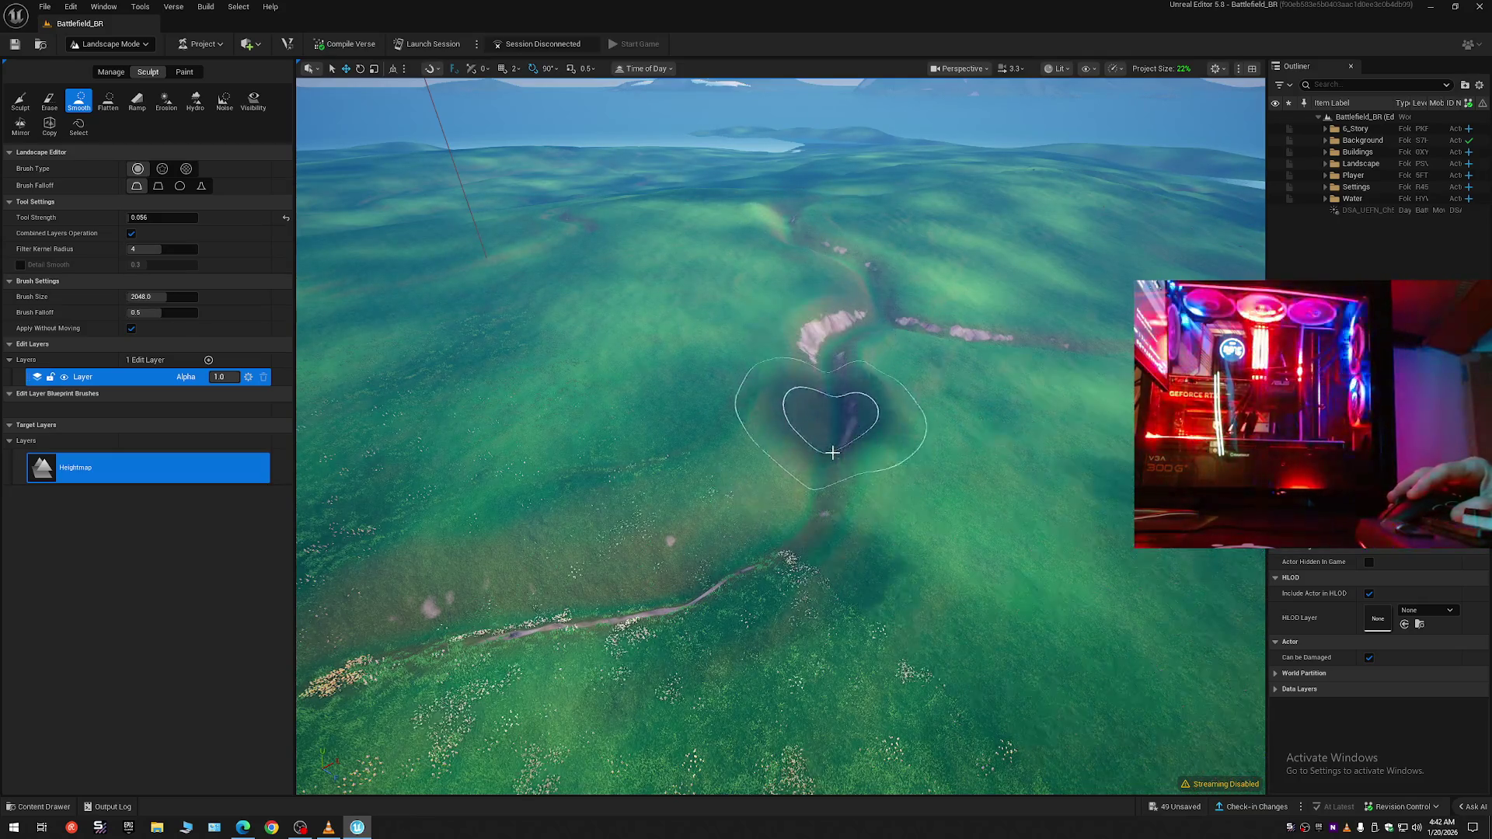
mouse_move(840, 533)
mouse_down()
mouse_move(785, 466)
mouse_move(738, 528)
mouse_move(709, 510)
mouse_up()
scroll(738, 528, up, 1)
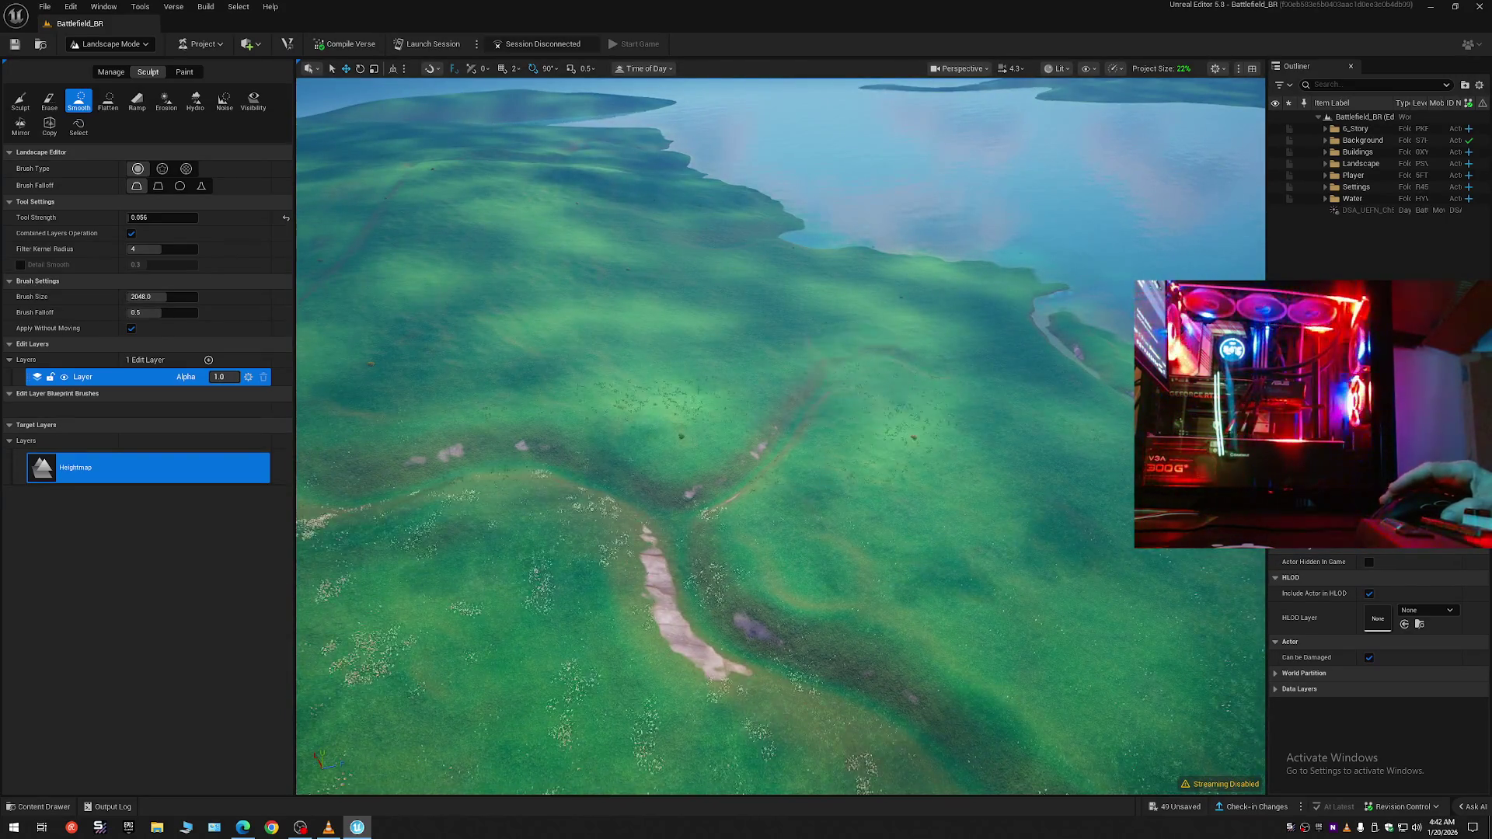
scroll(781, 435, up, 10)
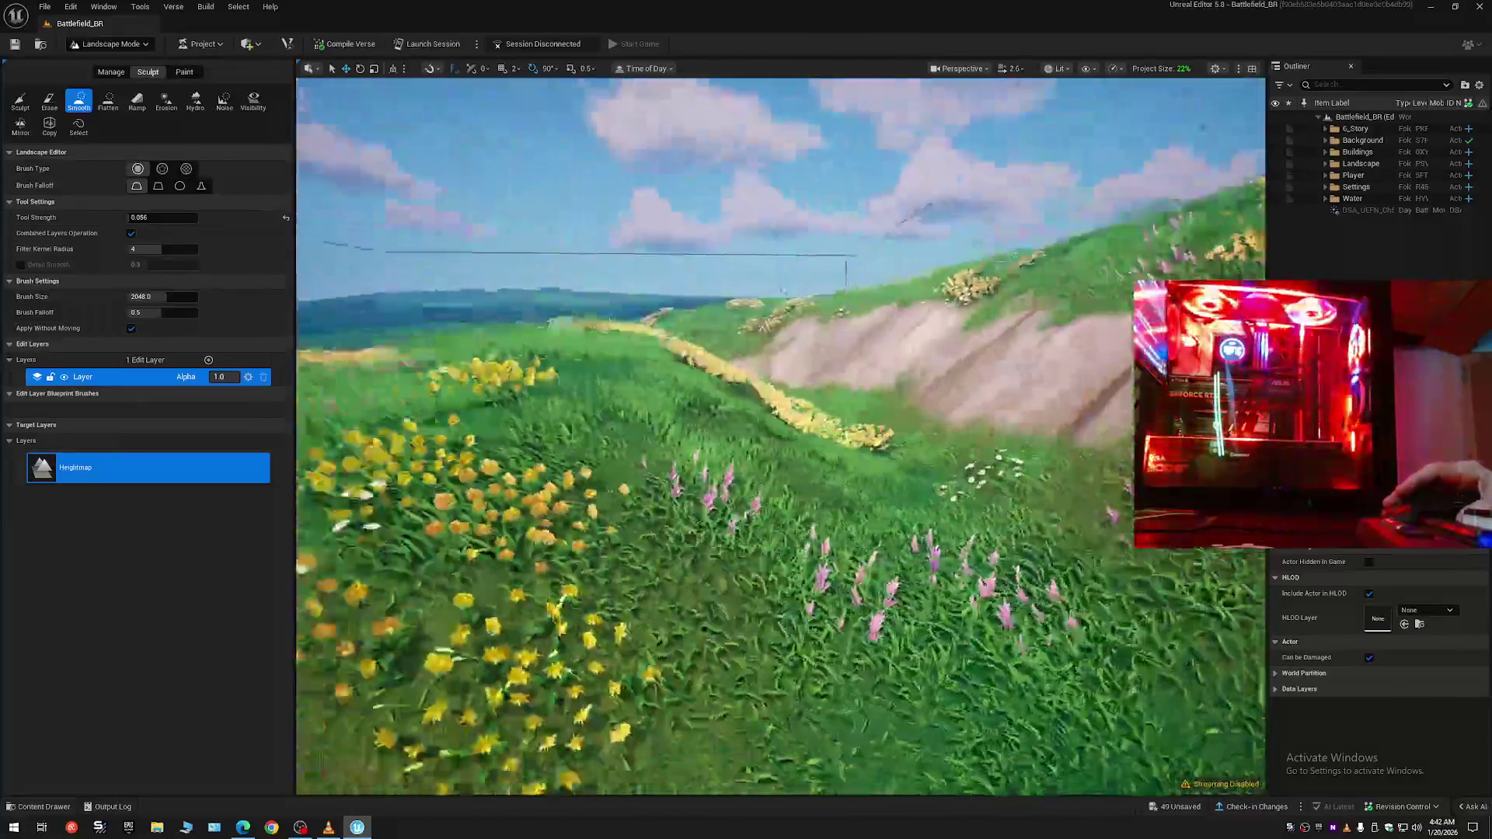
scroll(781, 436, down, 4)
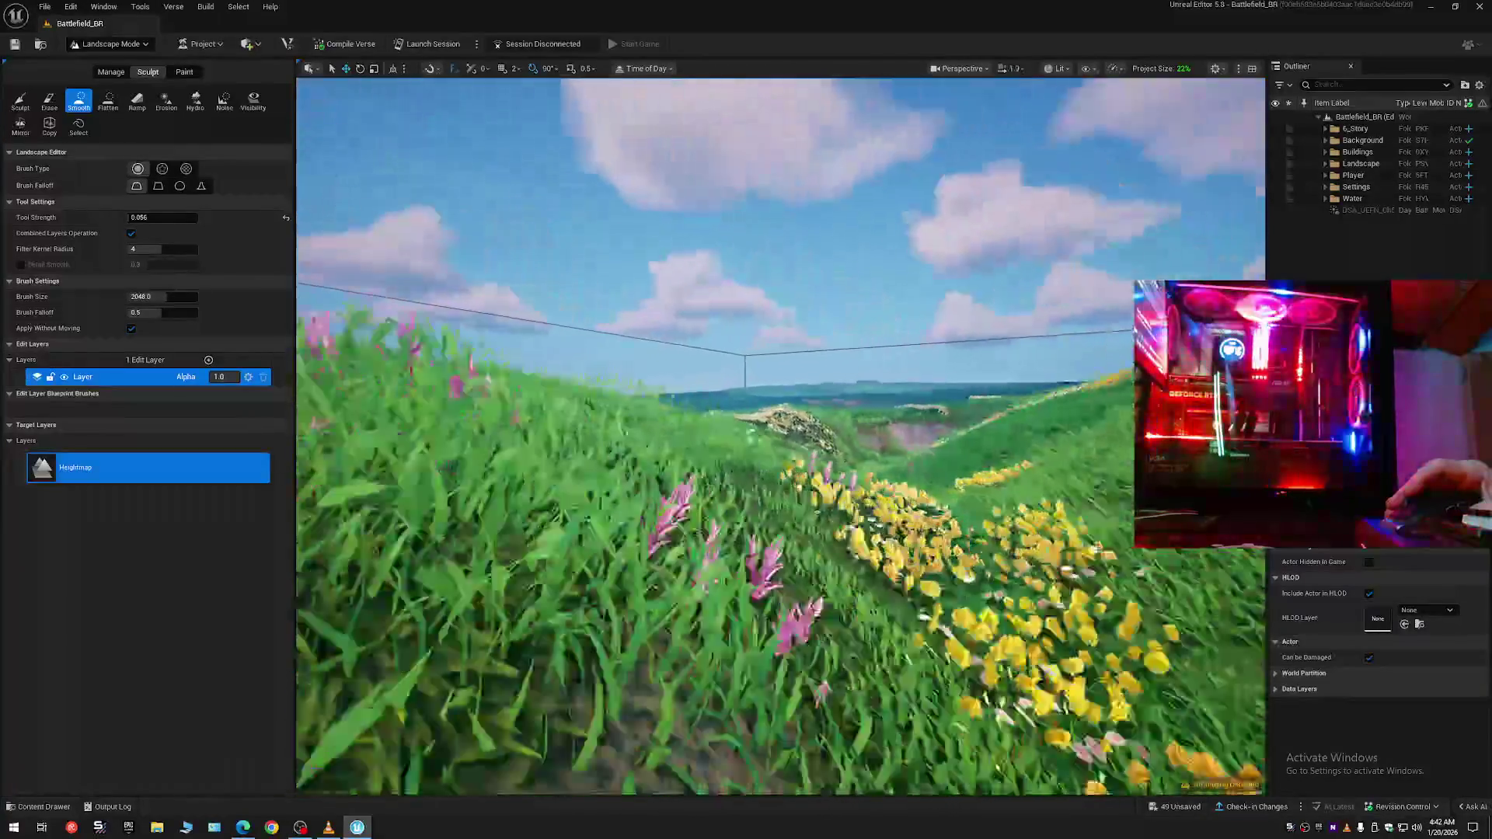
scroll(781, 435, up, 3)
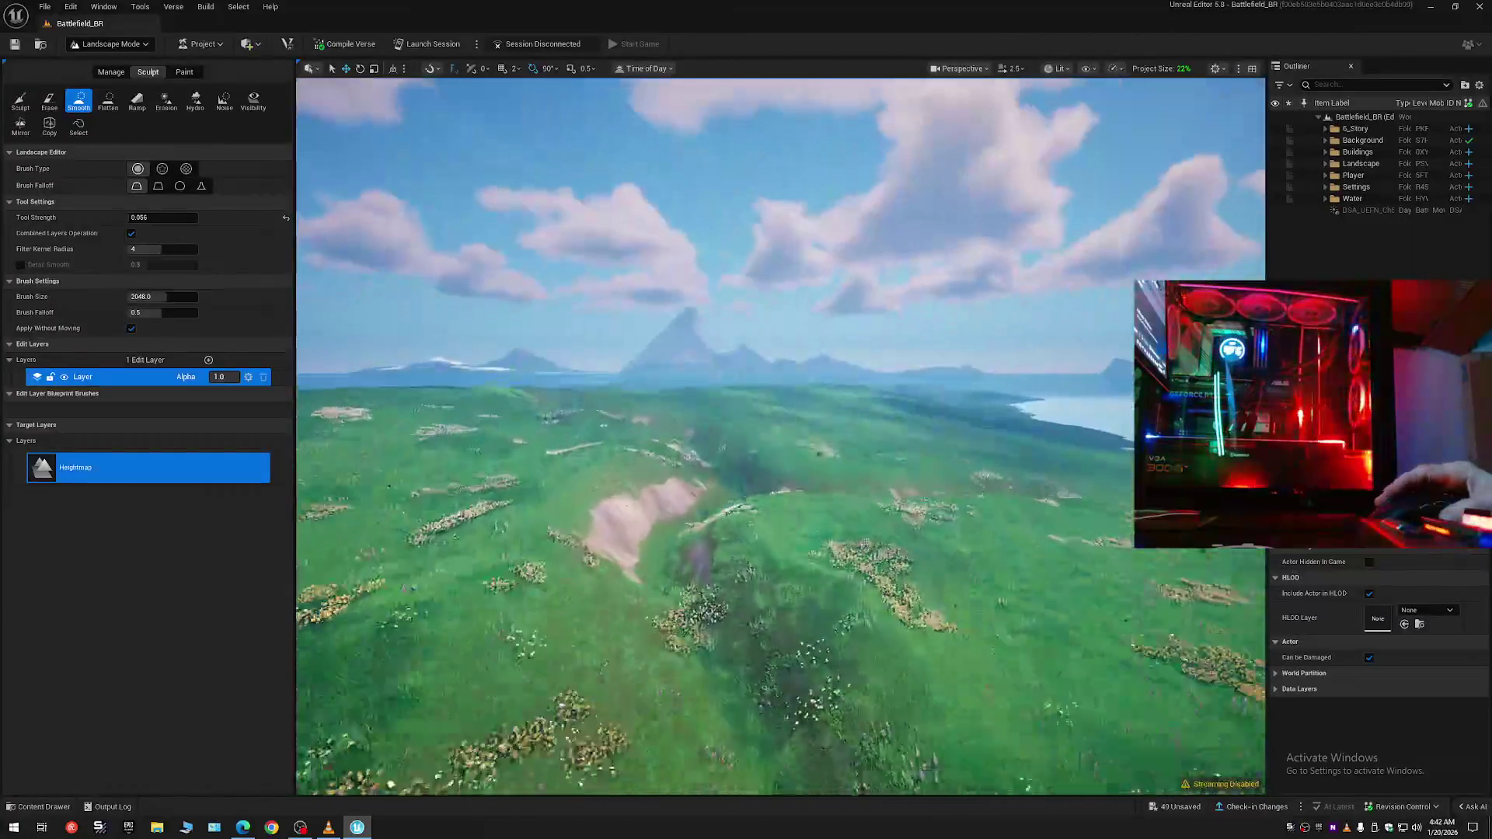
scroll(781, 435, up, 3)
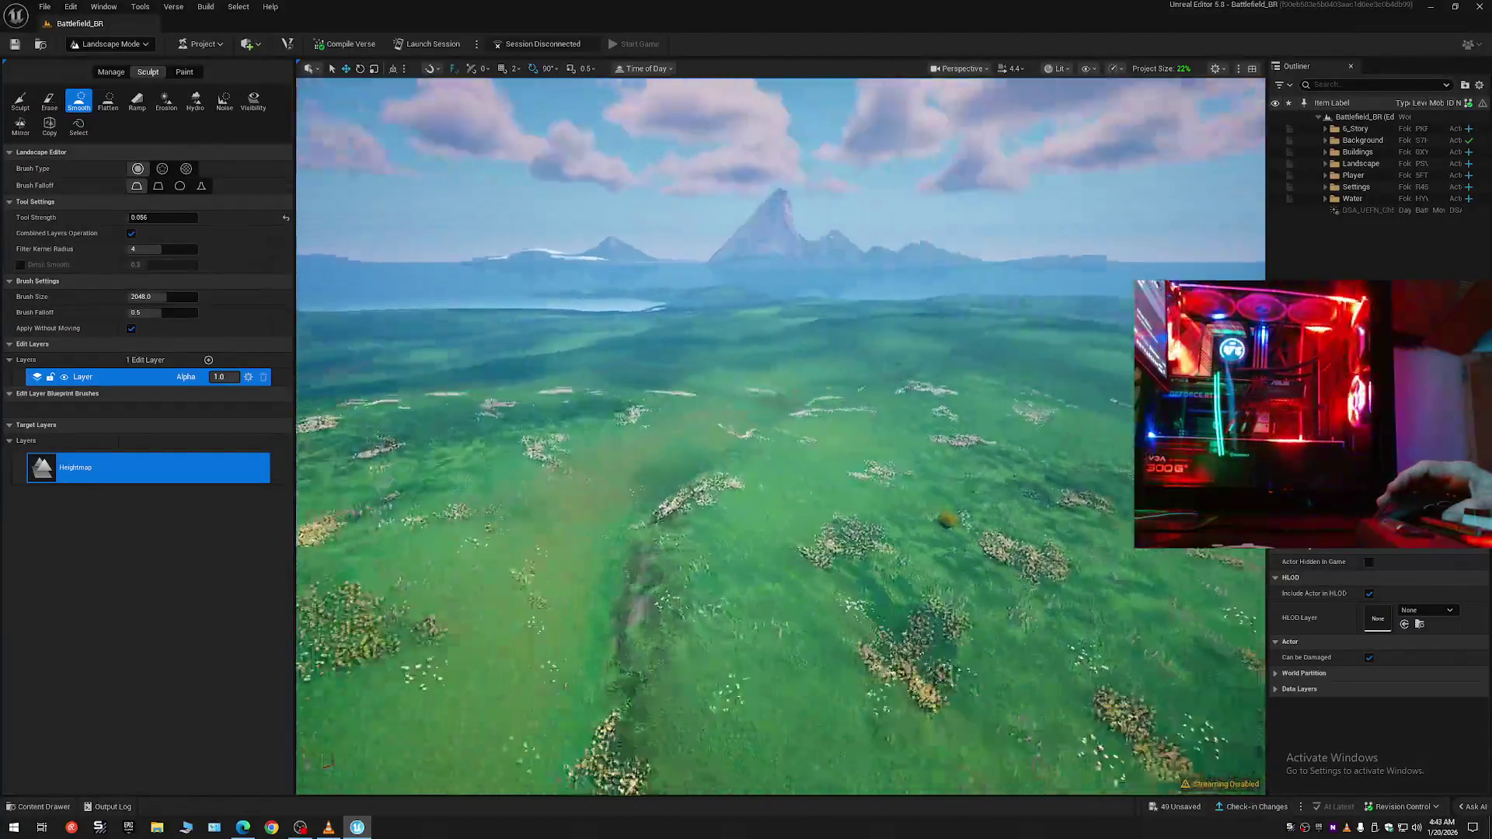
- Fly forward over the valley floor, turning toward the shoreline and mountains
drag(781, 435, 862, 372)
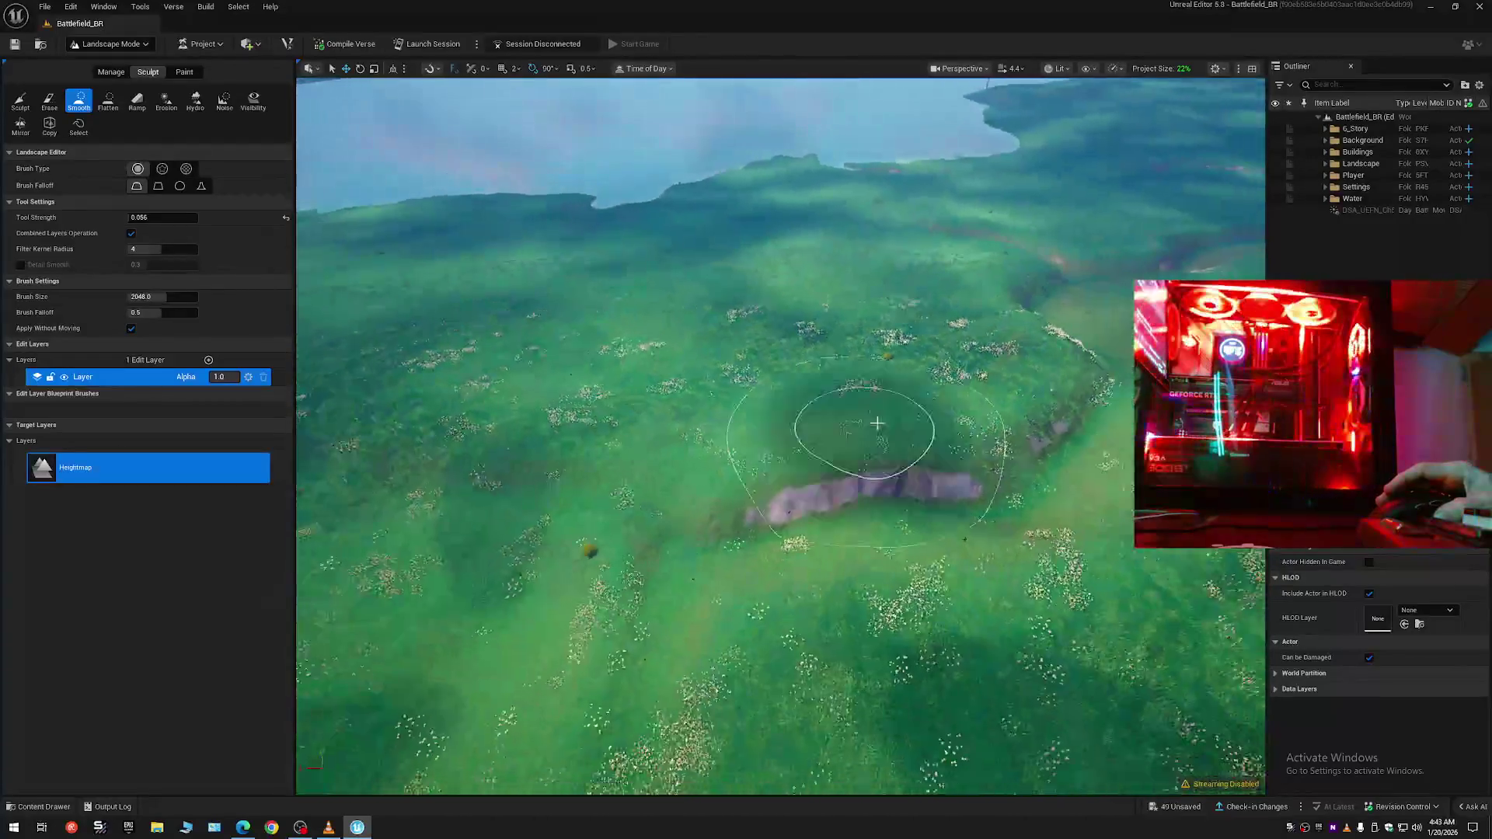
drag(871, 423, 935, 445)
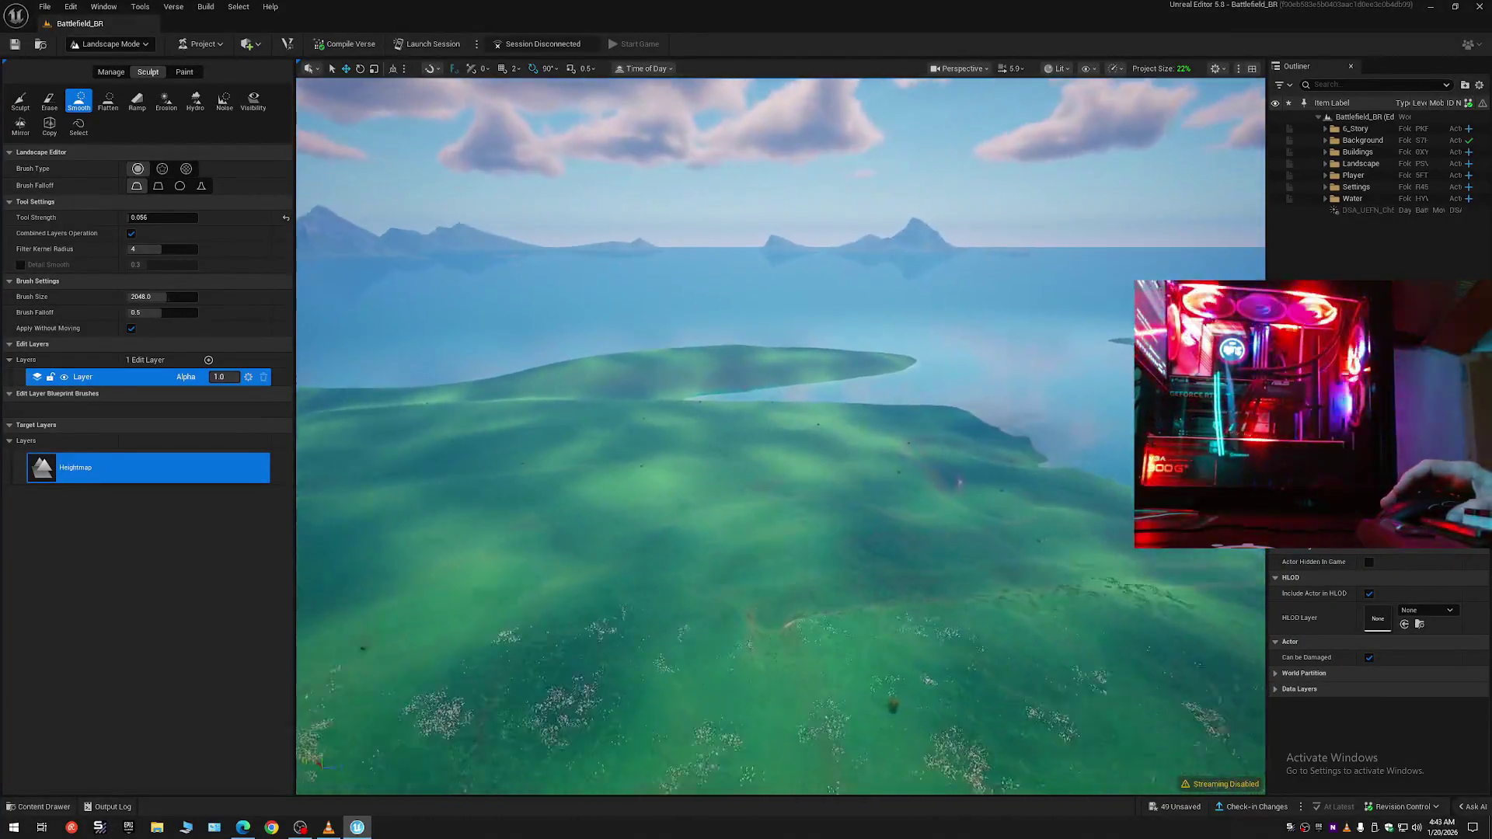
drag(960, 483, 926, 534)
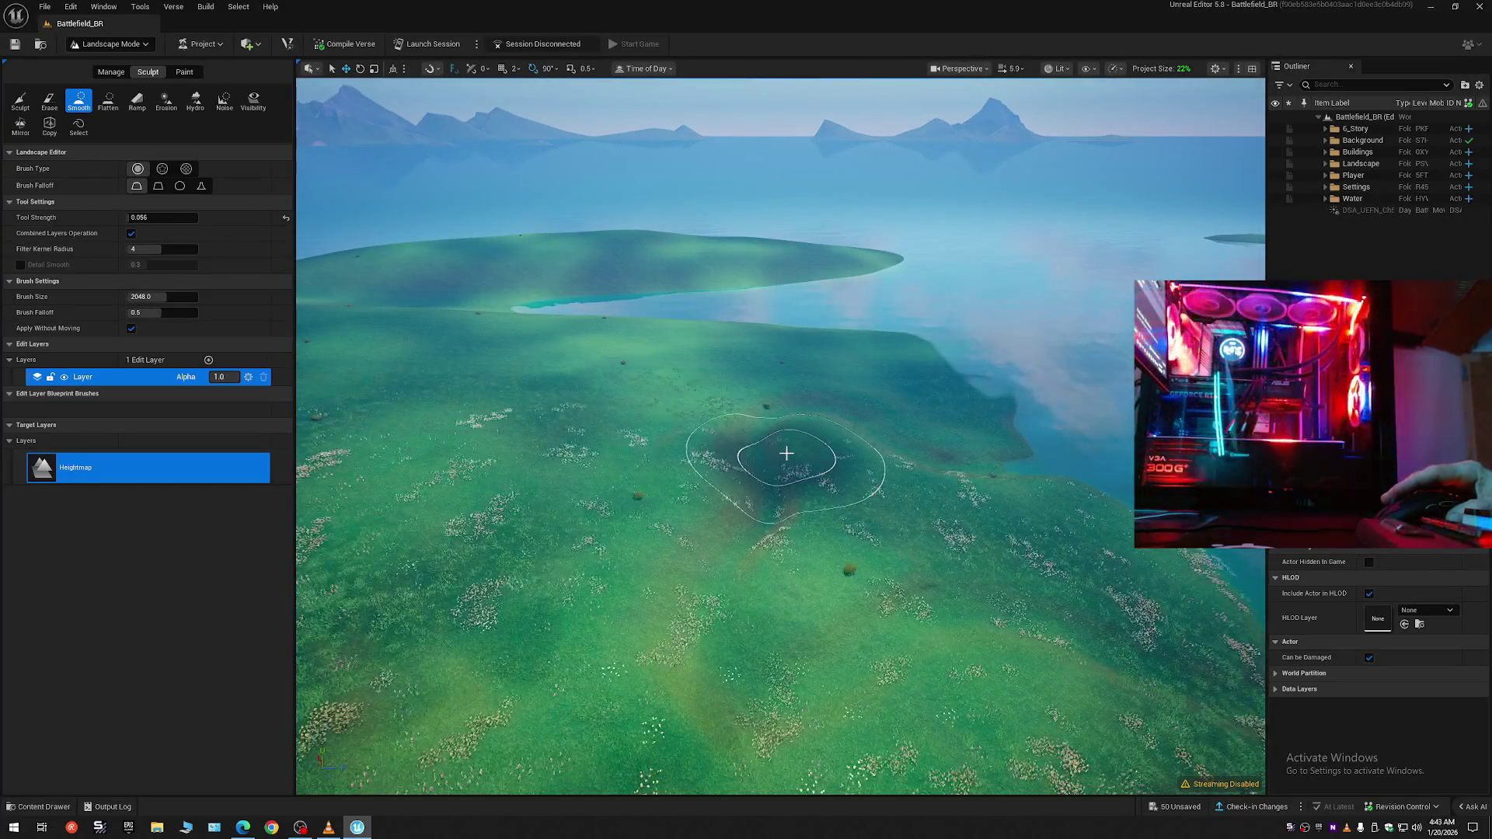
mouse_move(781, 466)
mouse_down()
mouse_move(781, 388)
mouse_move(781, 497)
mouse_move(781, 435)
mouse_move(894, 404)
mouse_move(894, 381)
mouse_move(933, 388)
mouse_move(870, 389)
mouse_move(840, 420)
mouse_up()
scroll(933, 388, down, 3)
scroll(894, 396, up, 5)
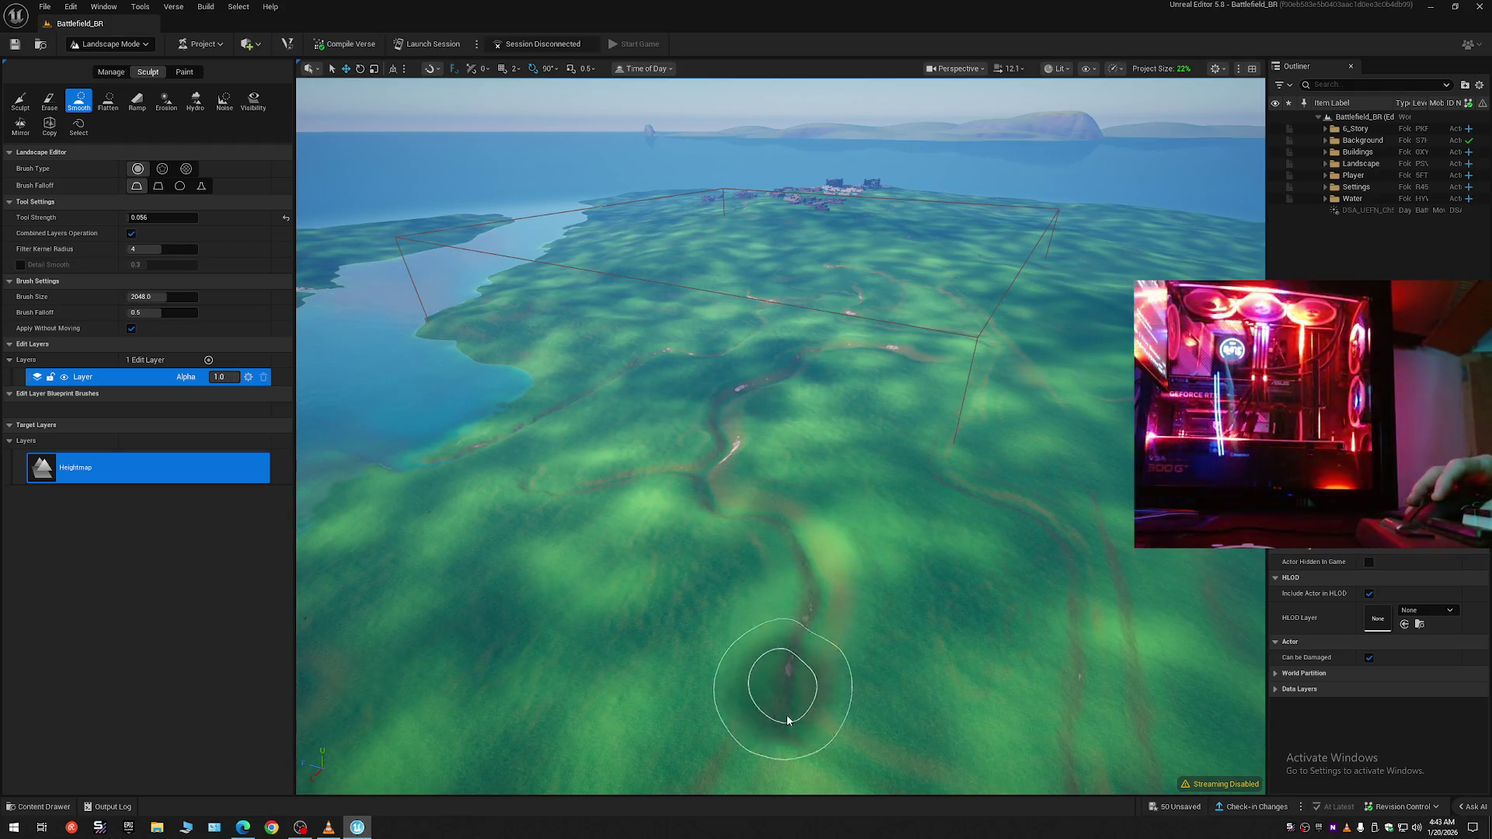
- Fly down over the ravine grassland, then switch the viewport to fullscreen with F11
drag(874, 617, 870, 610)
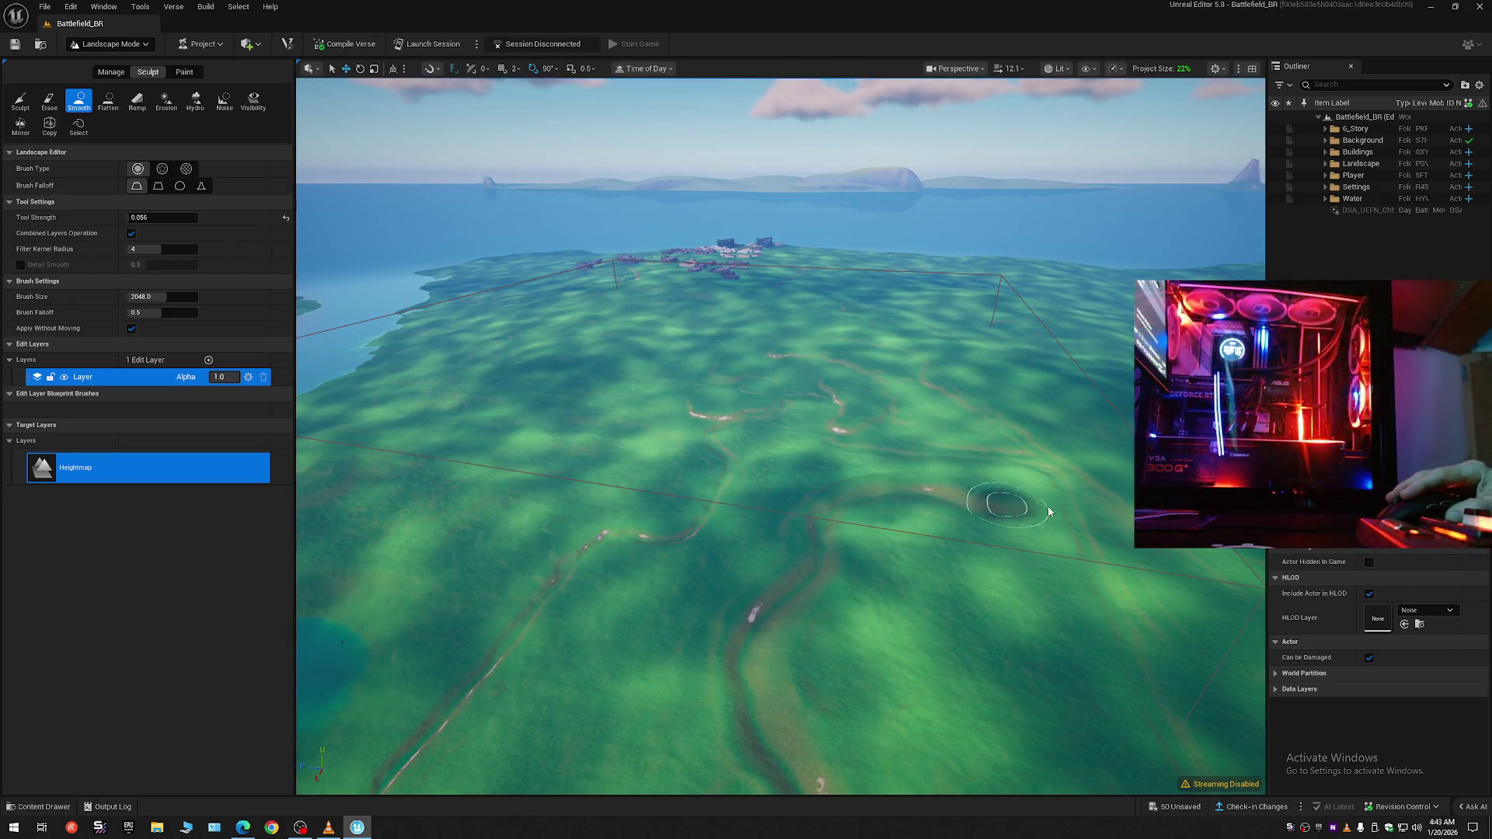
drag(870, 610, 870, 603)
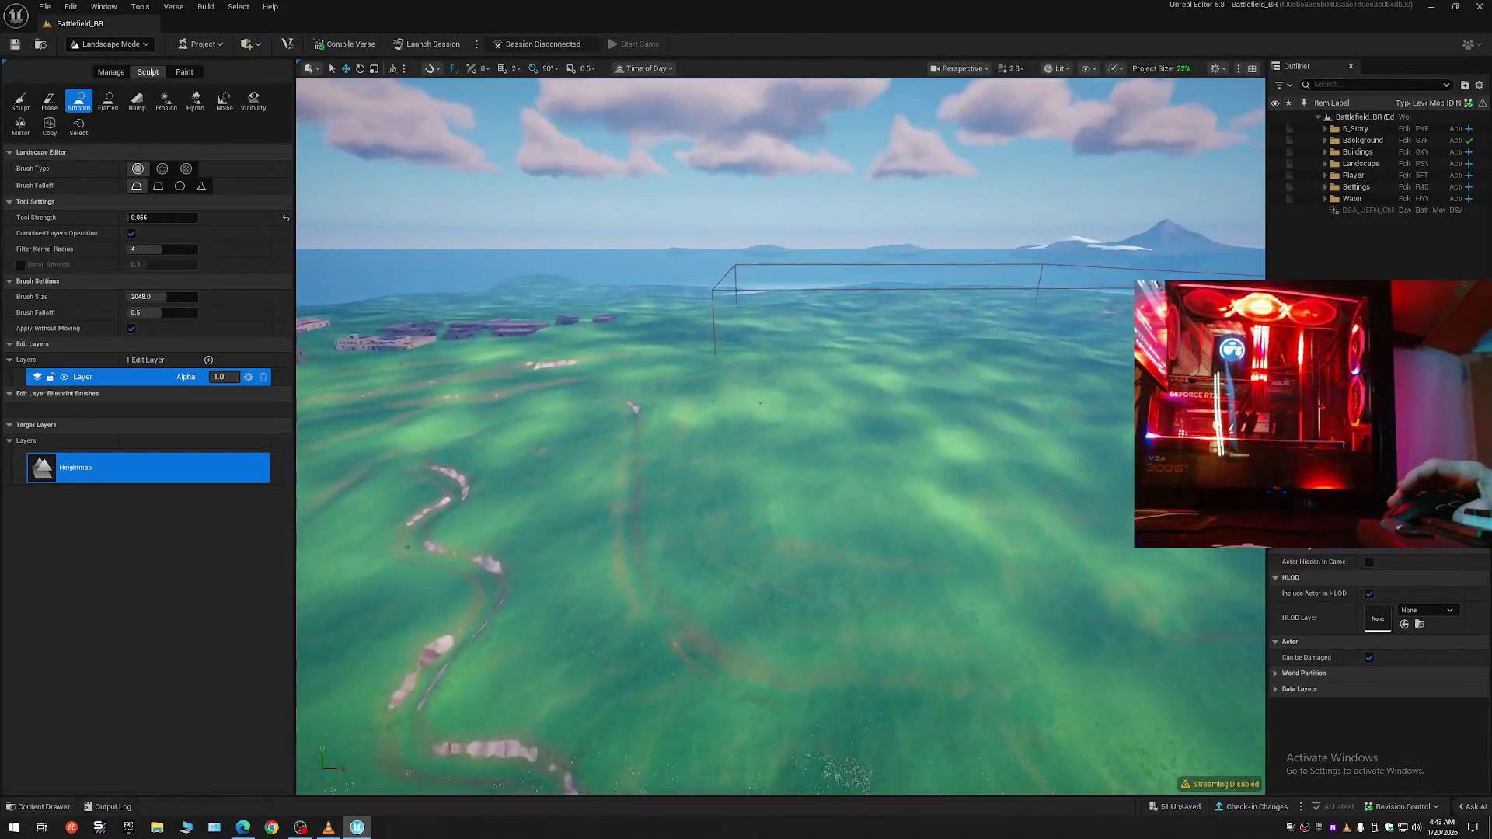
scroll(780, 435, up, 3)
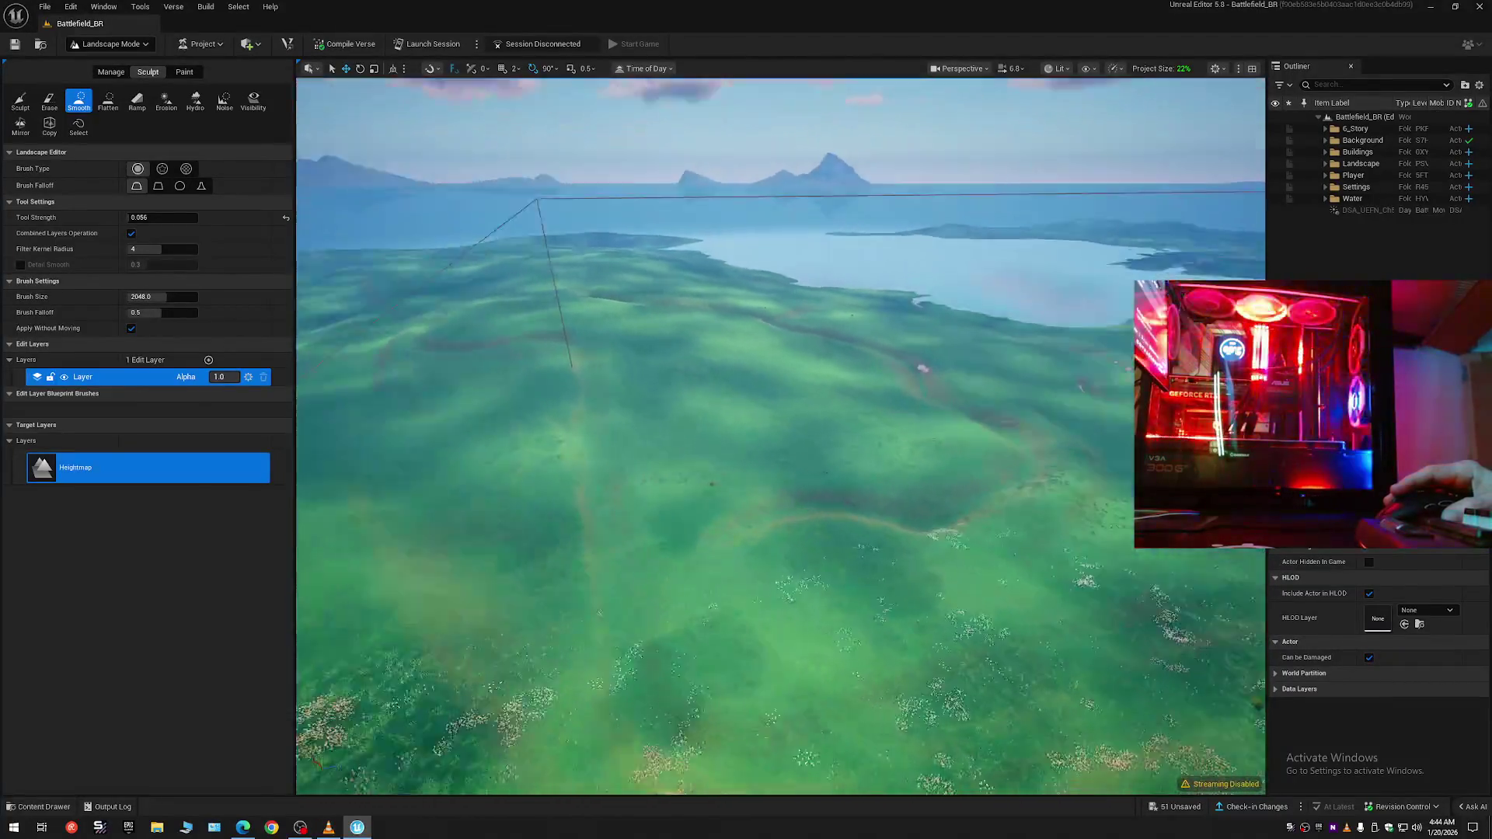
scroll(780, 435, down, 3)
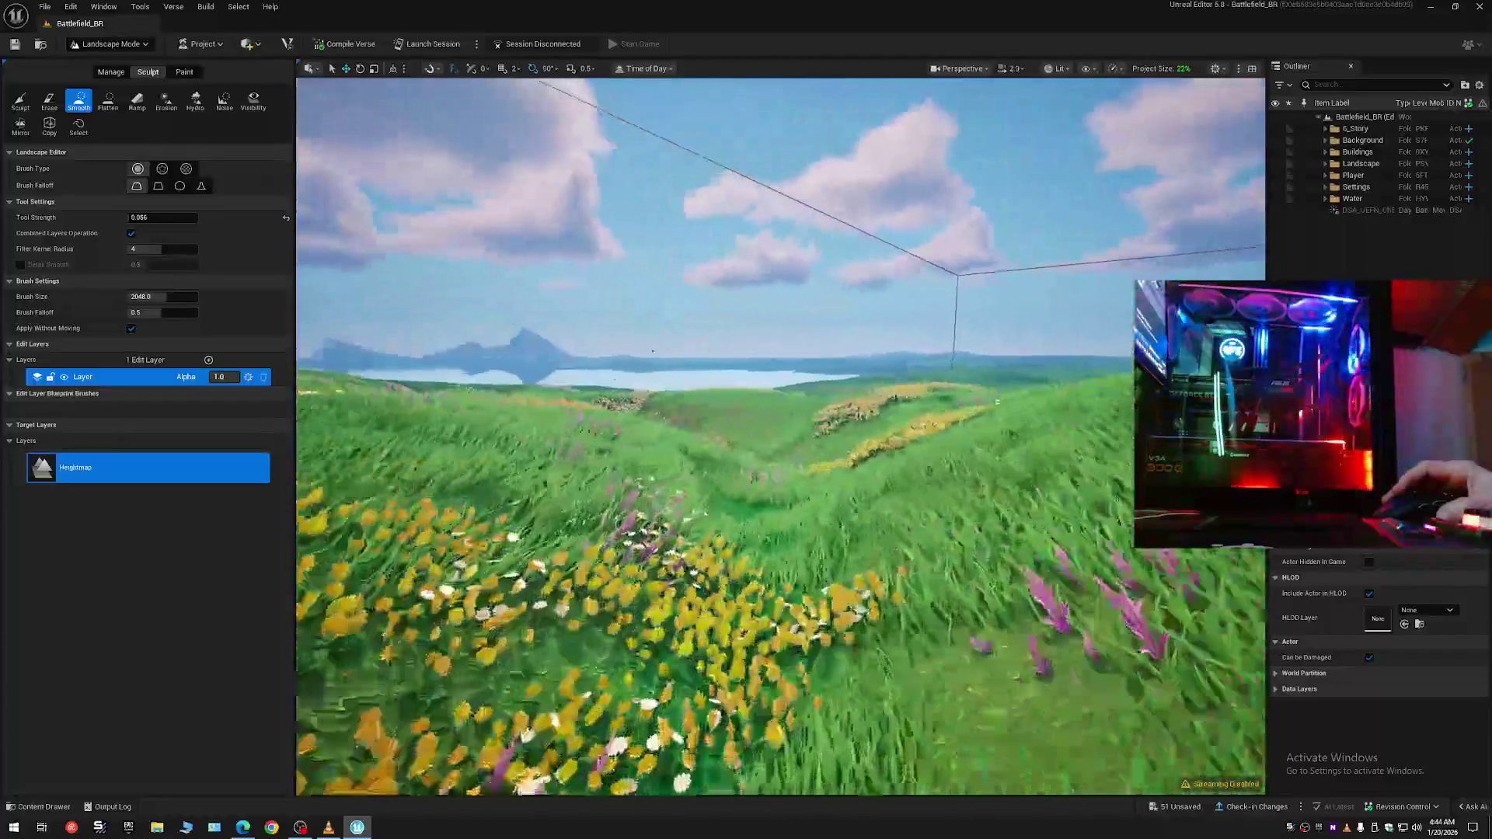
scroll(780, 436, up, 3)
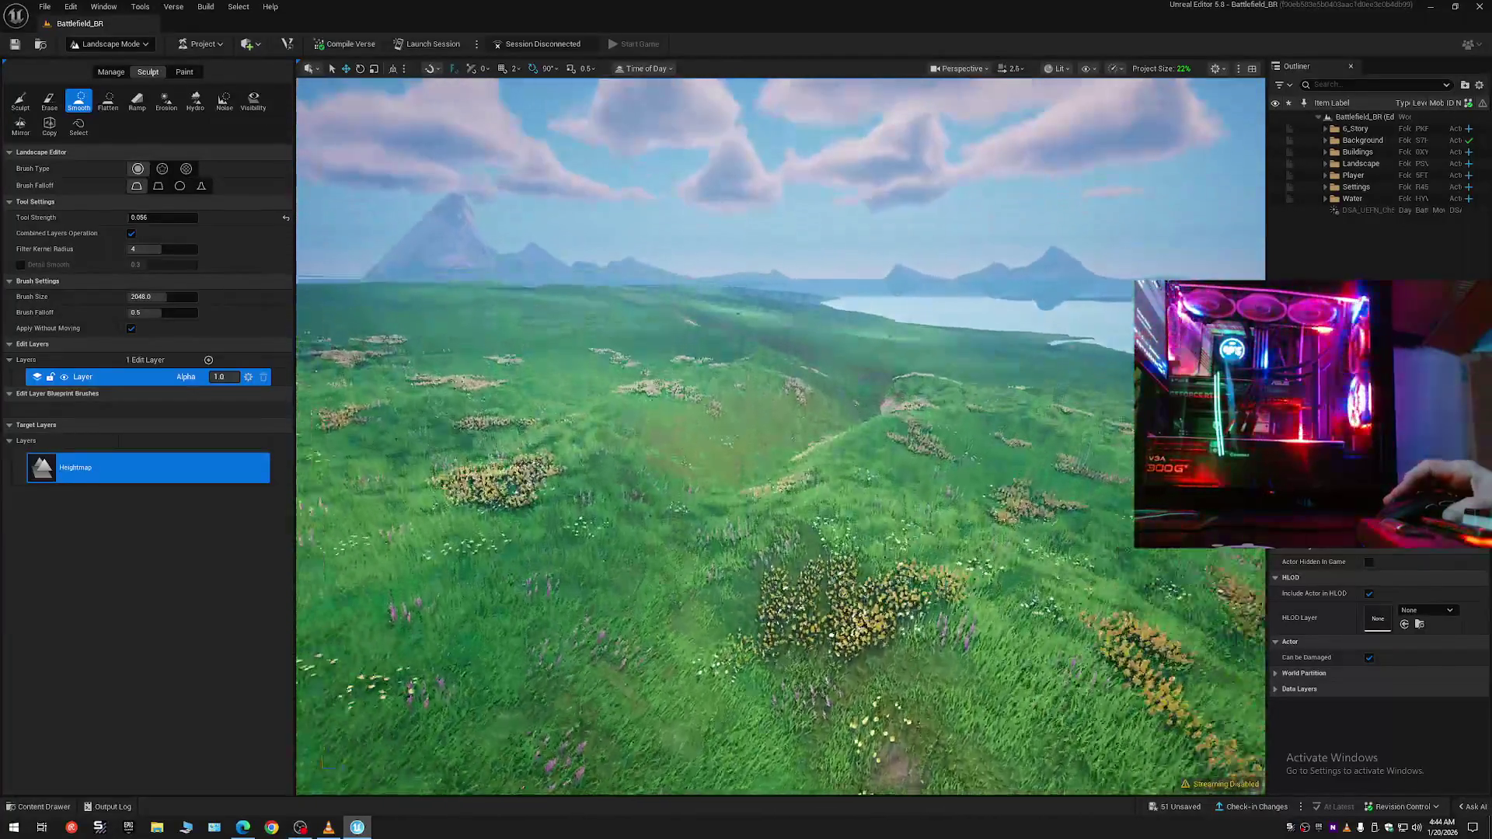
scroll(780, 435, up, 4)
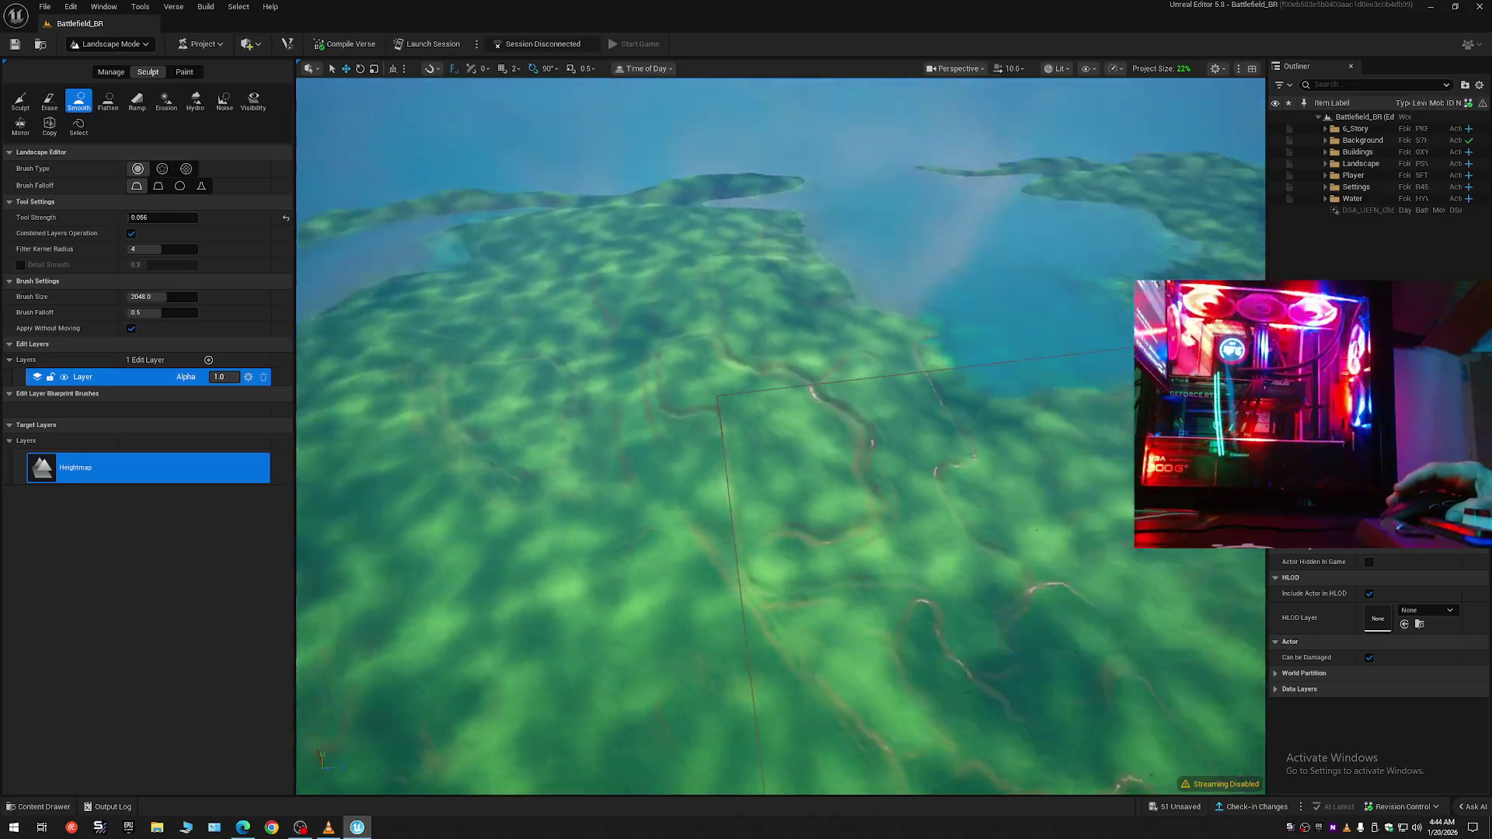
key(F11)
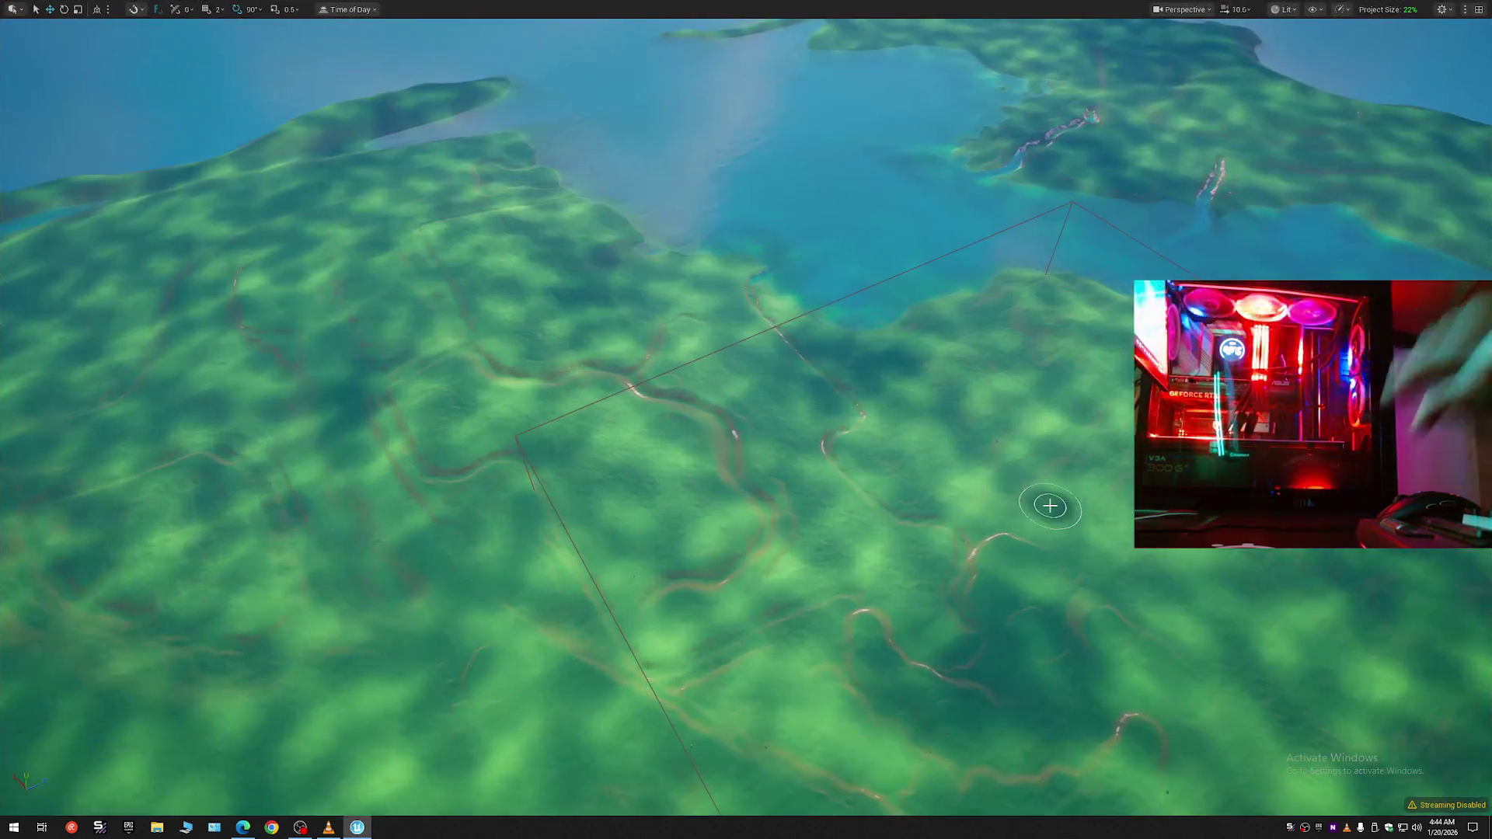
- Undo three Smooth strokes while flying down toward the village and creek
key(ctrl+z)
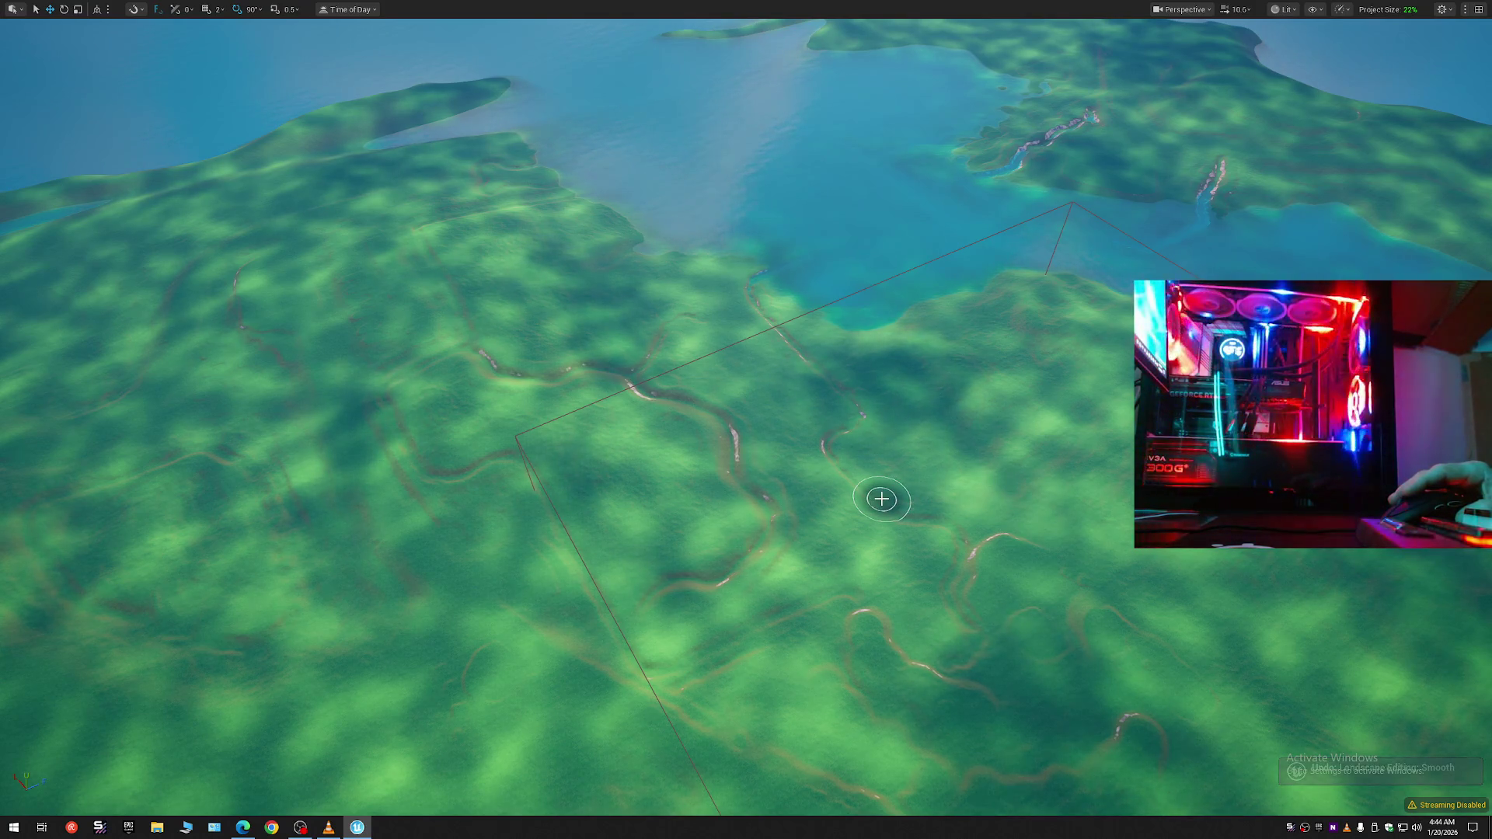
key(ctrl+z)
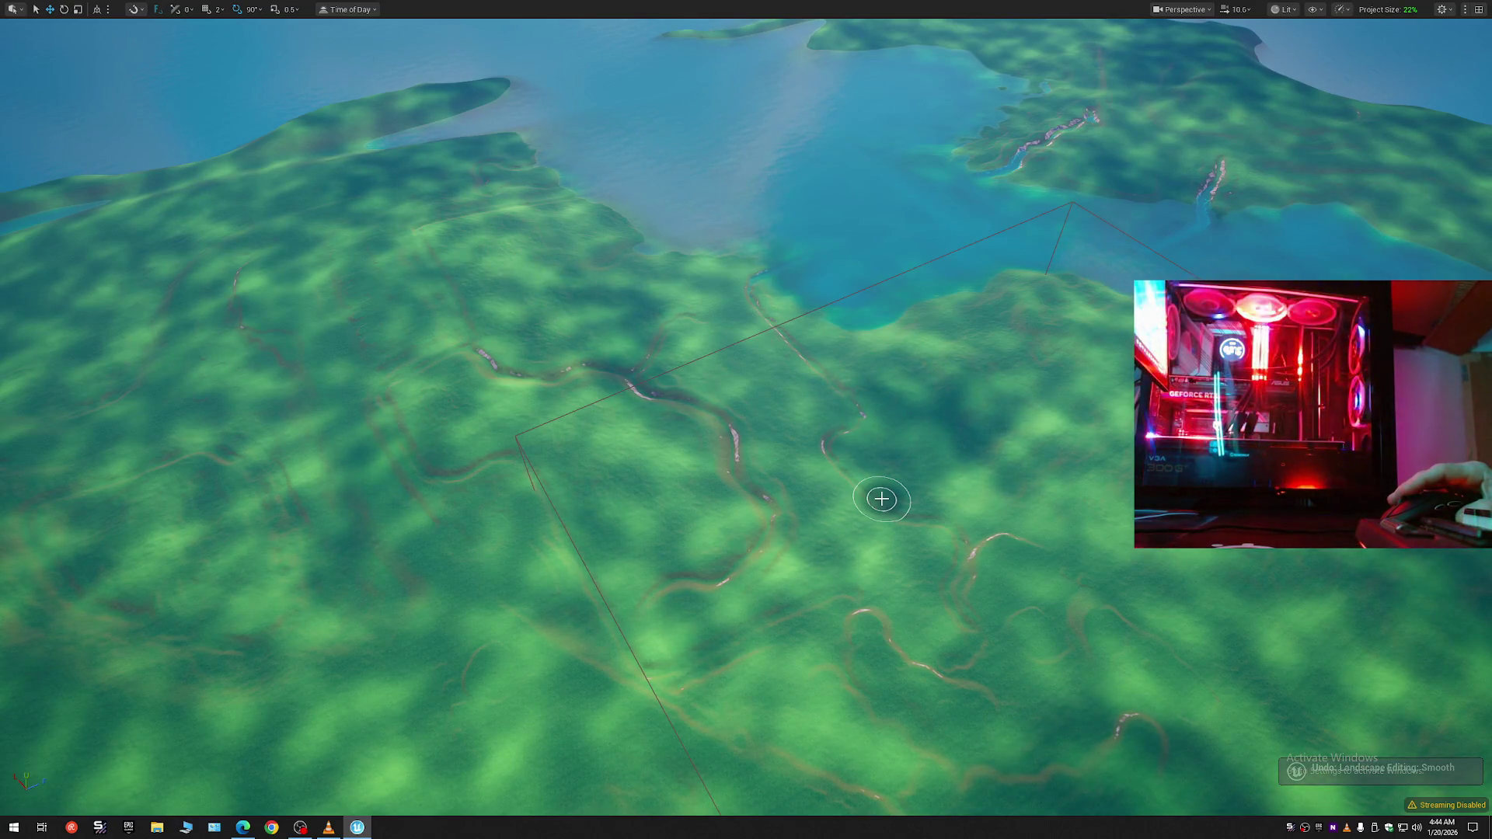
drag(874, 566, 874, 567)
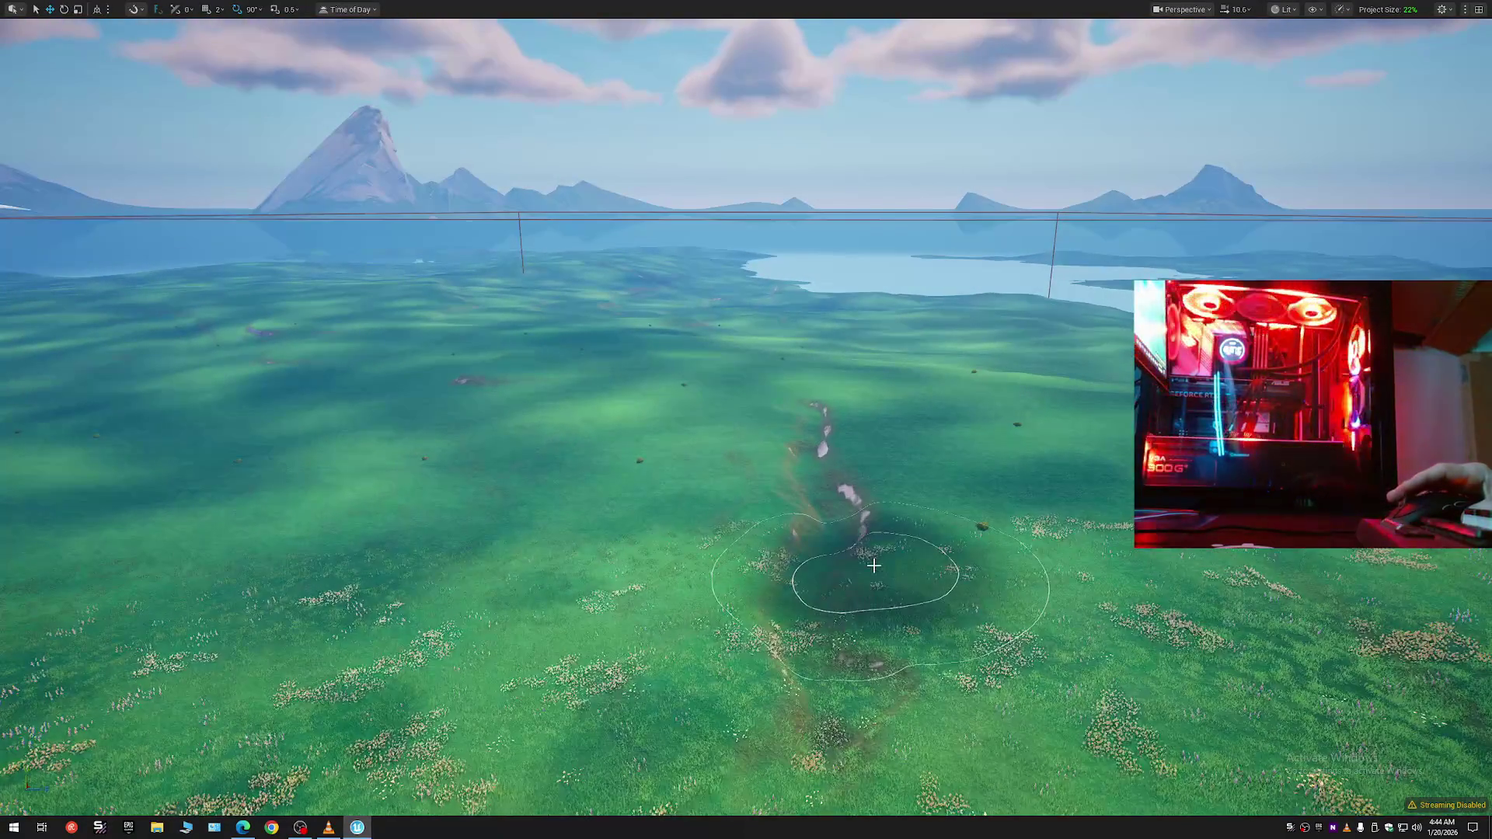
key(ctrl+z)
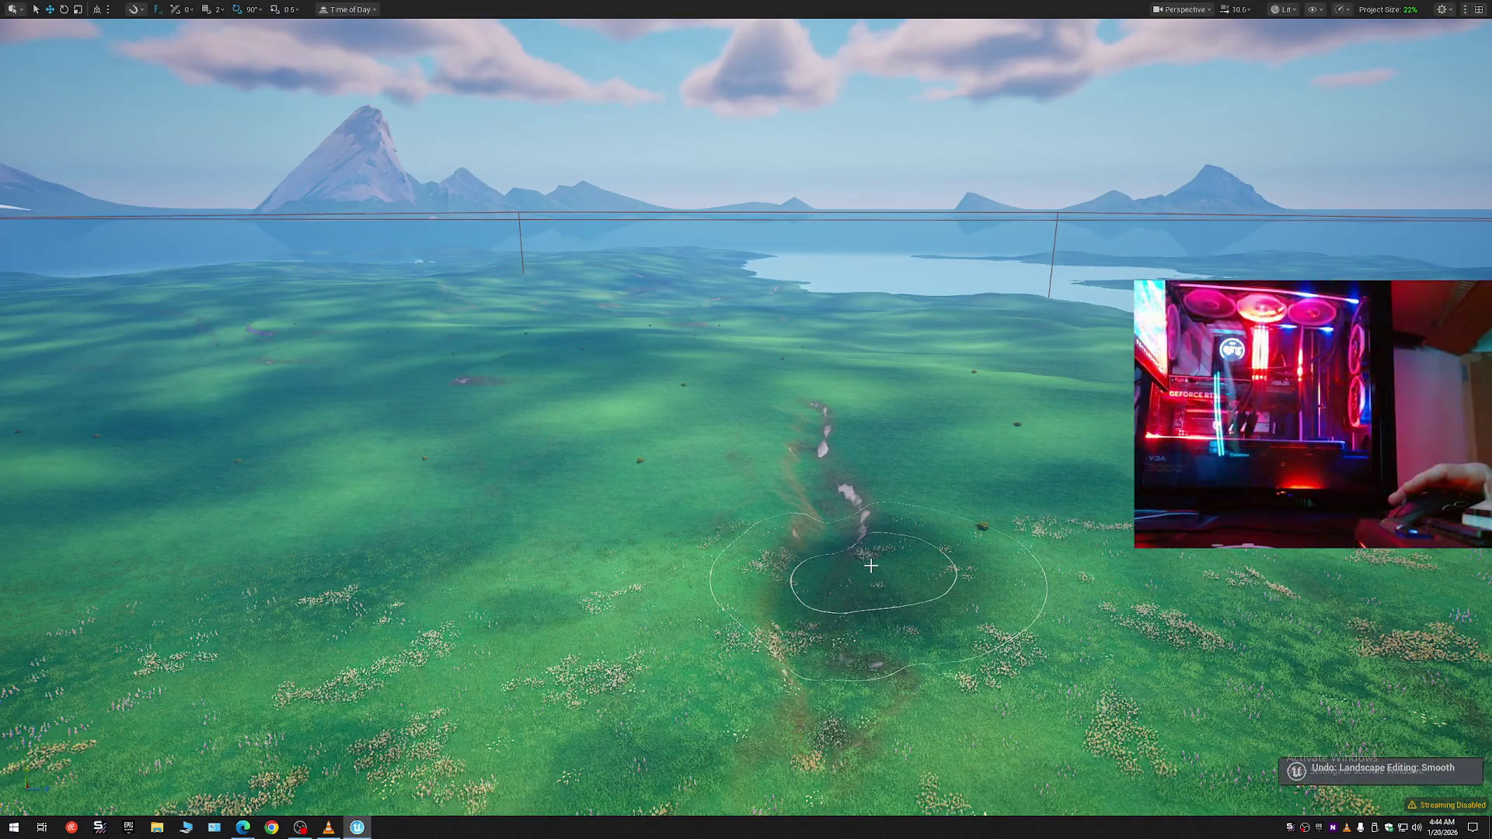
drag(869, 567, 874, 571)
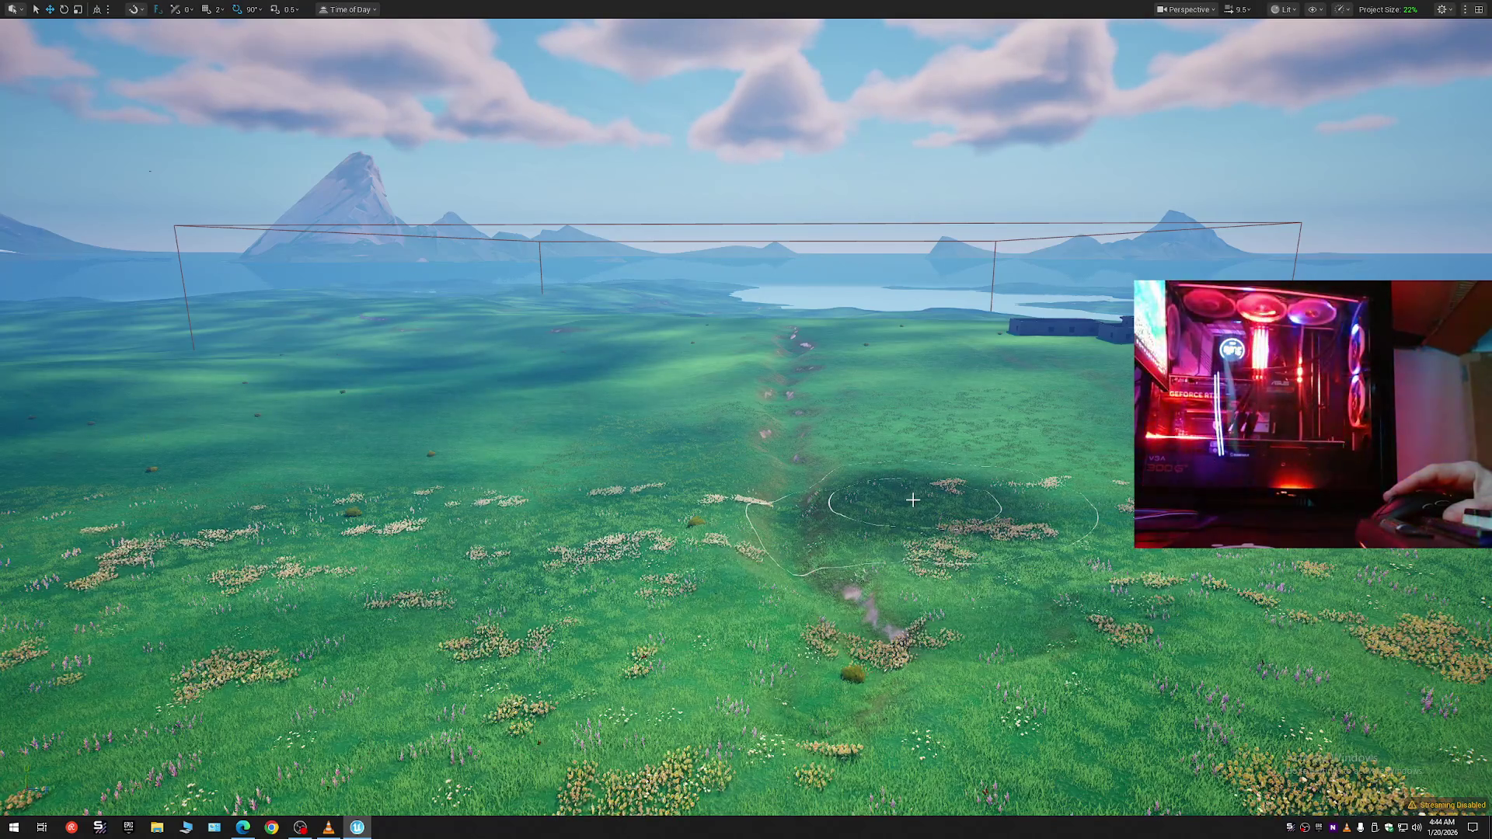
key(w)
scroll(886, 513, down, 2)
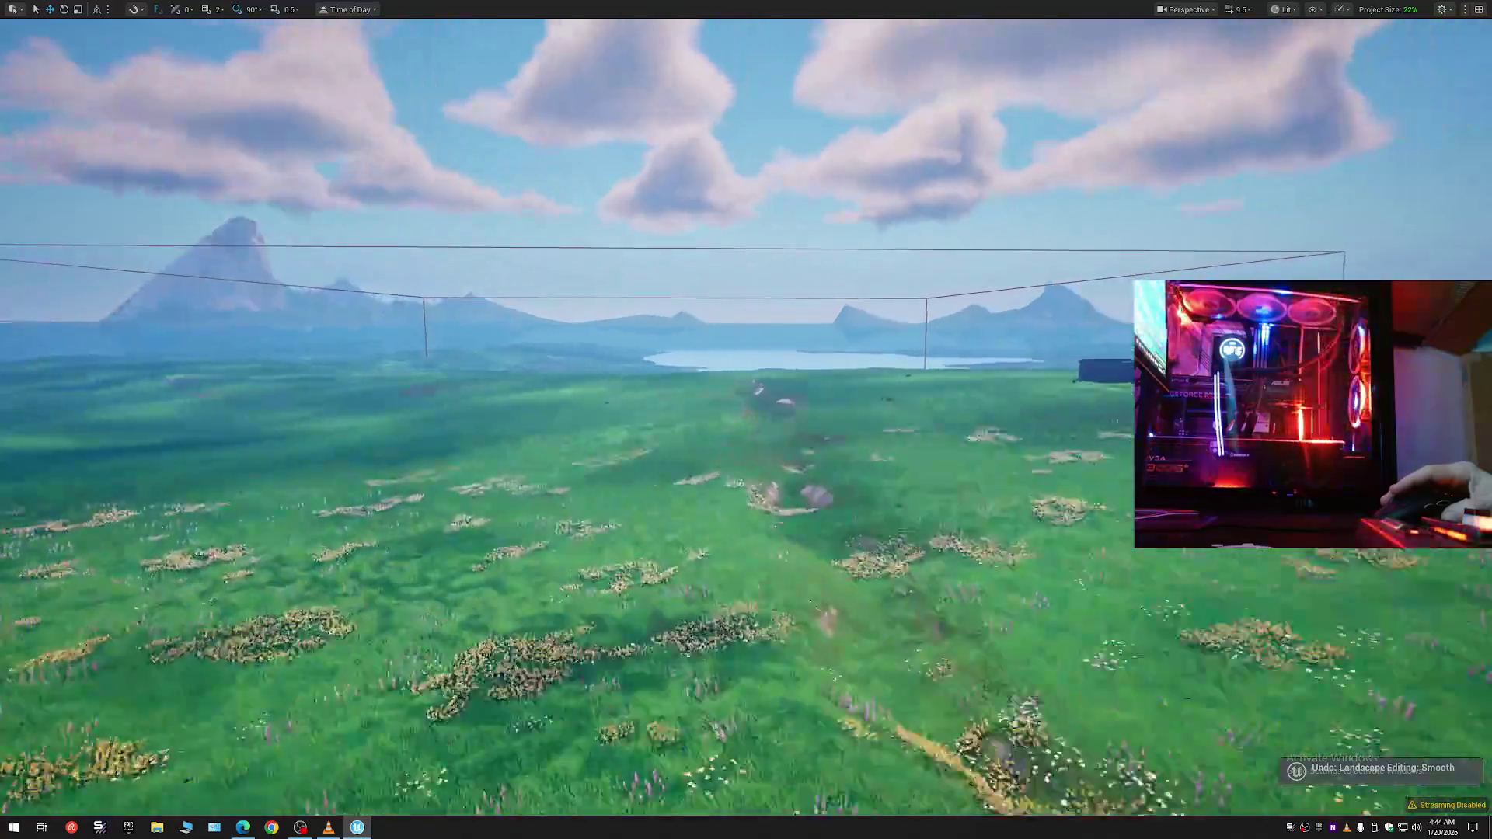
key(w)
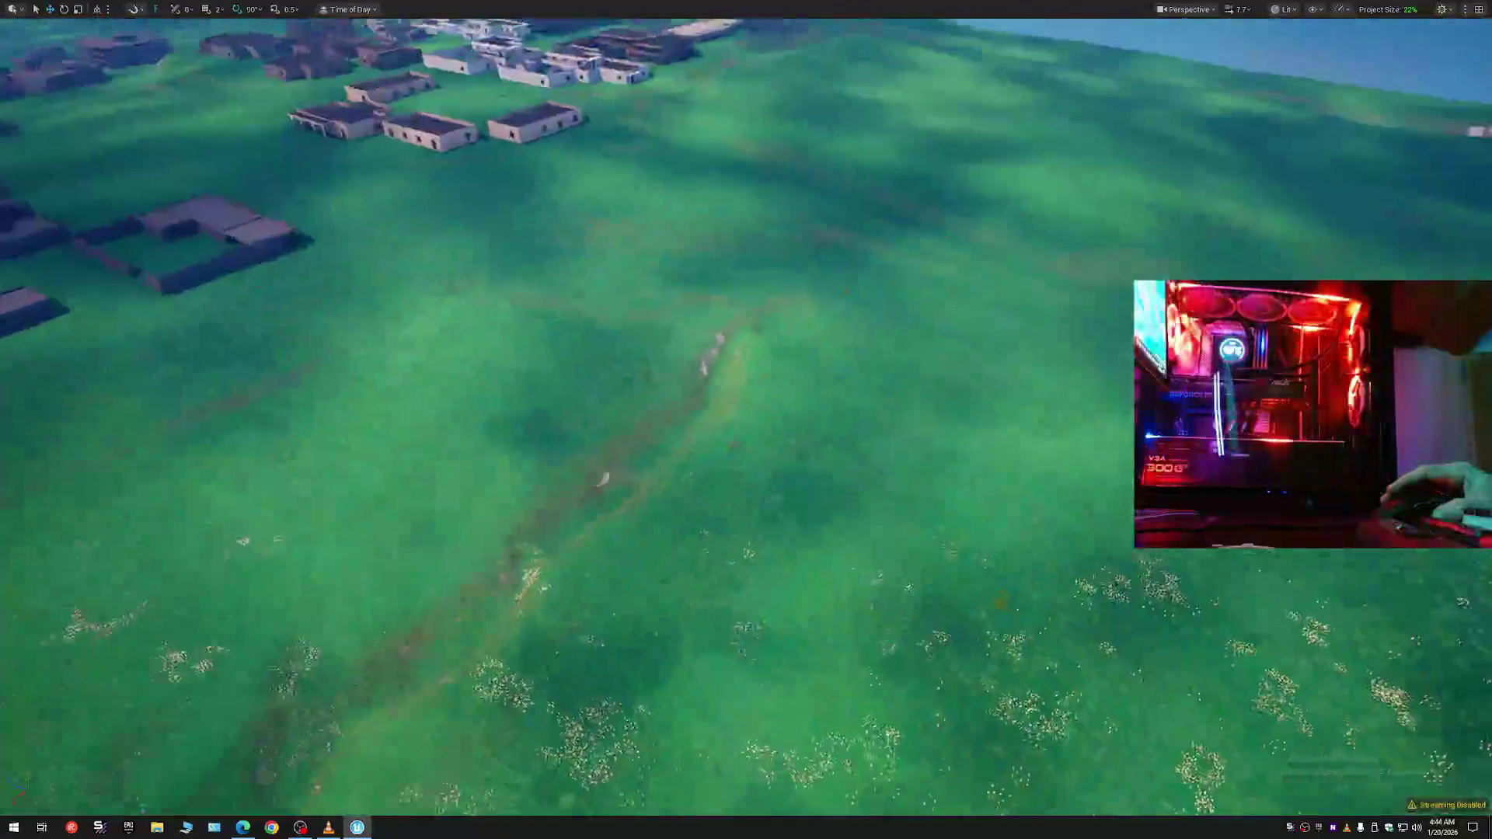
key(a)
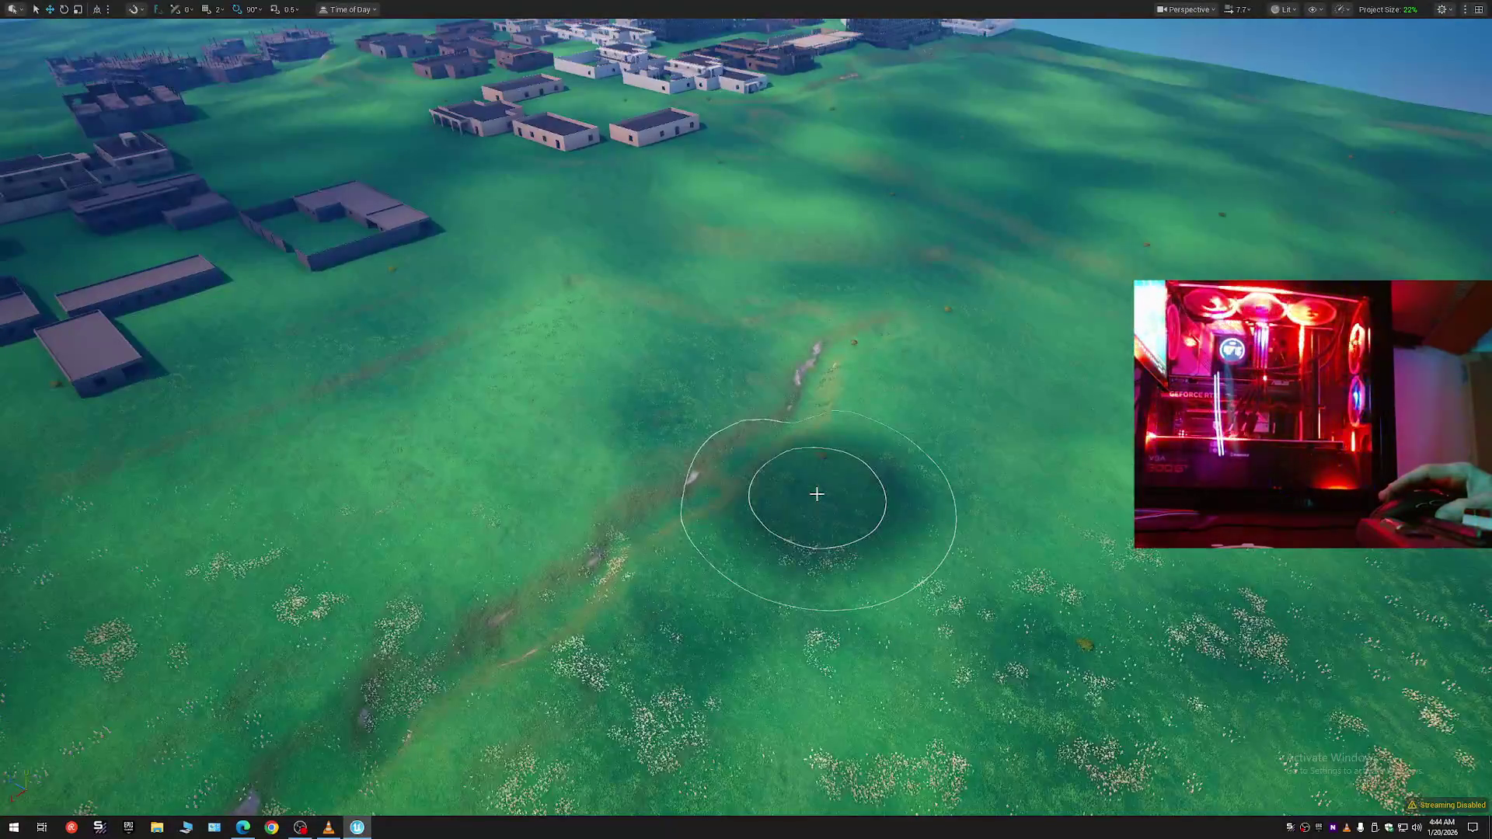
- Undo the remaining smoothing on the rocks by the village, then exit immersive mode with F11
key(ctrl+z)
scroll(816, 495, up, 2)
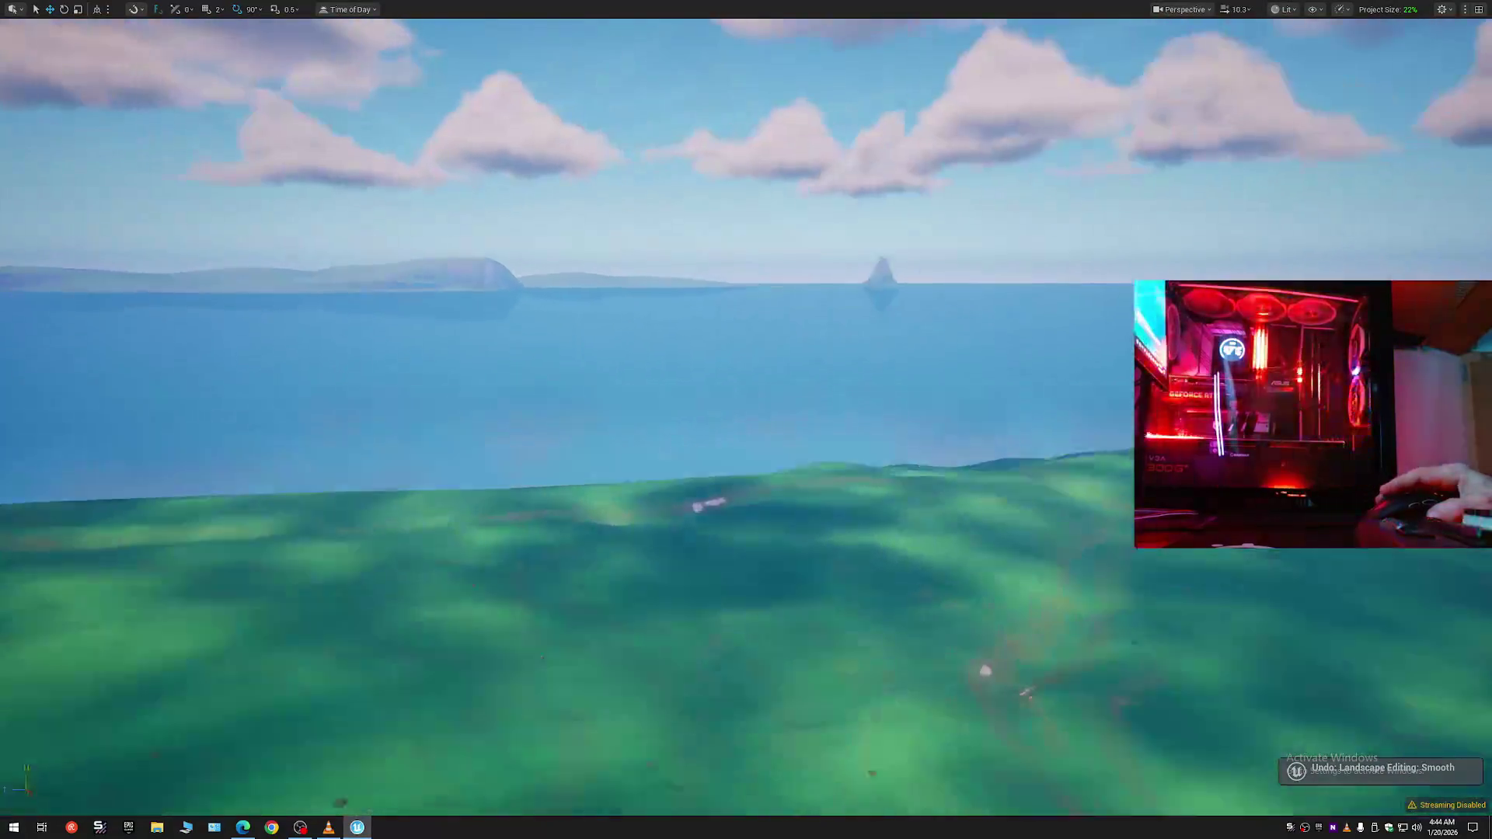
key(w)
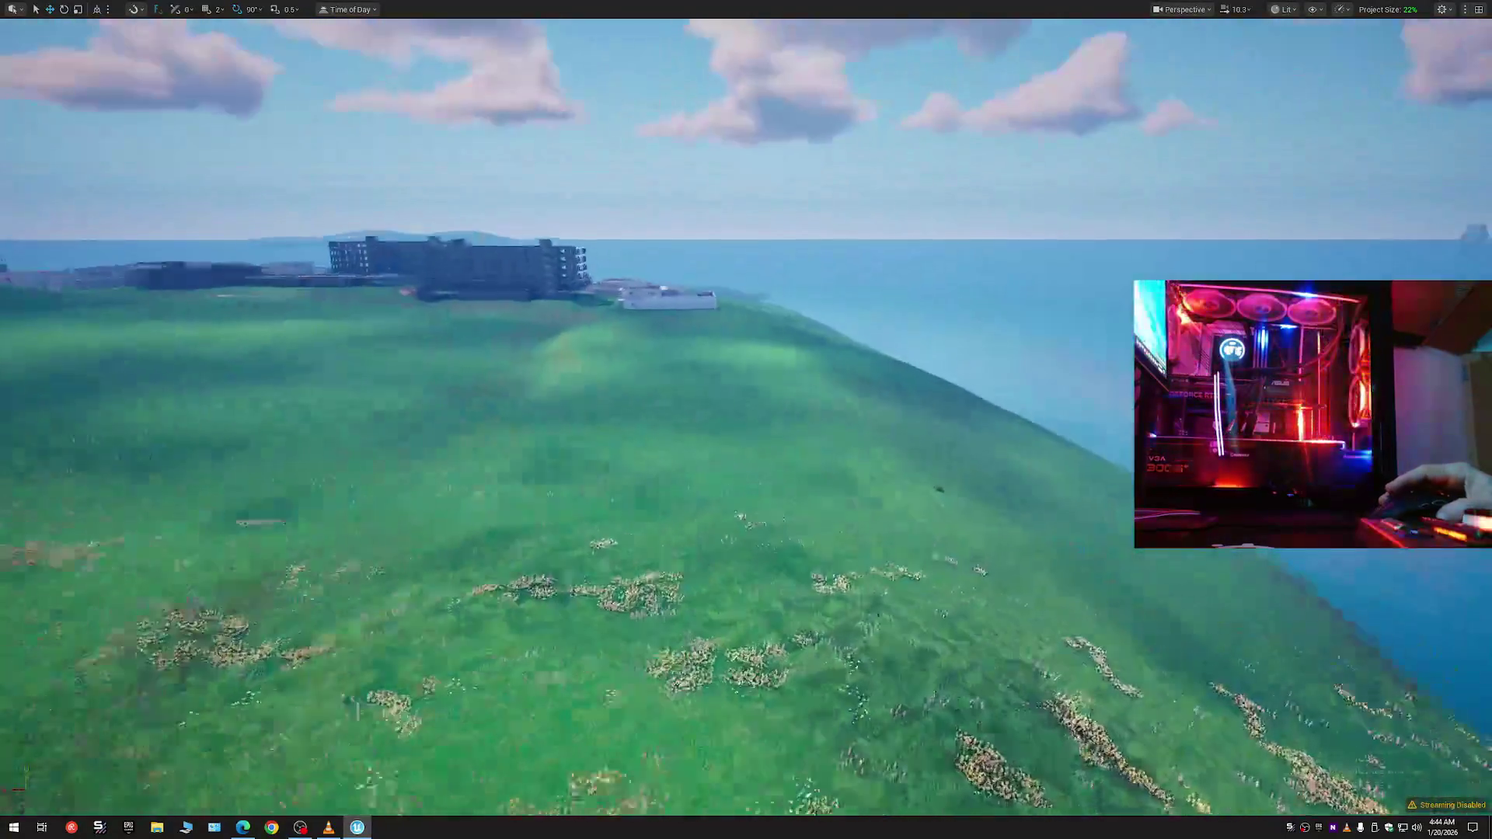
scroll(746, 420, down, 1)
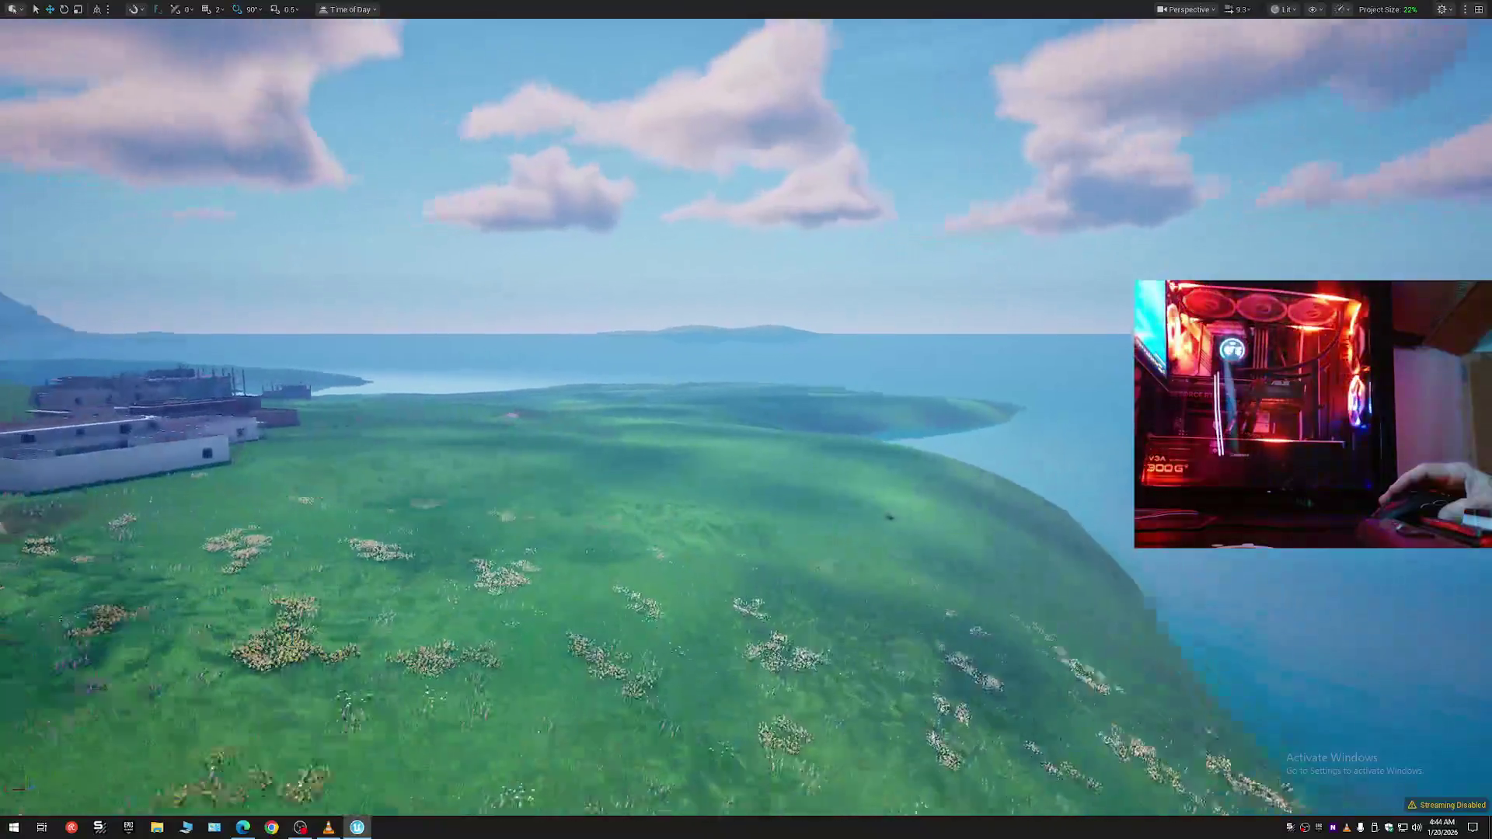
key(w)
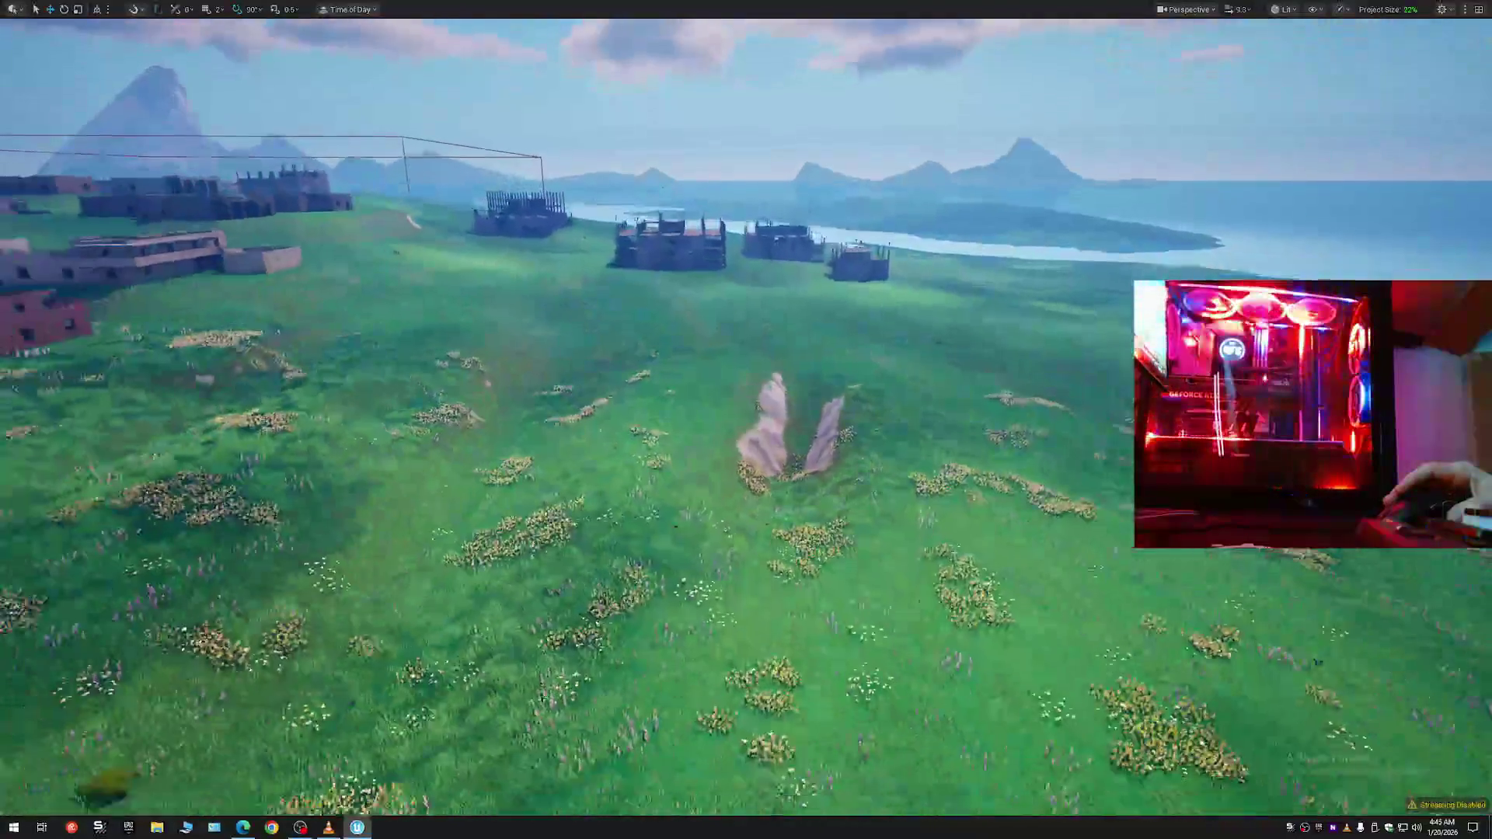
key(ctrl+z)
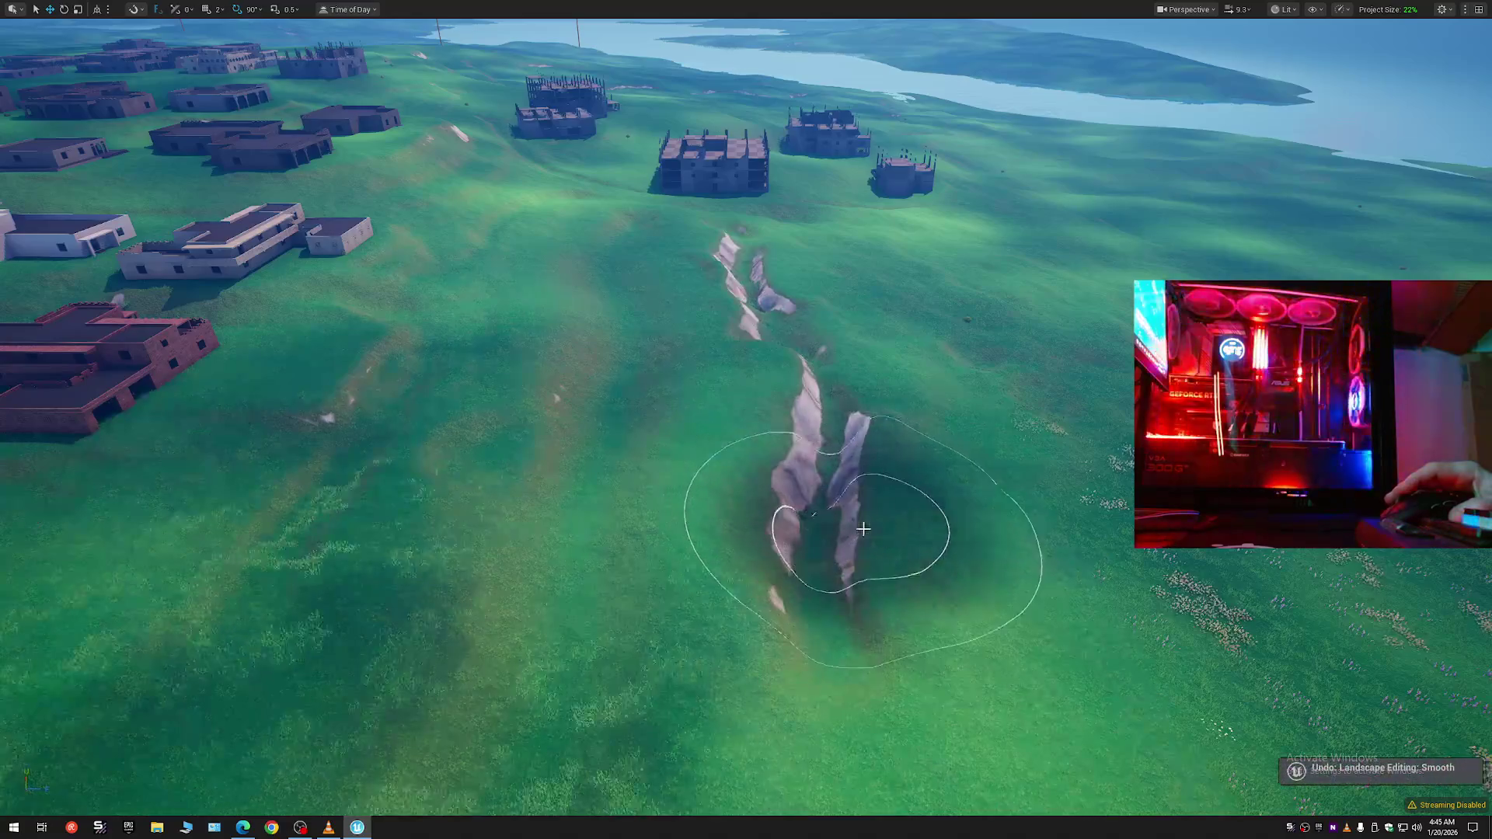
key(s)
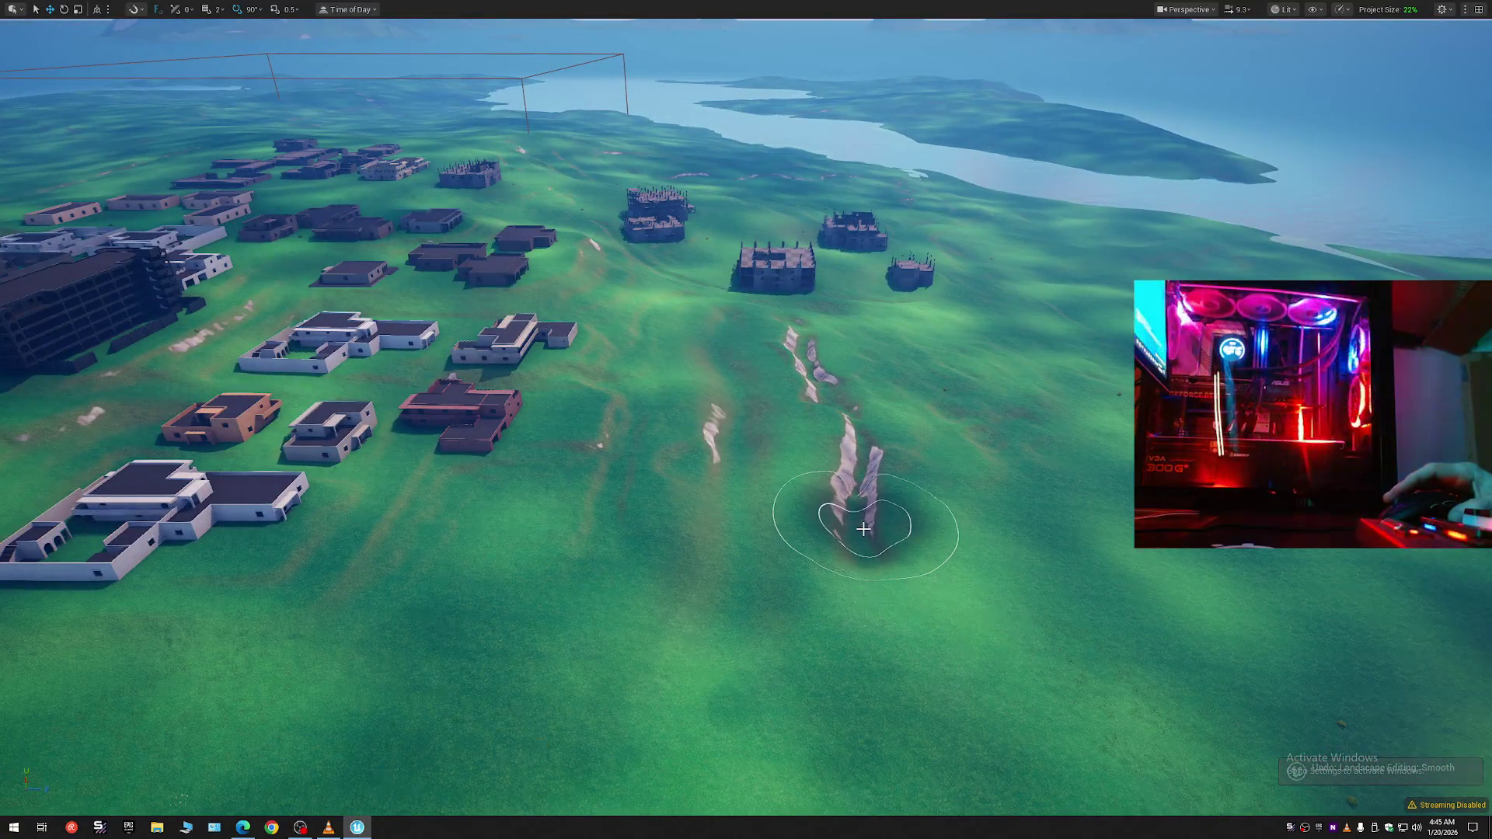
key(ctrl+z)
drag(864, 525, 846, 499)
scroll(864, 525, down, 3)
key(F11)
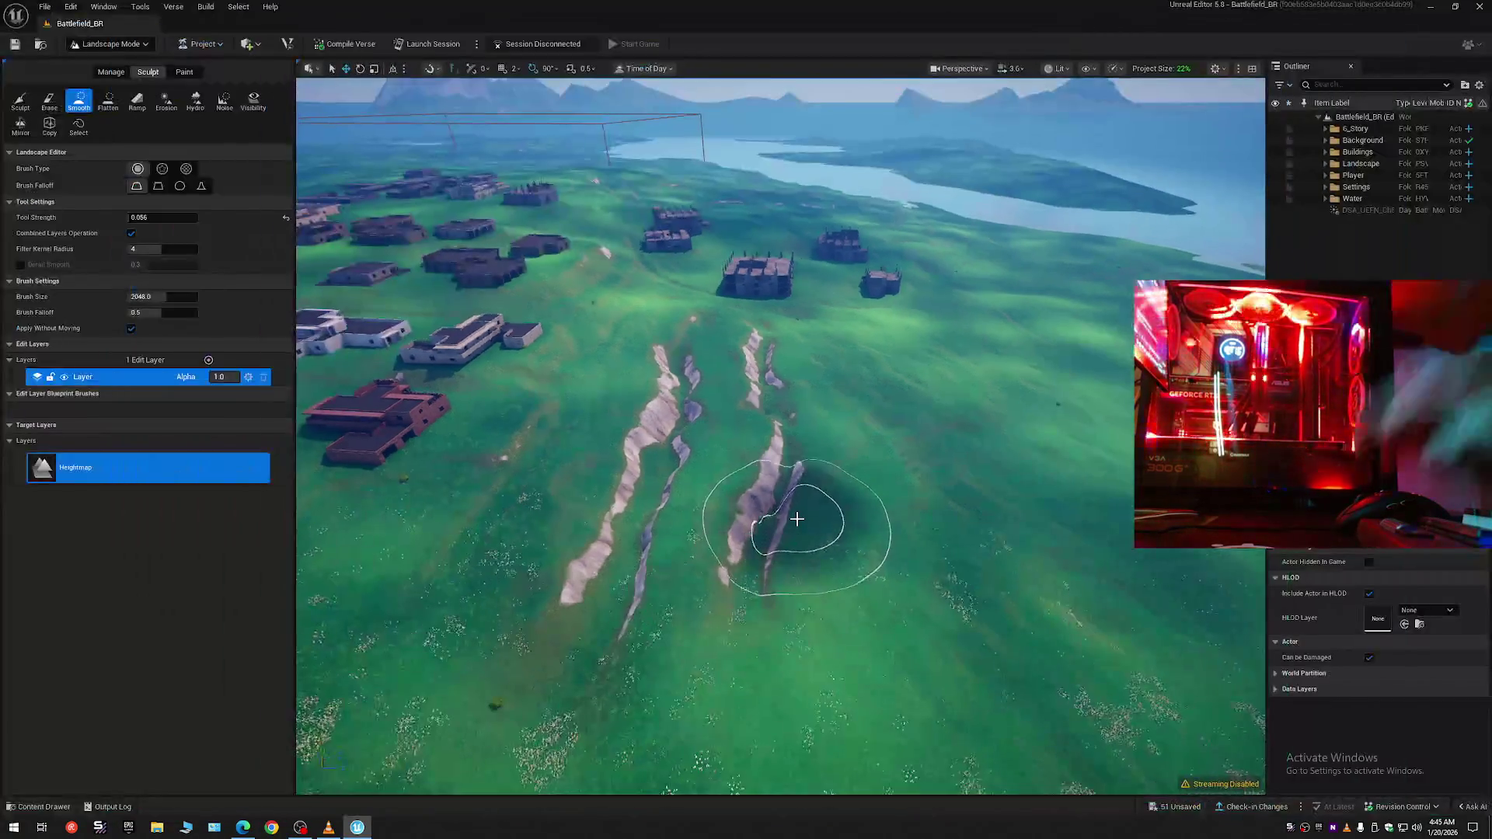
- Set Brush Size to 697.34, smooth the left ridge's base, and review it from ground level
drag(186, 293, 152, 292)
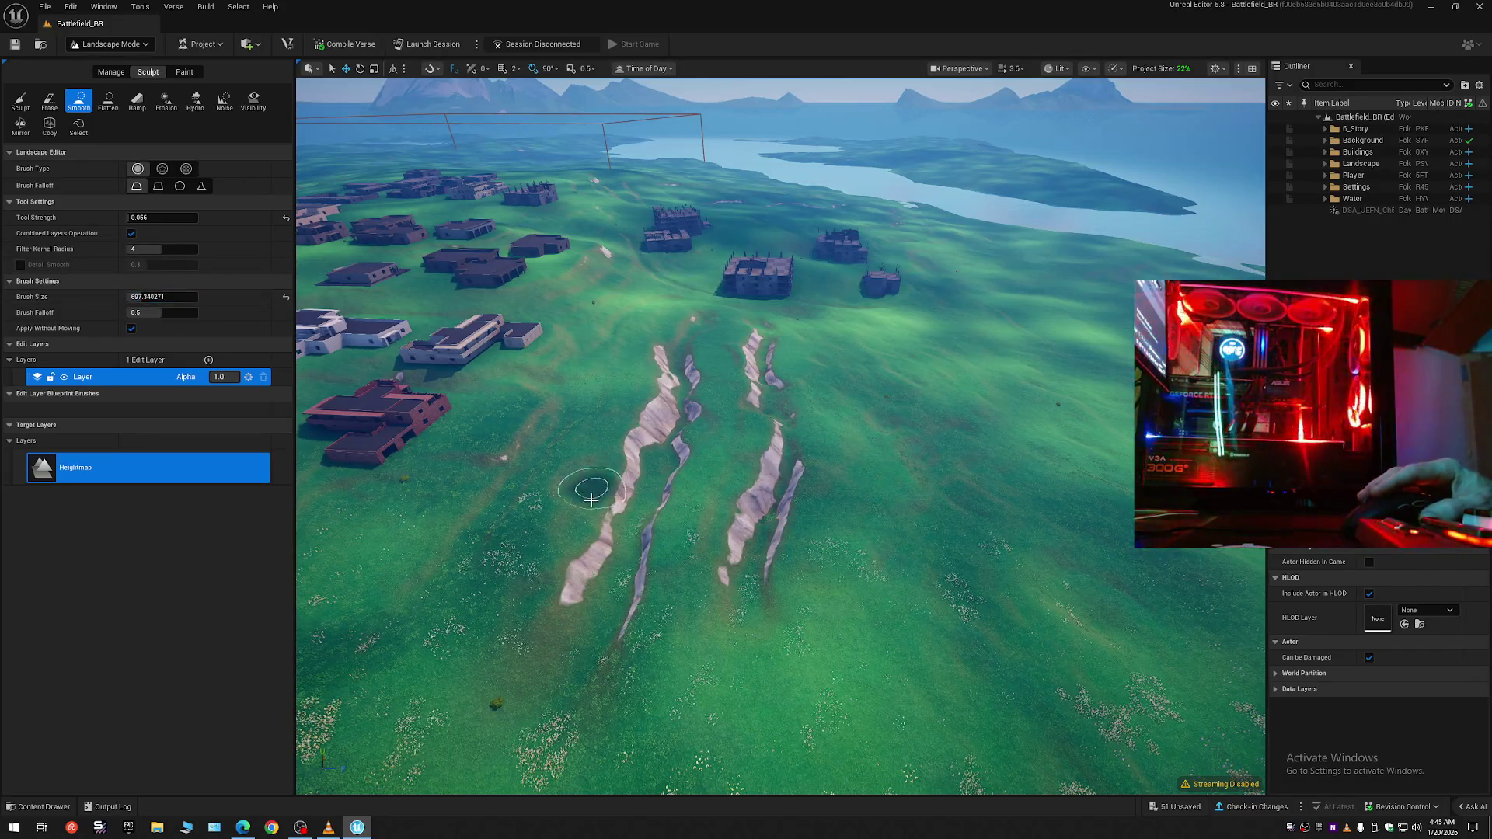
mouse_move(586, 626)
mouse_down()
mouse_move(703, 321)
mouse_move(766, 333)
mouse_move(785, 466)
mouse_move(761, 565)
mouse_up()
scroll(744, 617, down, 2)
key(w)
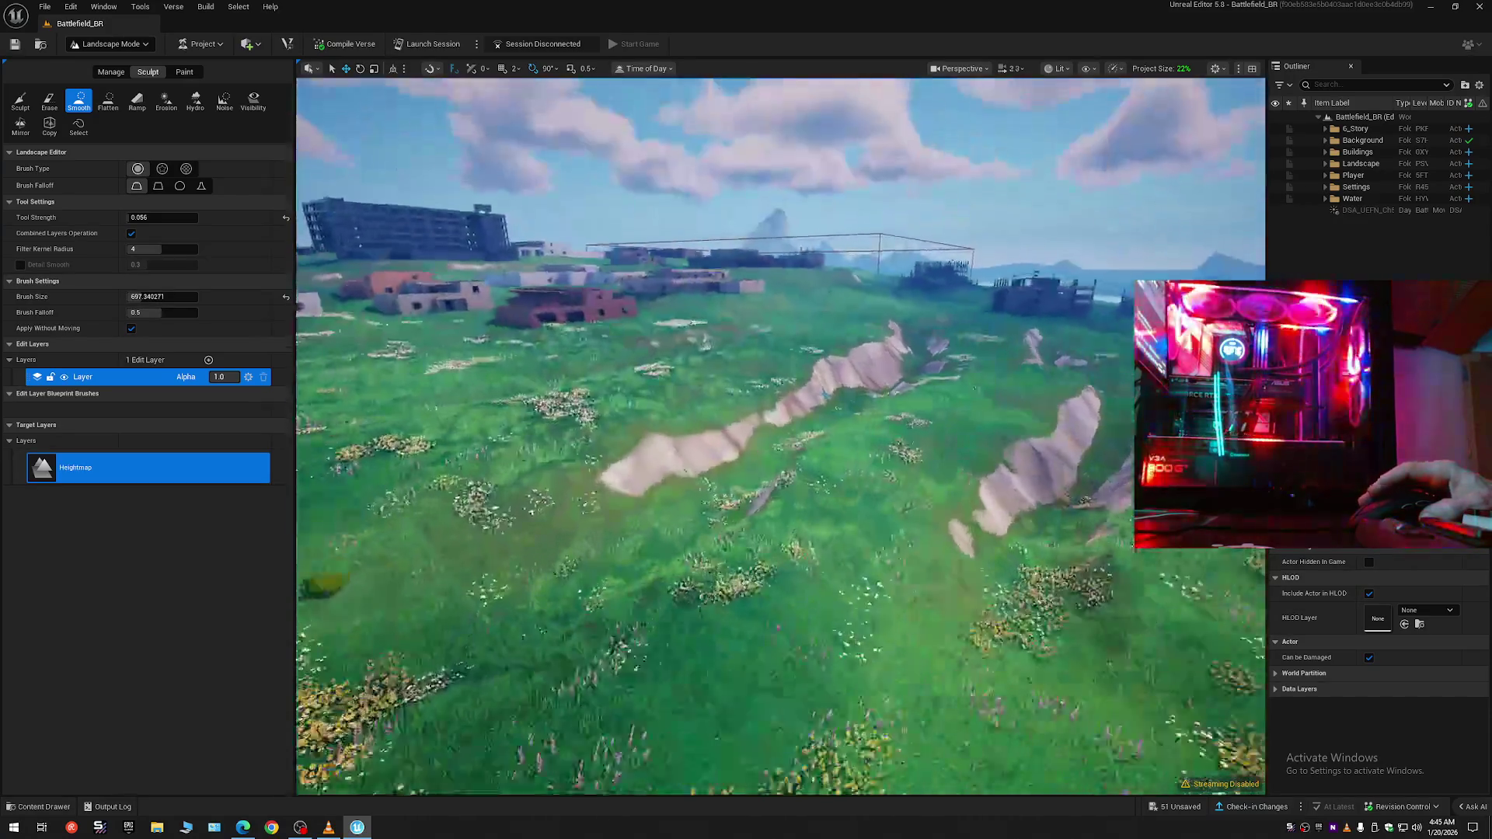
scroll(768, 512, down, 1)
key(s)
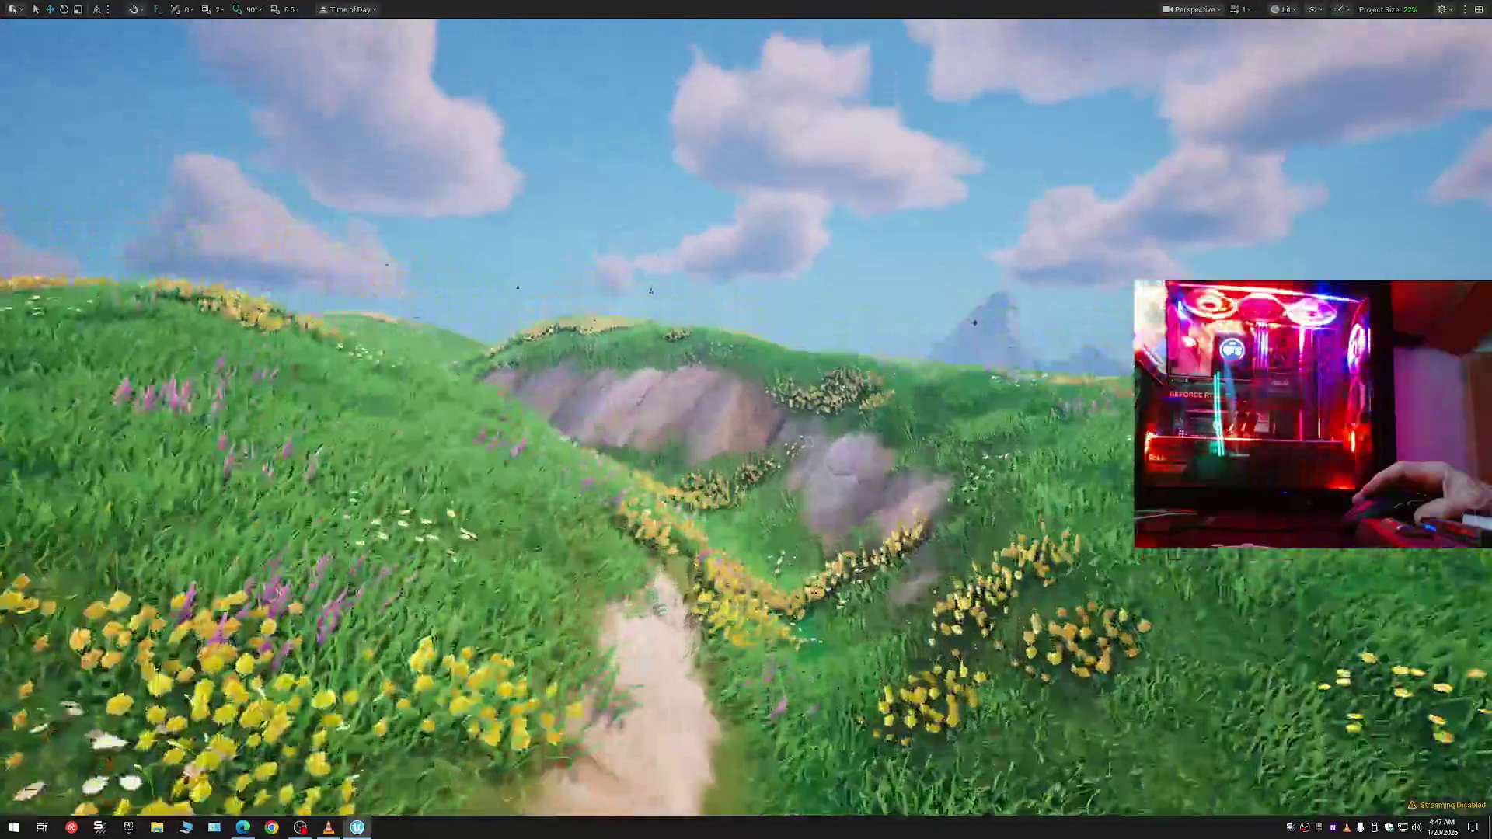
- Fly over the flowery meadow, then exit immersive mode with F11
scroll(745, 420, up, 1)
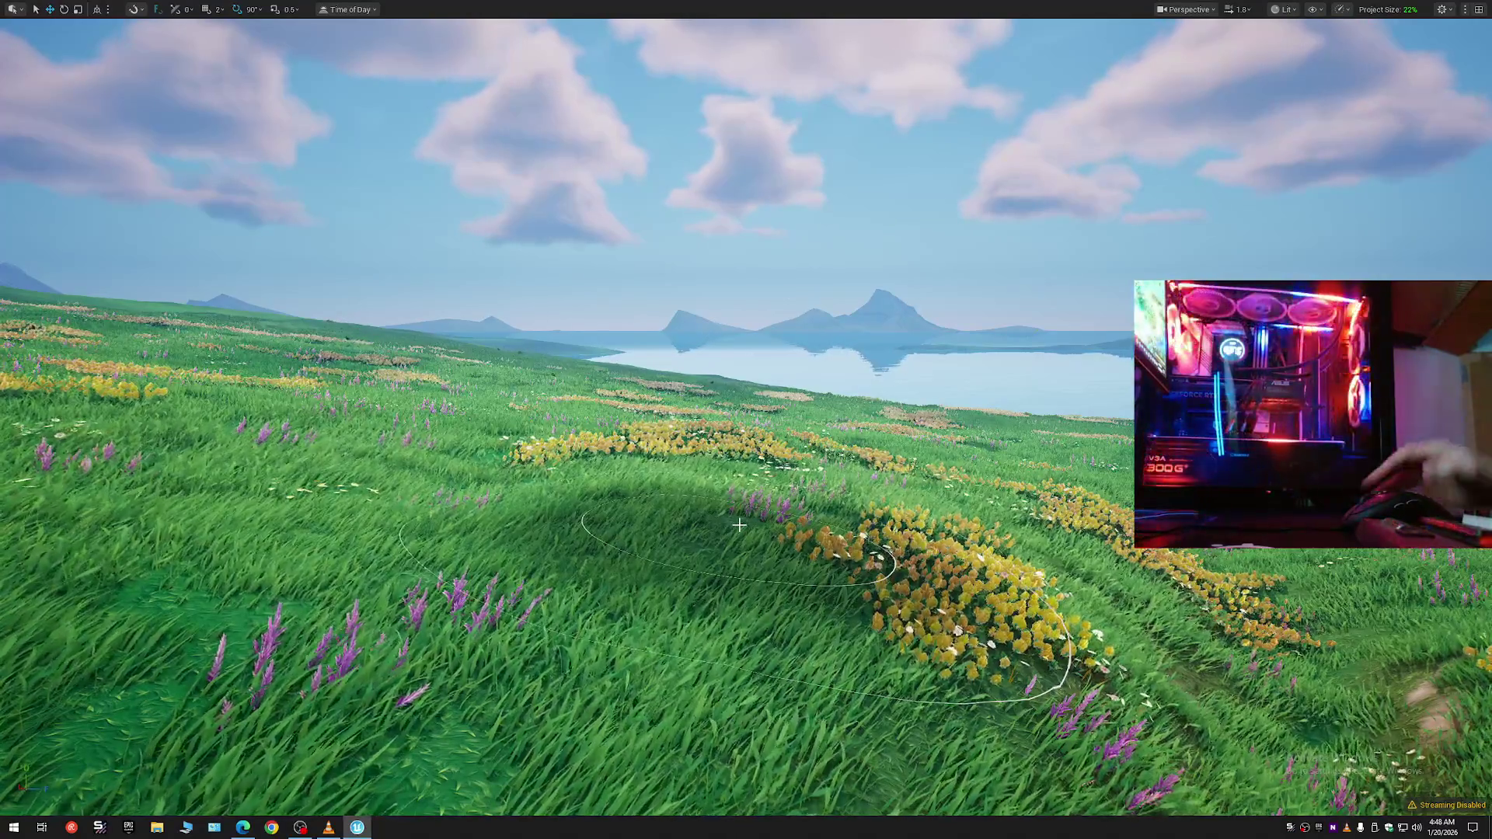
key(F11)
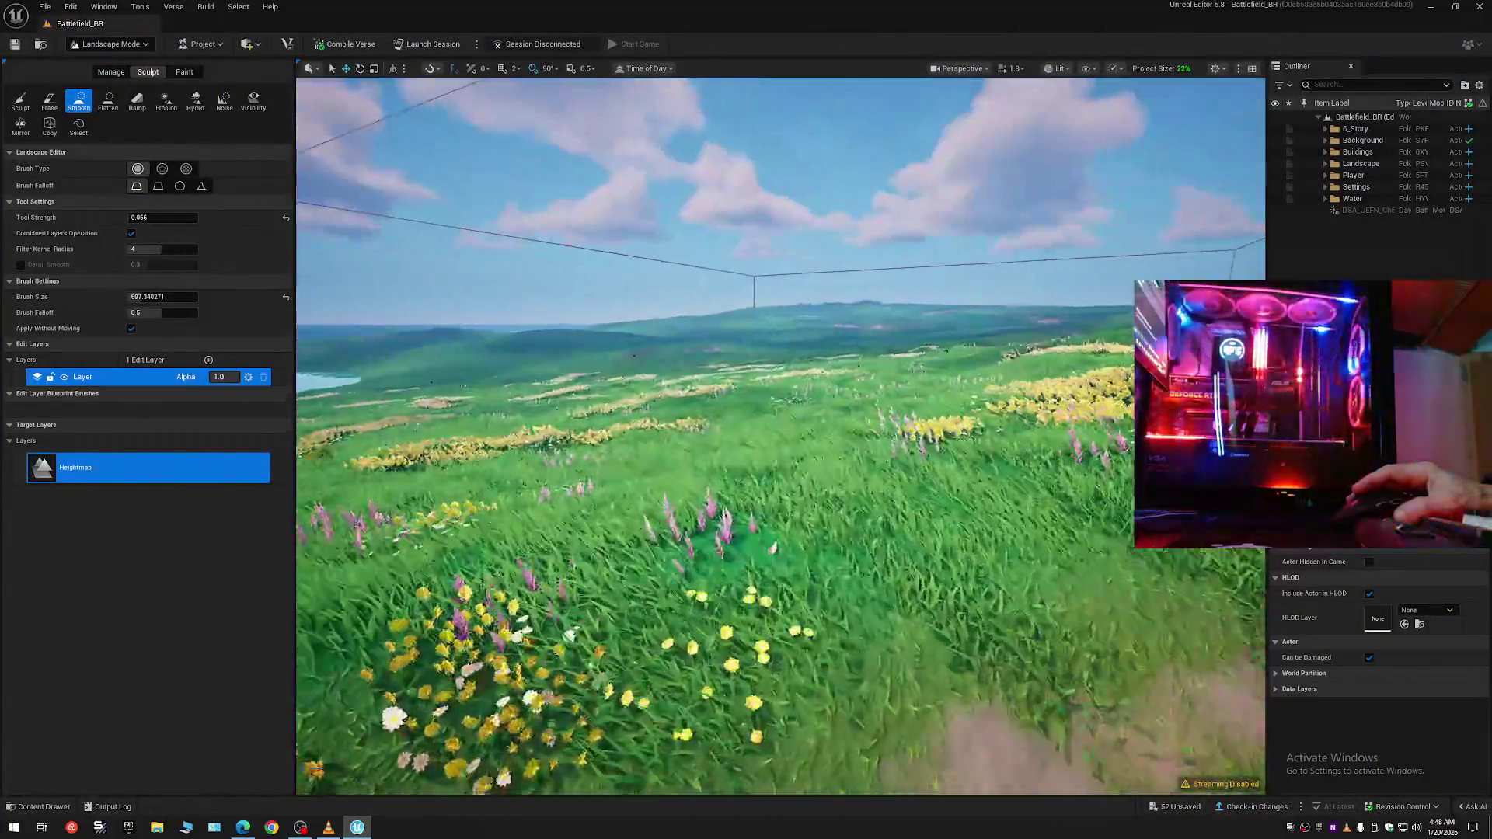
- Fly across the lake to the river canyon and switch the viewport to immersive full screen
scroll(781, 435, up, 2)
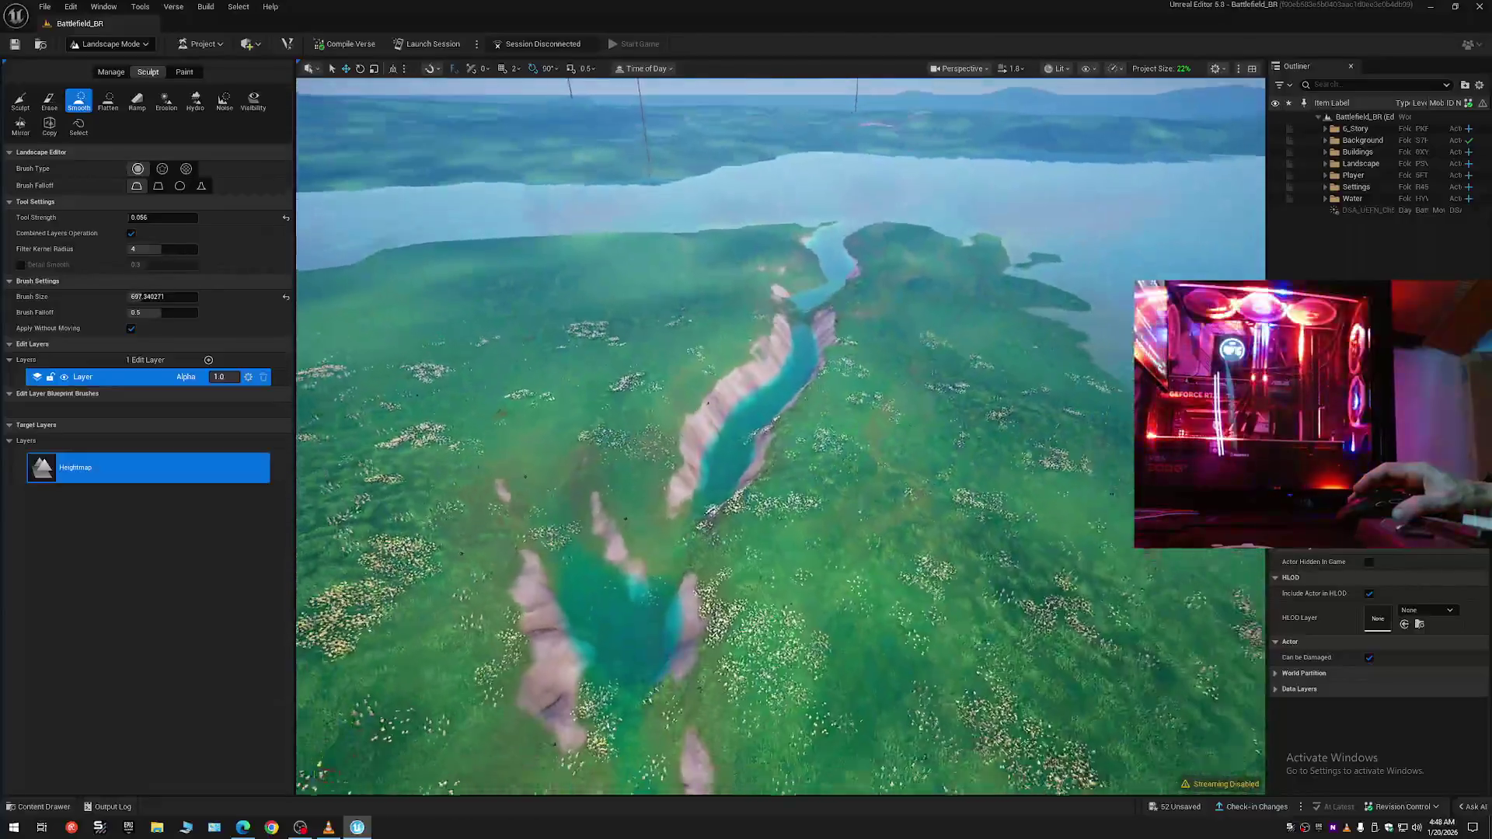
scroll(780, 435, down, 2)
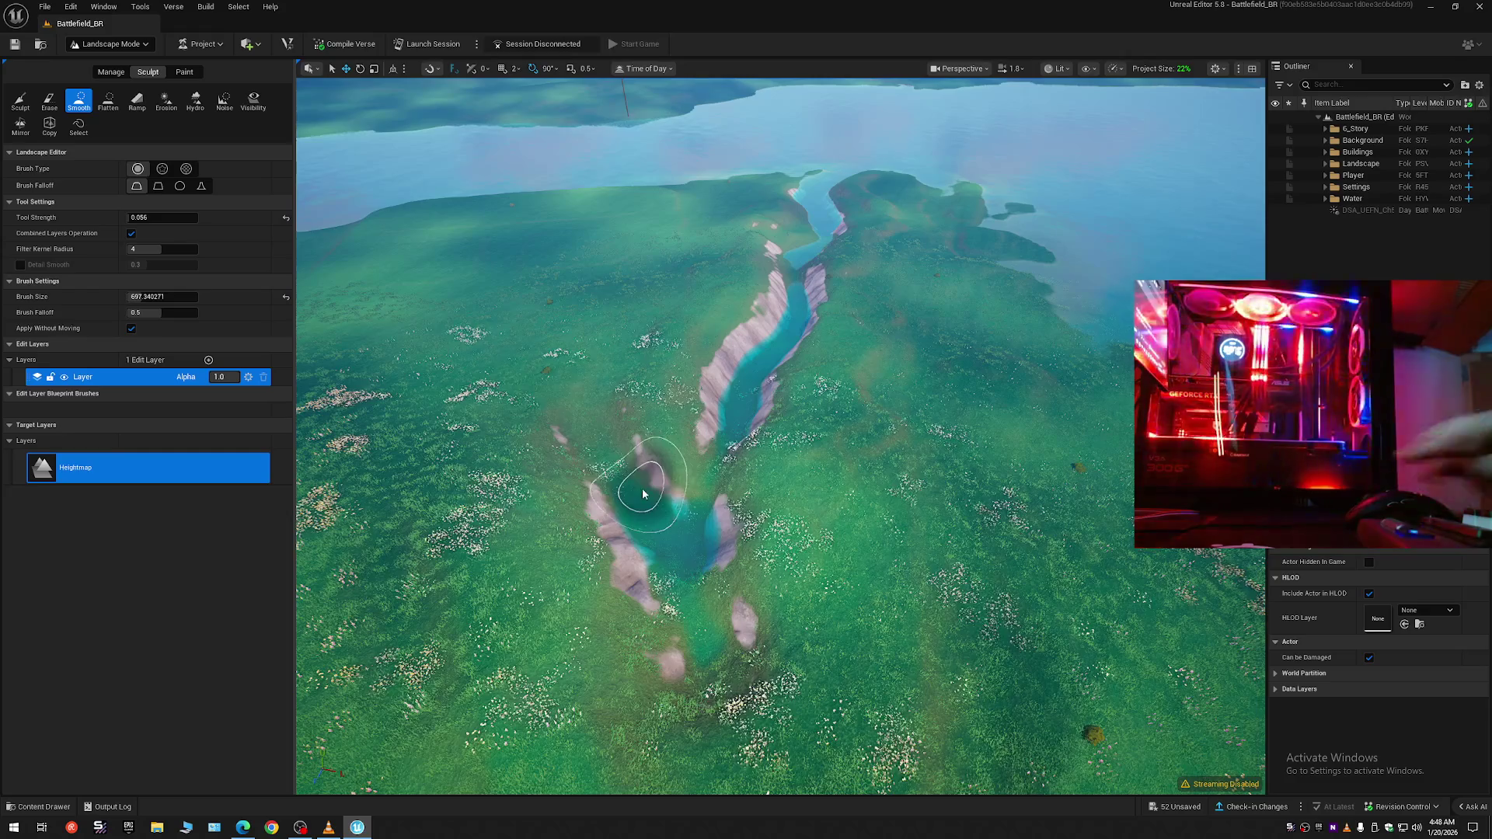
key(F11)
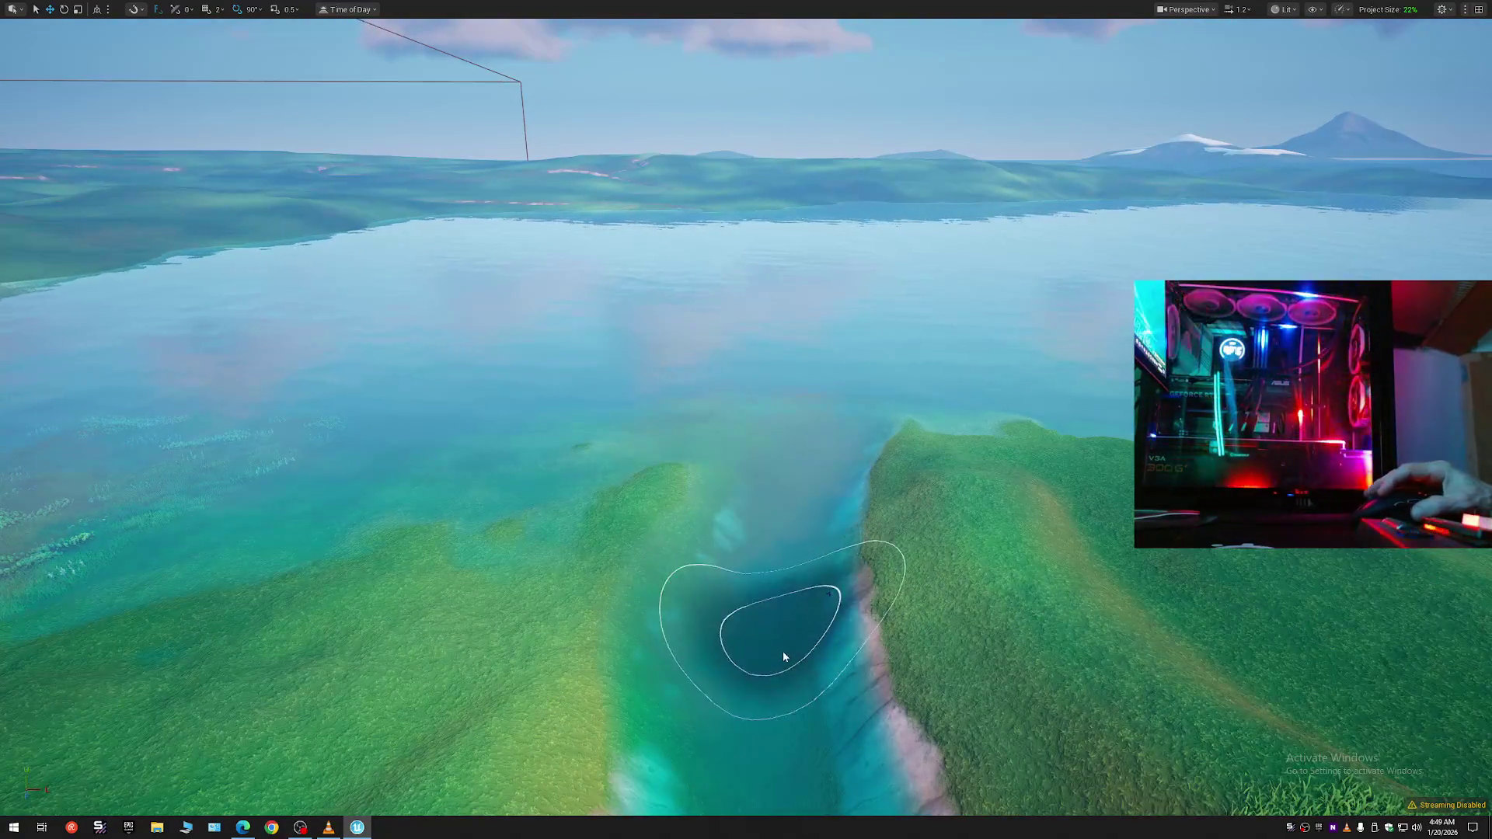
- Paint two Smooth strokes along the river canyon bank to flatten it beside the water
scroll(740, 413, up, 5)
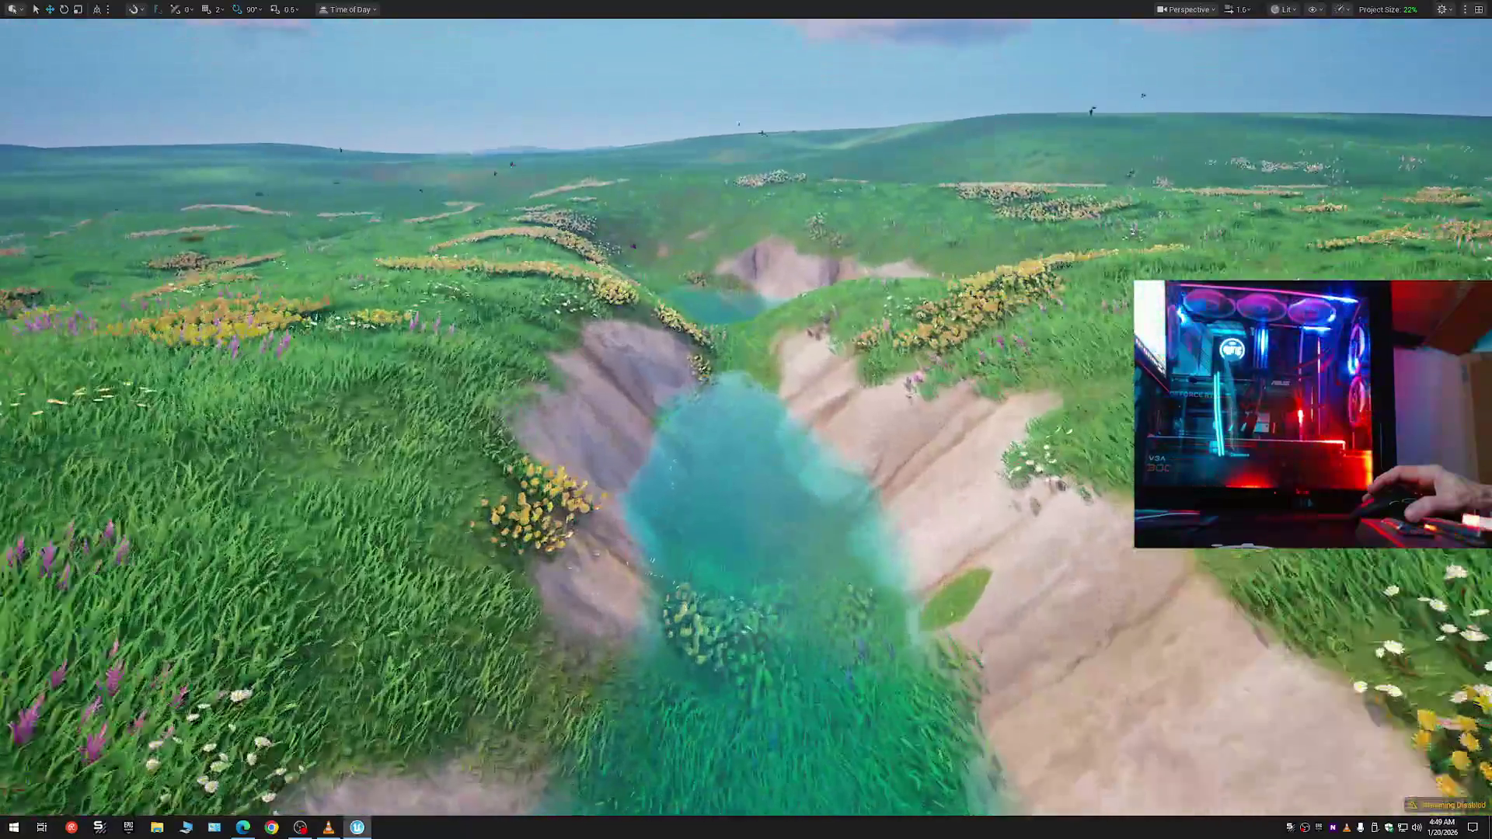
scroll(740, 414, down, 3)
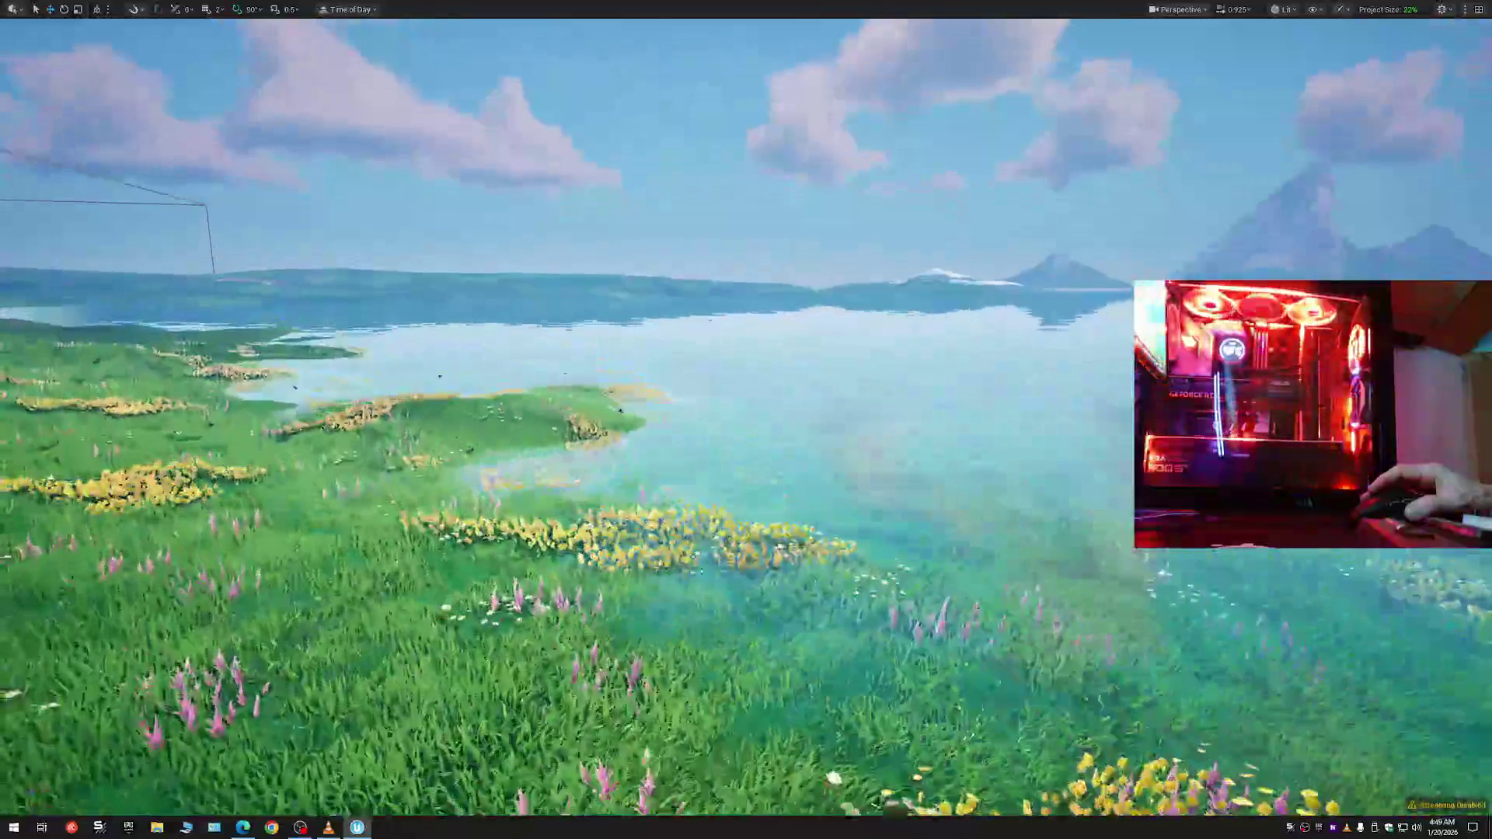
scroll(745, 419, up, 2)
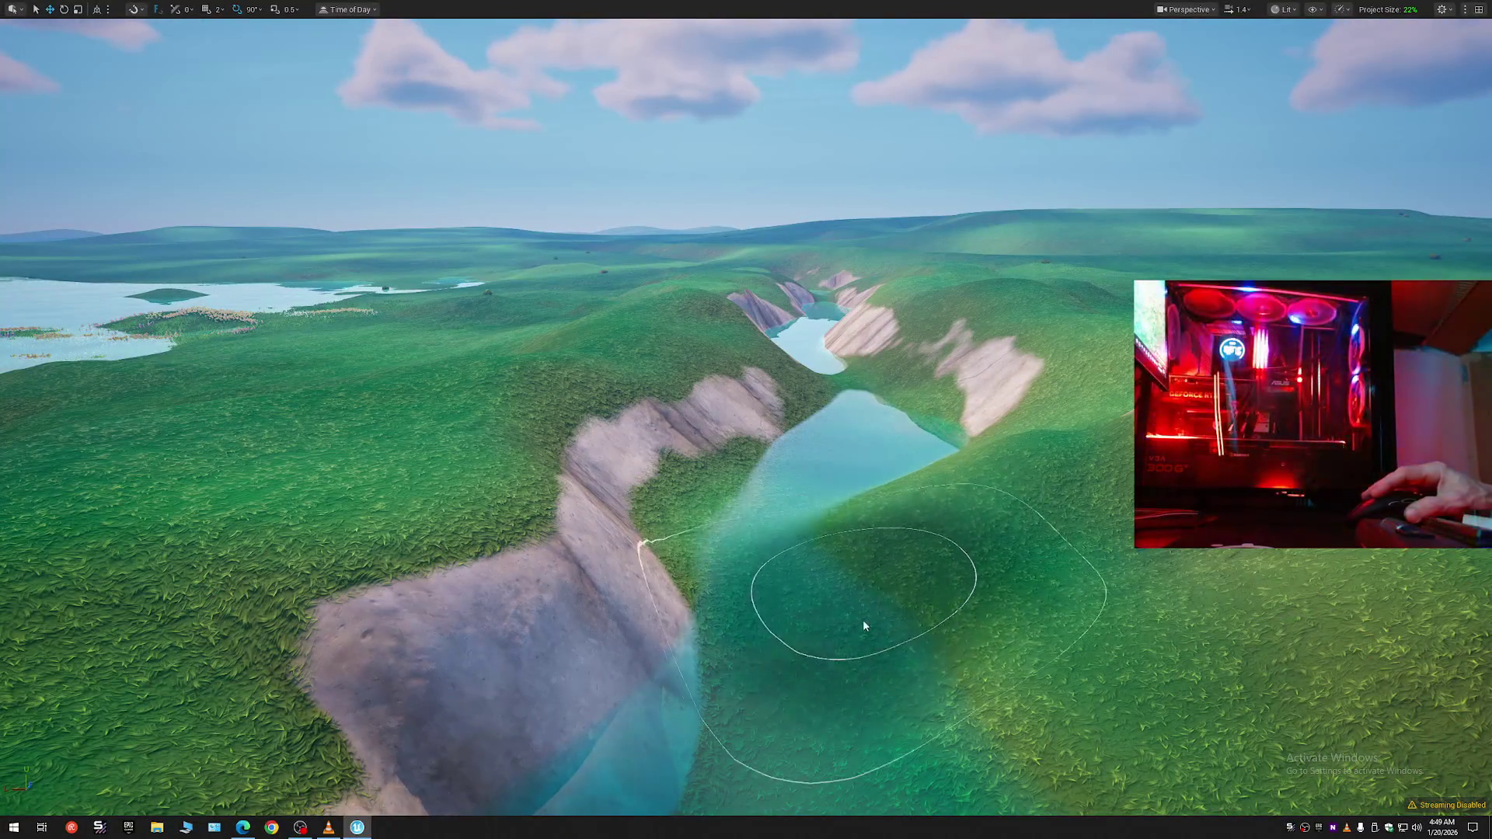
drag(867, 569, 867, 495)
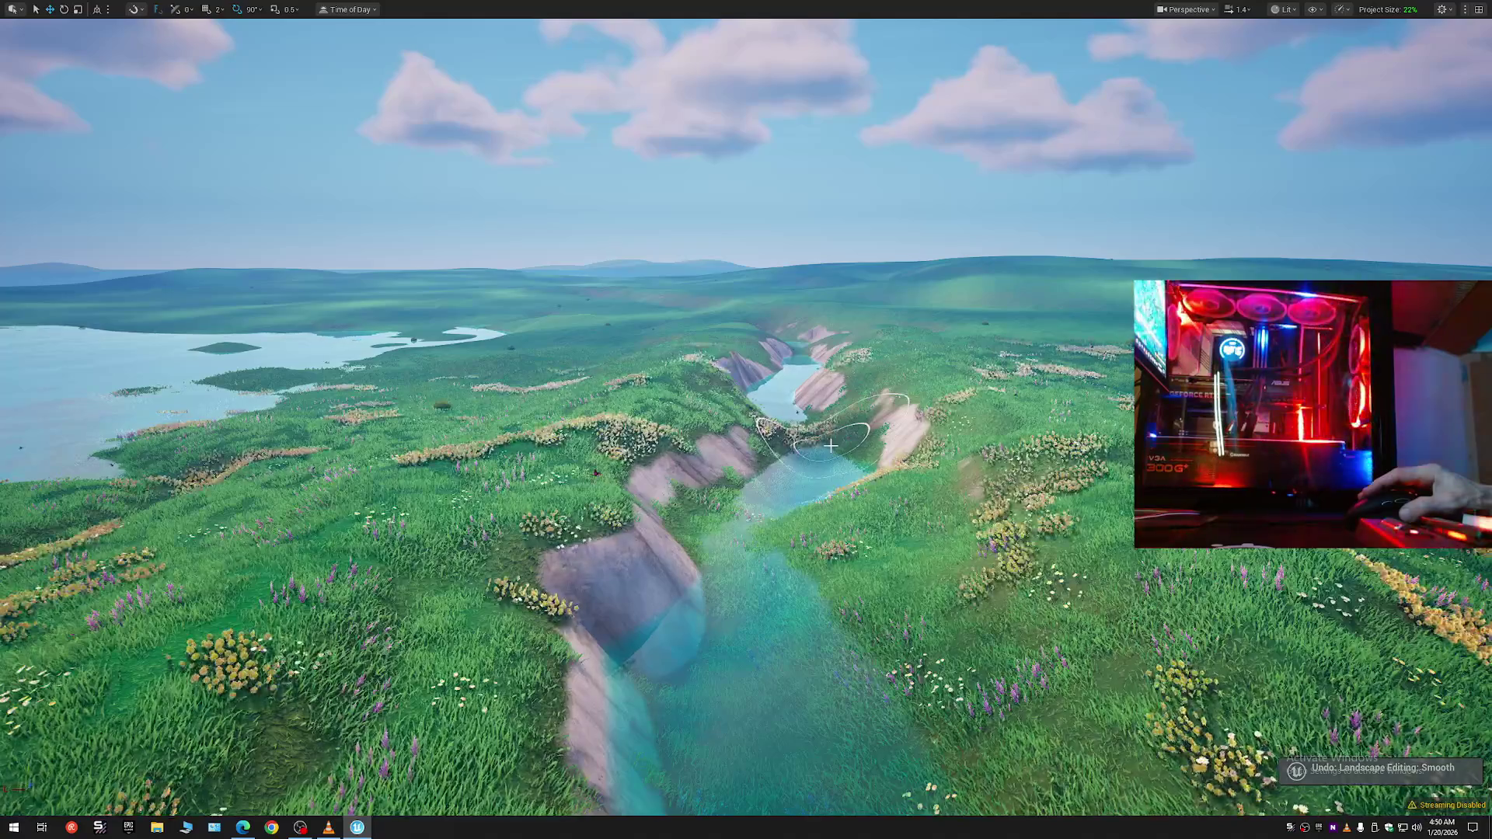
drag(830, 445, 874, 499)
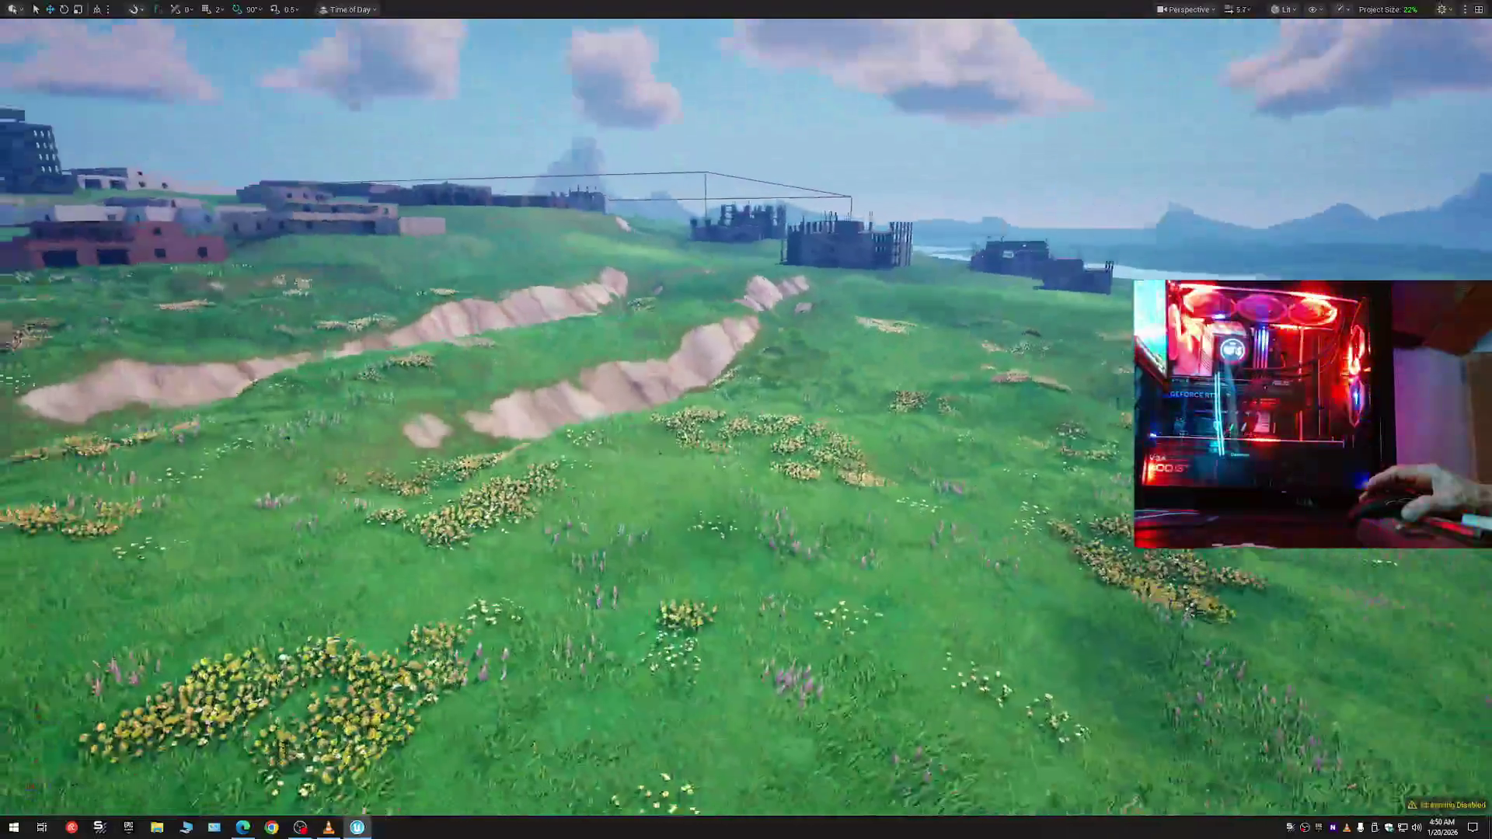
- Fly over the houses toward the hotel block and the white house compound
scroll(745, 420, down, 3)
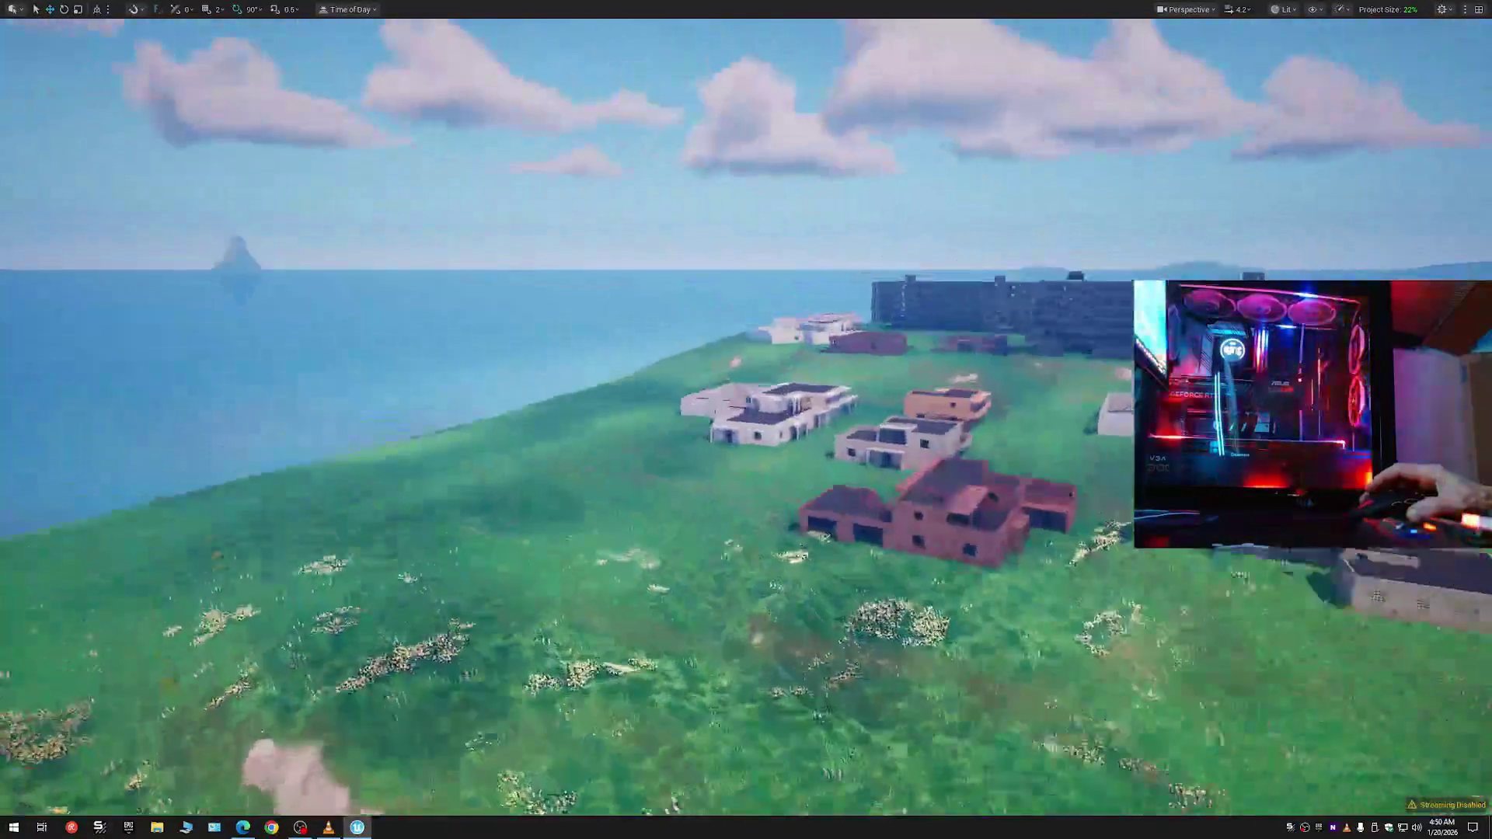
key(w)
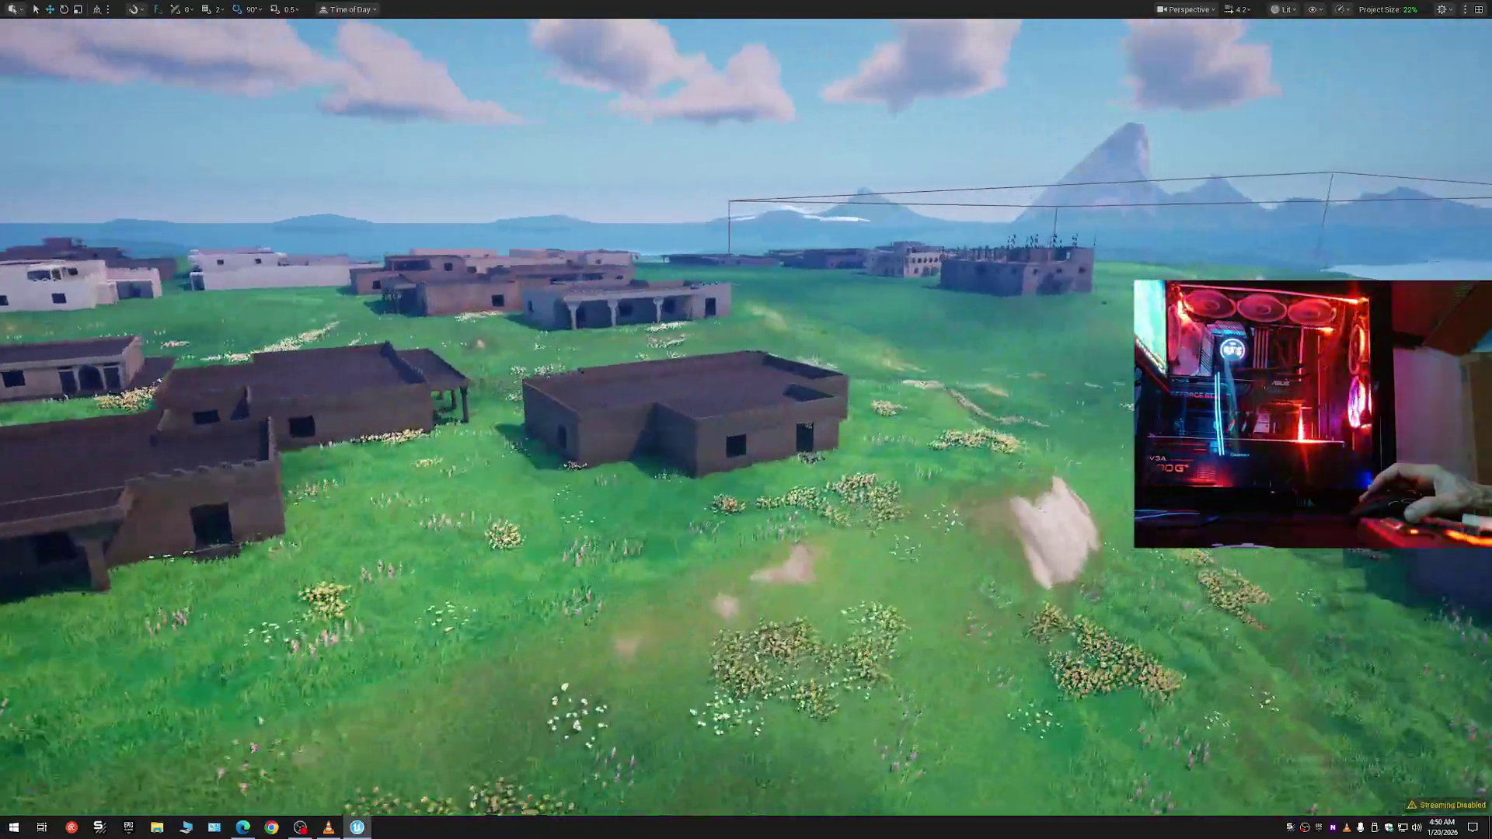
key(w)
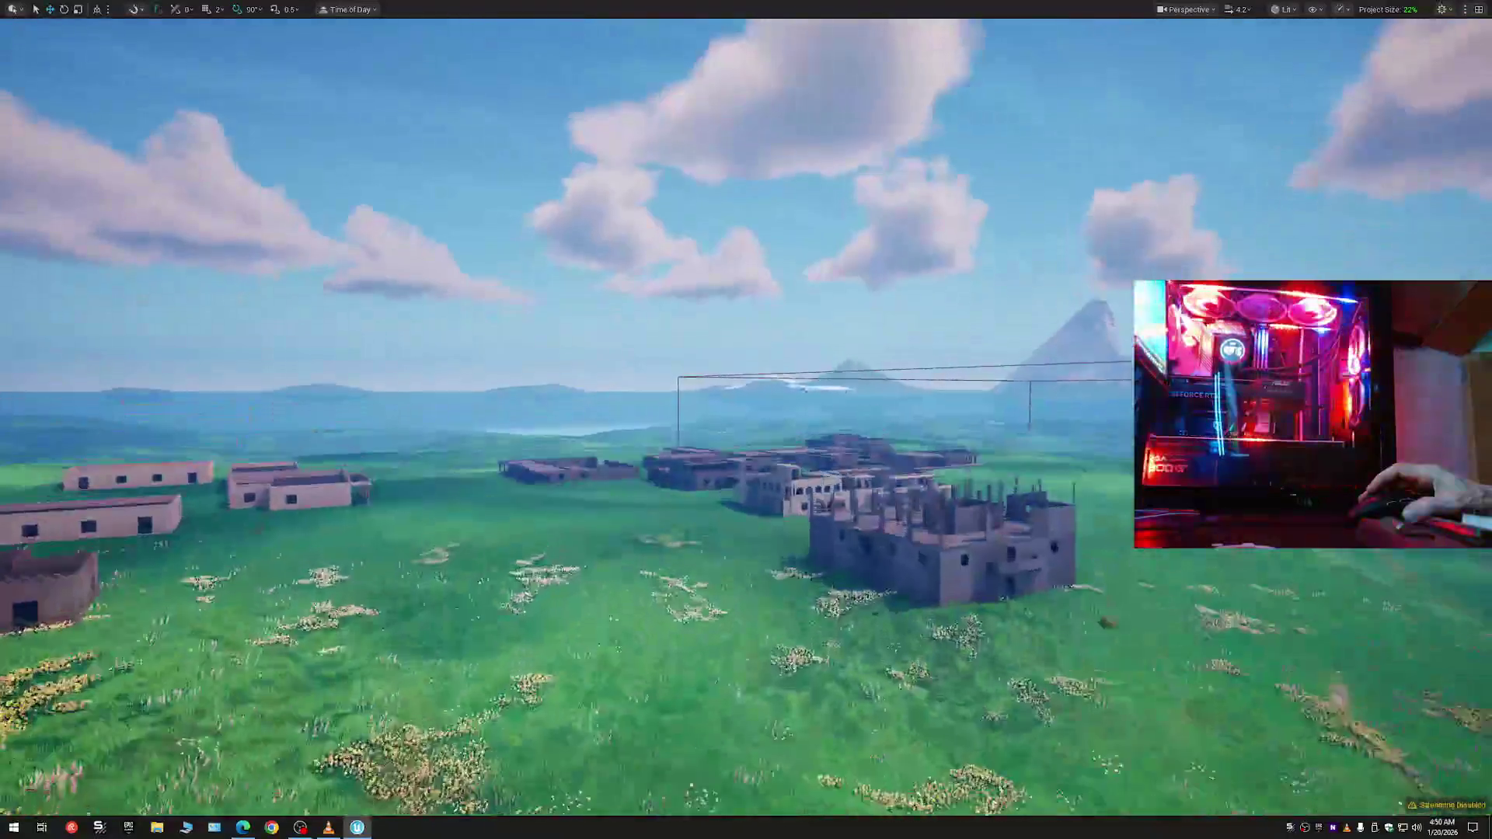
key(w)
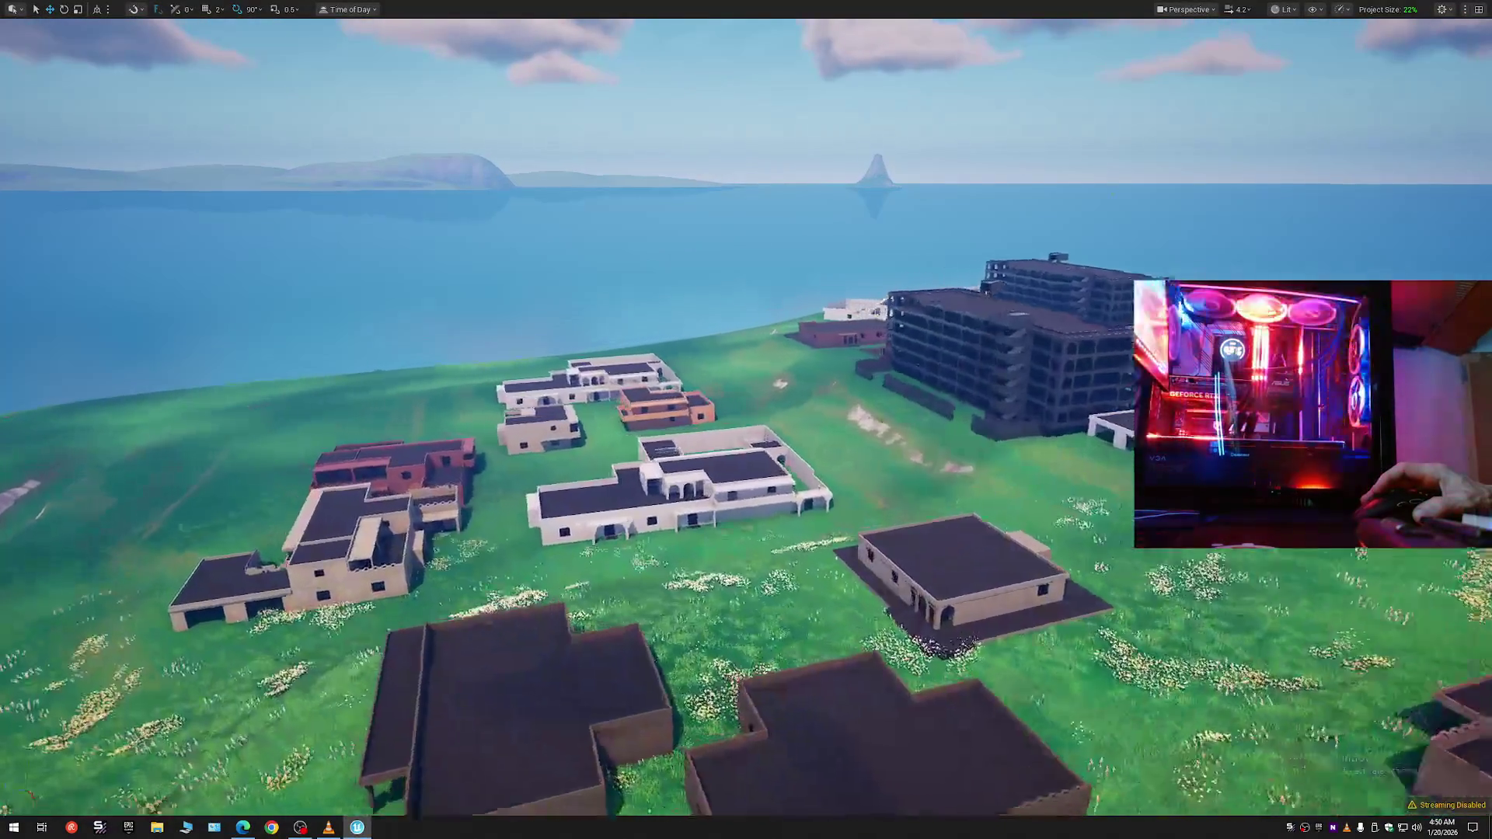
key(w)
key(a)
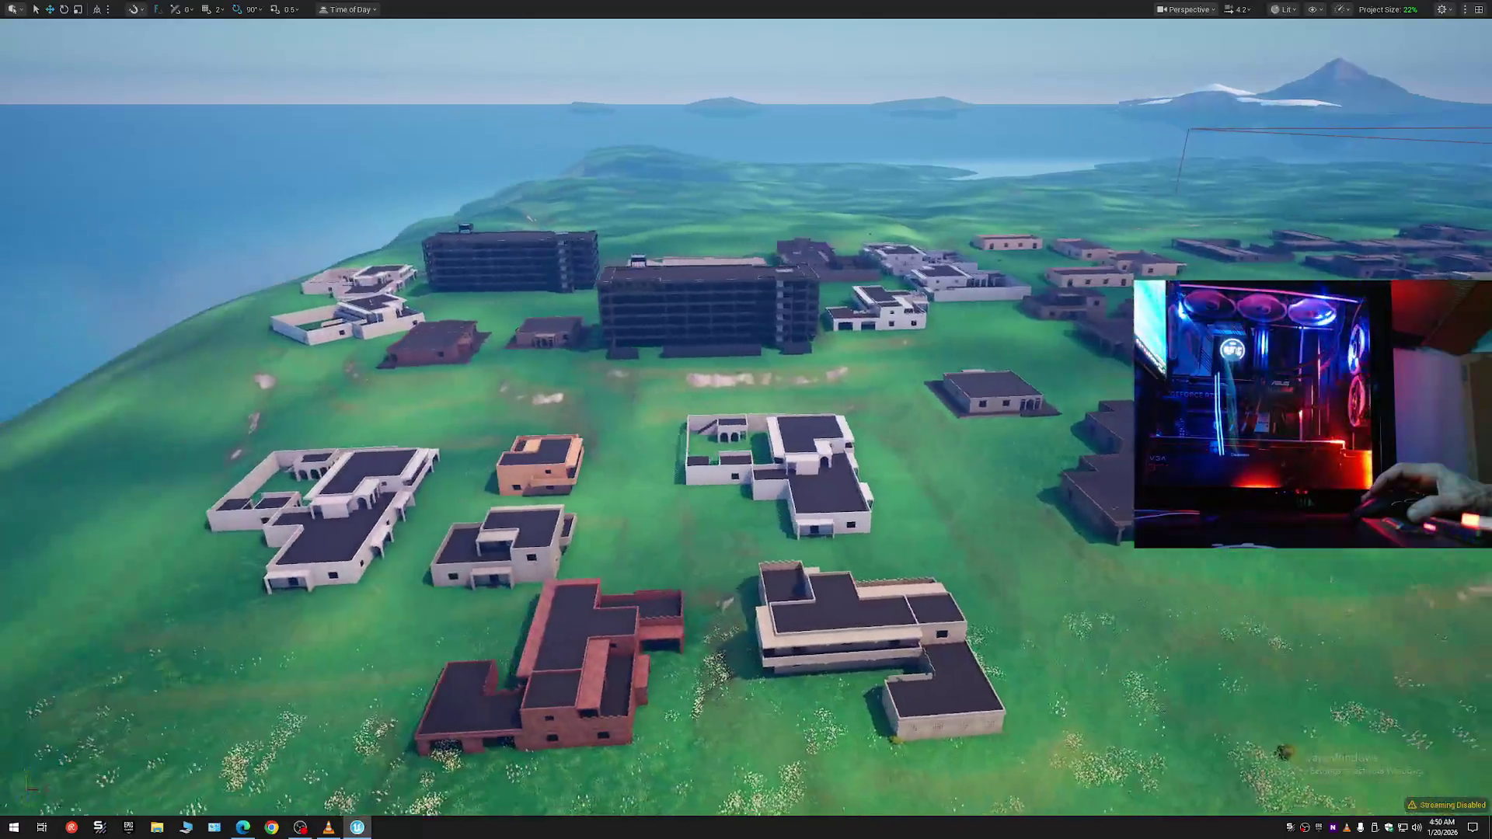
key(w)
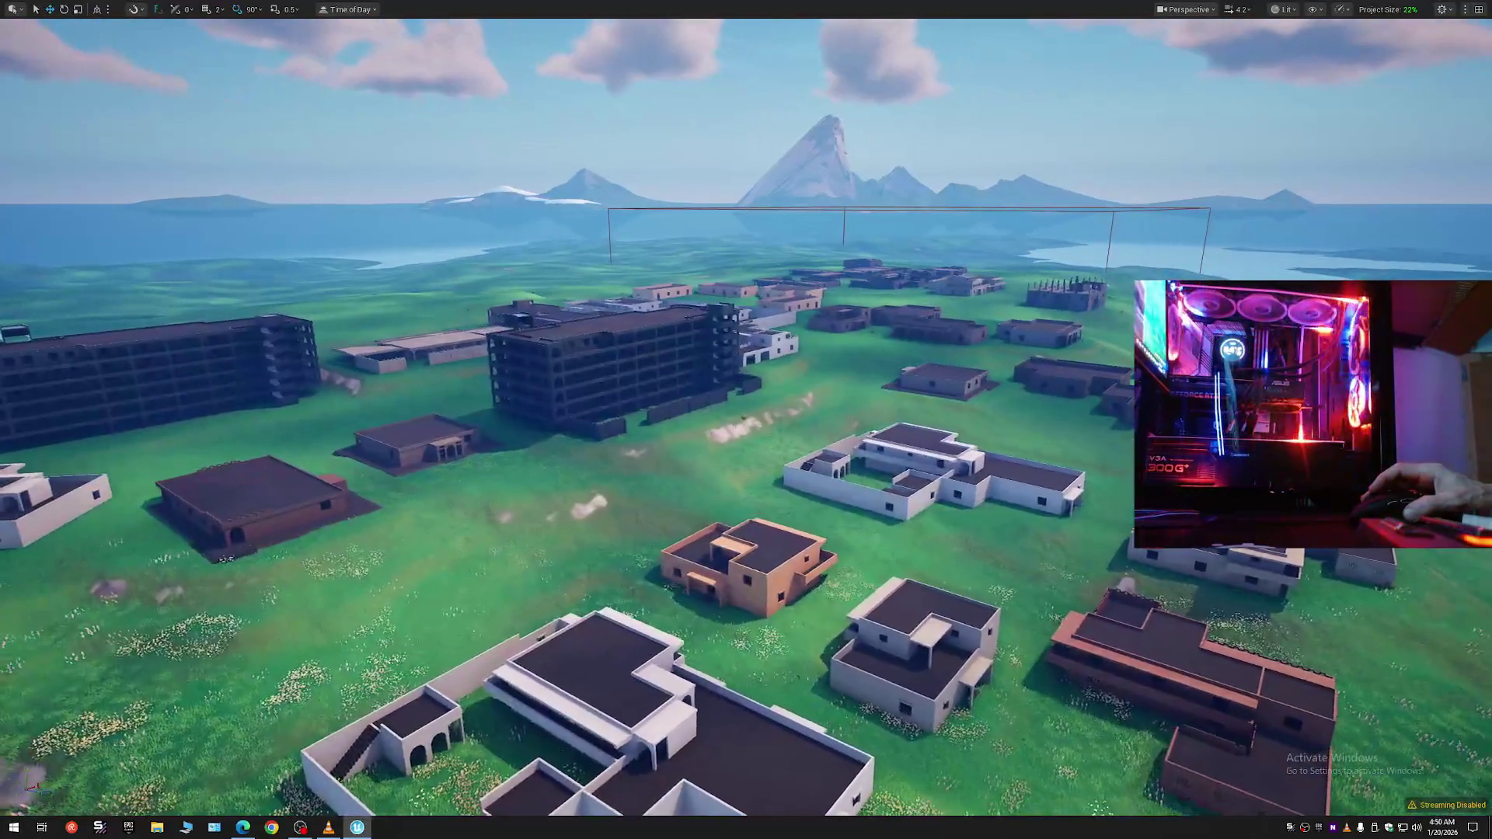
key(w)
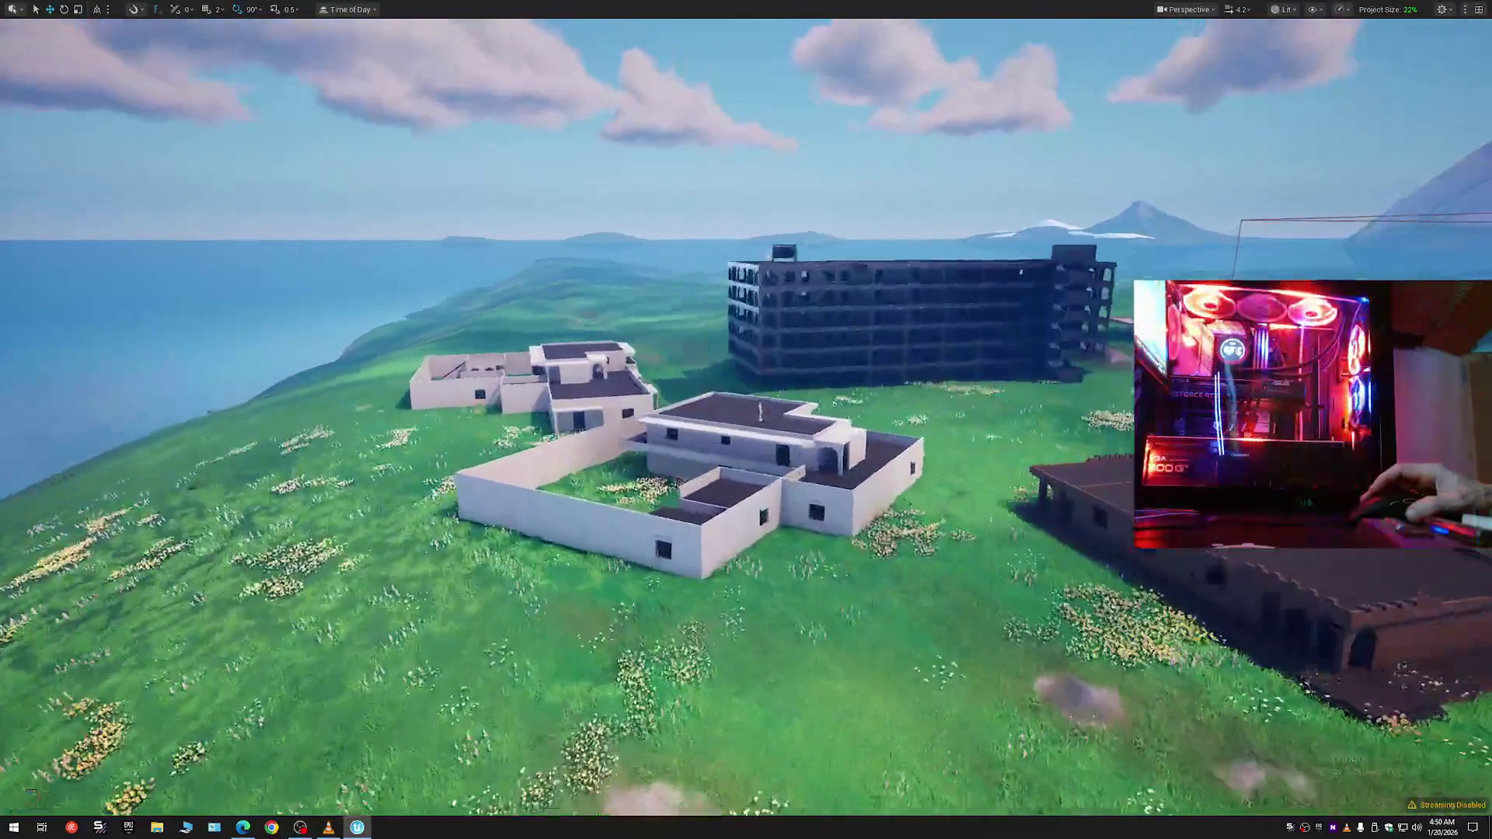
key(w)
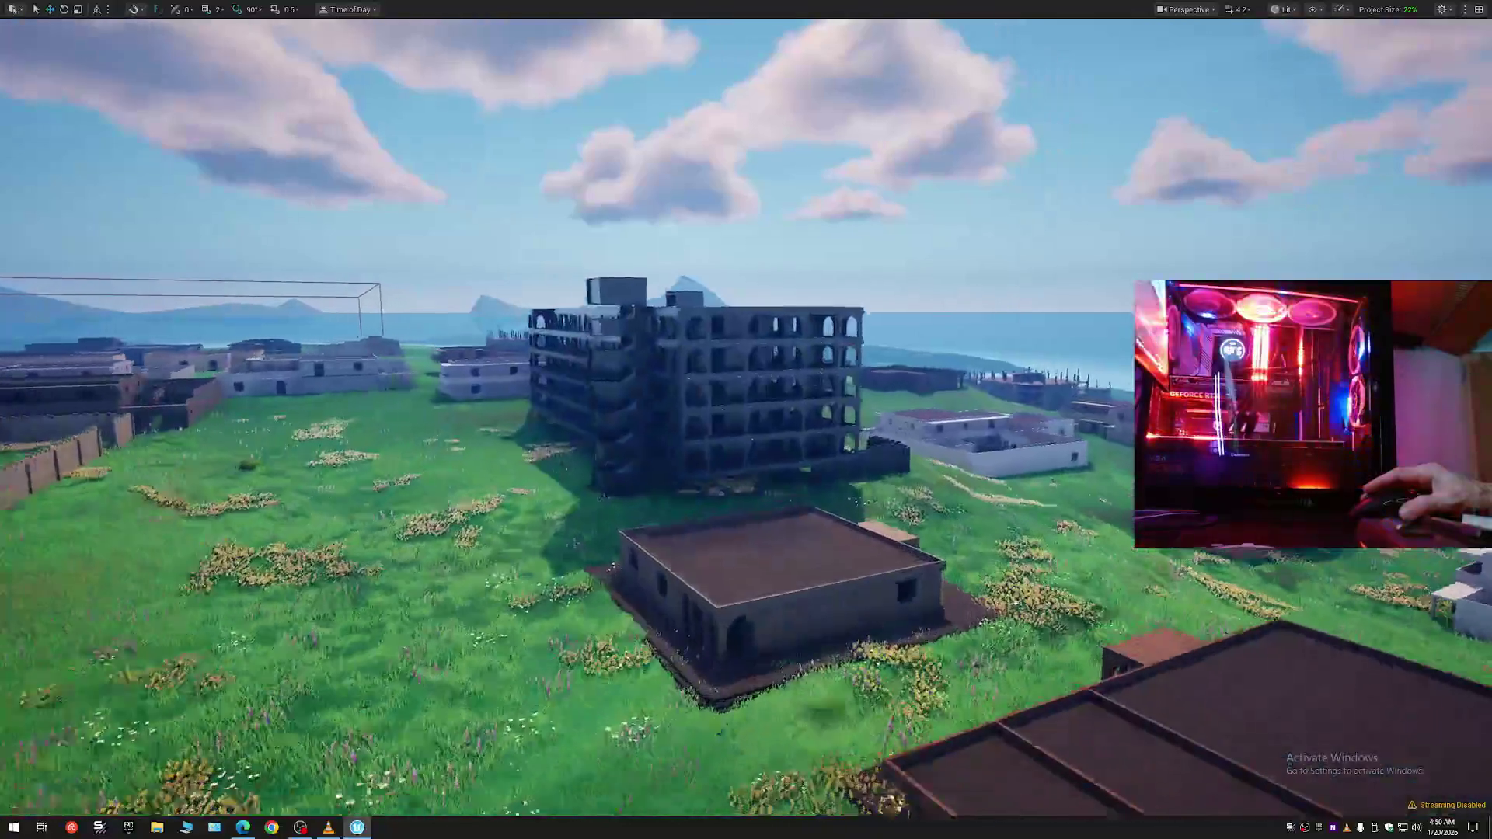
key(w)
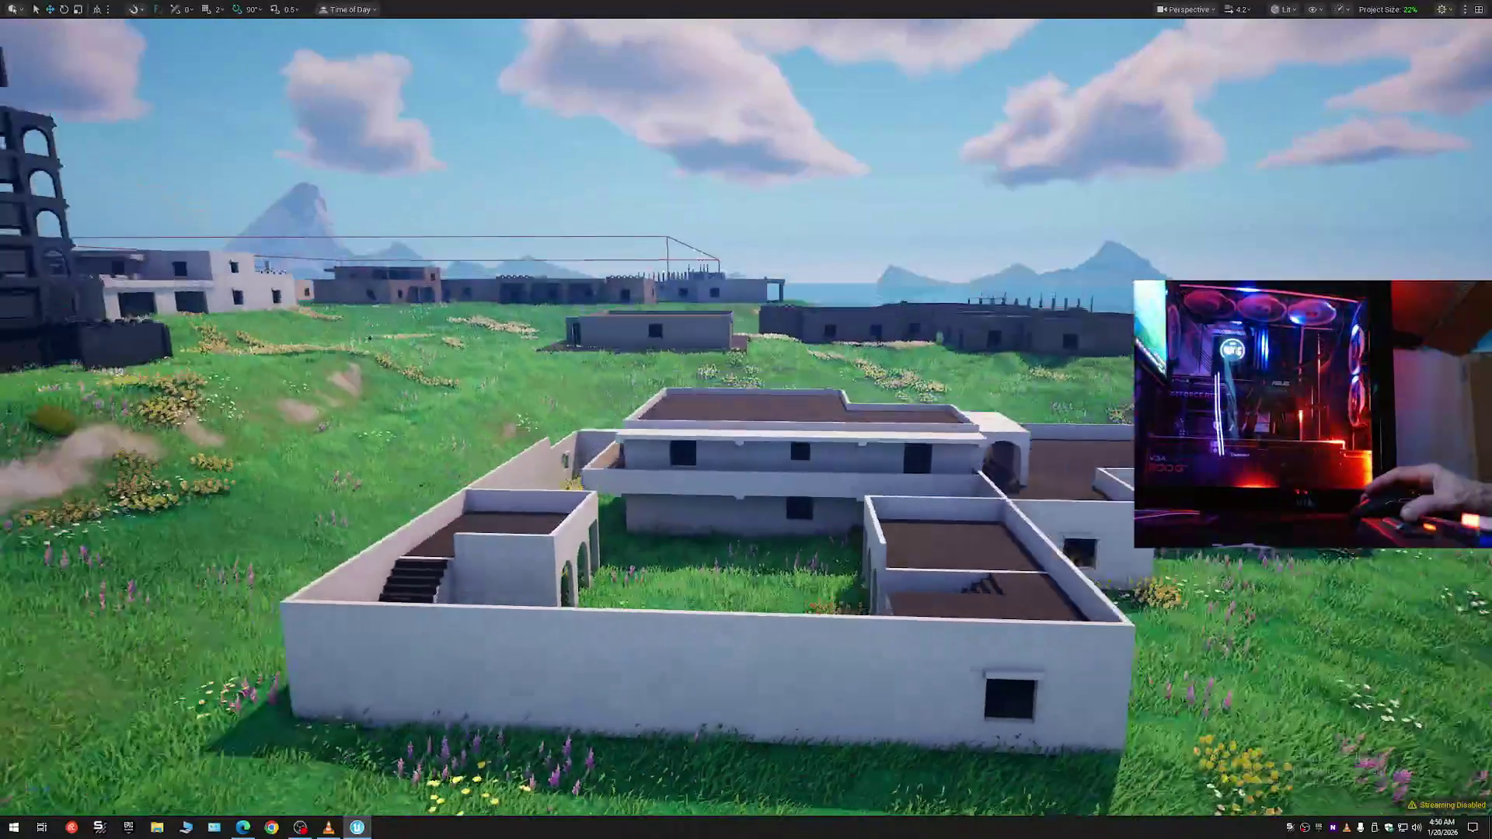
- Rise to overlook the town, then descend to ground level beside the hotel block and wall
scroll(854, 488, up, 3)
key(e)
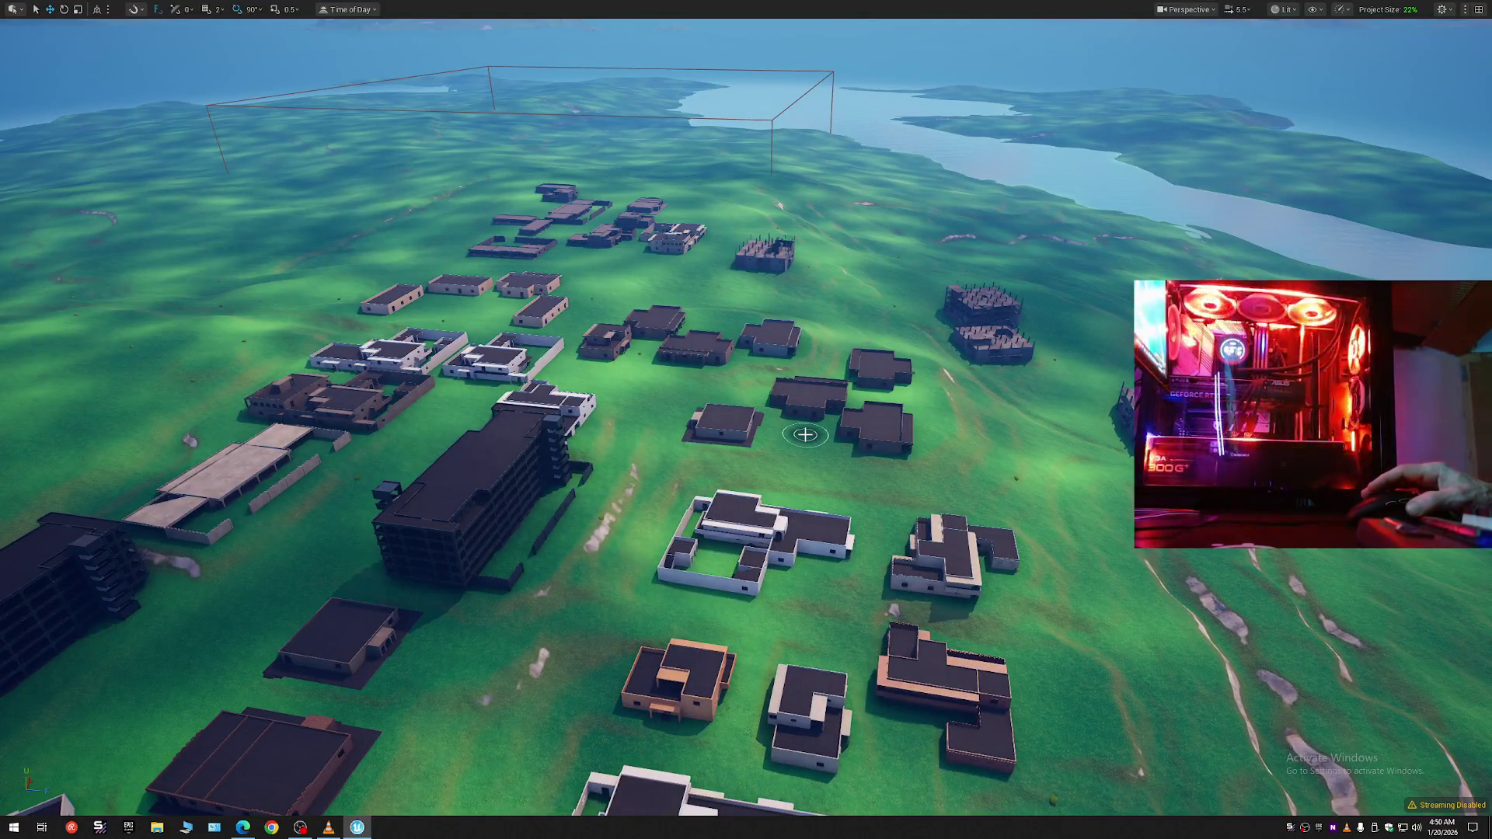
key(w)
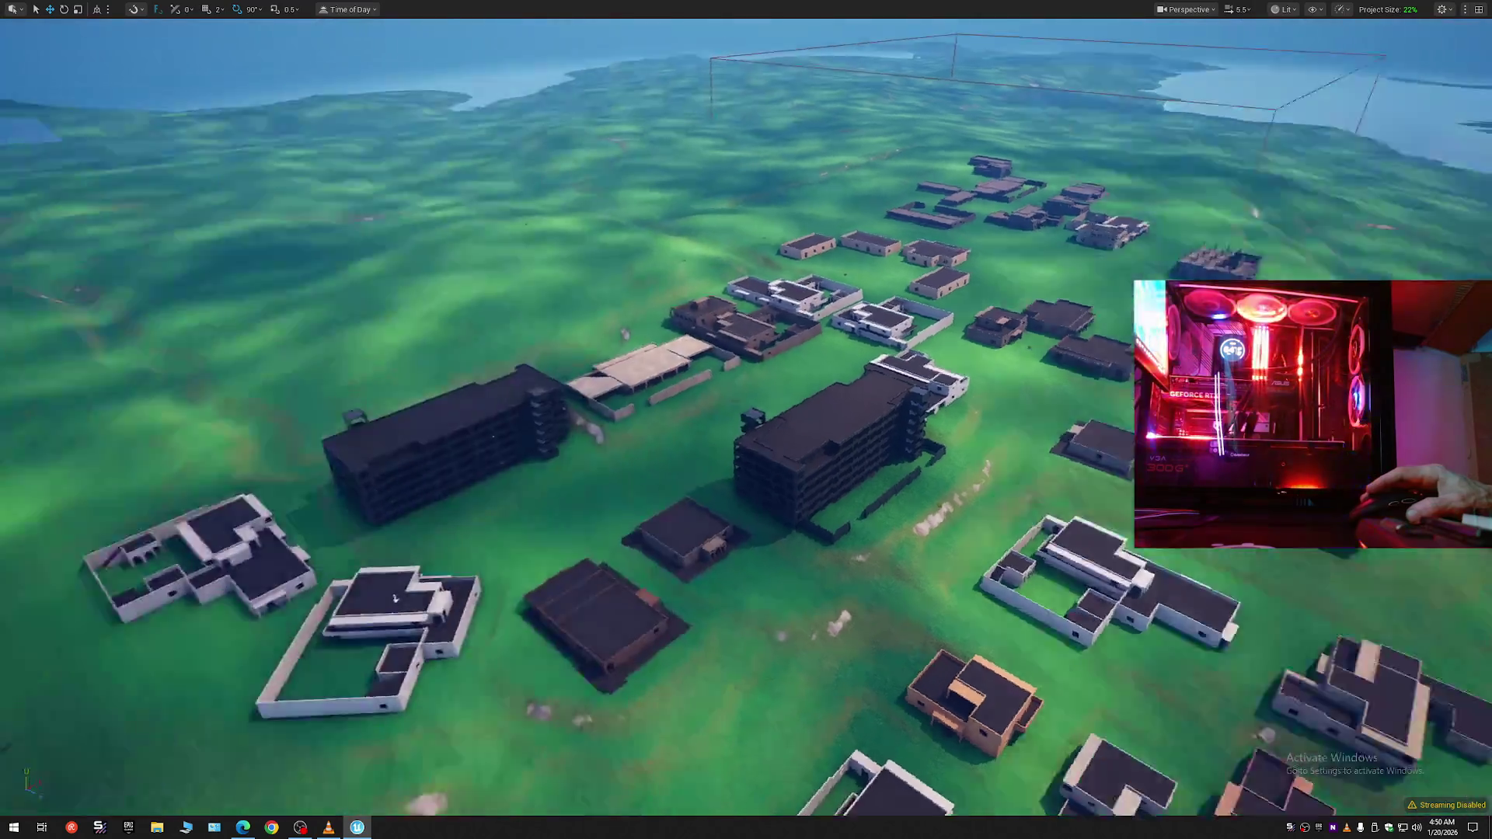
key(a)
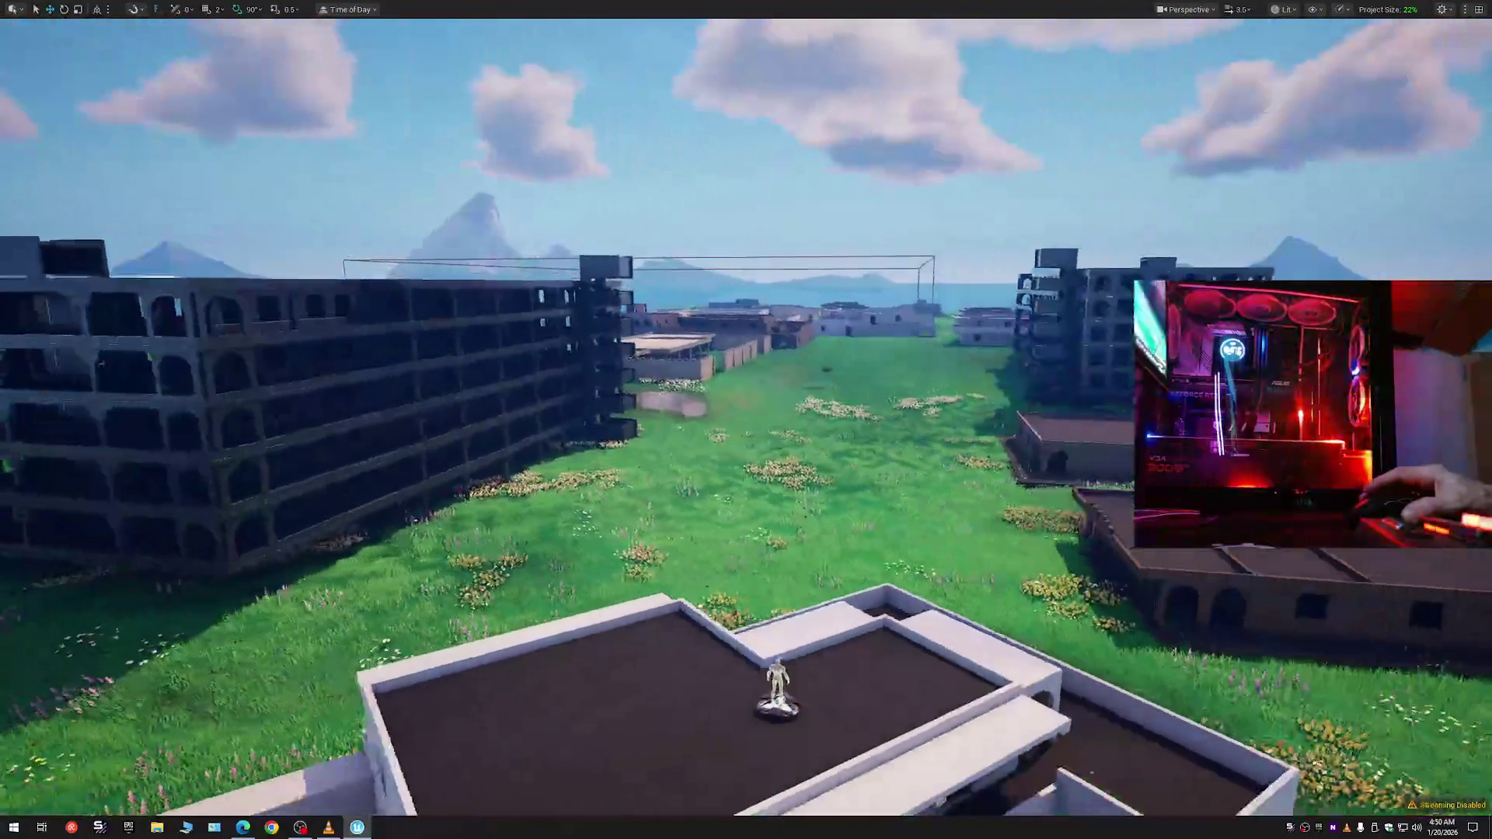
scroll(746, 419, down, 2)
key(w)
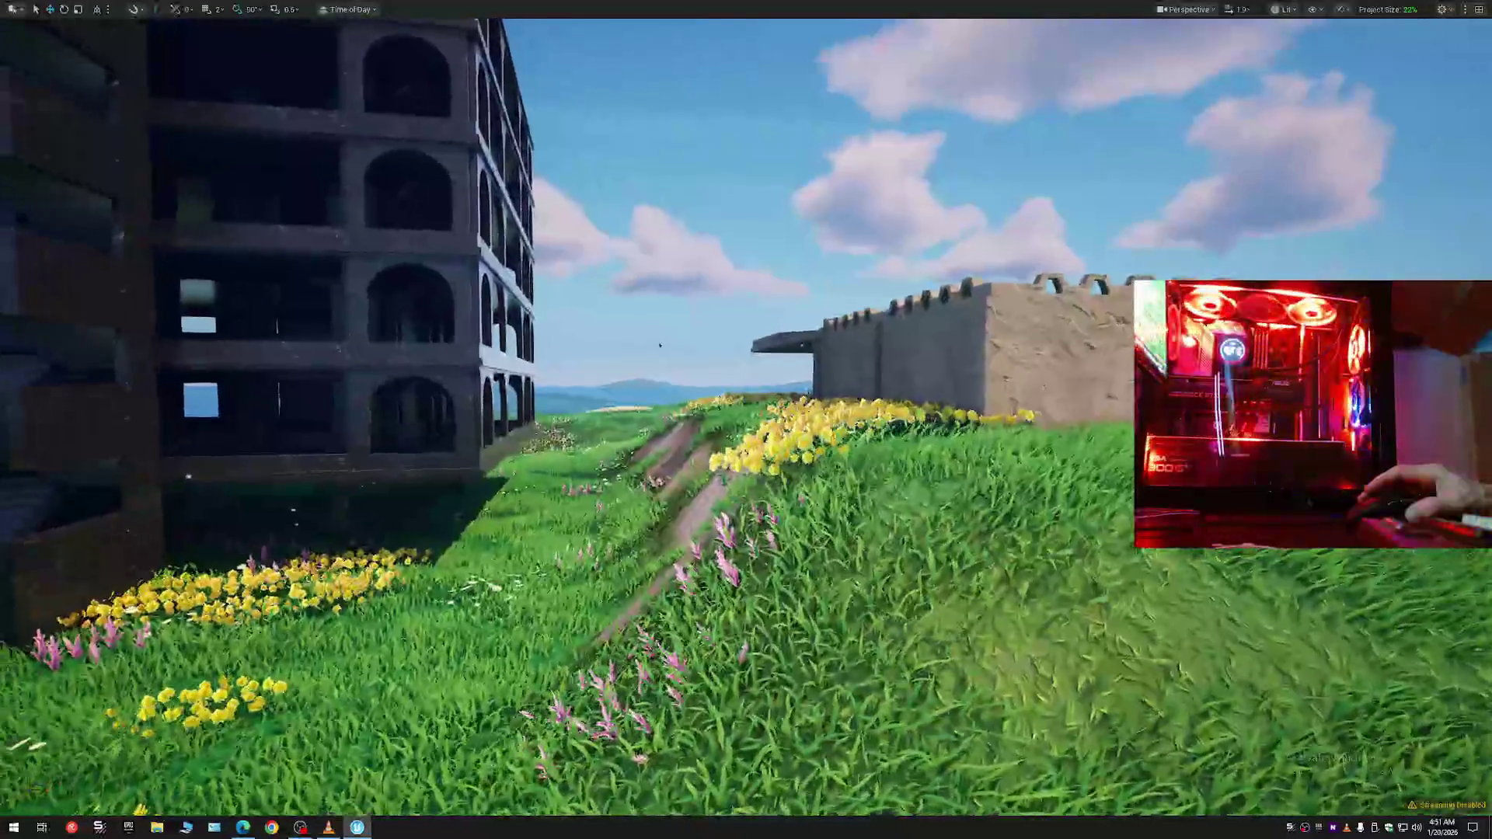
key(w)
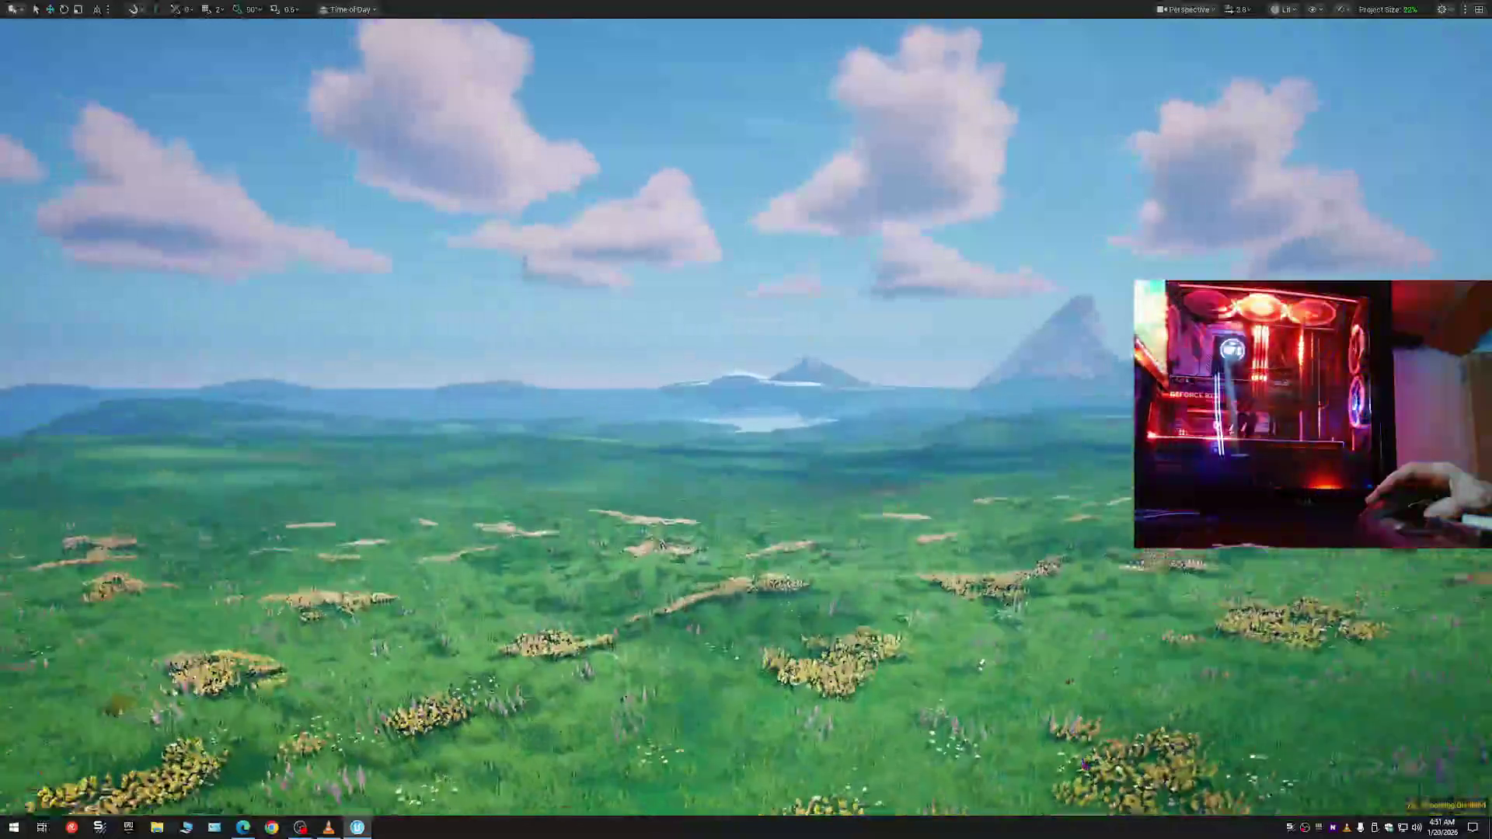
- Fly to the neighbouring grassy island, land on a rooftop by the ruins, and exit immersive mode
scroll(746, 420, up, 3)
key(w)
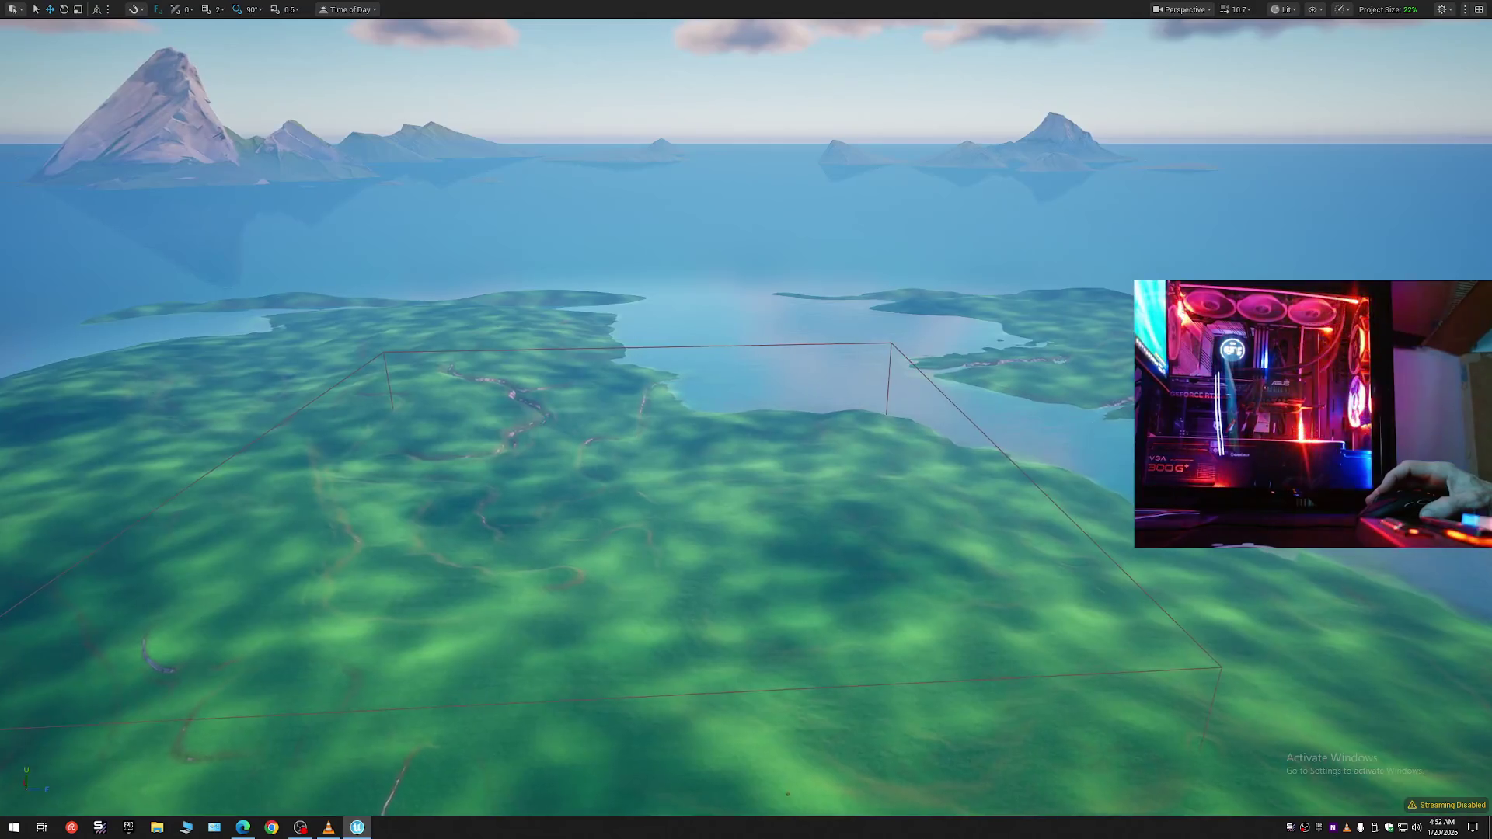
key(w)
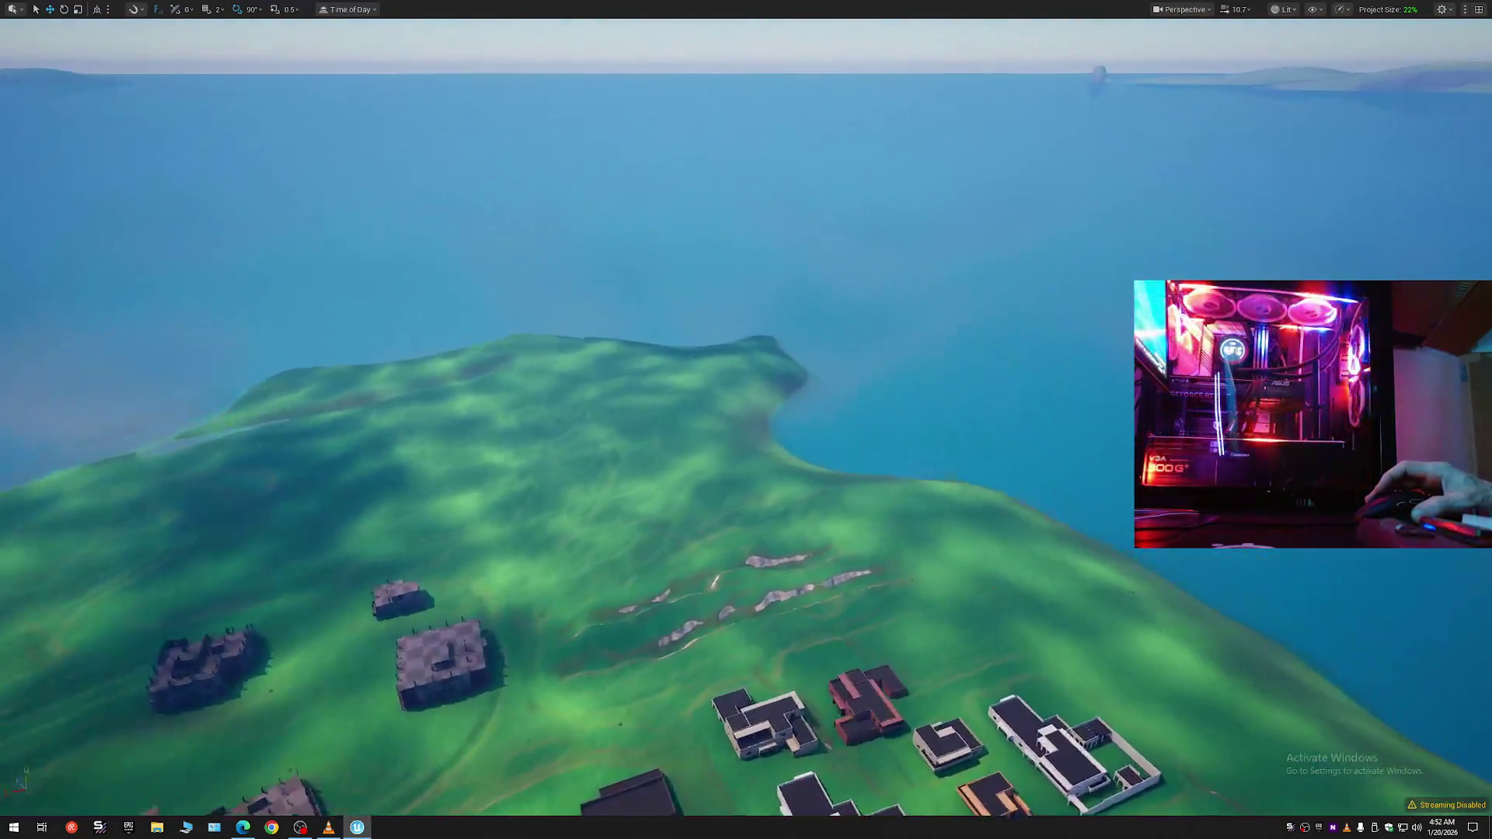
key(w)
scroll(745, 419, down, 2)
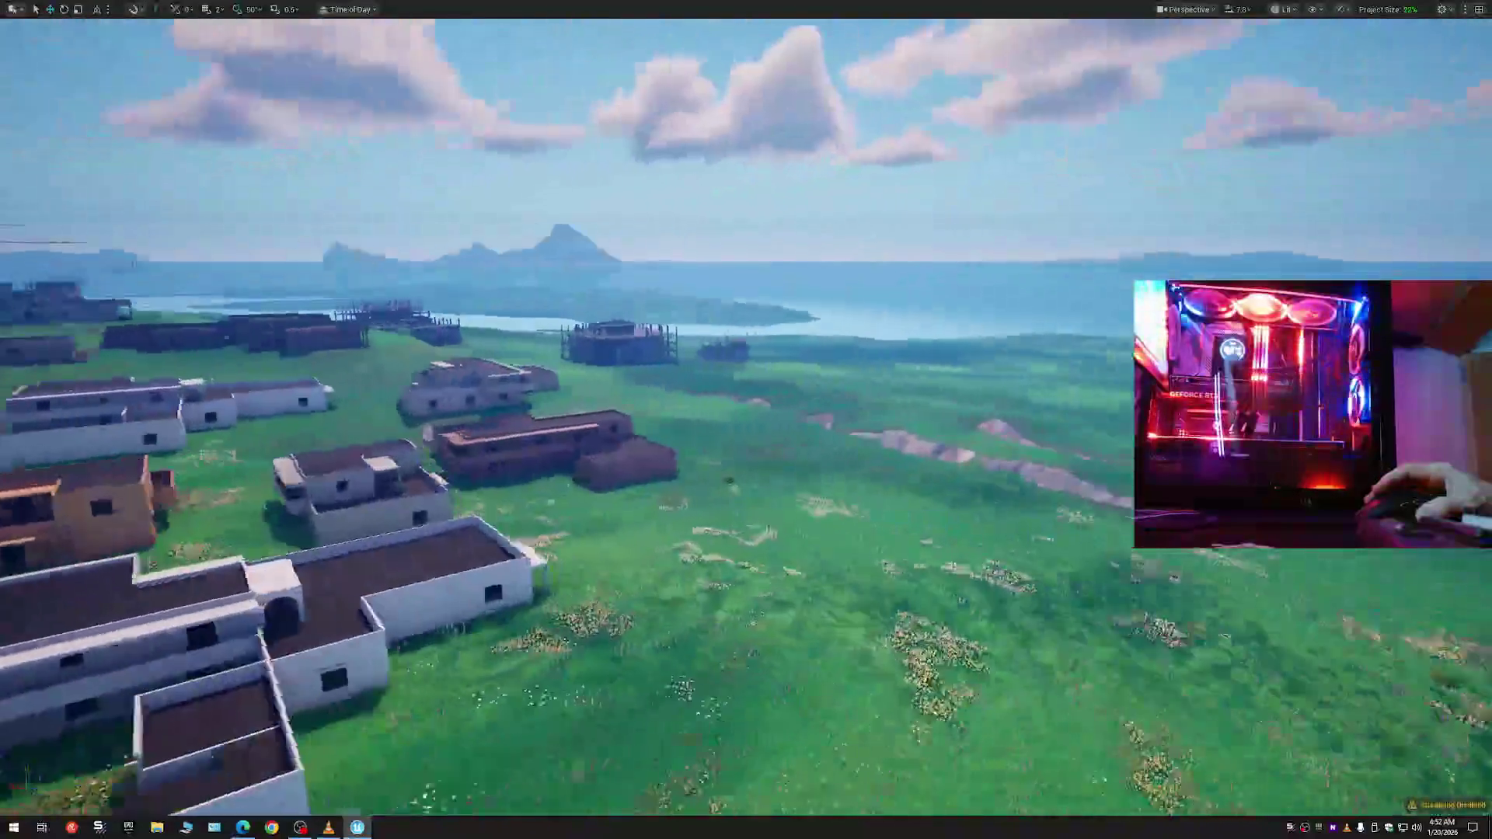
key(w)
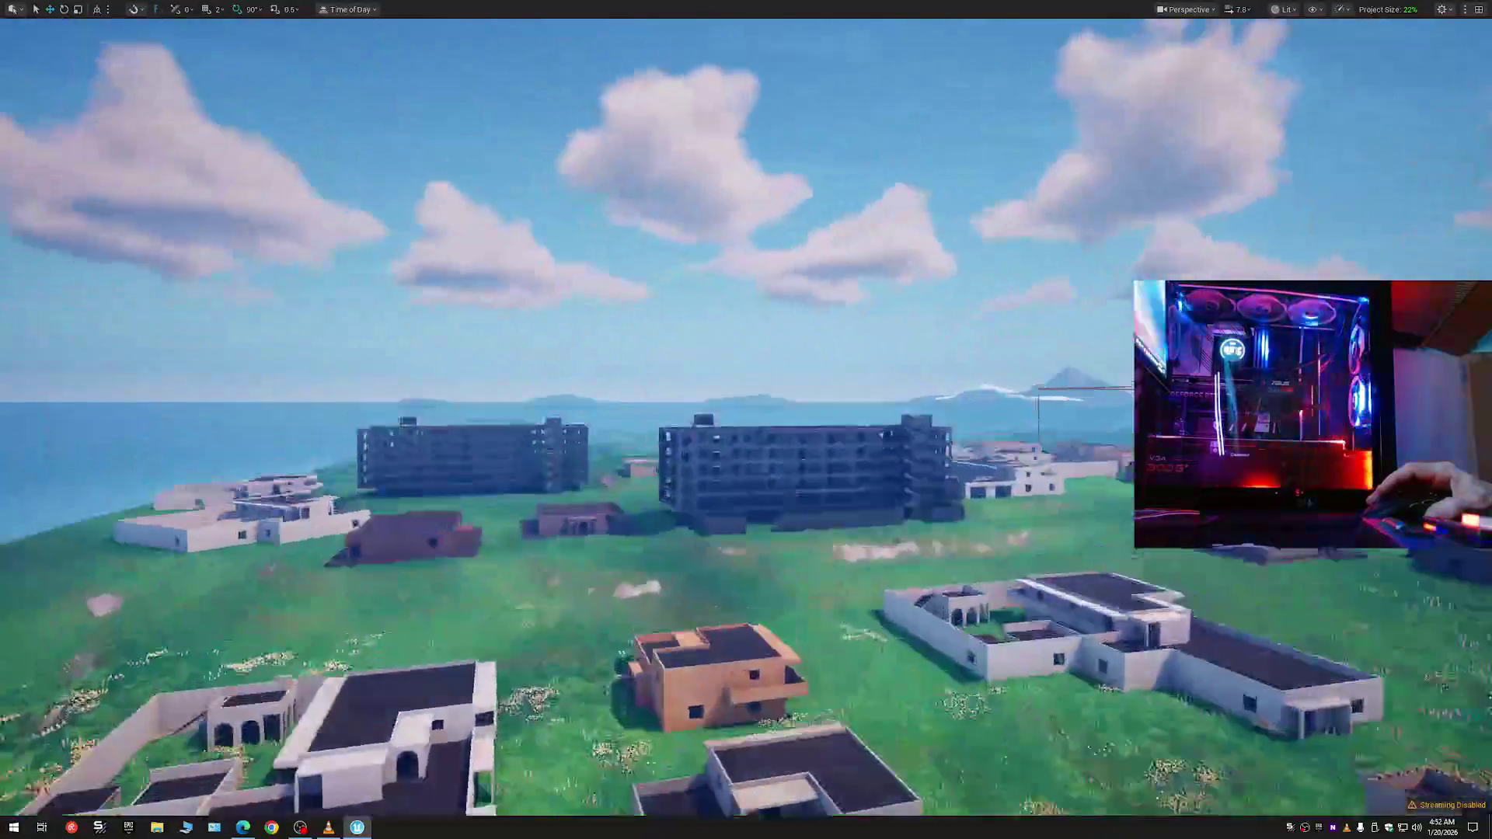
key(w)
scroll(746, 419, down, 3)
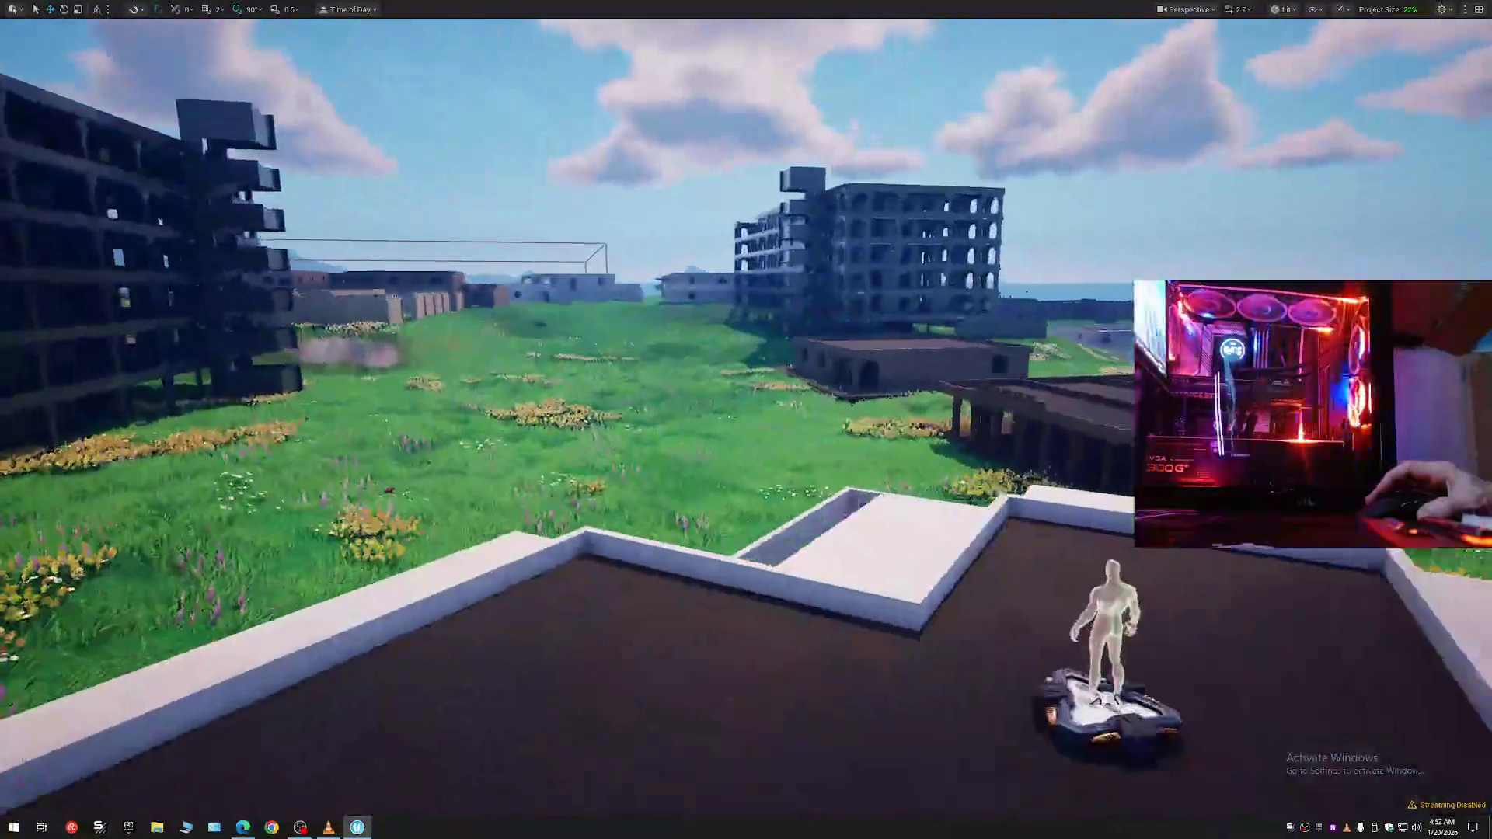
key(s)
key(F11)
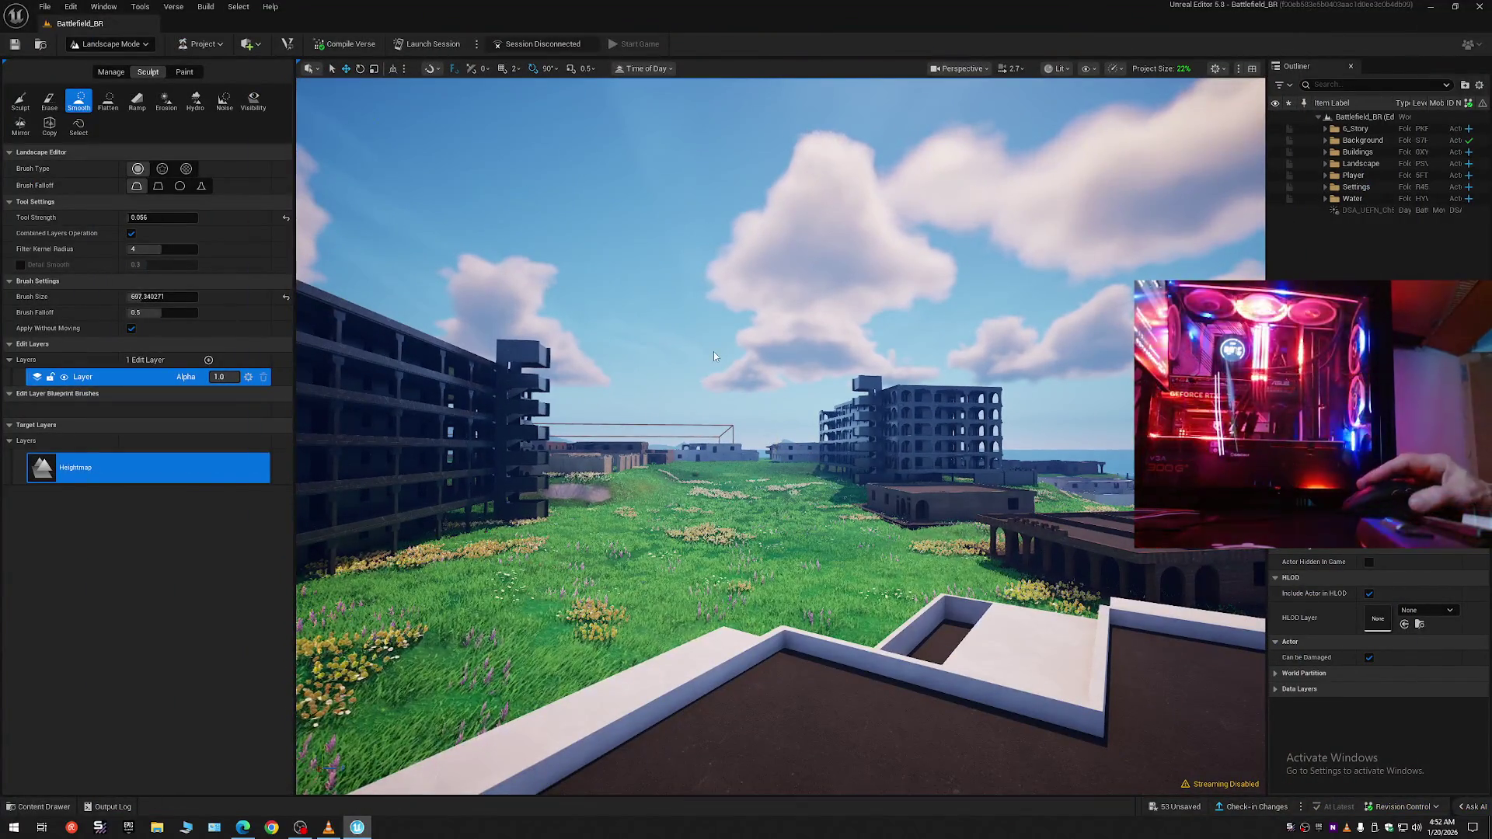
- Switch from landscape sculpting to Selection Mode and save the Battlefield_BR level
click(108, 43)
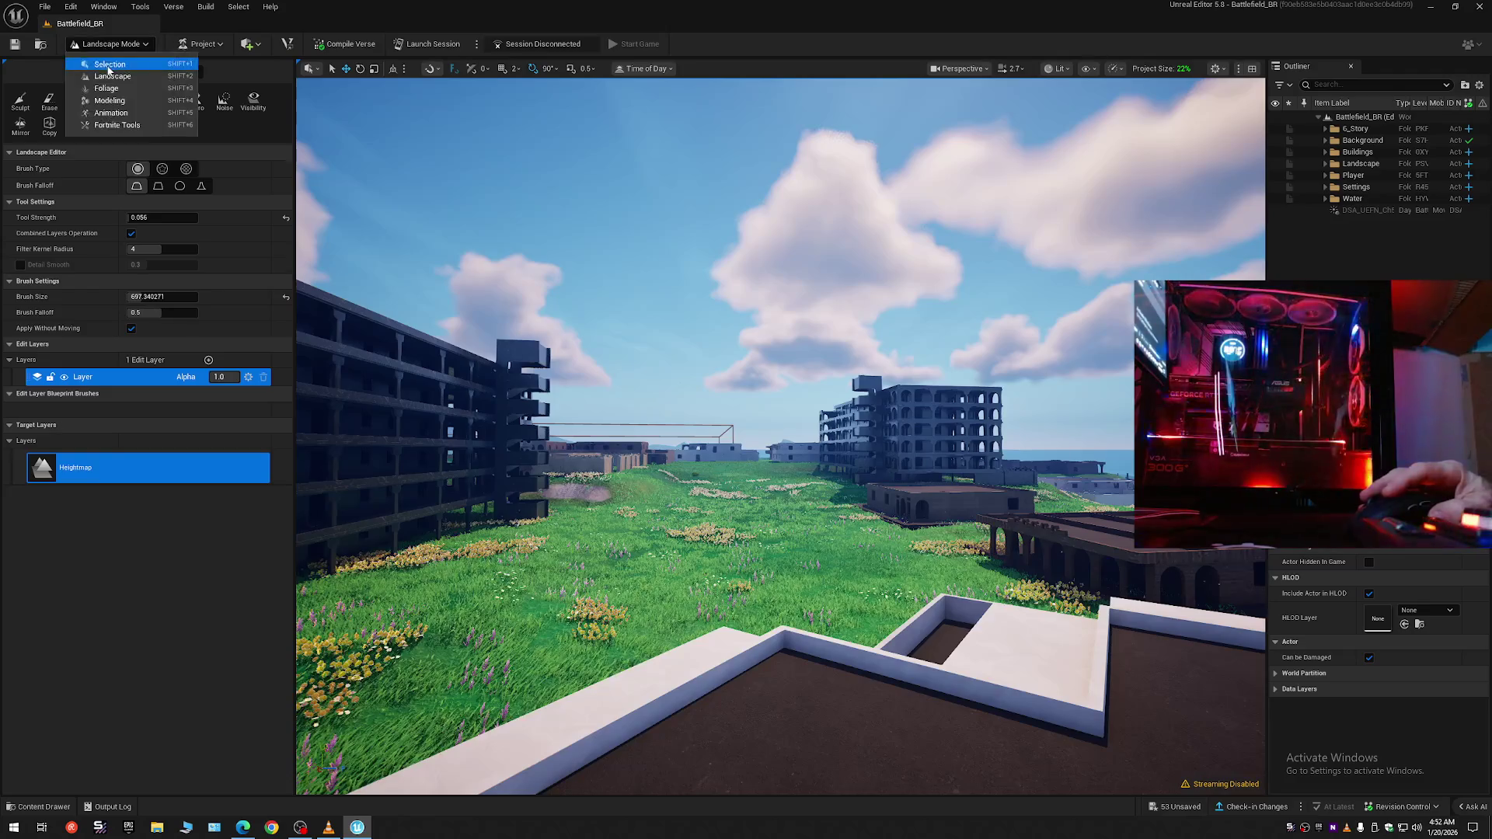
click(101, 59)
click(16, 44)
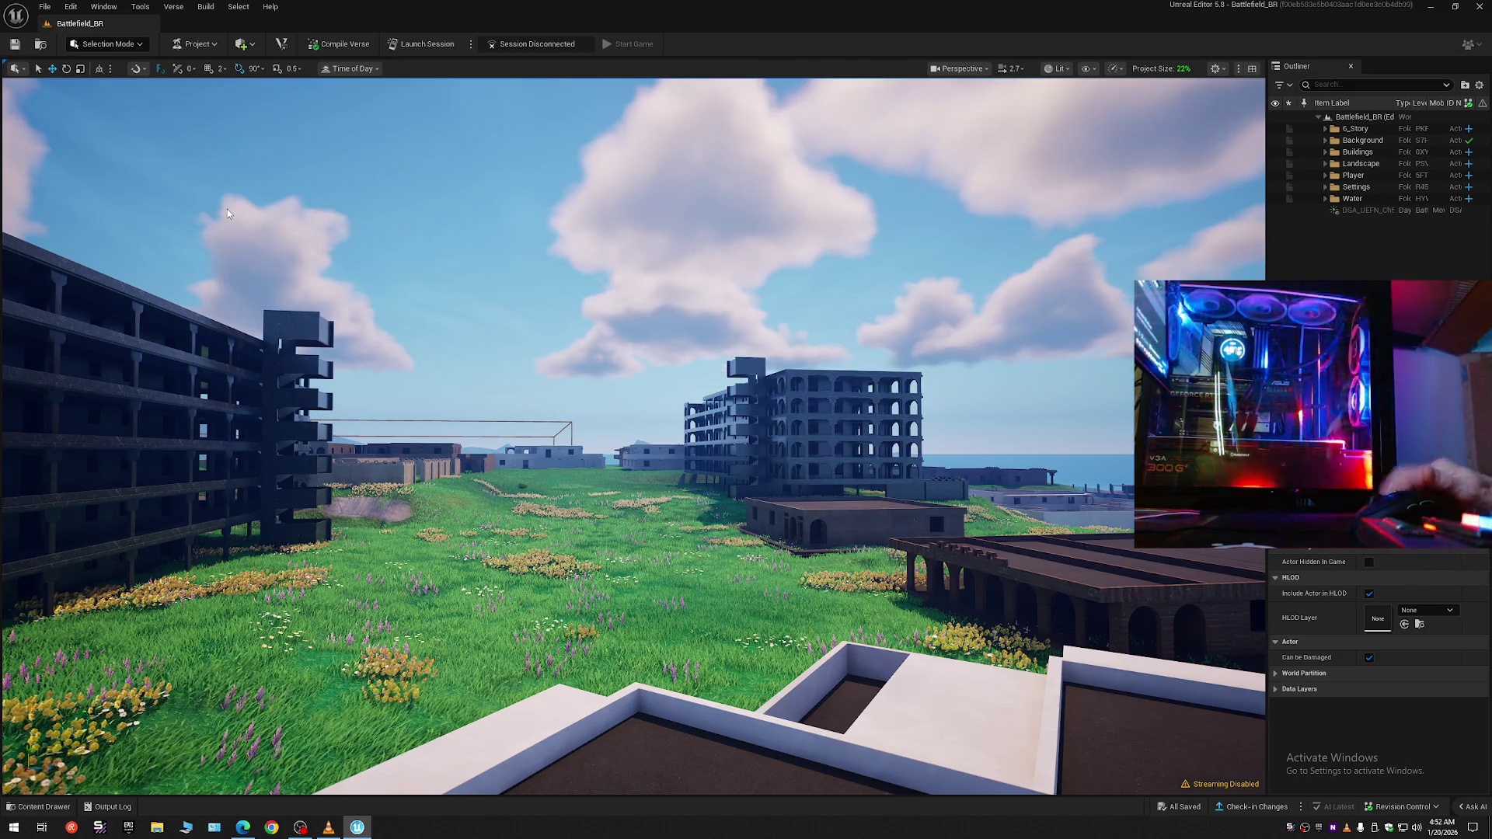
- Save the current level as Battlefield_BR, confirming replacement of the existing asset
click(45, 6)
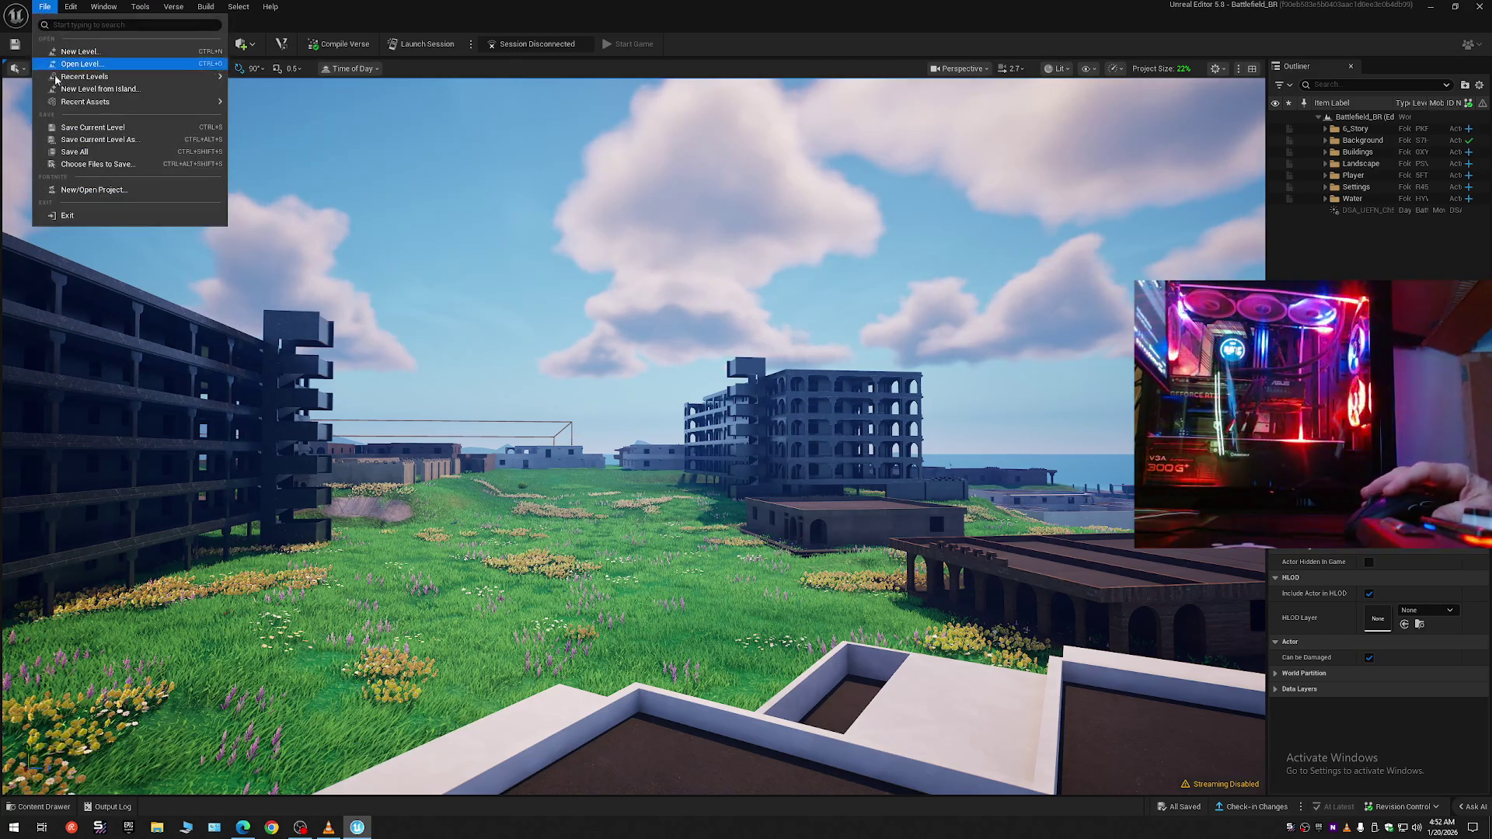
click(70, 127)
click(44, 6)
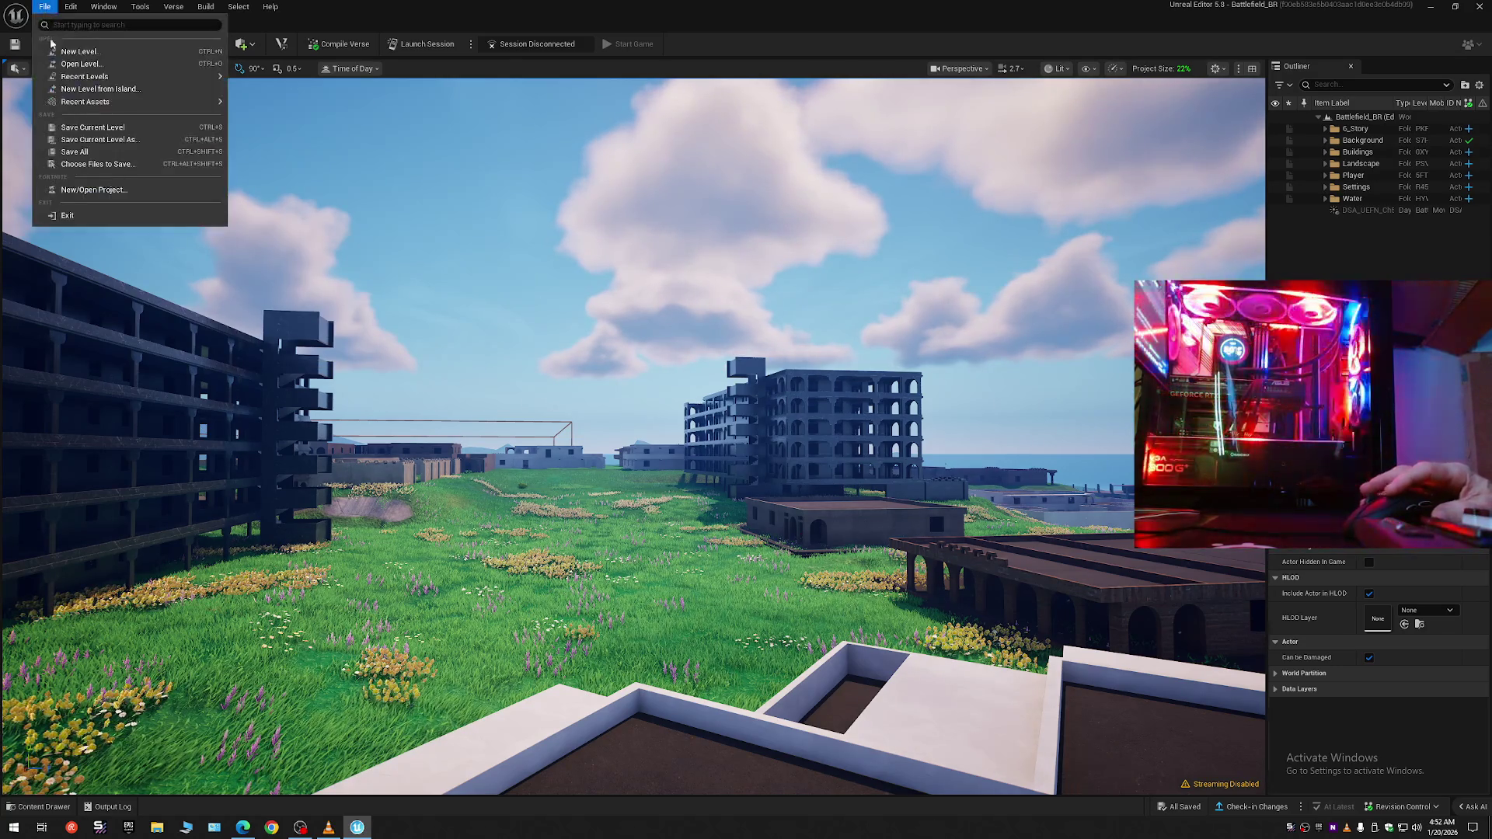
click(81, 142)
double_click(899, 311)
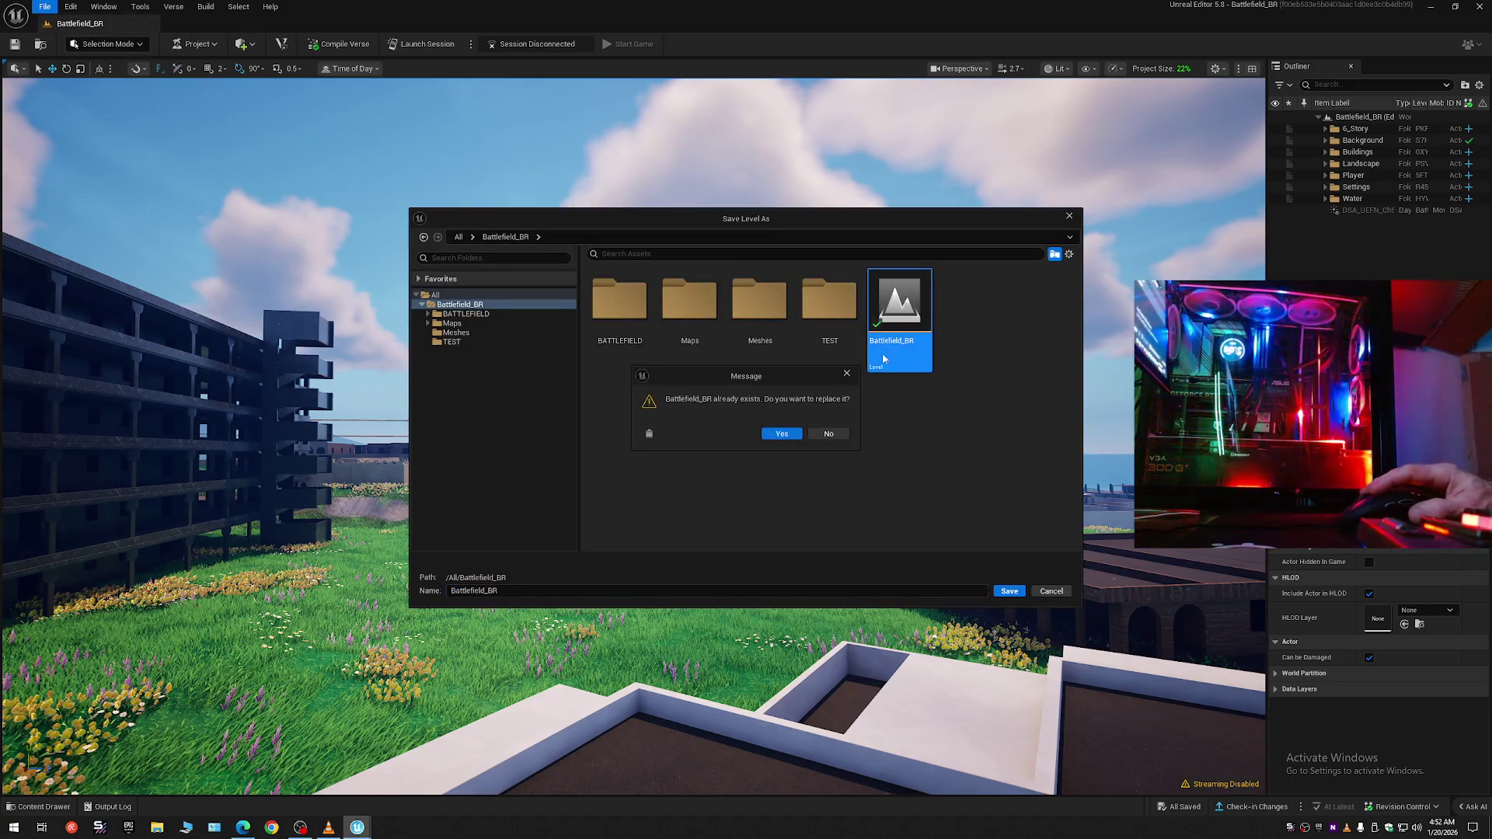
click(781, 433)
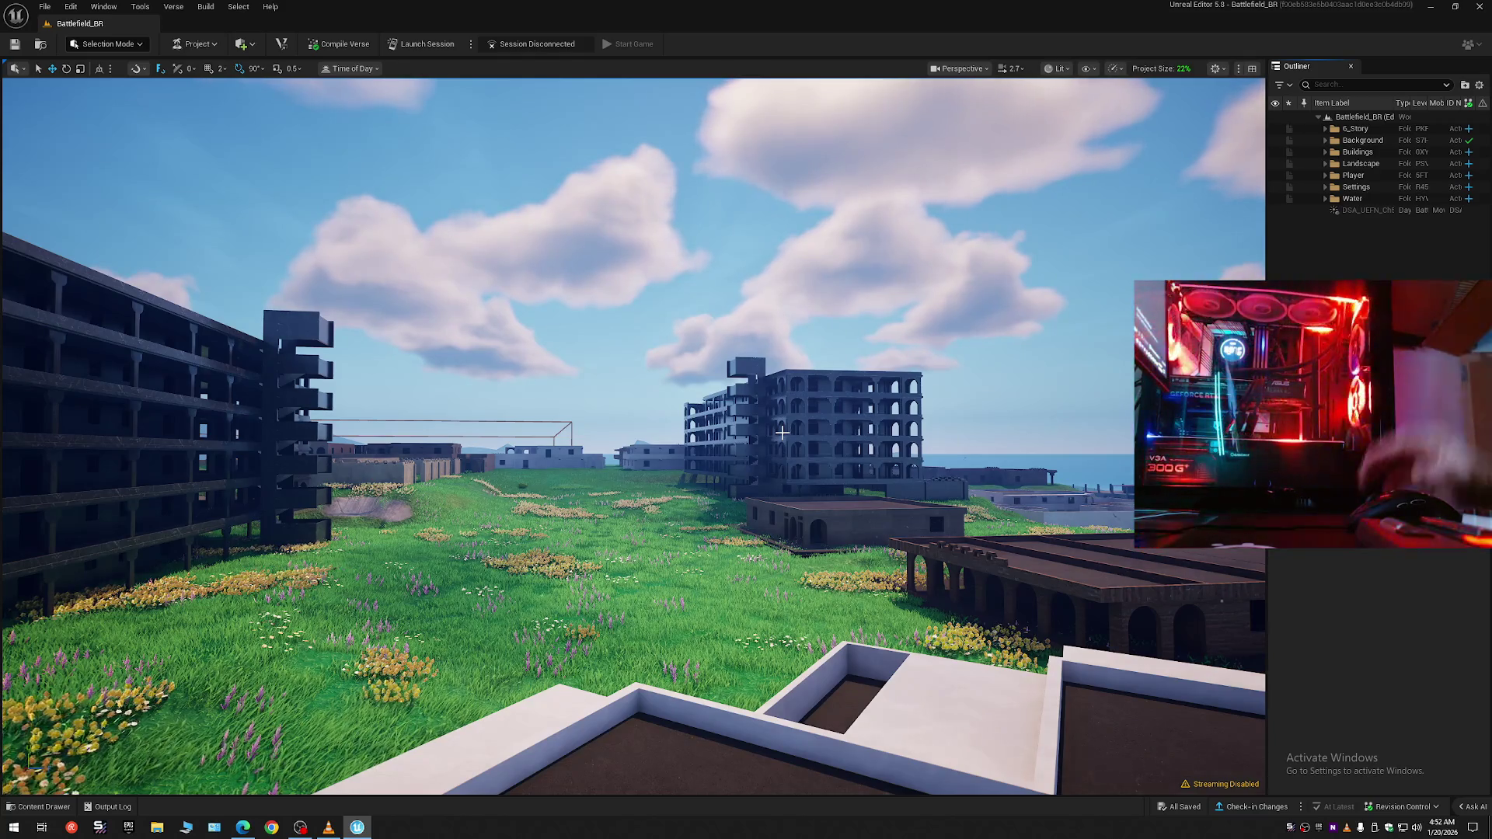
- Fly toward the left building and along the white rooftop toward the ruins
mouse_move(813, 256)
mouse_down()
mouse_move(676, 225)
mouse_move(544, 226)
mouse_move(528, 249)
mouse_move(544, 264)
mouse_move(605, 264)
mouse_move(482, 280)
mouse_move(544, 286)
mouse_up()
scroll(497, 283, down, 3)
scroll(544, 287, down, 1)
drag(777, 325, 779, 326)
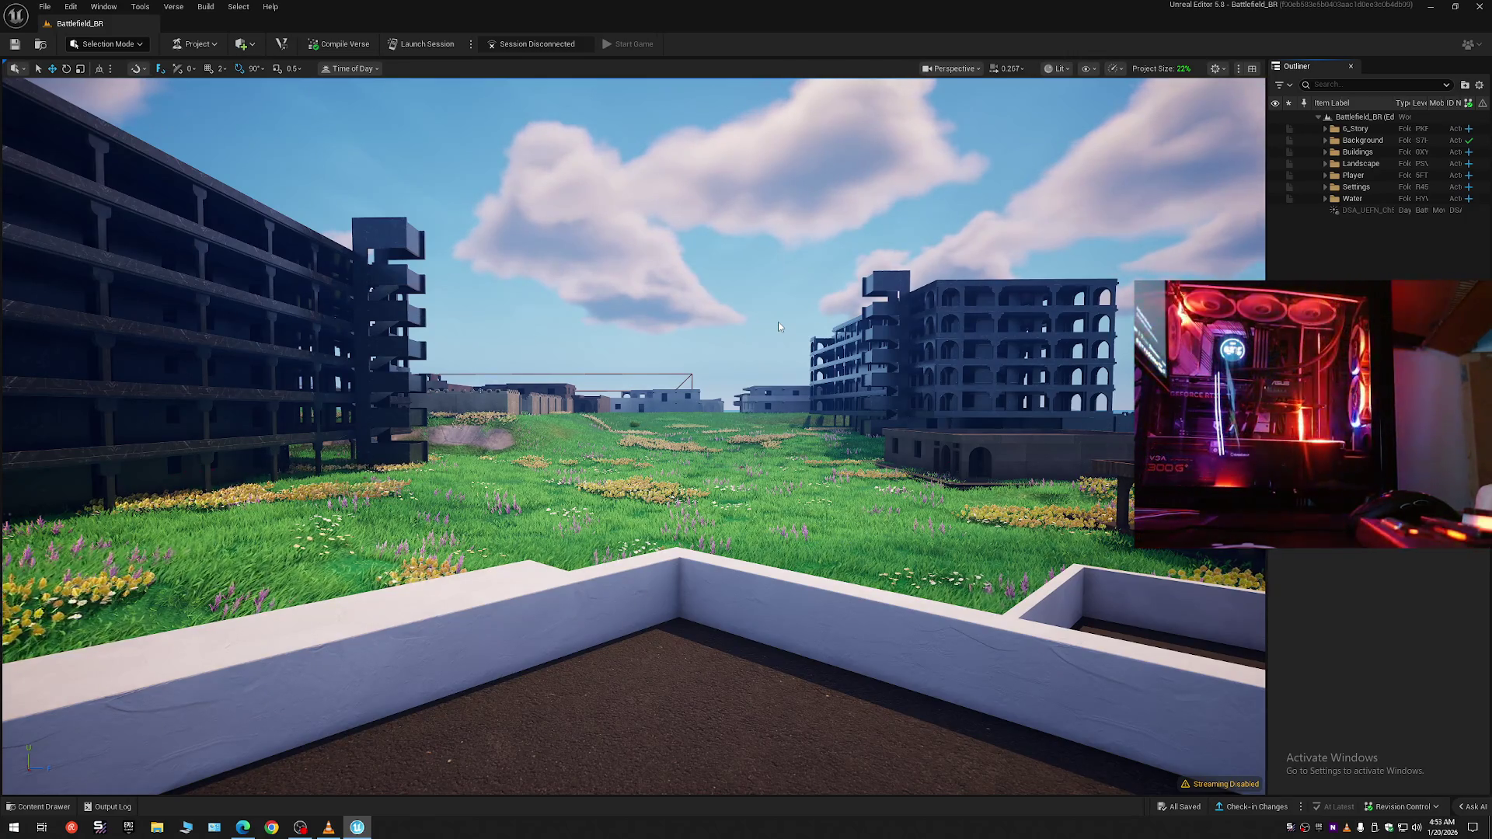
mouse_move(795, 298)
mouse_down()
mouse_move(1034, 299)
mouse_move(777, 302)
mouse_move(1305, 287)
mouse_move(1219, 289)
mouse_move(762, 426)
mouse_move(902, 229)
mouse_move(645, 249)
mouse_move(808, 252)
mouse_move(808, 225)
mouse_move(792, 256)
mouse_move(745, 264)
mouse_move(808, 260)
mouse_move(912, 289)
mouse_up()
scroll(800, 248, up, 2)
scroll(777, 262, down, 2)
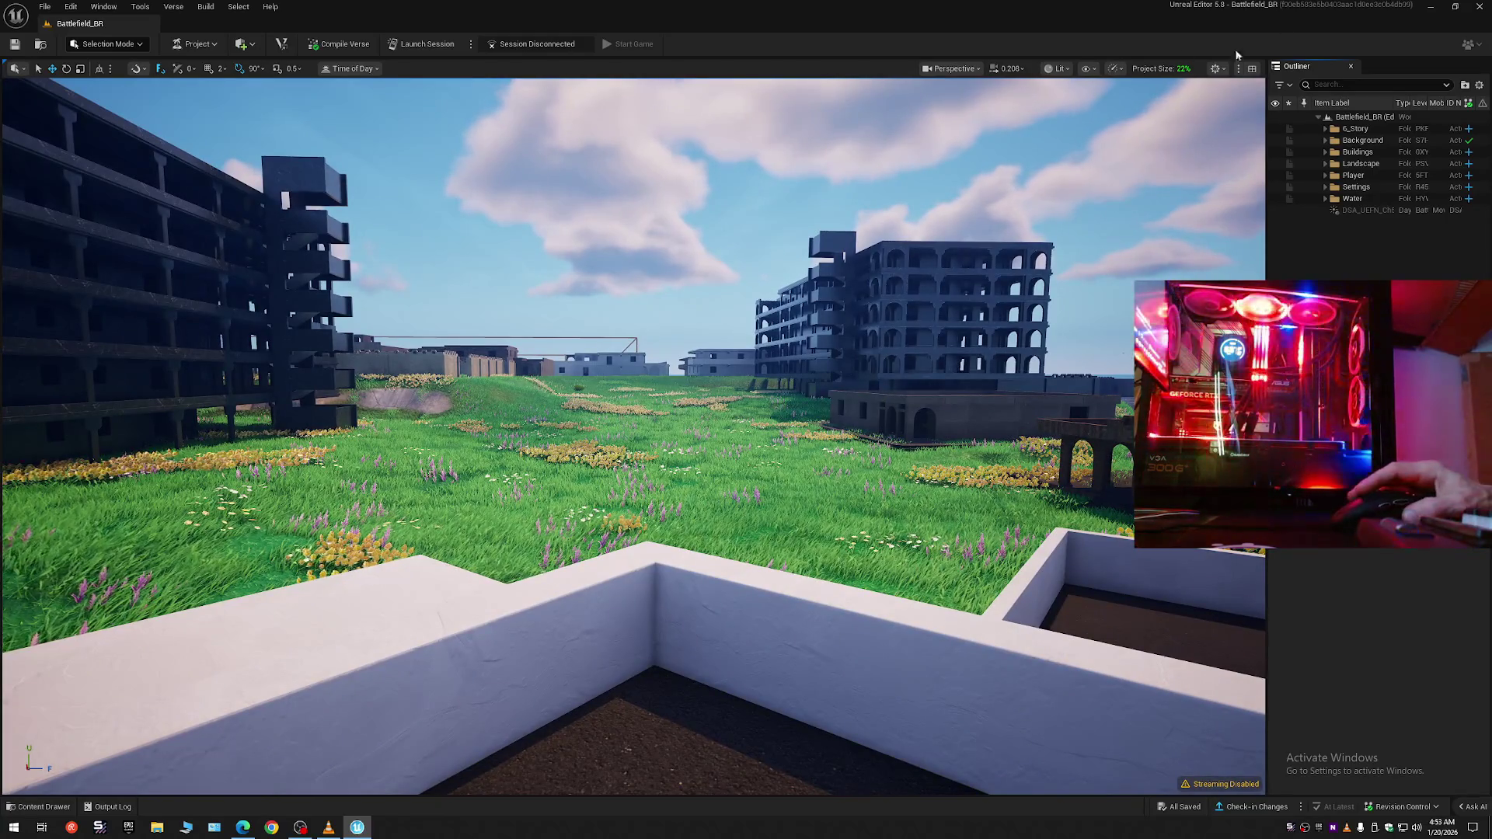
click(1160, 68)
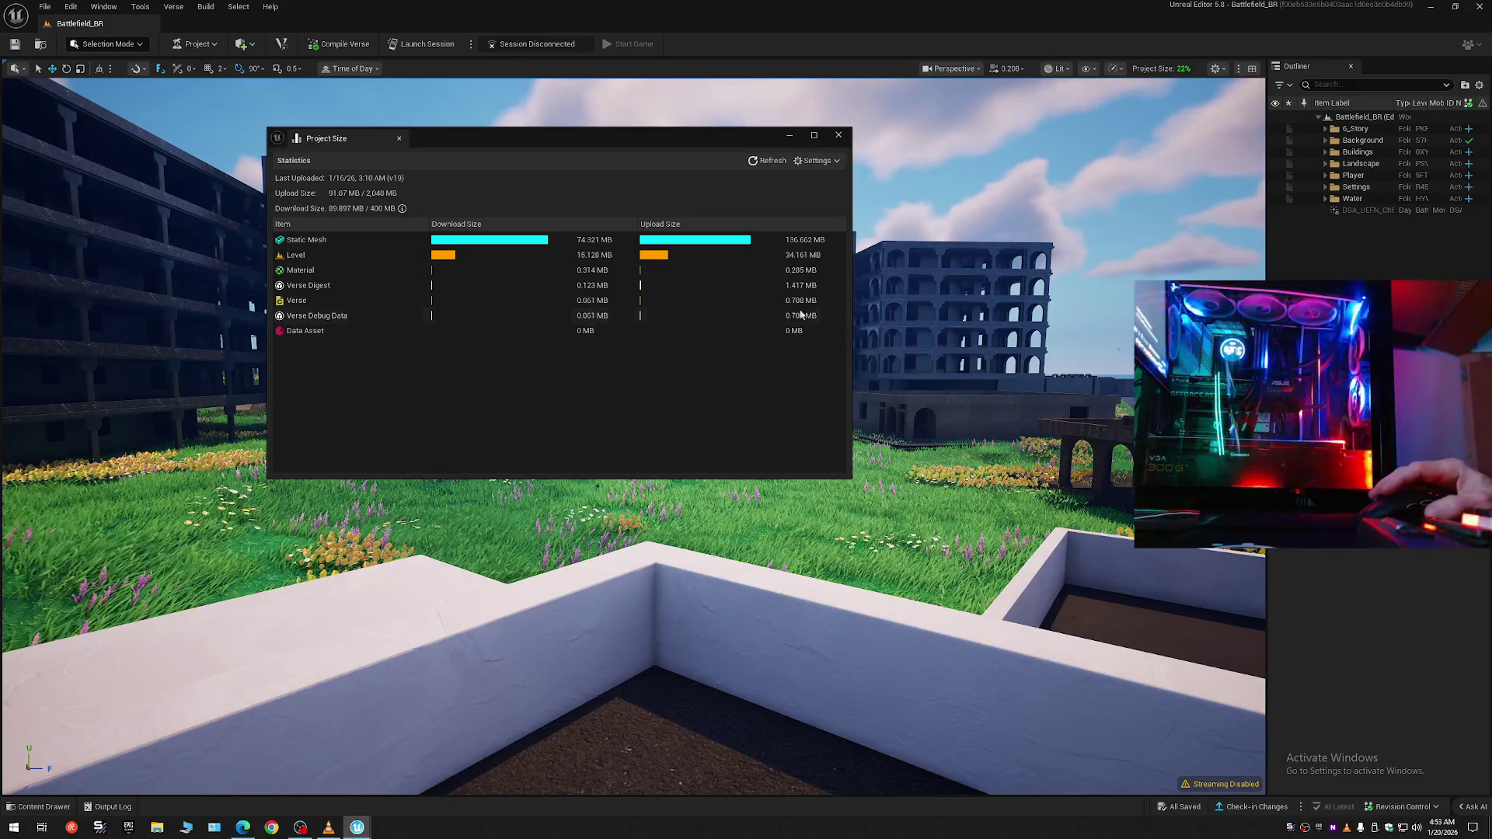
click(838, 135)
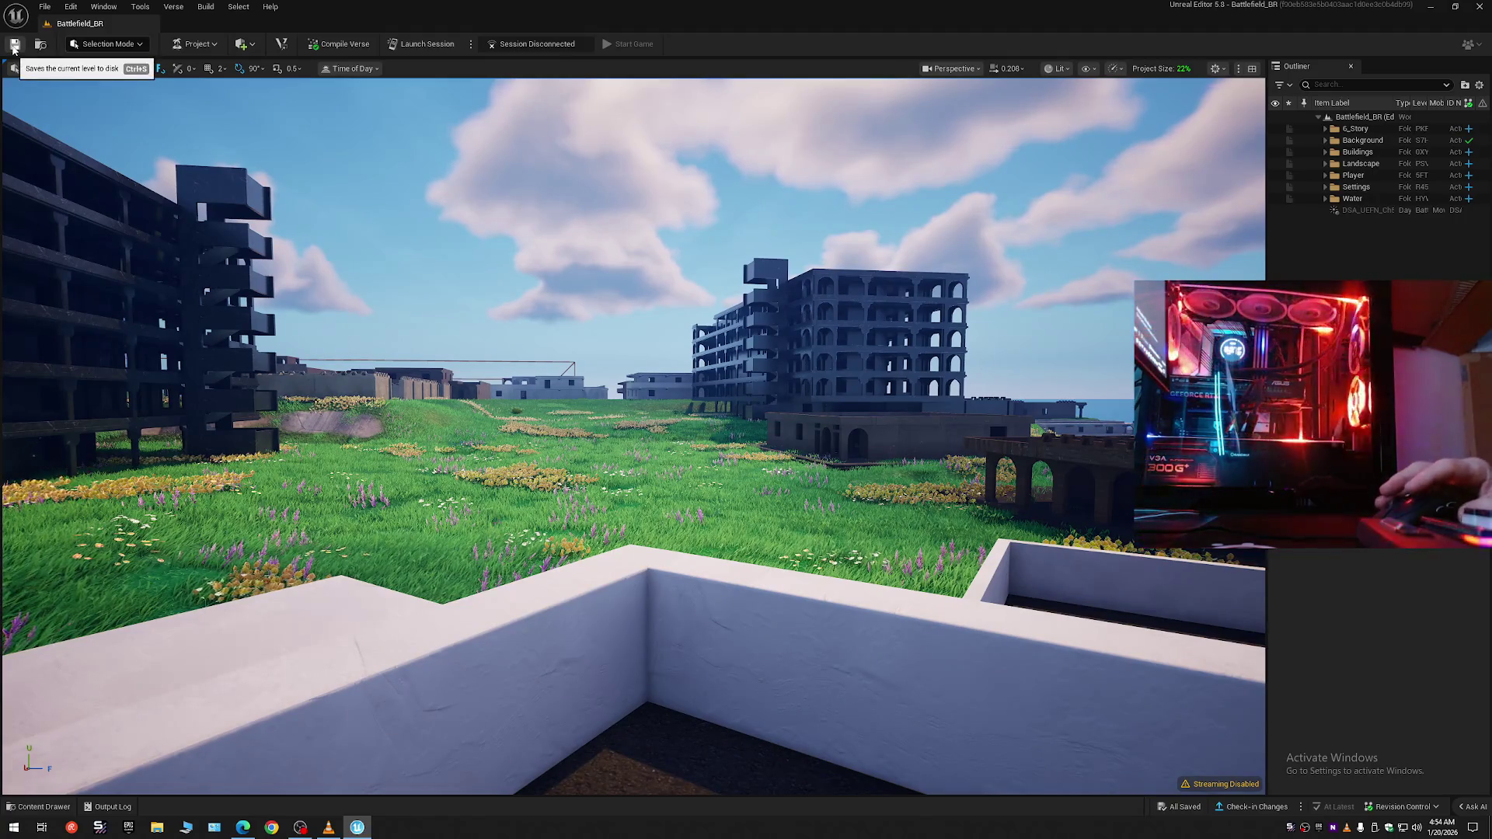
click(44, 7)
- Save Current Level As over Battlefield_BR, confirm Yes, and dismiss the revision control reminder
click(84, 72)
click(44, 7)
click(99, 150)
click(44, 7)
click(93, 134)
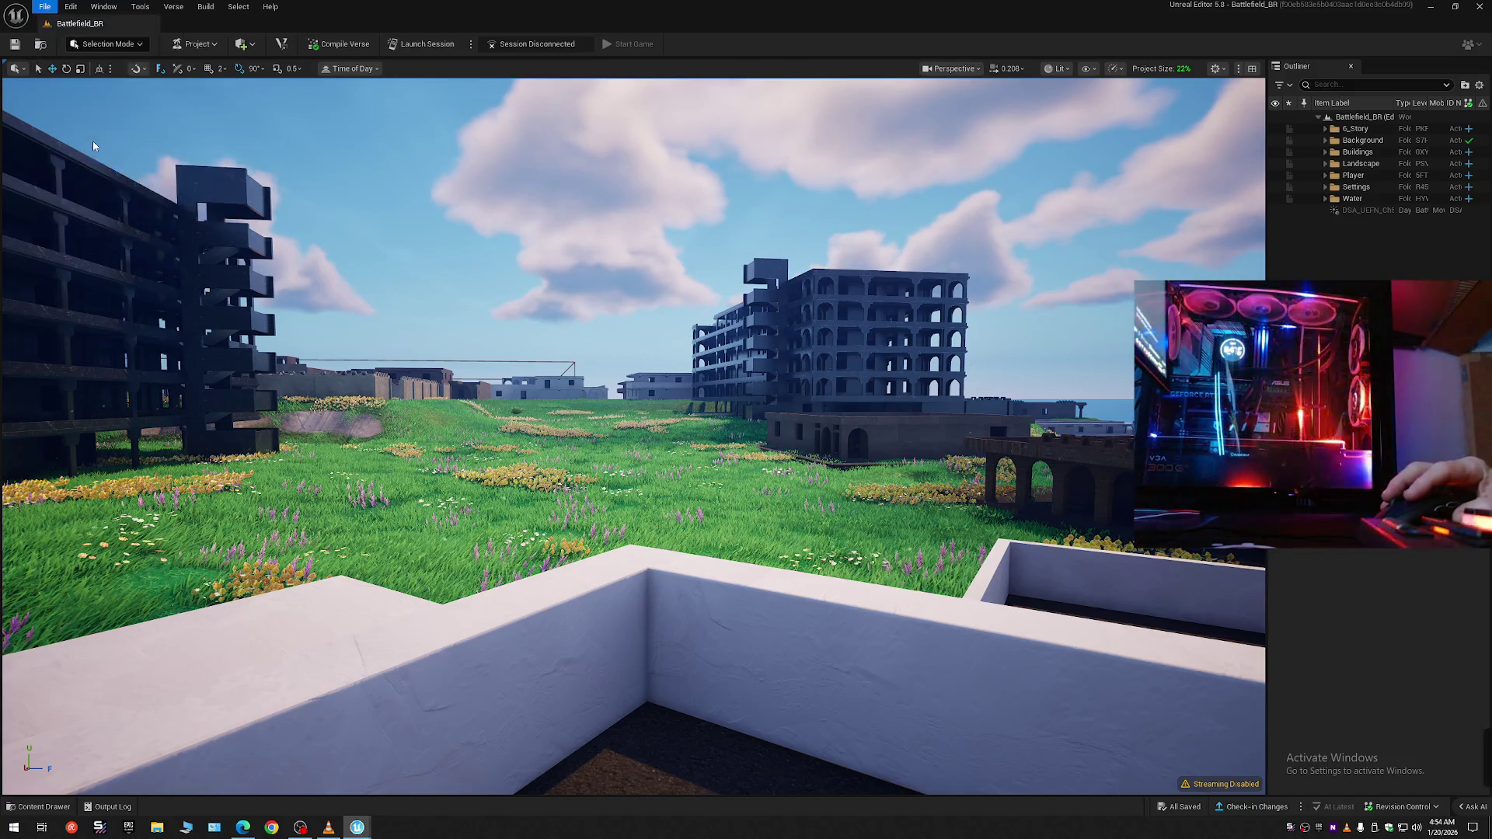
double_click(898, 311)
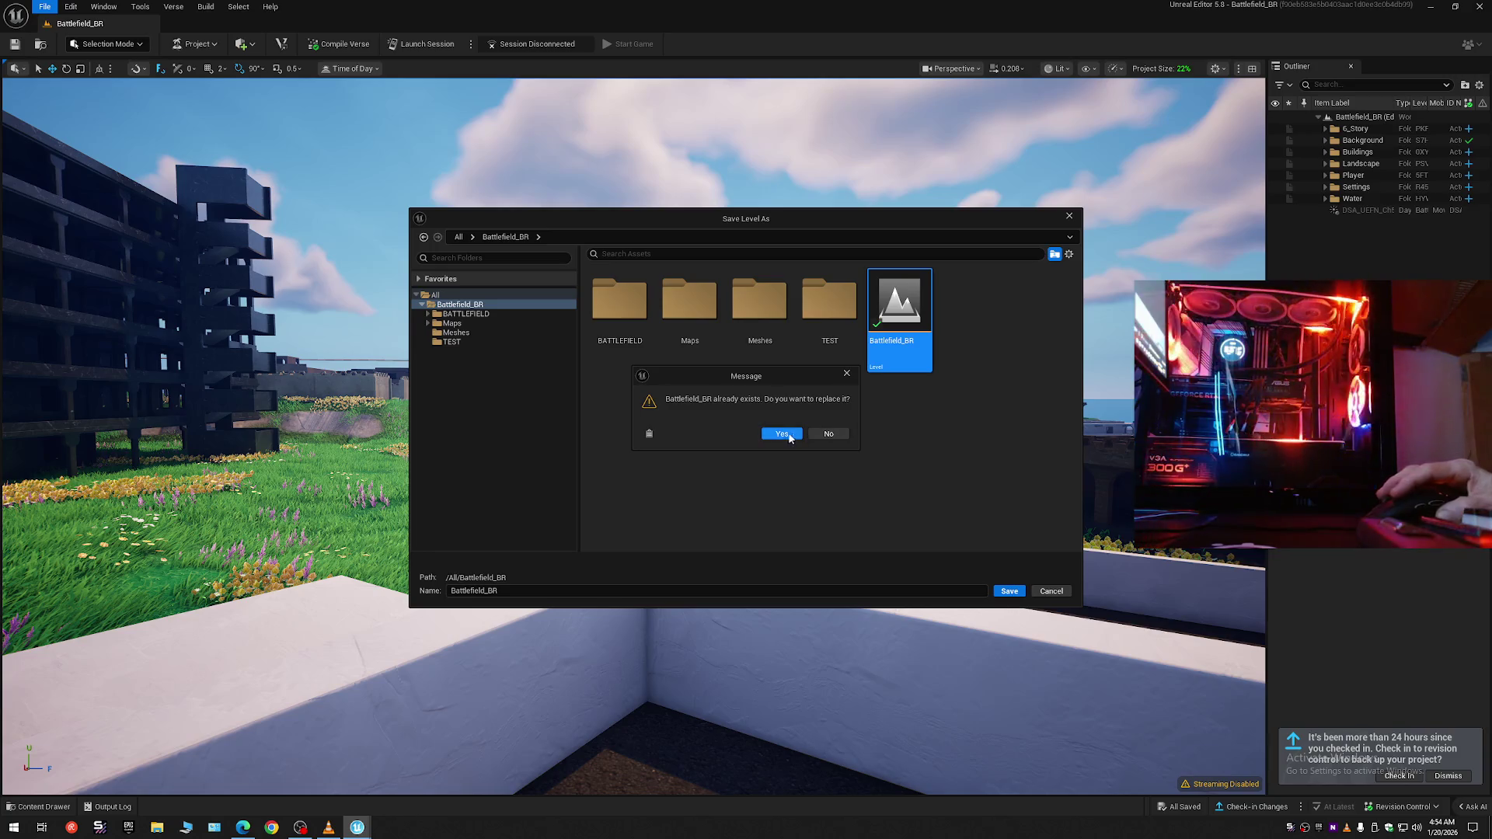
click(781, 435)
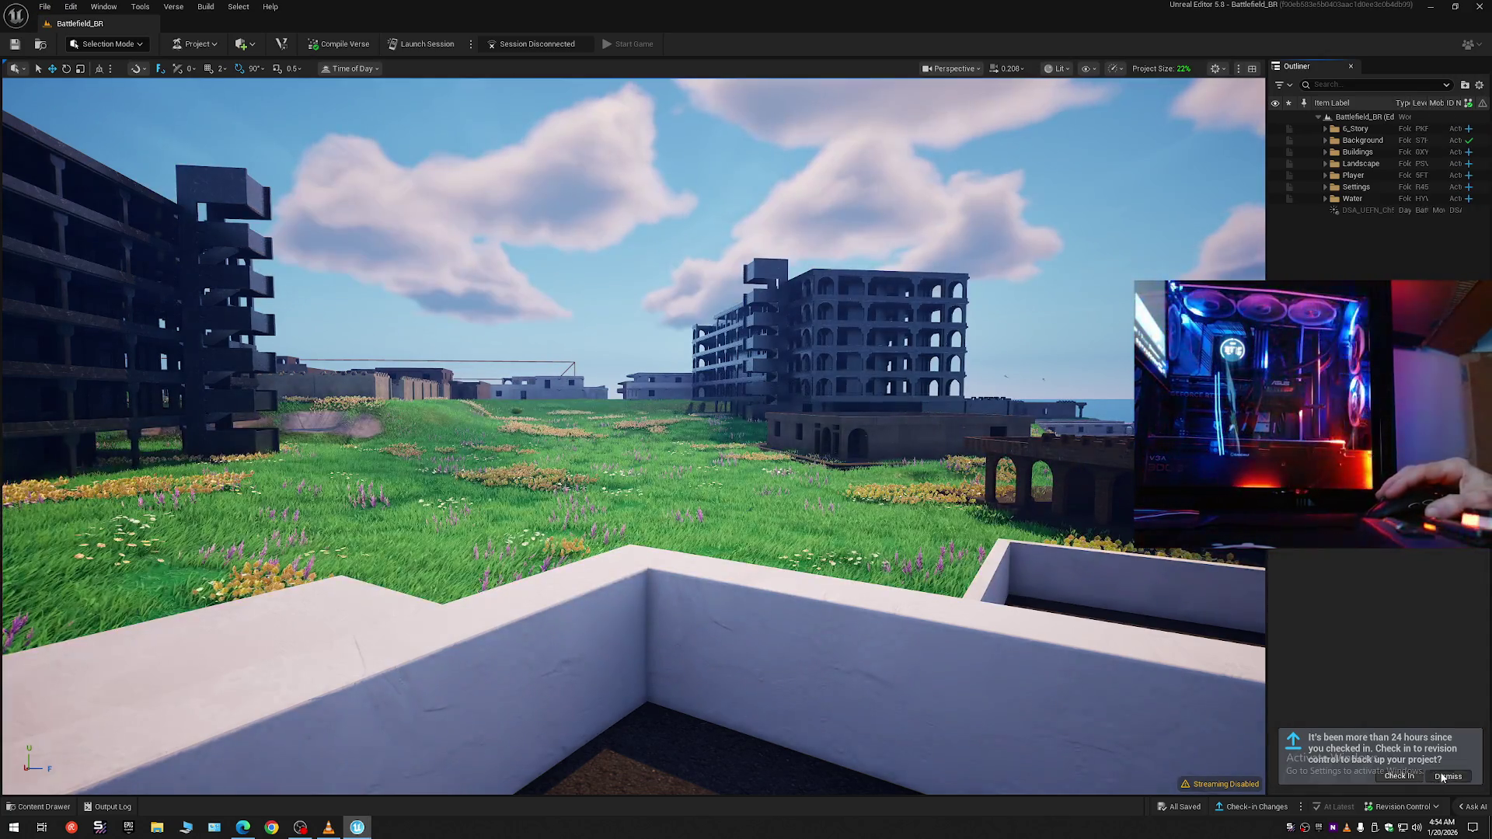
click(1441, 777)
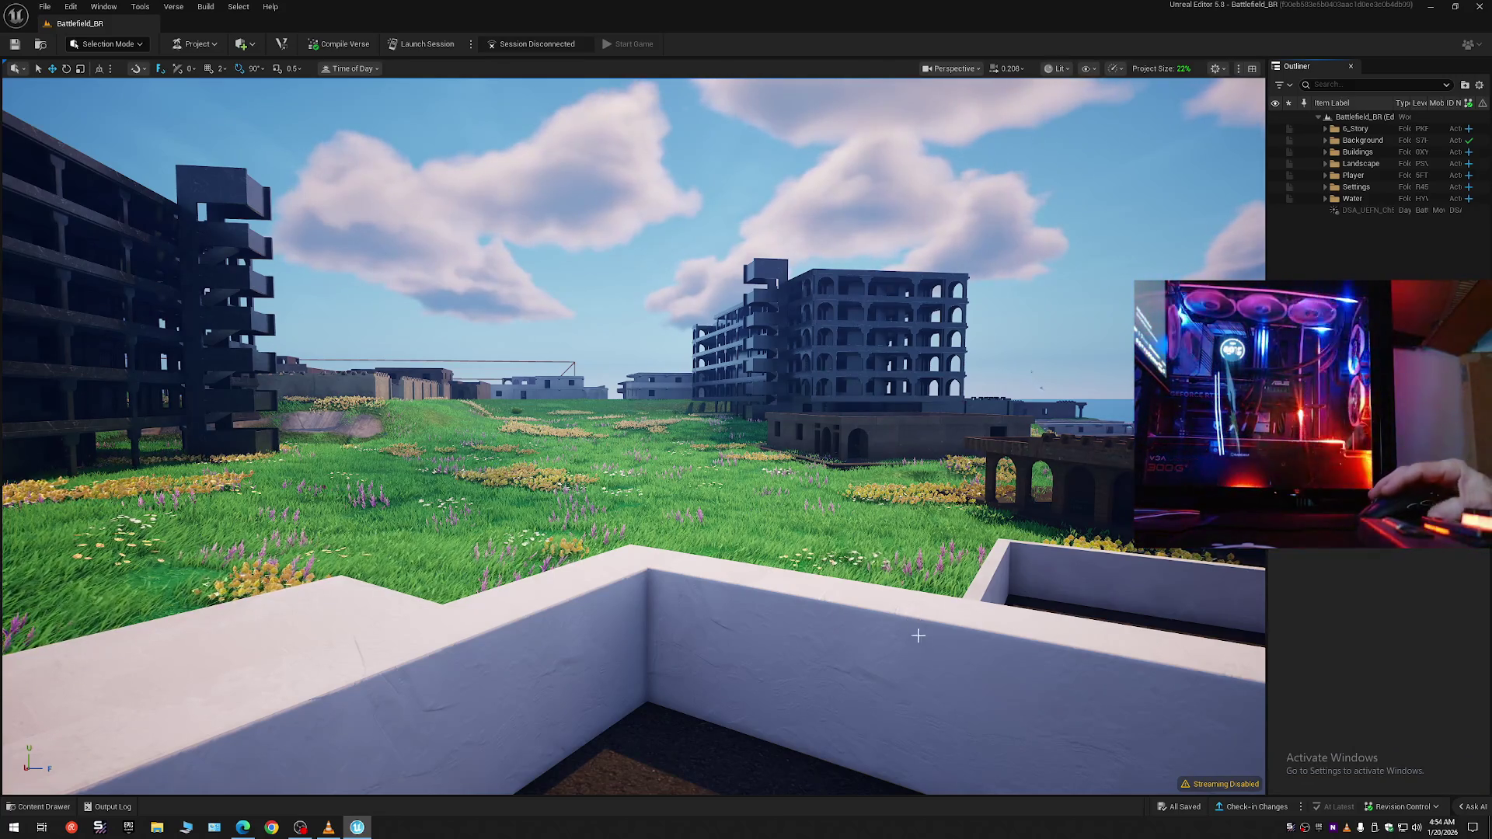
- Close the extra taskbar app, check the OBS Studio window, and return to the editor viewport
right_click(328, 827)
click(326, 801)
click(300, 827)
click(1170, 227)
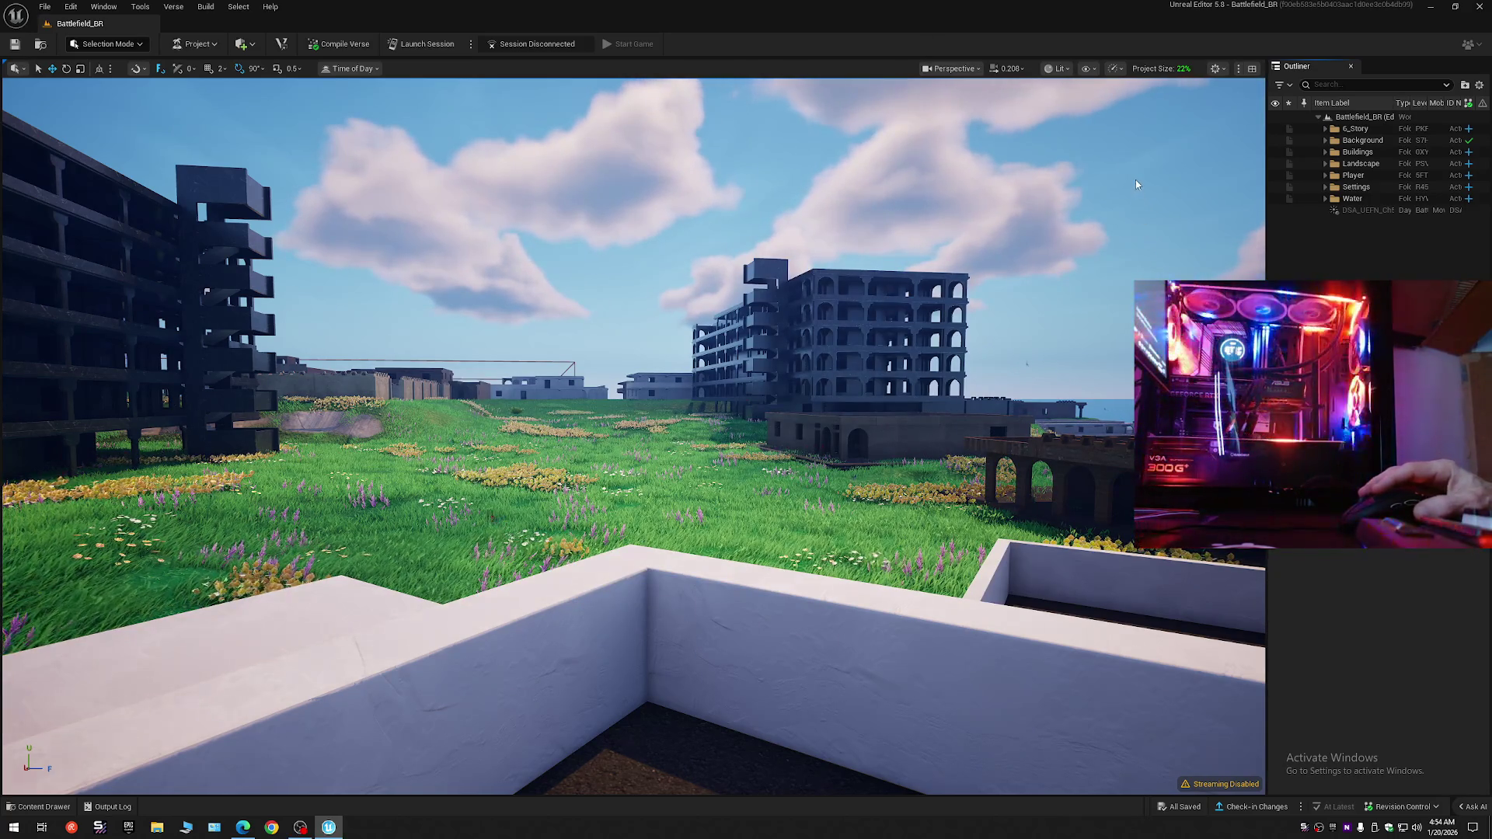
- Fly the camera from the rooftop toward the dark building and turn
drag(1135, 180, 1166, 117)
scroll(633, 435, up, 2)
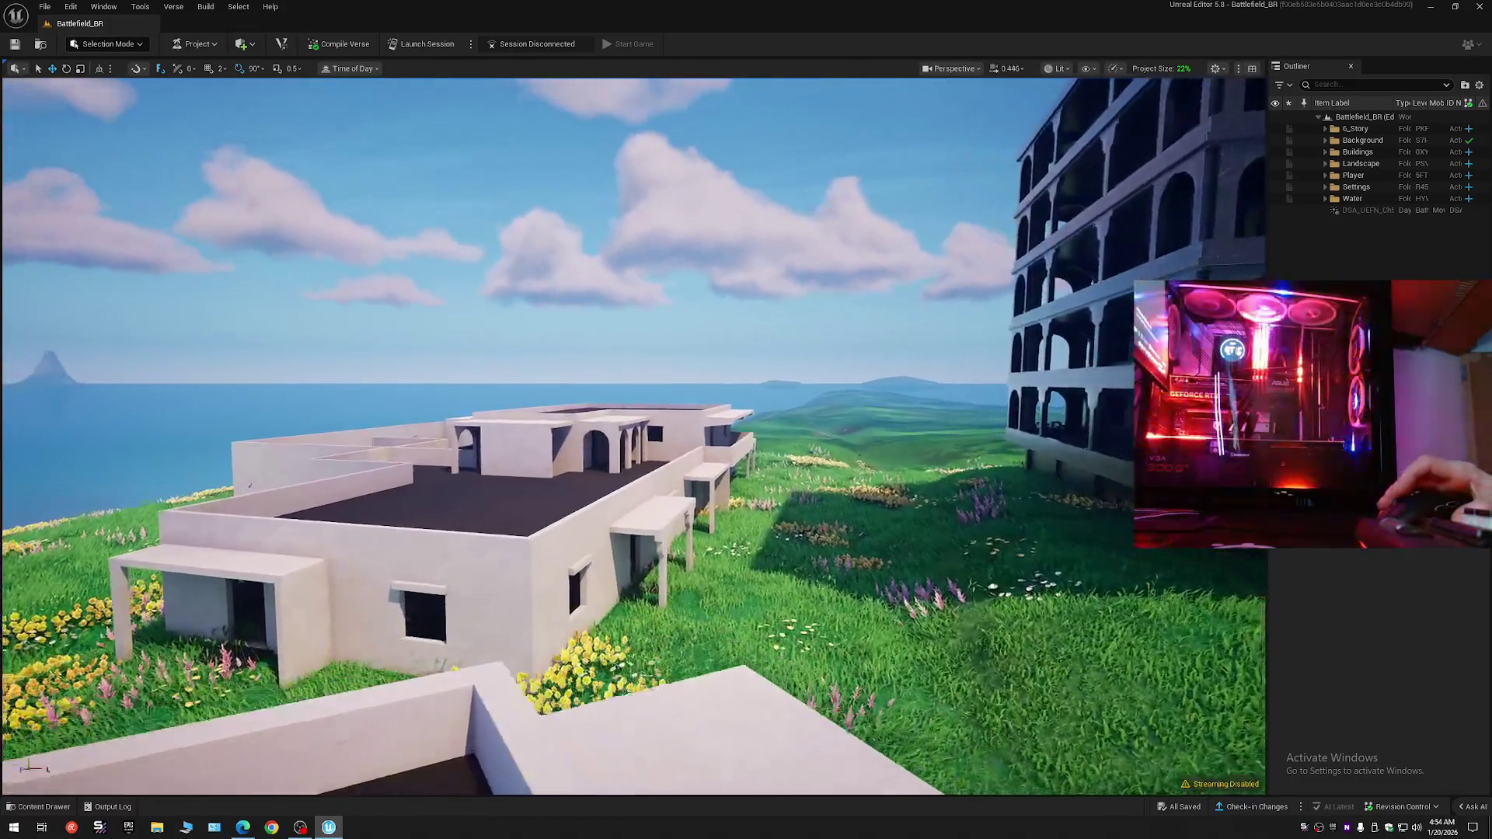
scroll(633, 435, up, 3)
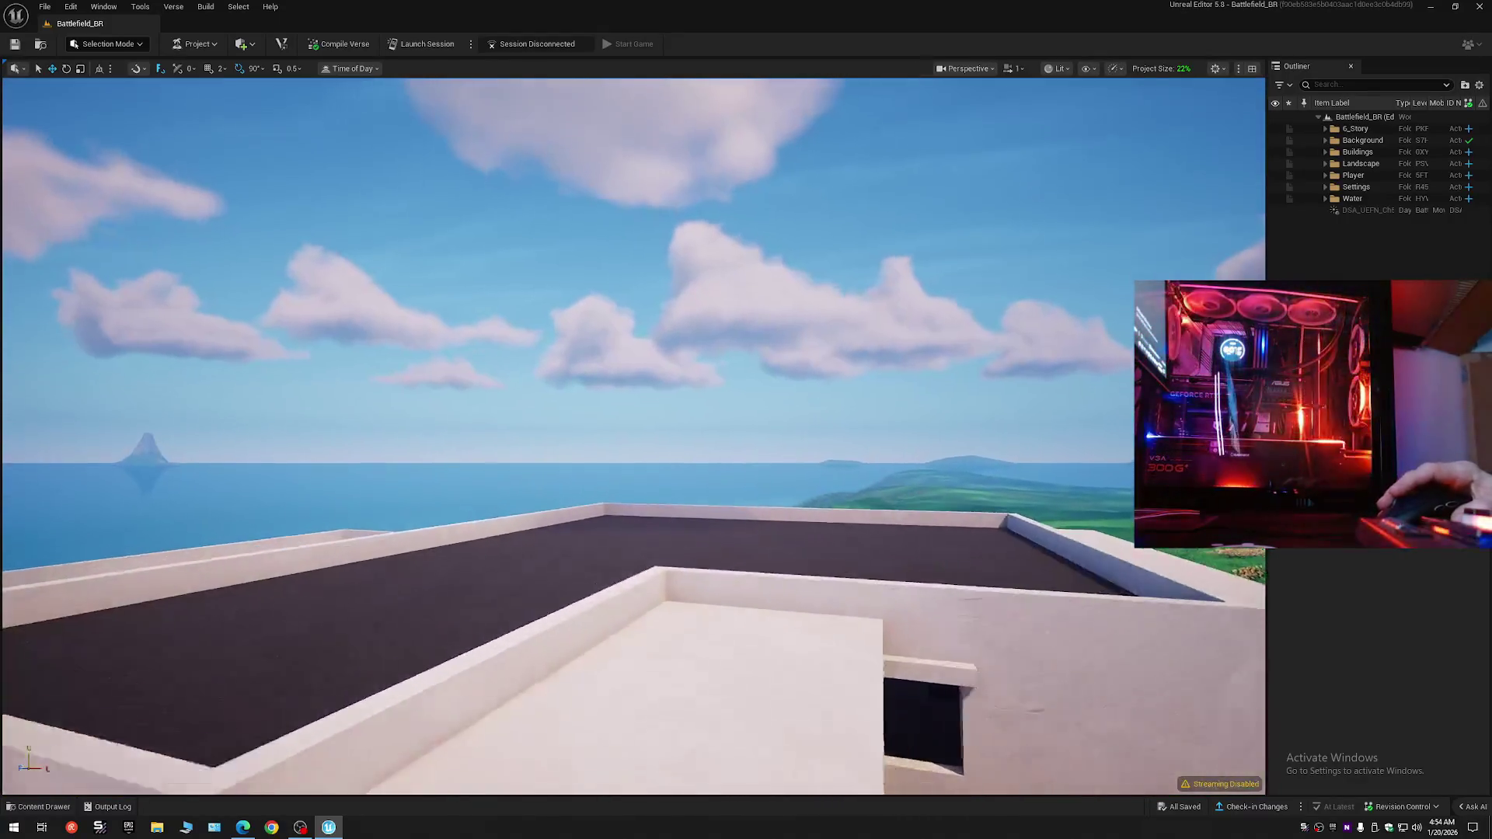
scroll(620, 440, down, 2)
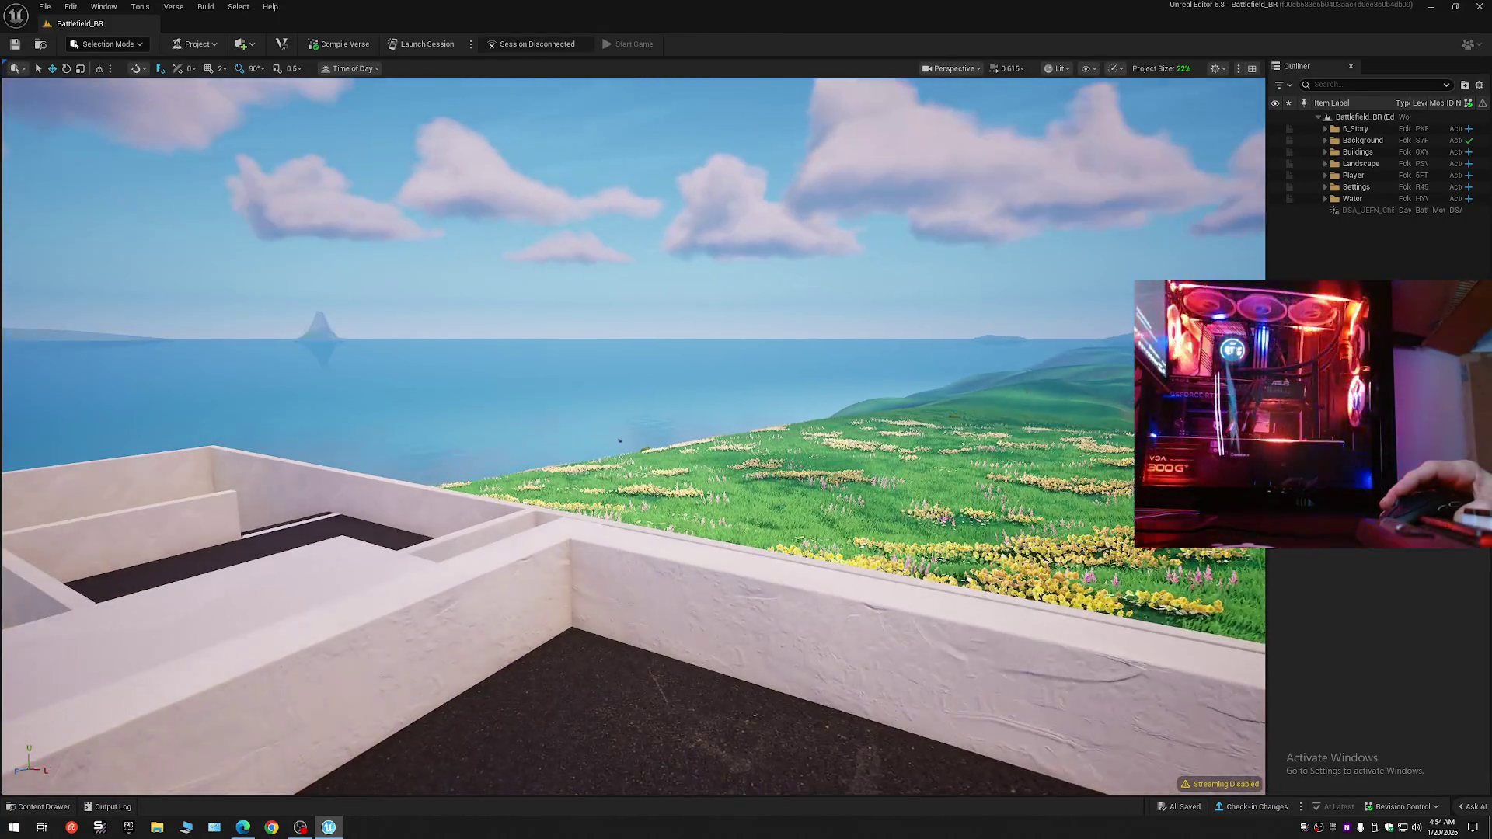
scroll(620, 441, up, 2)
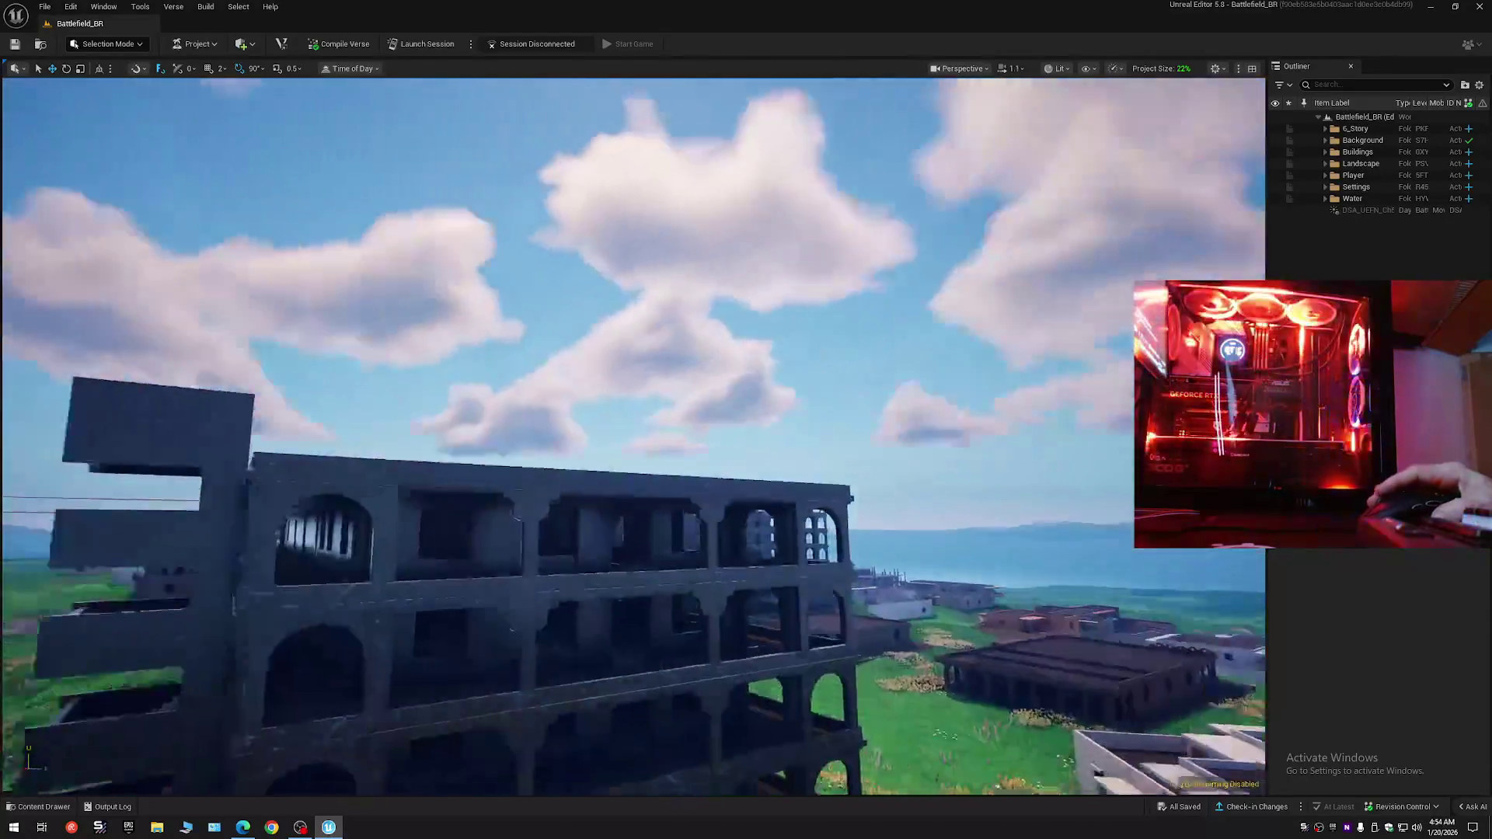
scroll(620, 441, down, 2)
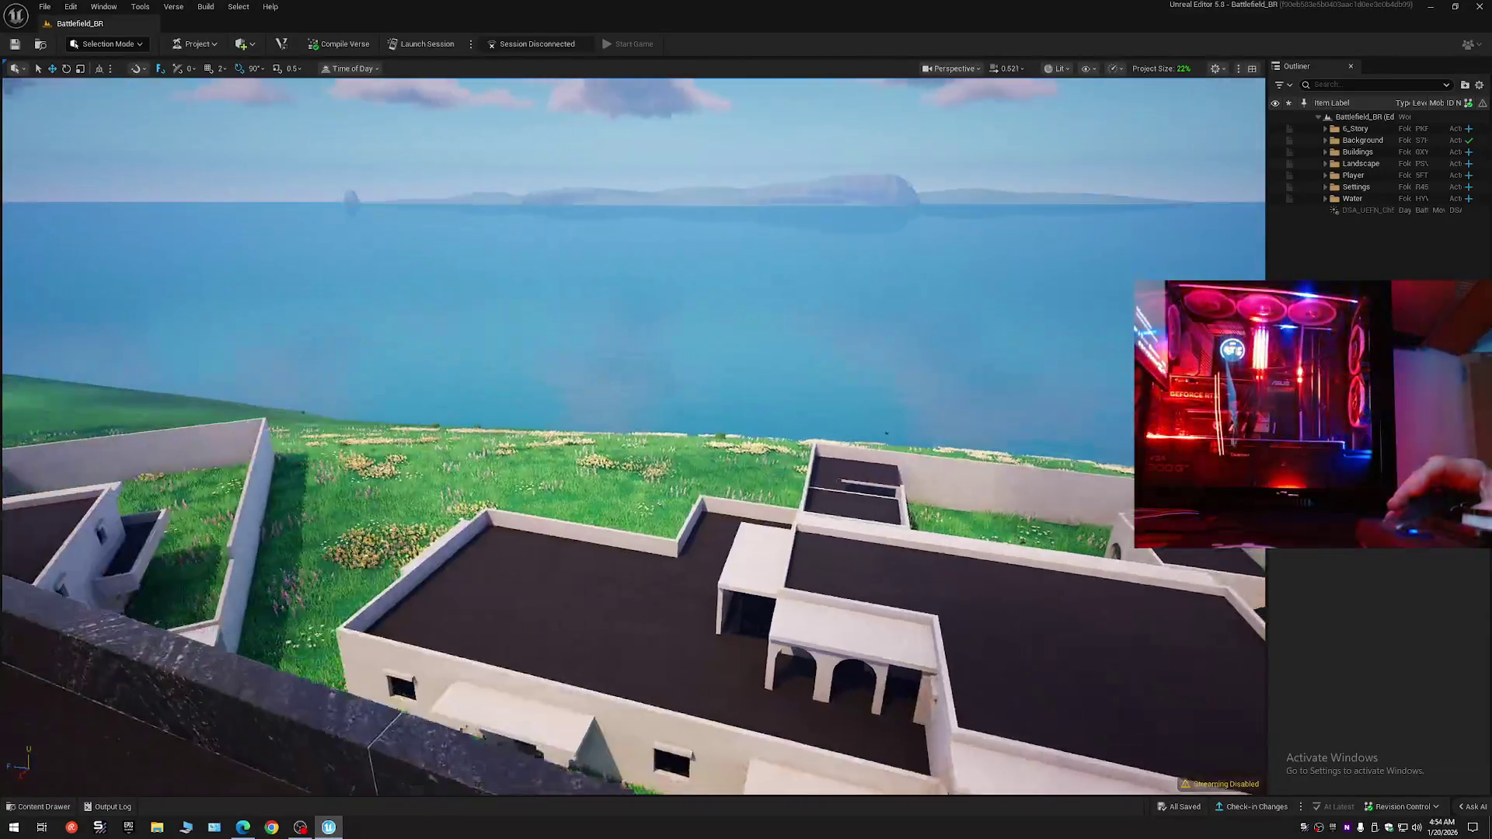
scroll(620, 440, down, 2)
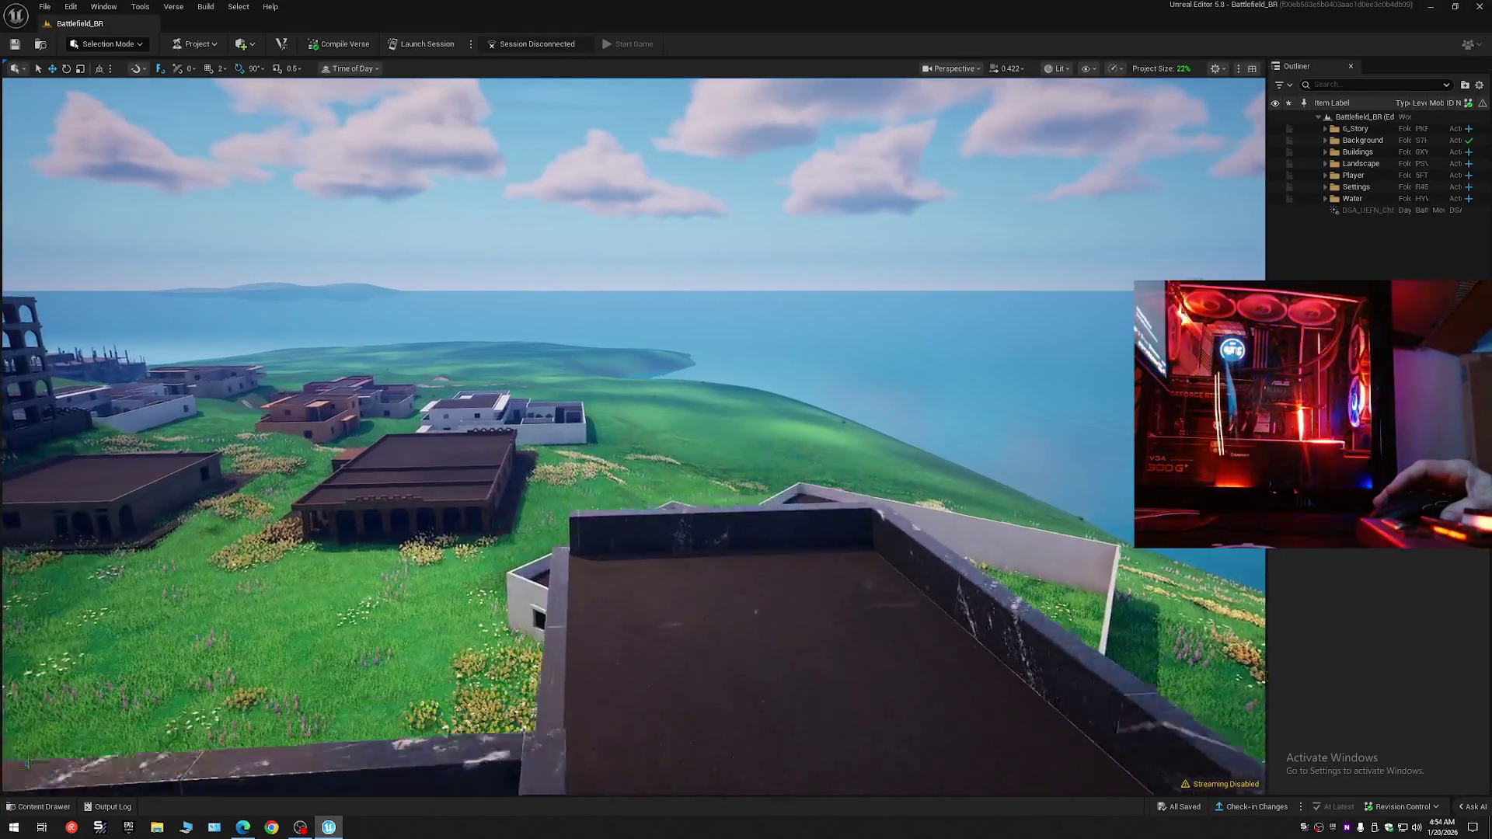
- Swing the view over the rooftop and fly up over the town toward the lake
drag(620, 440, 536, 441)
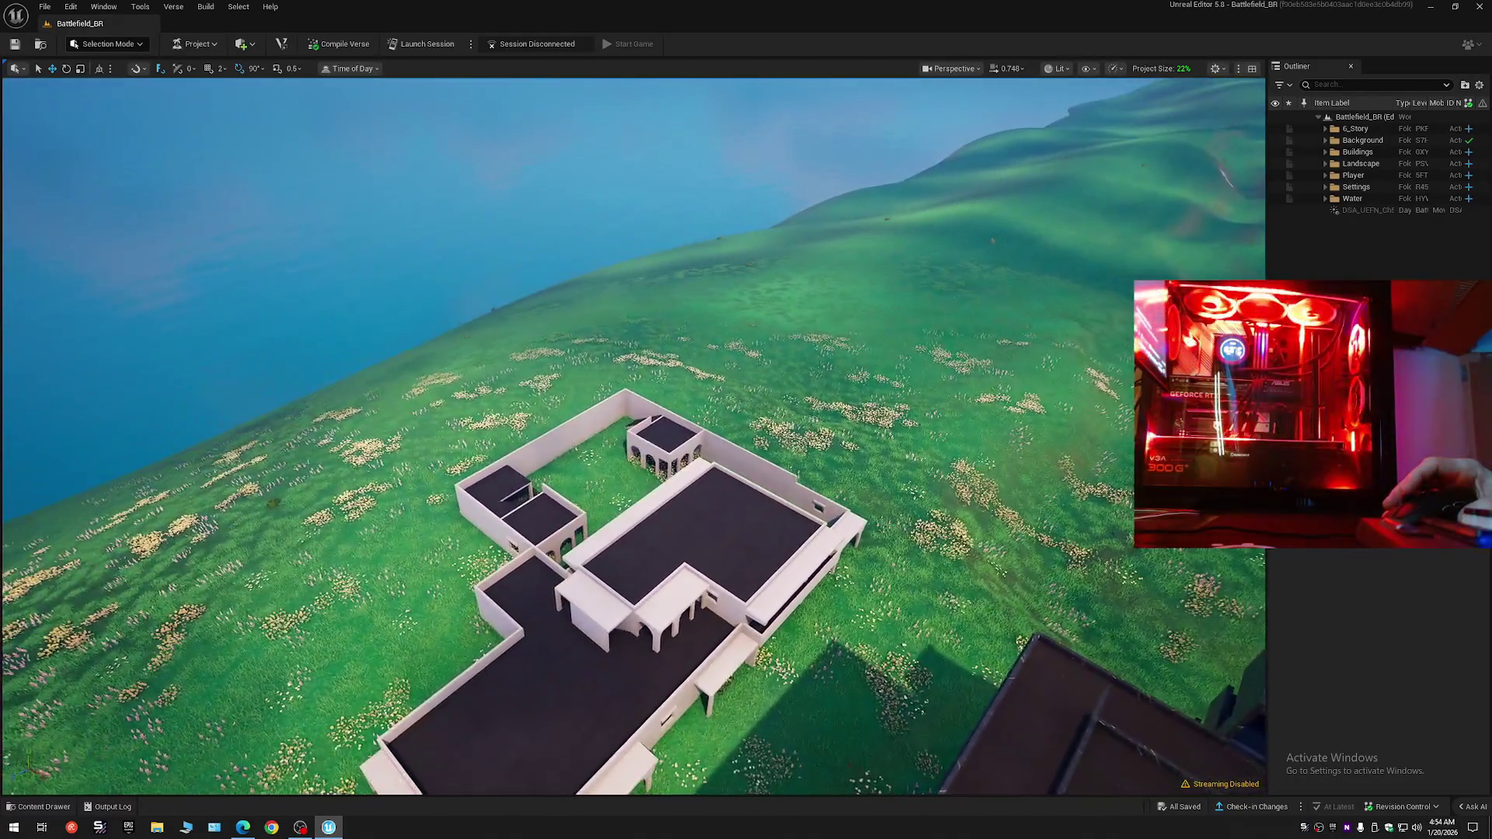
scroll(633, 435, up, 3)
mouse_move(633, 435)
mouse_down()
mouse_move(622, 419)
mouse_move(684, 423)
mouse_move(688, 401)
mouse_move(769, 400)
mouse_move(648, 413)
mouse_move(798, 434)
mouse_up()
scroll(688, 404, down, 3)
scroll(769, 400, down, 1)
scroll(676, 408, up, 2)
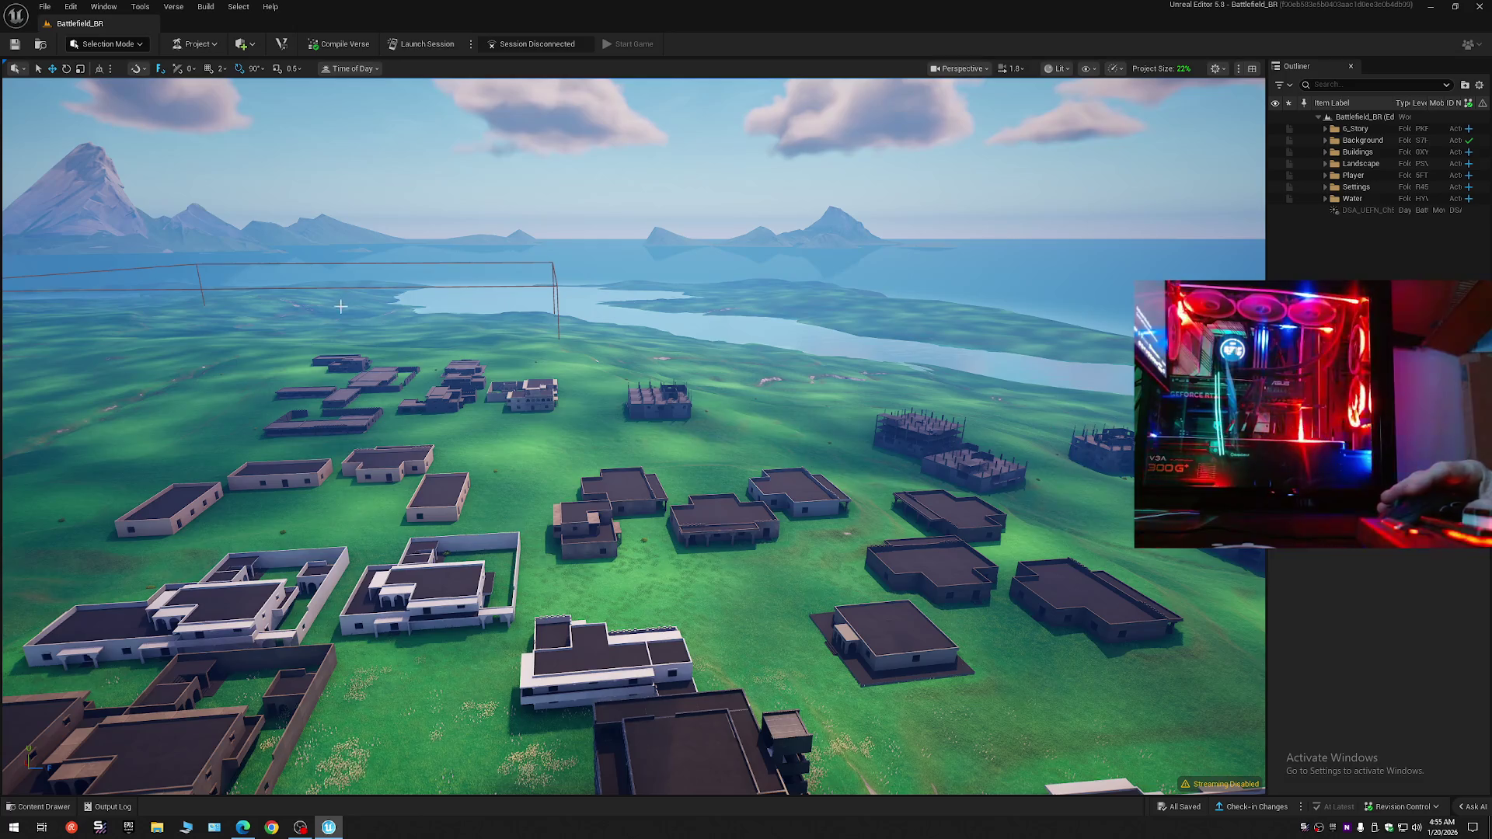
- Turn the view toward the mountain and sweep right over the town and coast
drag(798, 435, 744, 319)
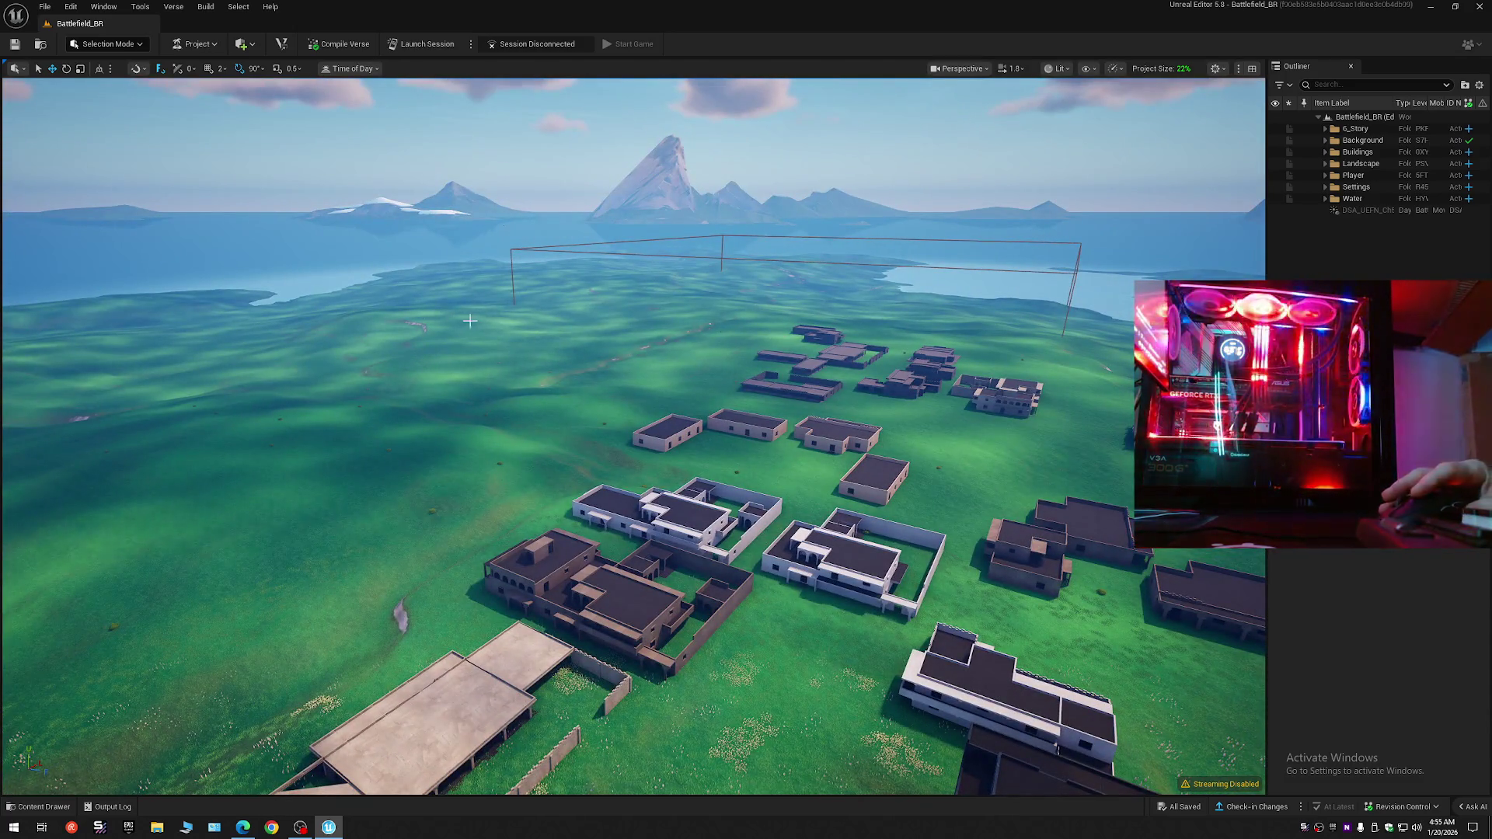
drag(1001, 328, 1065, 335)
scroll(633, 435, up, 8)
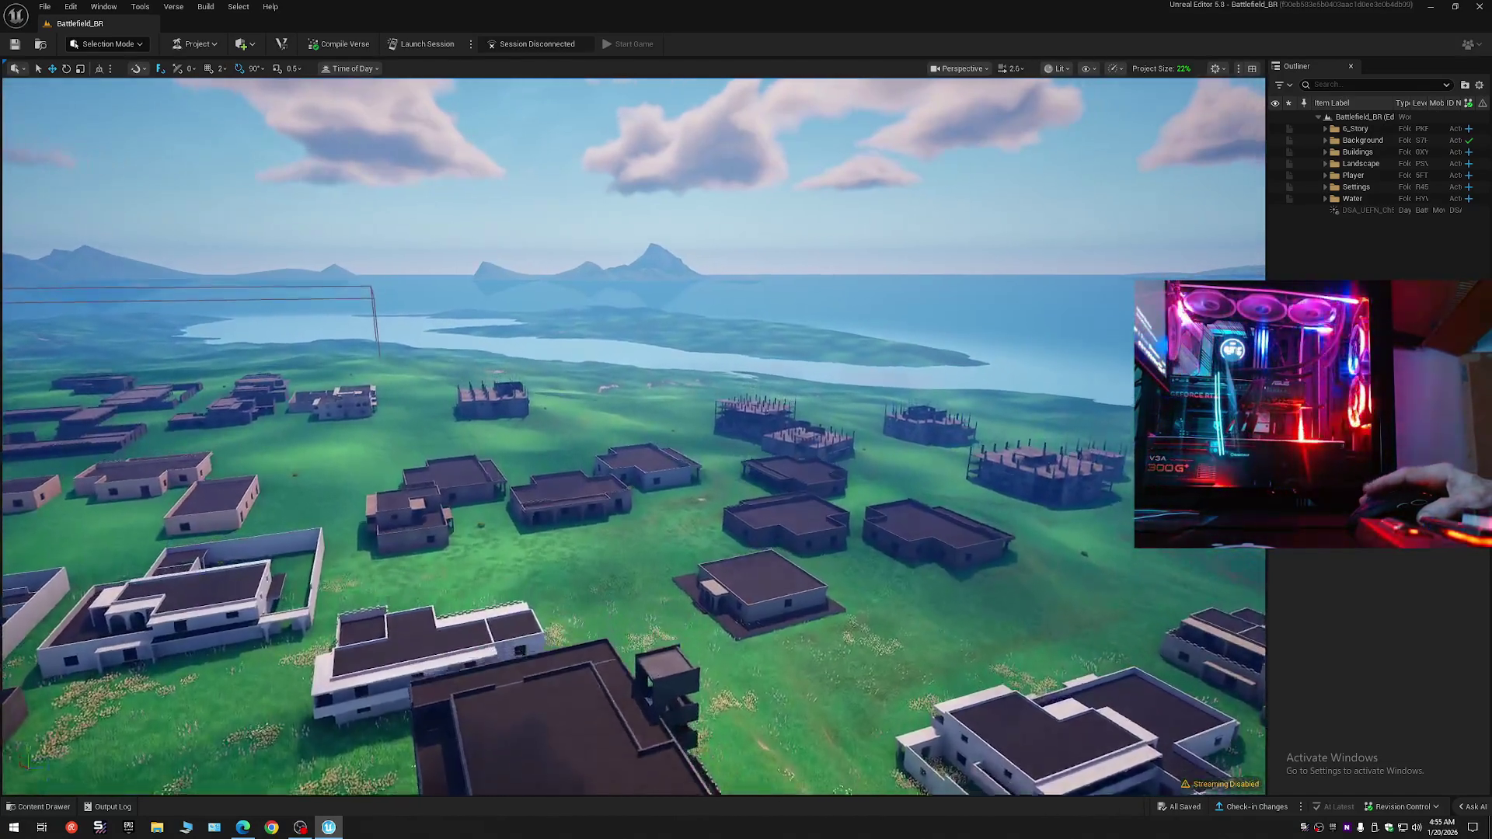
scroll(731, 373, up, 2)
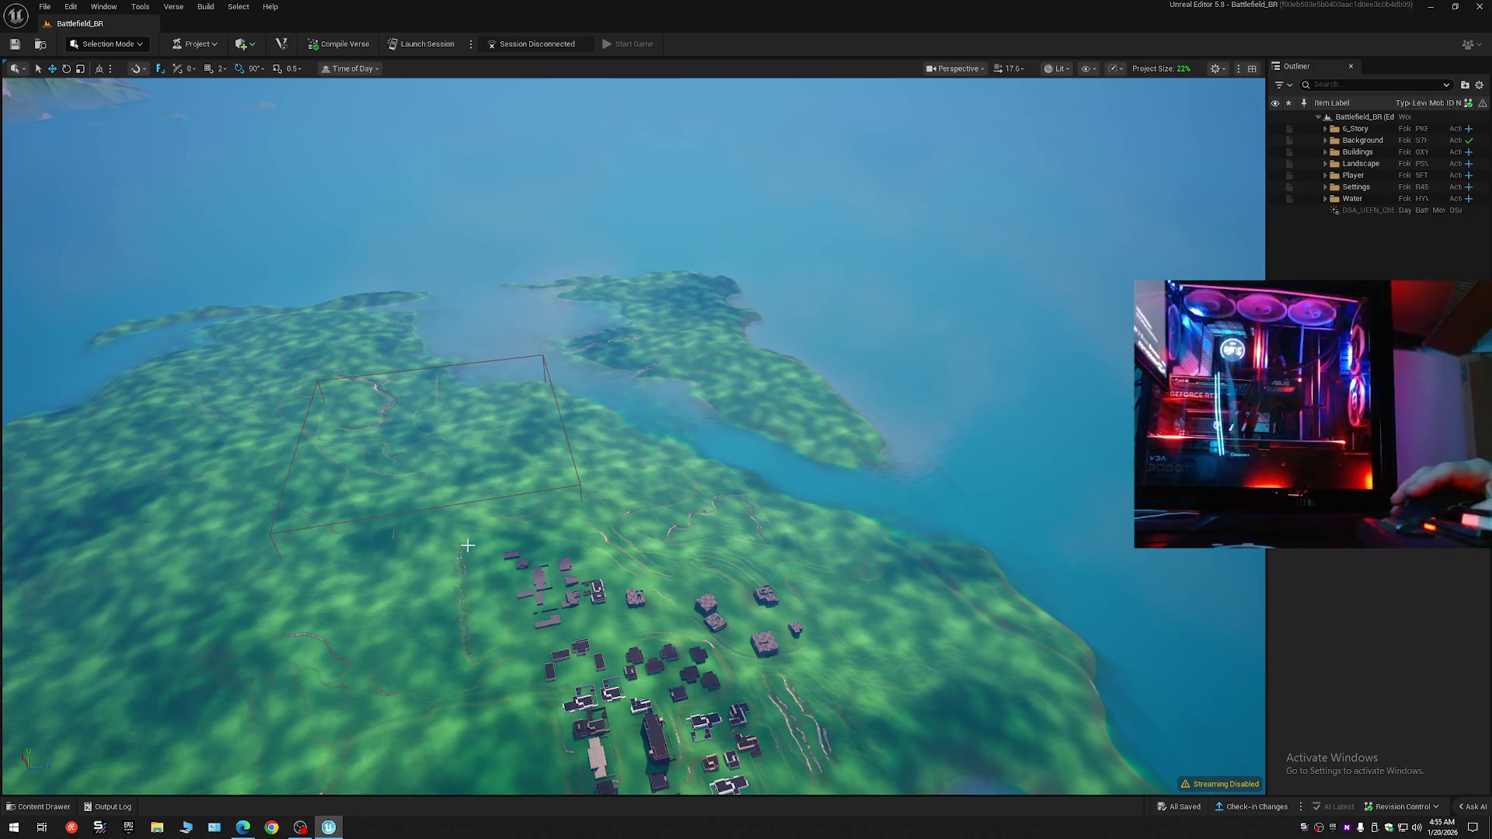
- Descend onto a town rooftop and expand the Water folder in the Outliner
mouse_move(467, 546)
mouse_down()
mouse_move(439, 489)
mouse_move(425, 373)
mouse_move(388, 357)
mouse_move(362, 319)
mouse_move(470, 533)
mouse_up()
scroll(633, 435, down, 2)
scroll(633, 435, down, 1)
scroll(633, 435, down, 4)
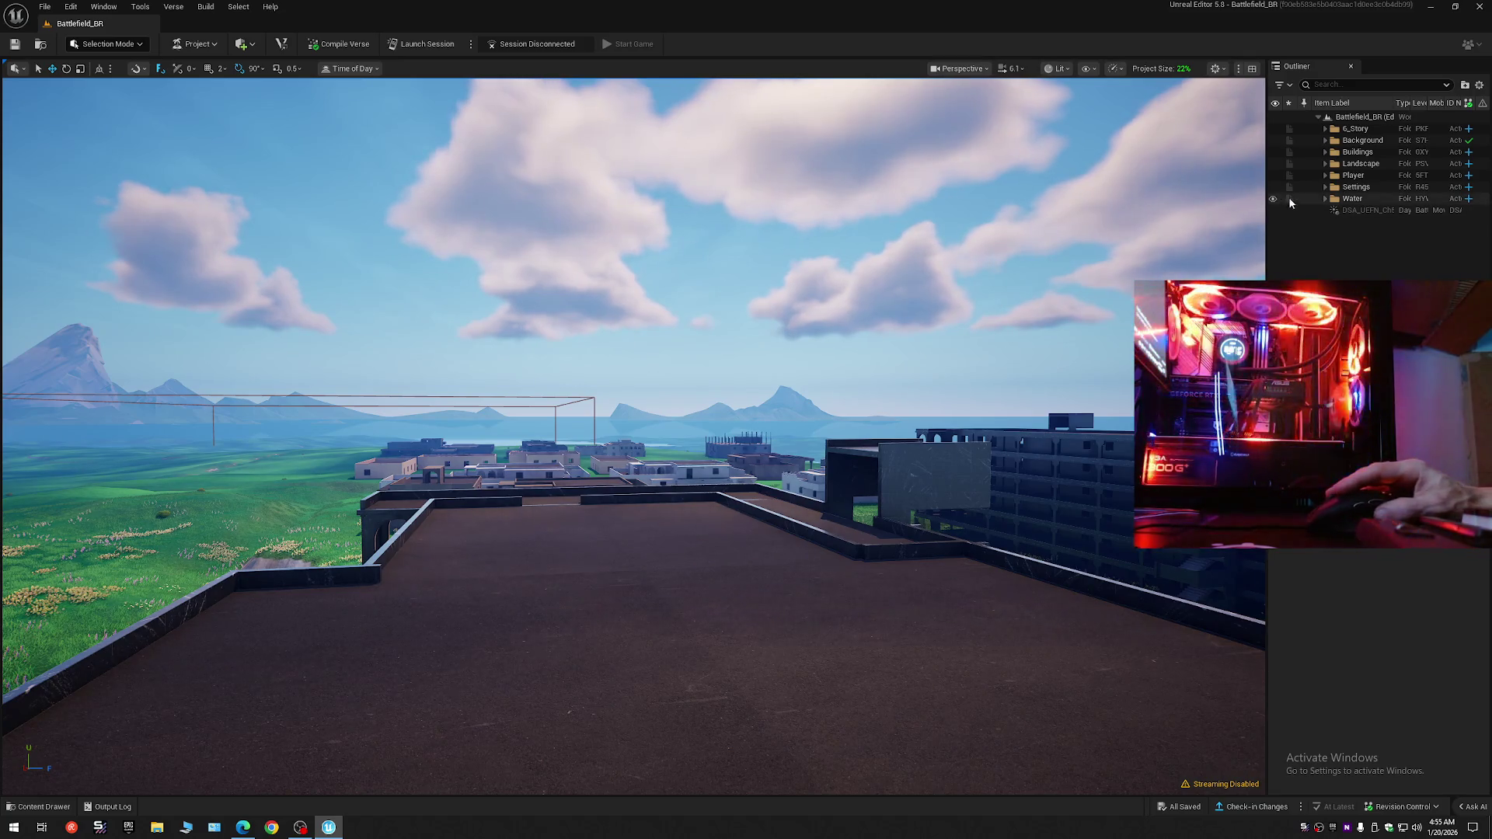
click(1326, 199)
- Select the ocean water body and review its Ocean Extents, Gerstner wave and collision settings in Details
click(1367, 210)
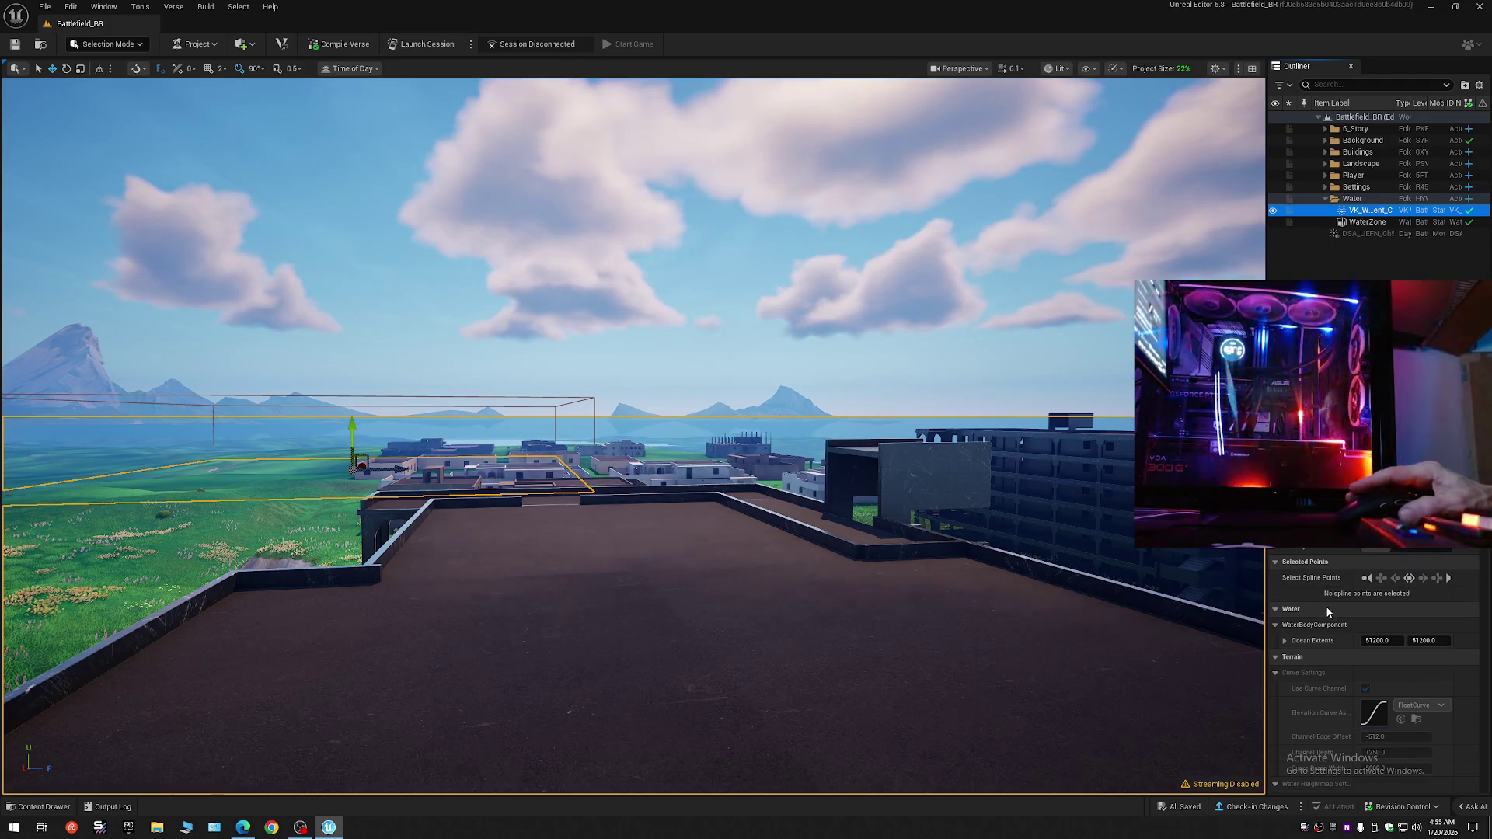
click(1285, 641)
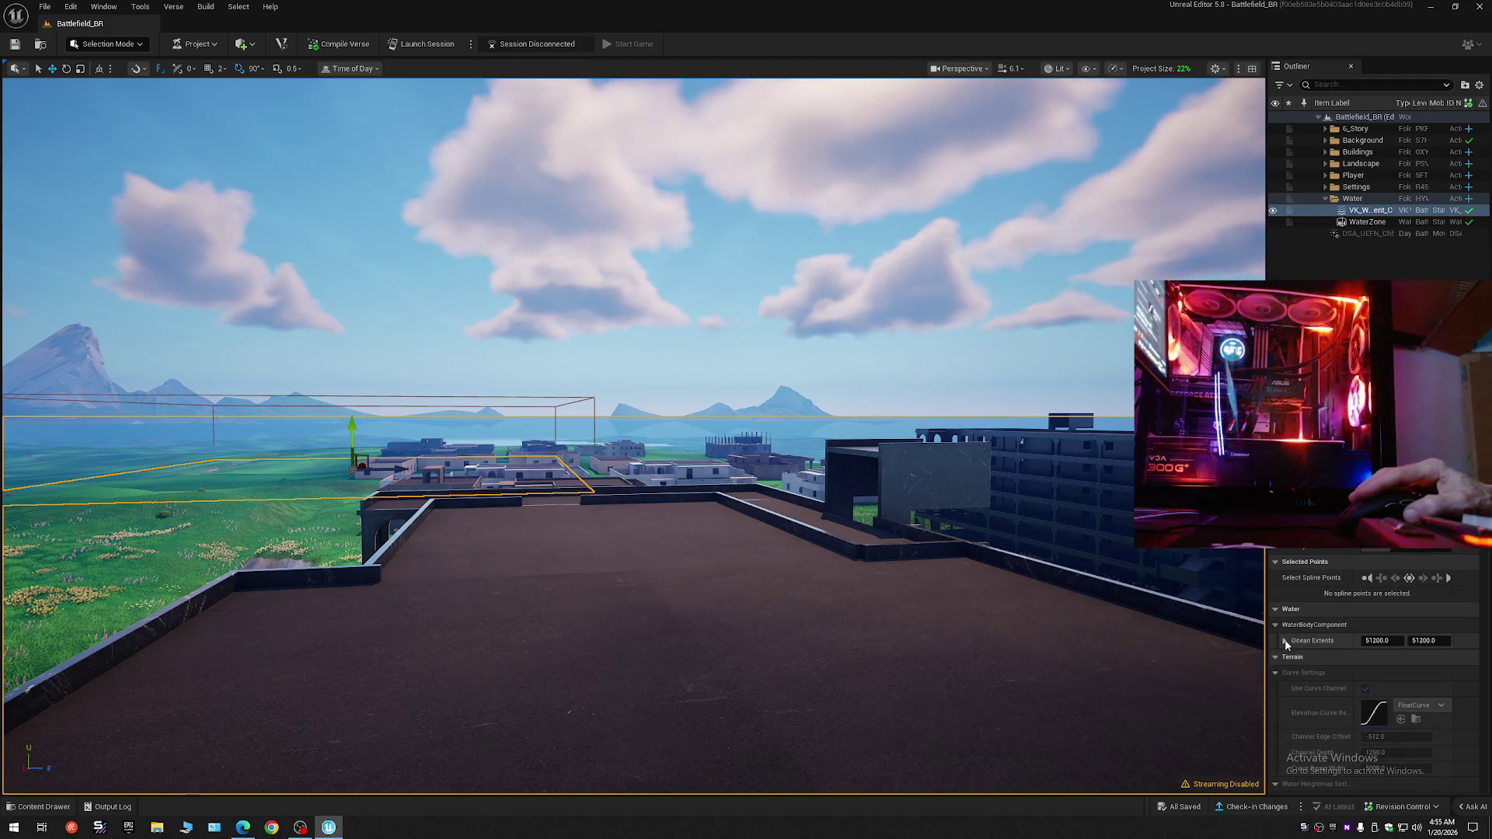
scroll(1296, 609, down, 5)
scroll(1299, 604, down, 10)
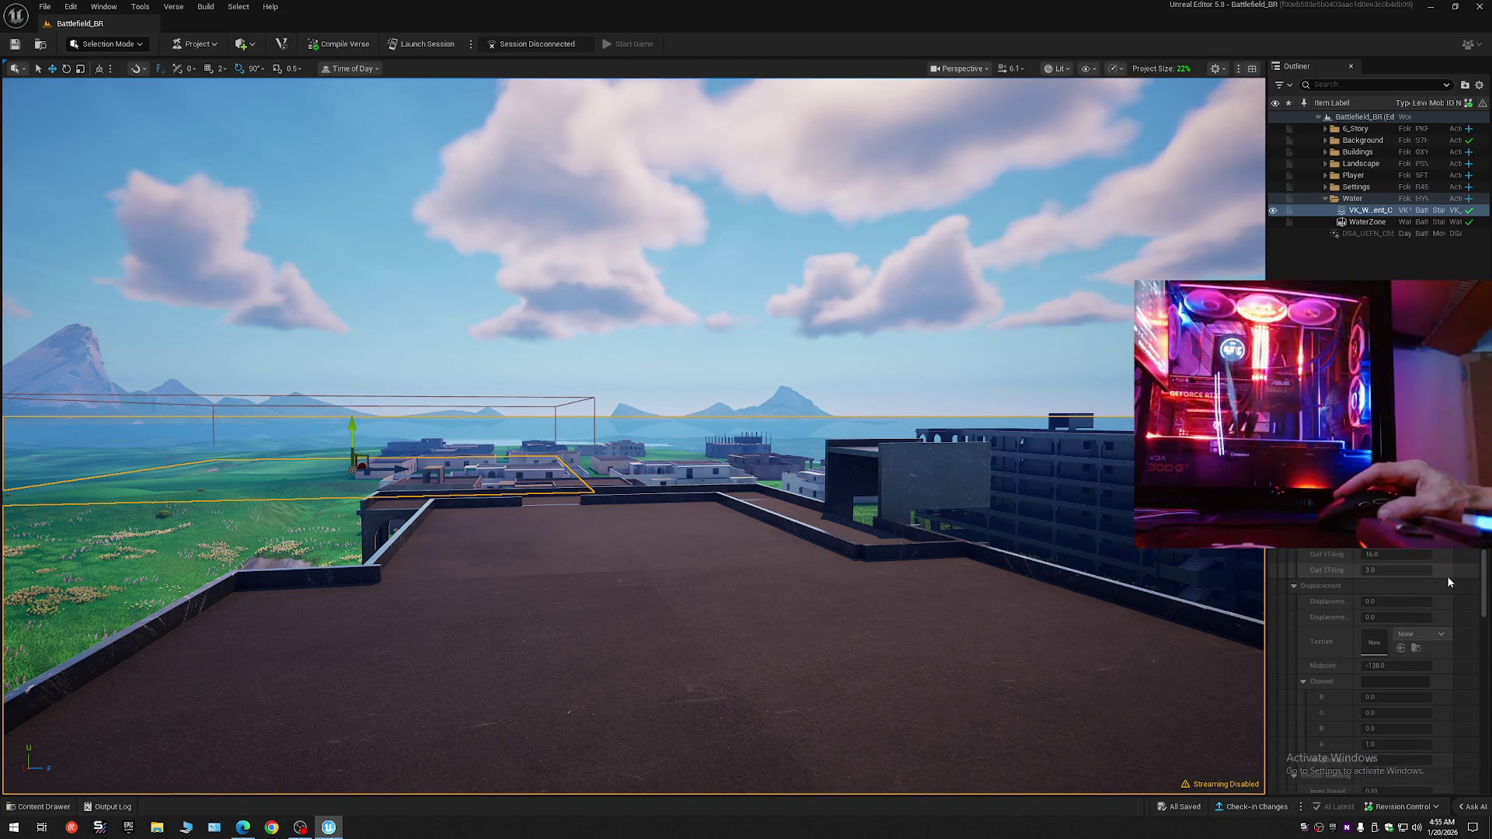
scroll(1484, 573, up, 10)
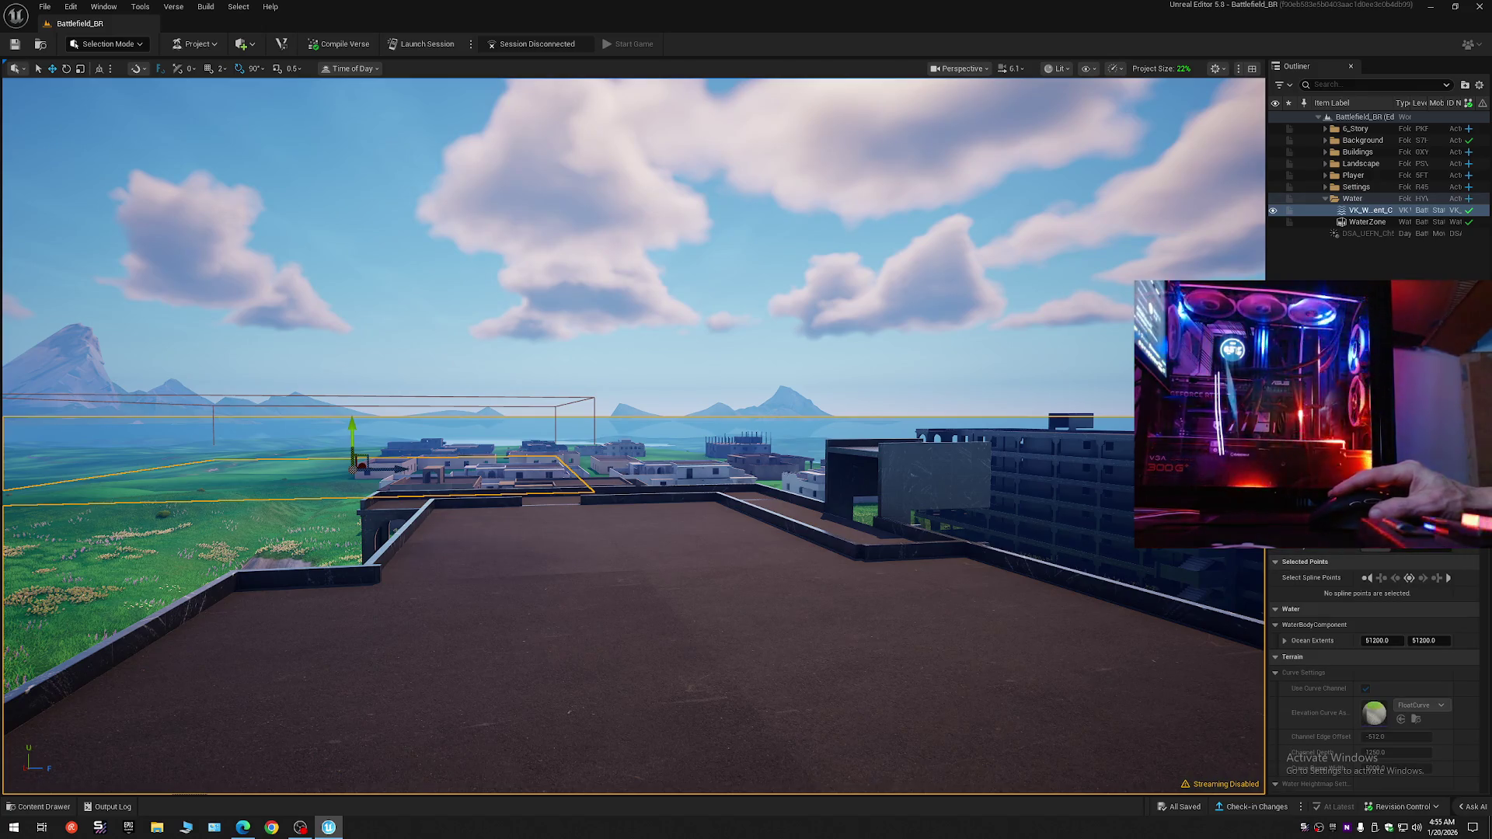
scroll(1375, 669, down, 5)
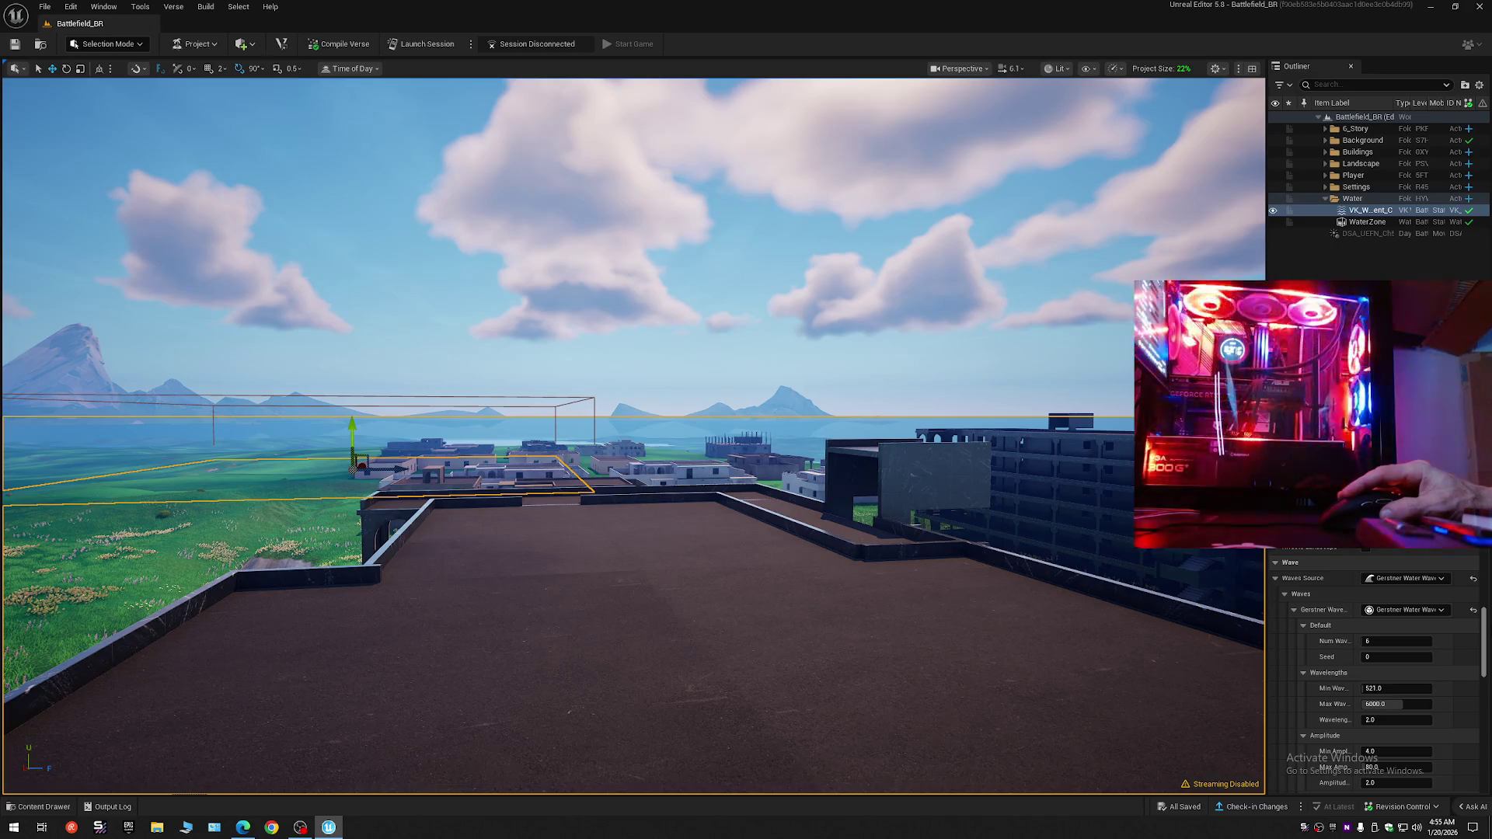
scroll(1485, 670, down, 5)
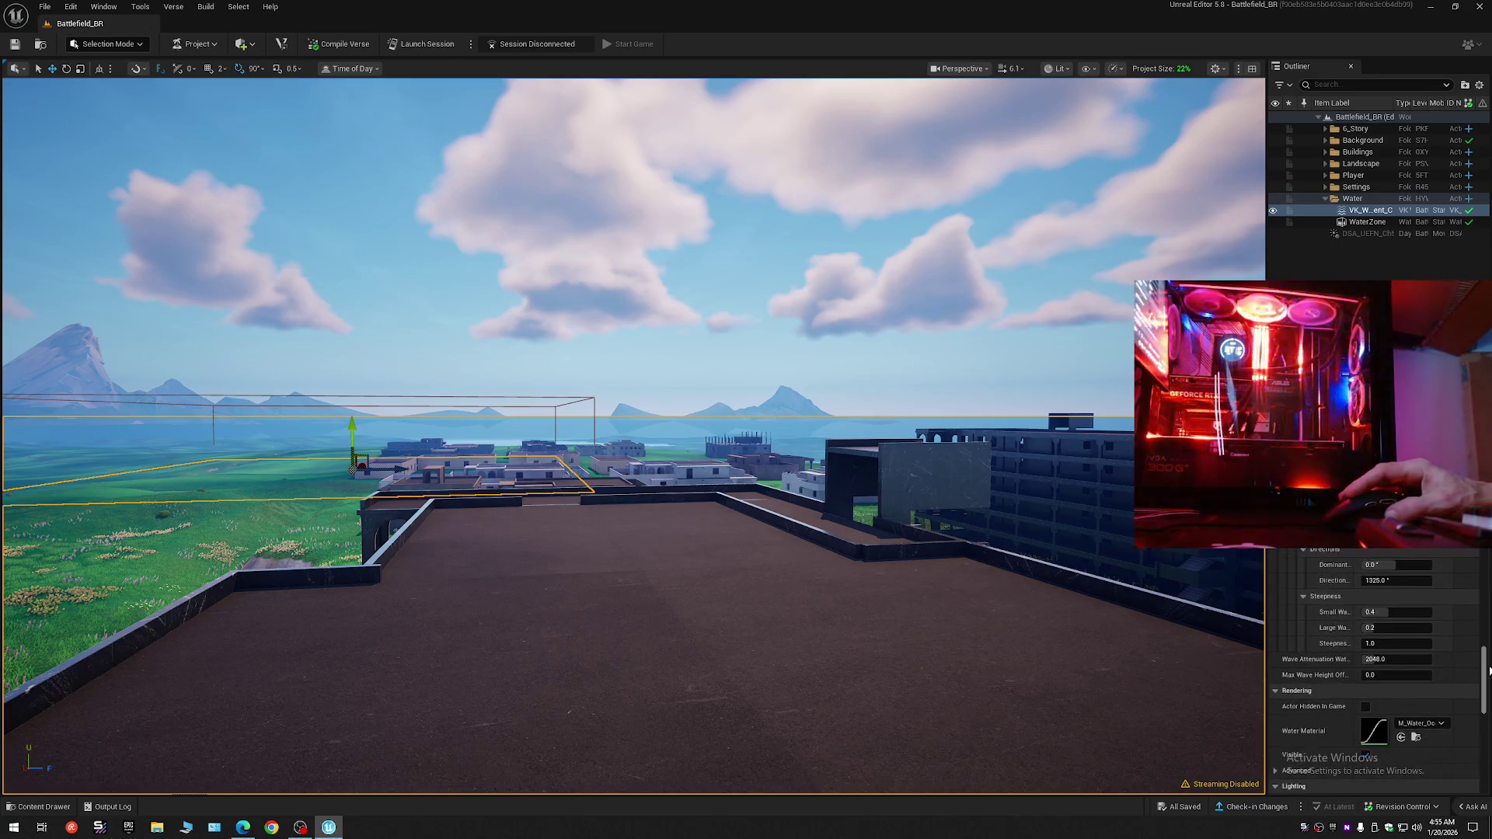
drag(1489, 669, 1487, 758)
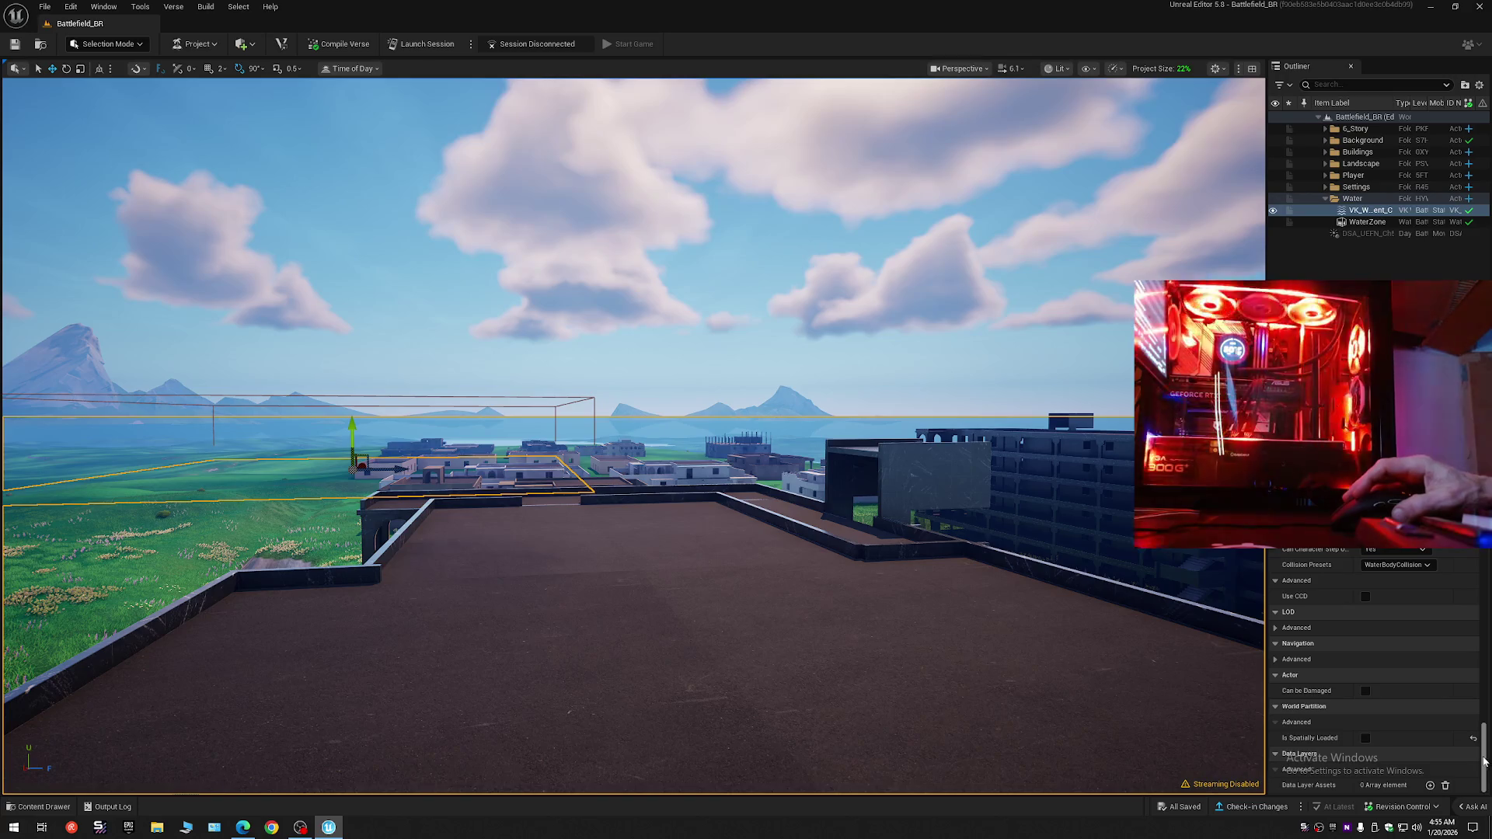
- Select the WaterZone actor and widen the Outliner and Details panels to view its properties
click(1367, 221)
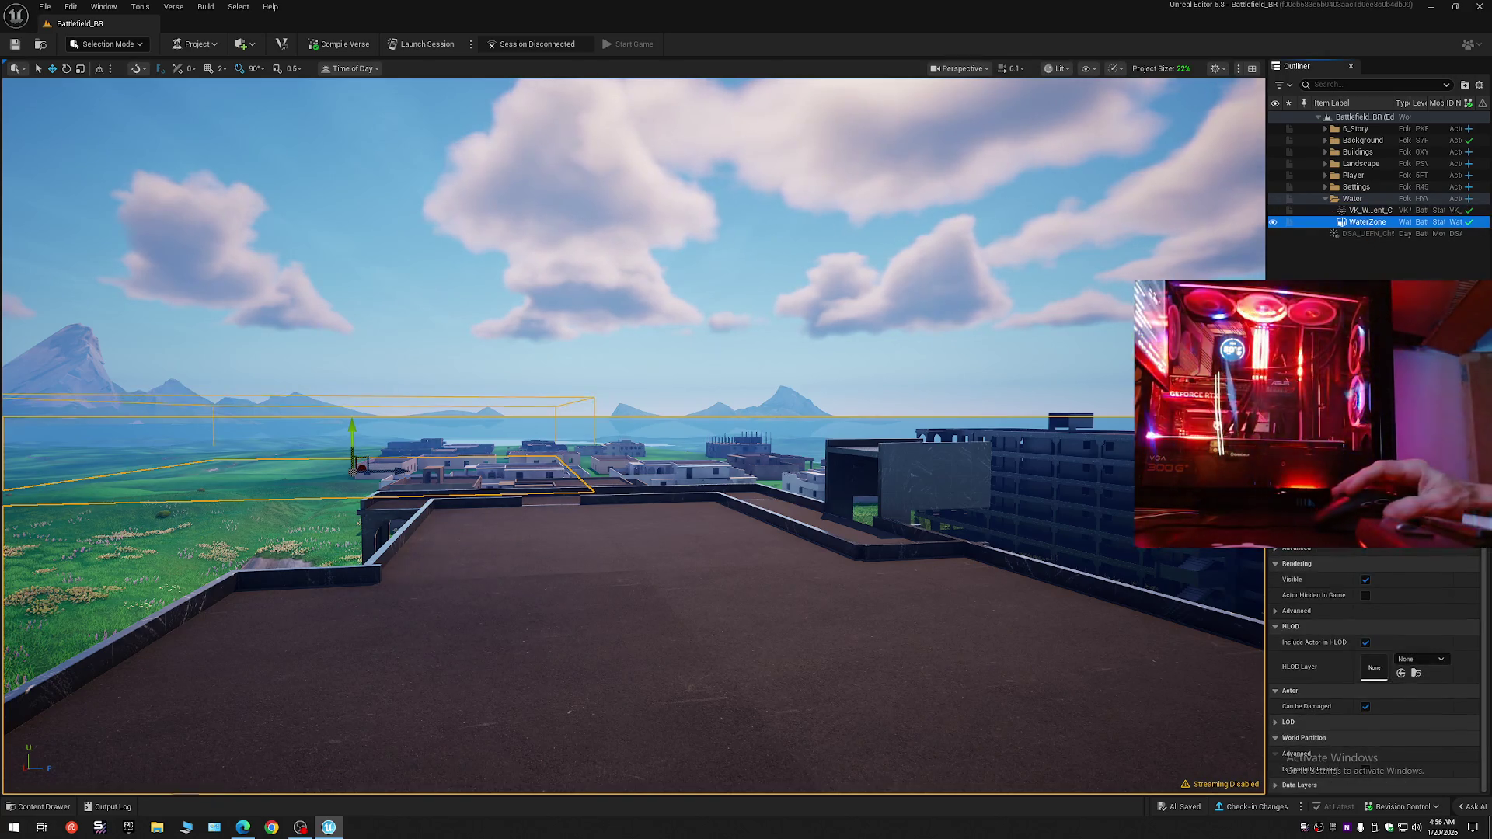
scroll(1482, 590, up, 3)
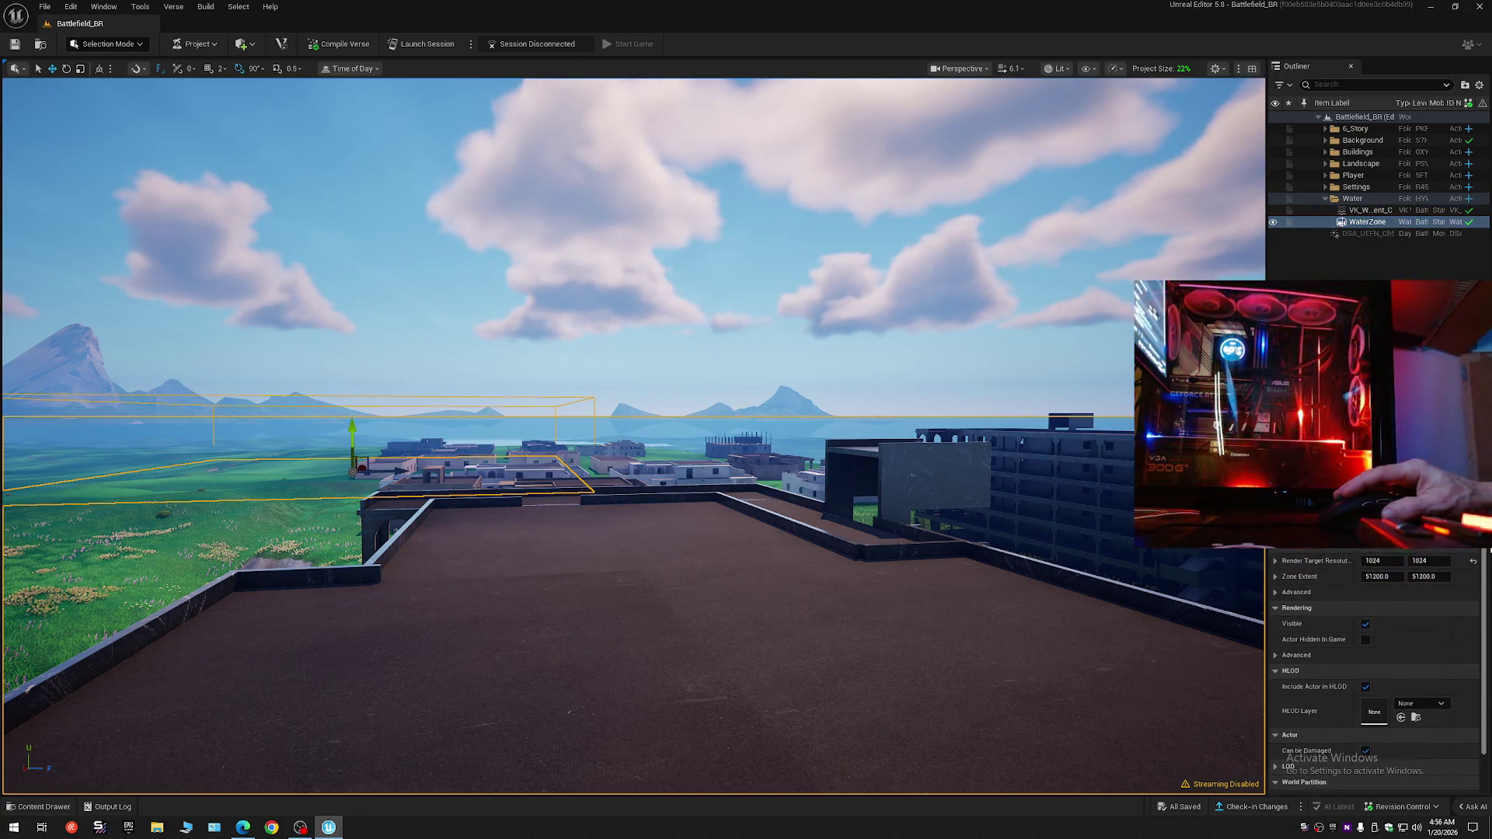
scroll(1481, 590, down, 2)
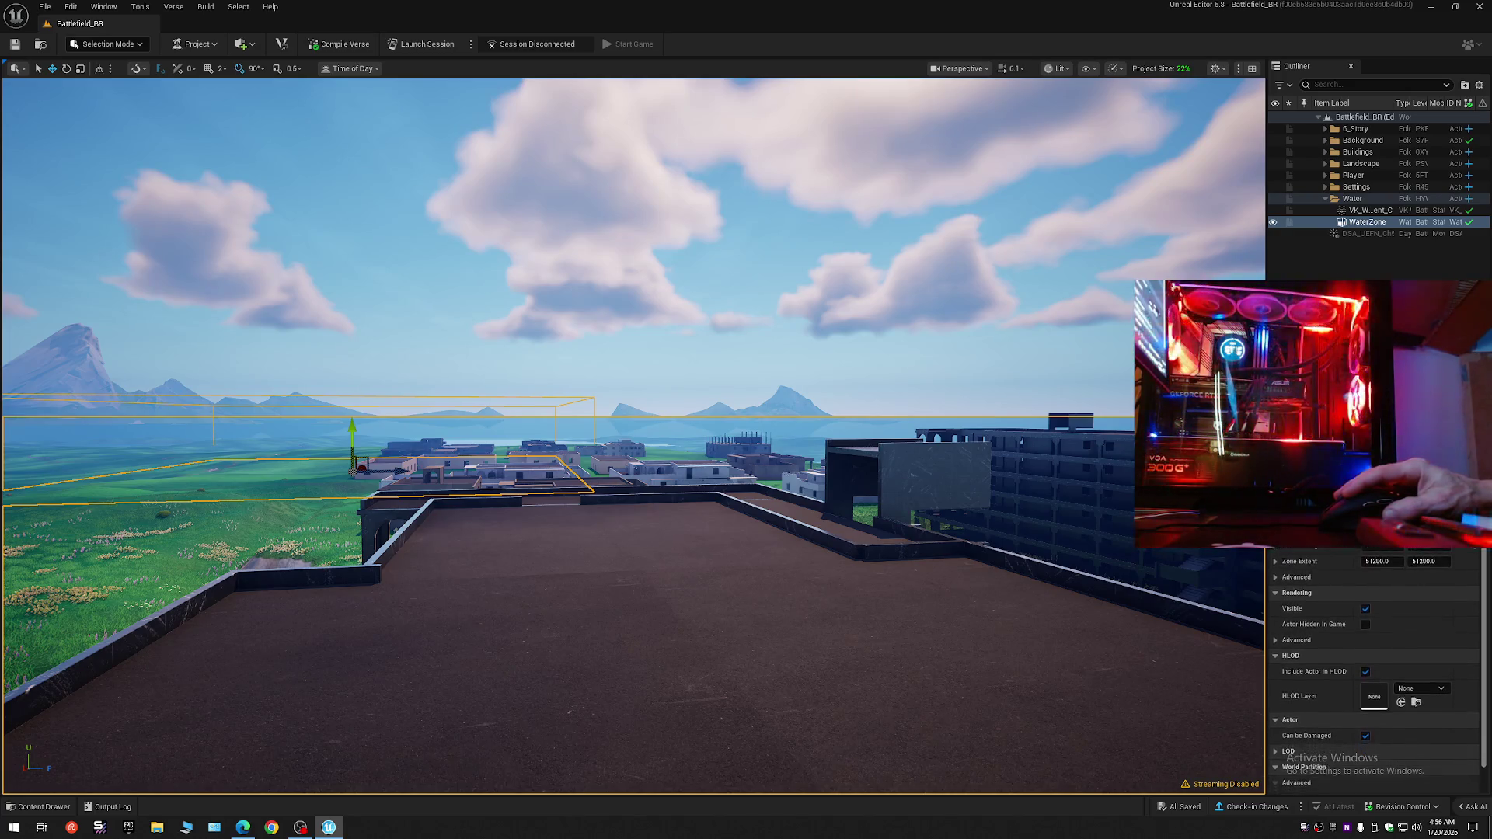
scroll(1481, 590, up, 2)
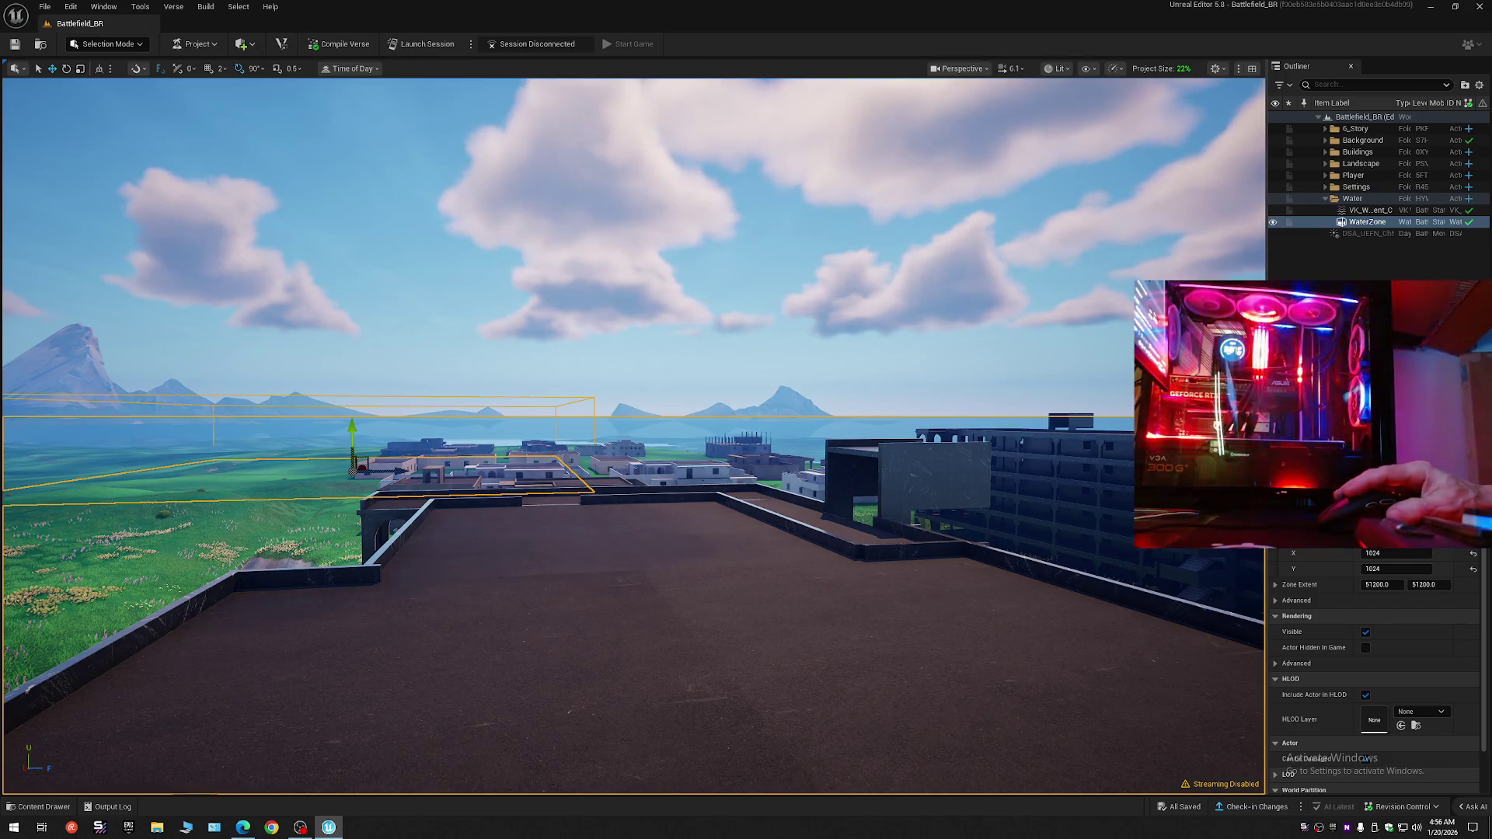
mouse_move(1267, 511)
mouse_down()
mouse_move(1129, 511)
mouse_move(1228, 511)
mouse_up()
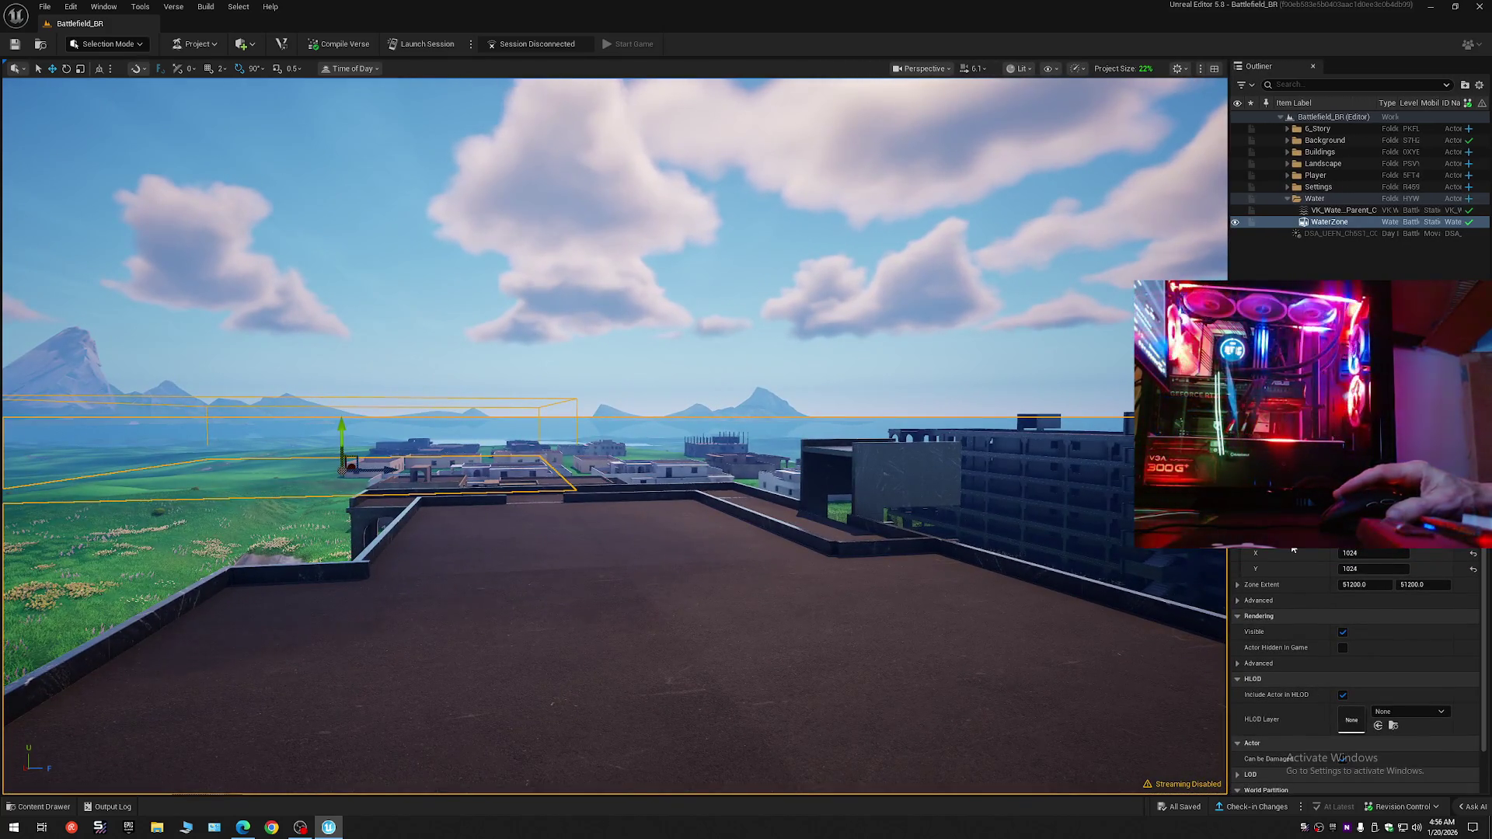
scroll(1313, 653, down, 2)
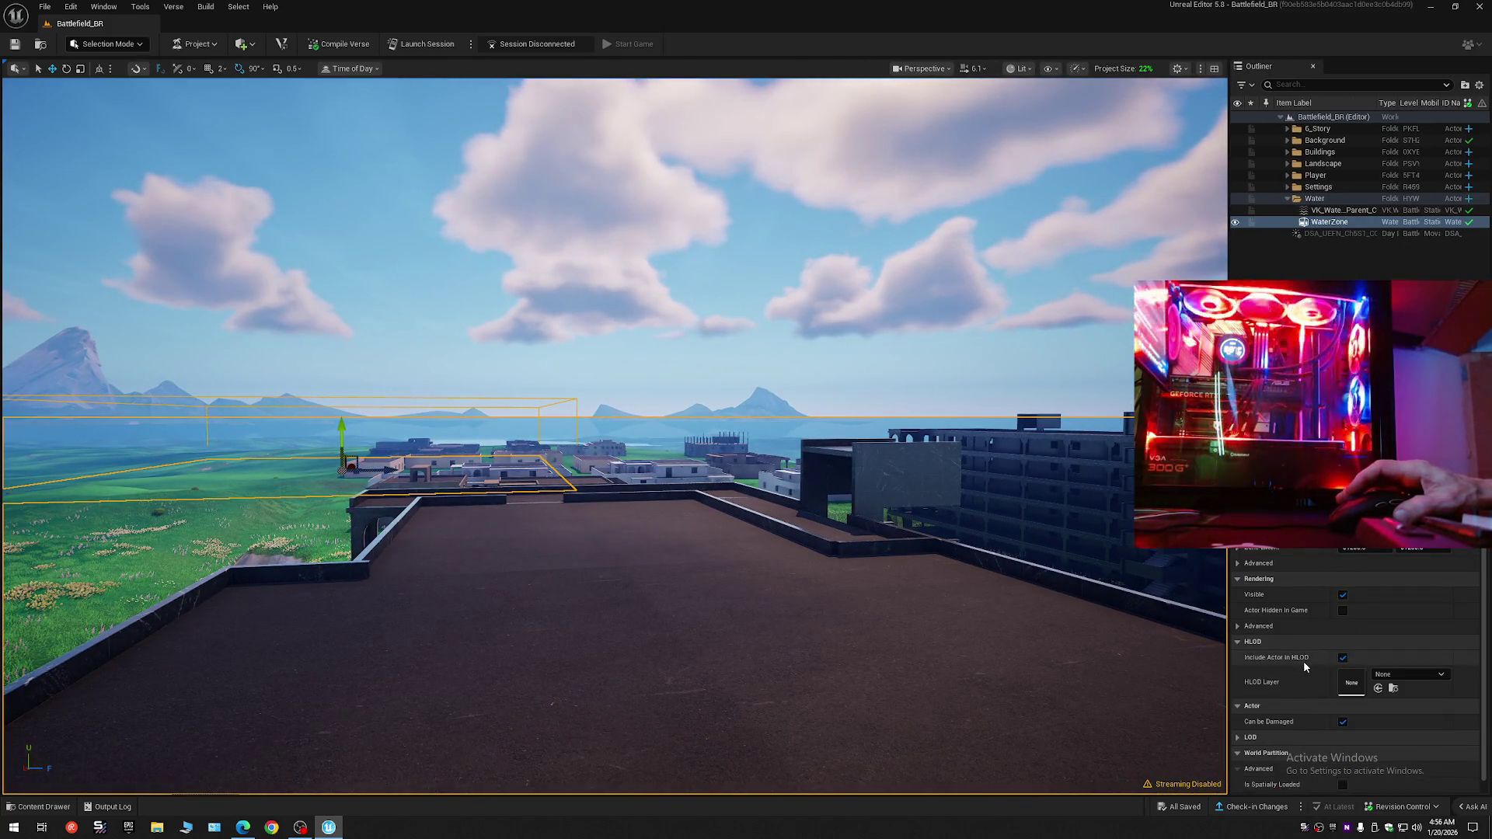
- Expand and collapse the WaterZone's advanced zone and rendering options, then open Ask AI
click(1239, 557)
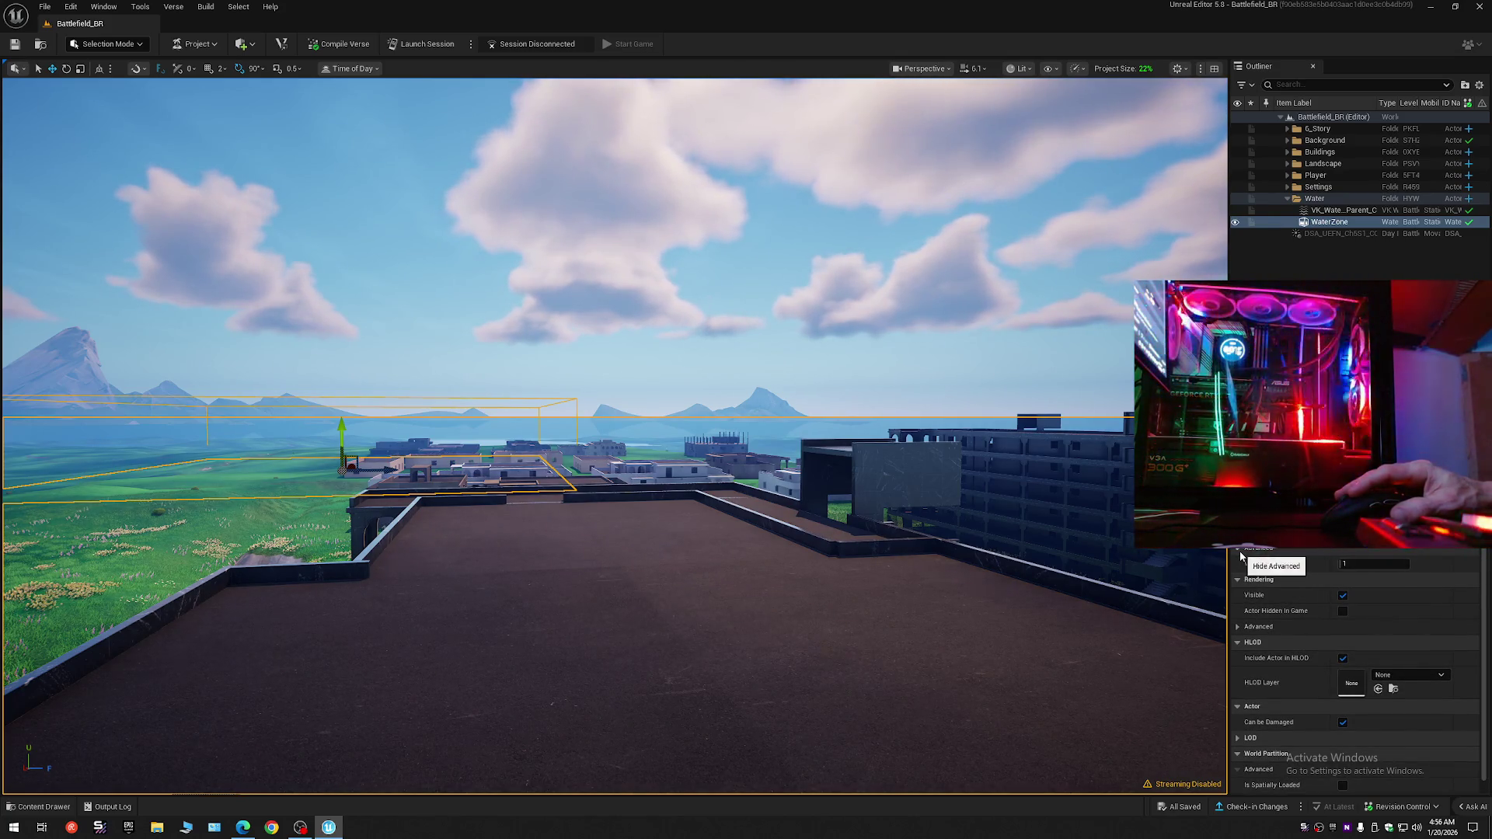
click(1241, 555)
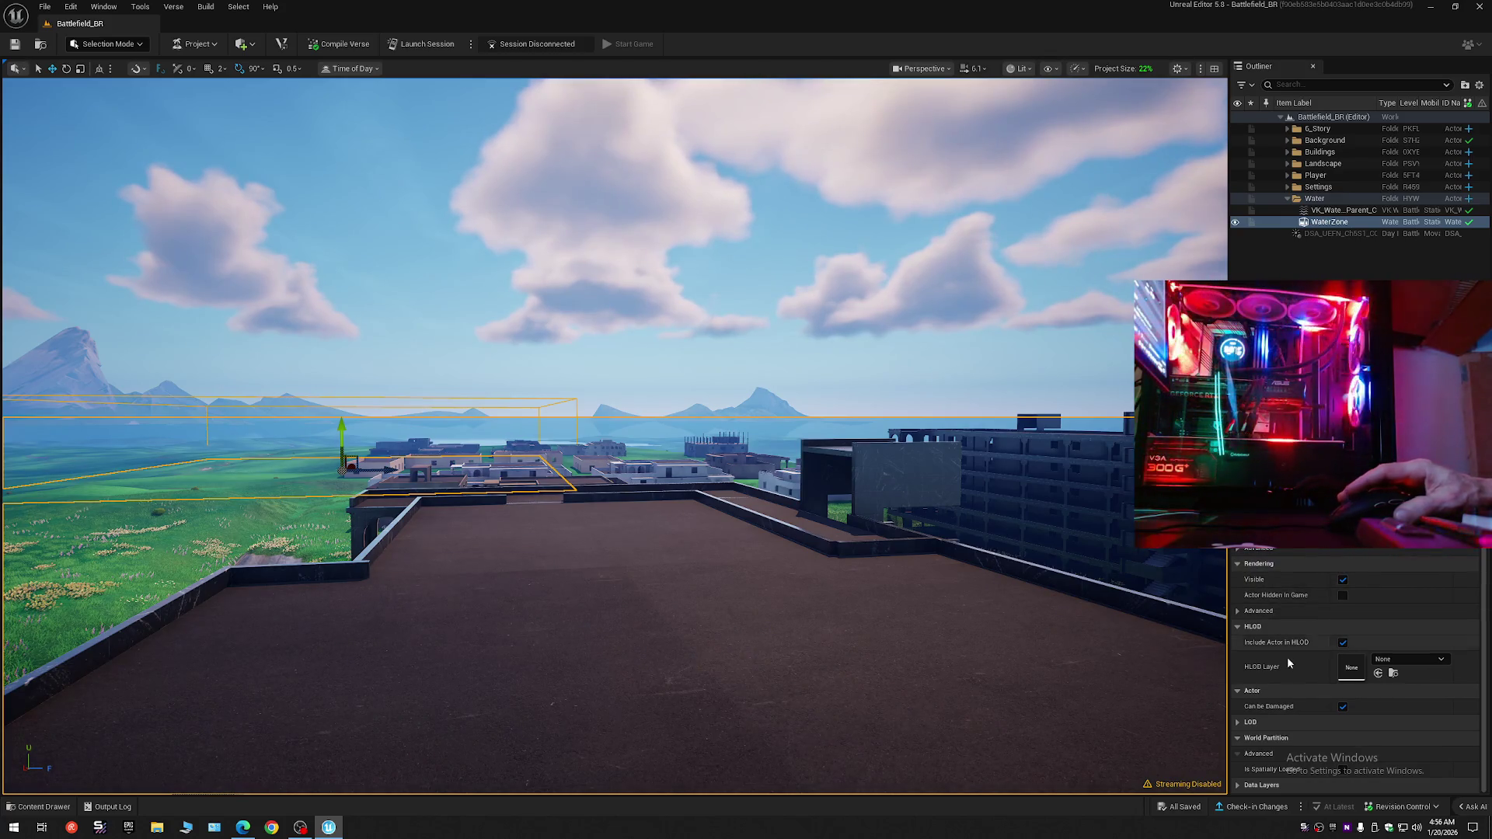
click(1237, 611)
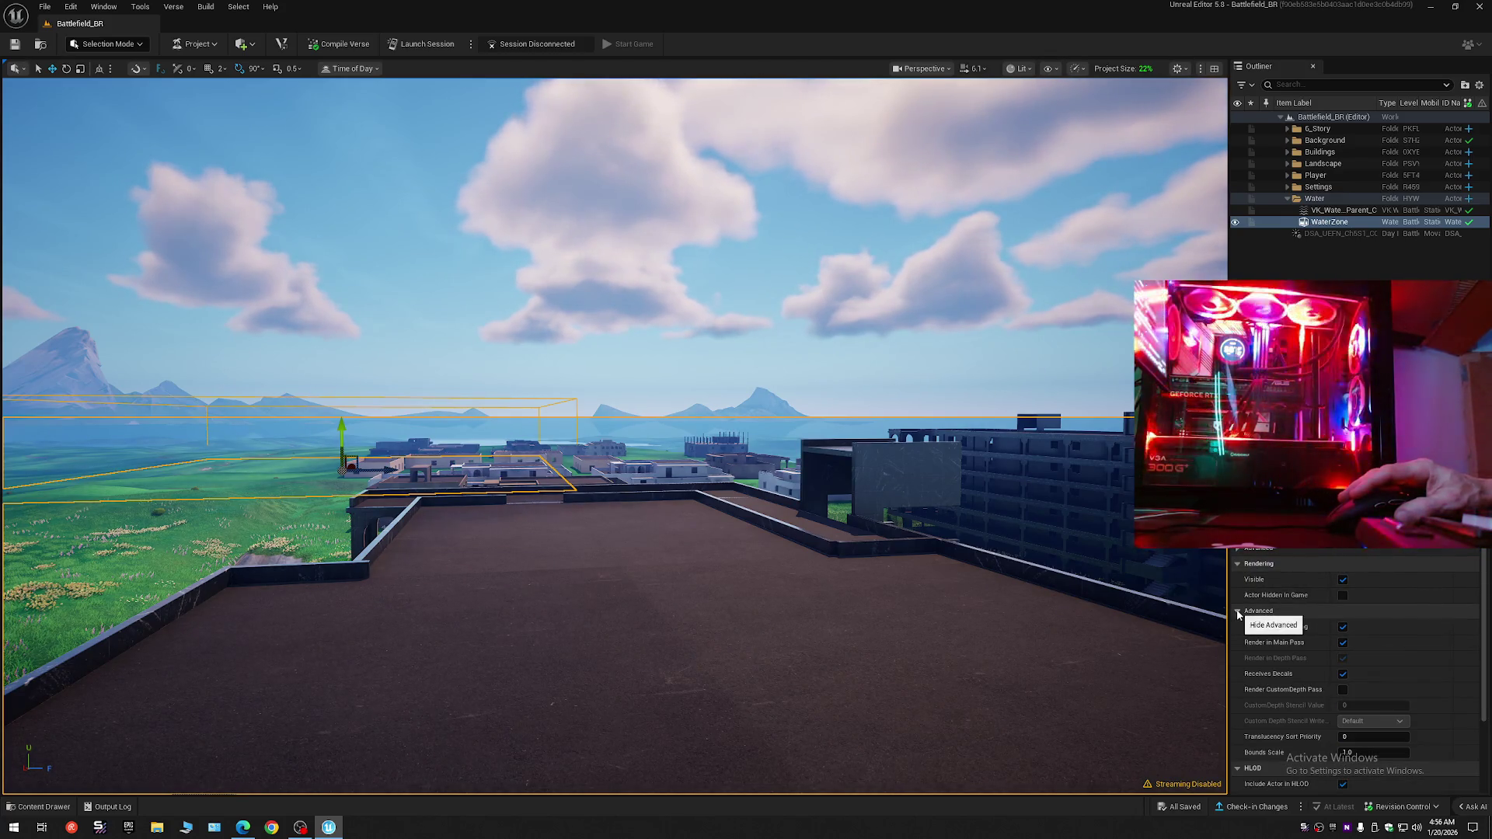
scroll(1285, 707, down, 2)
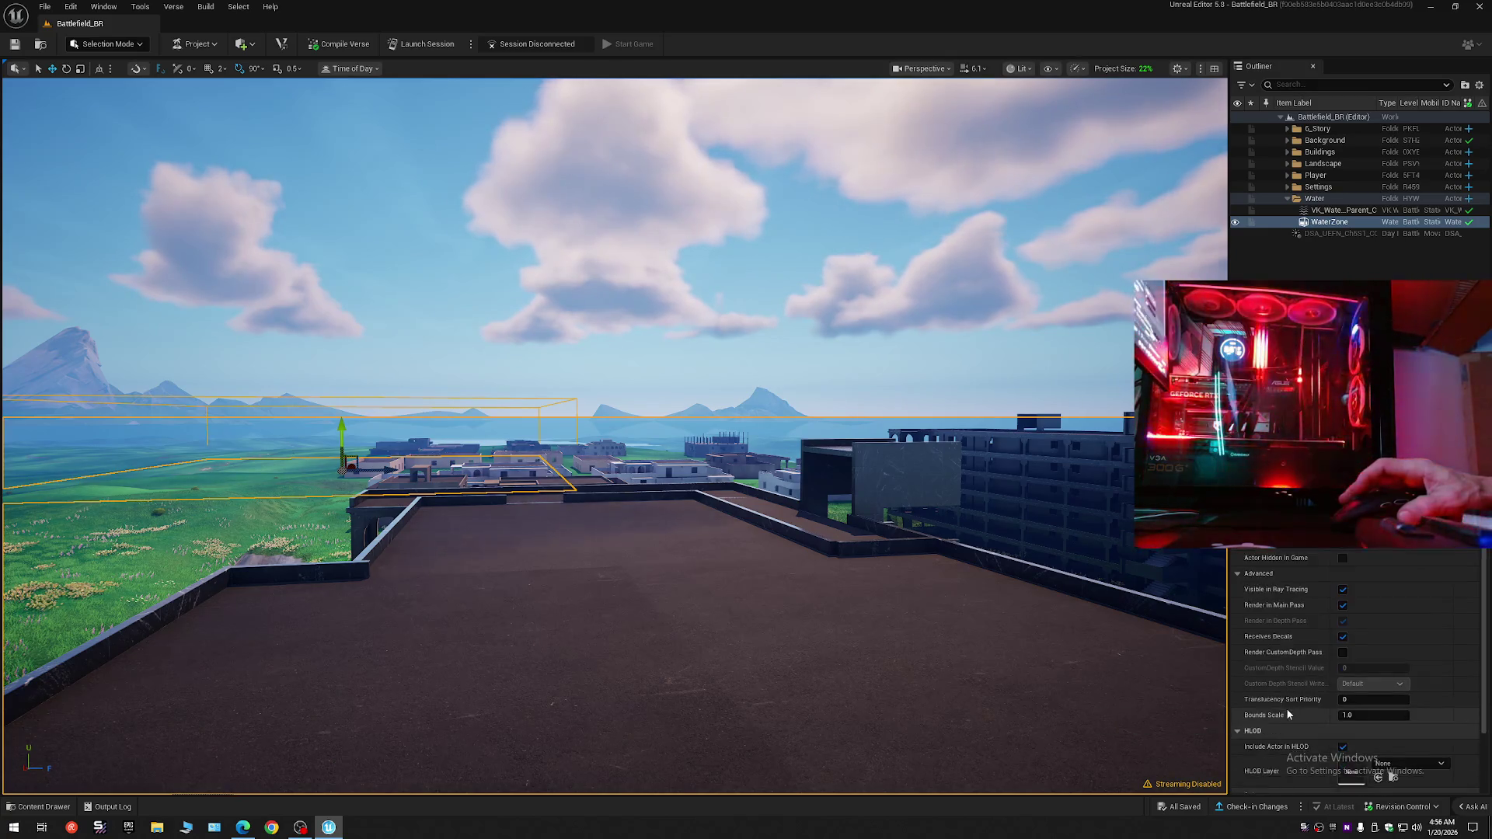
scroll(1287, 713, down, 2)
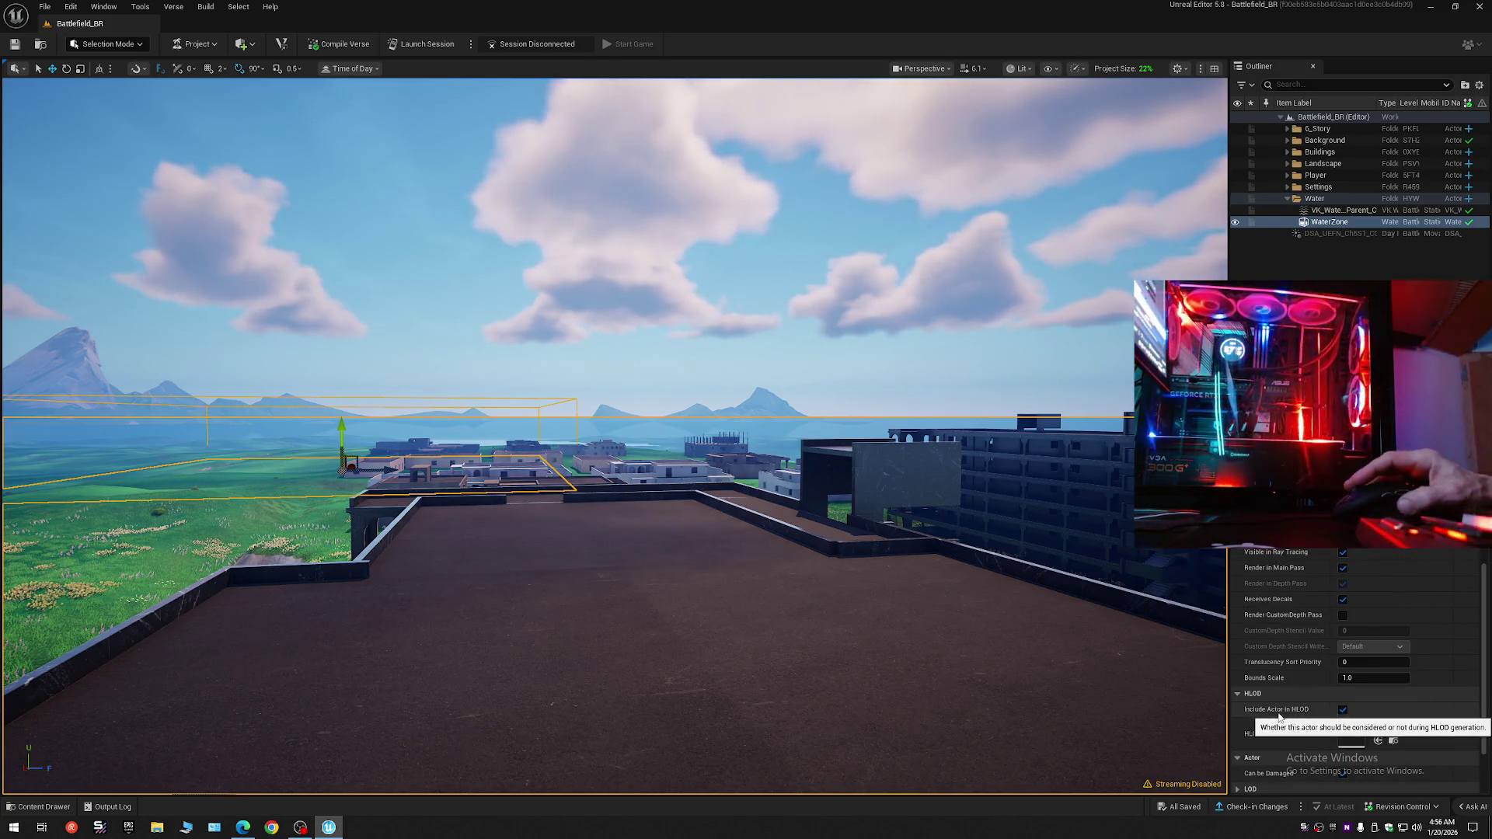
click(1268, 684)
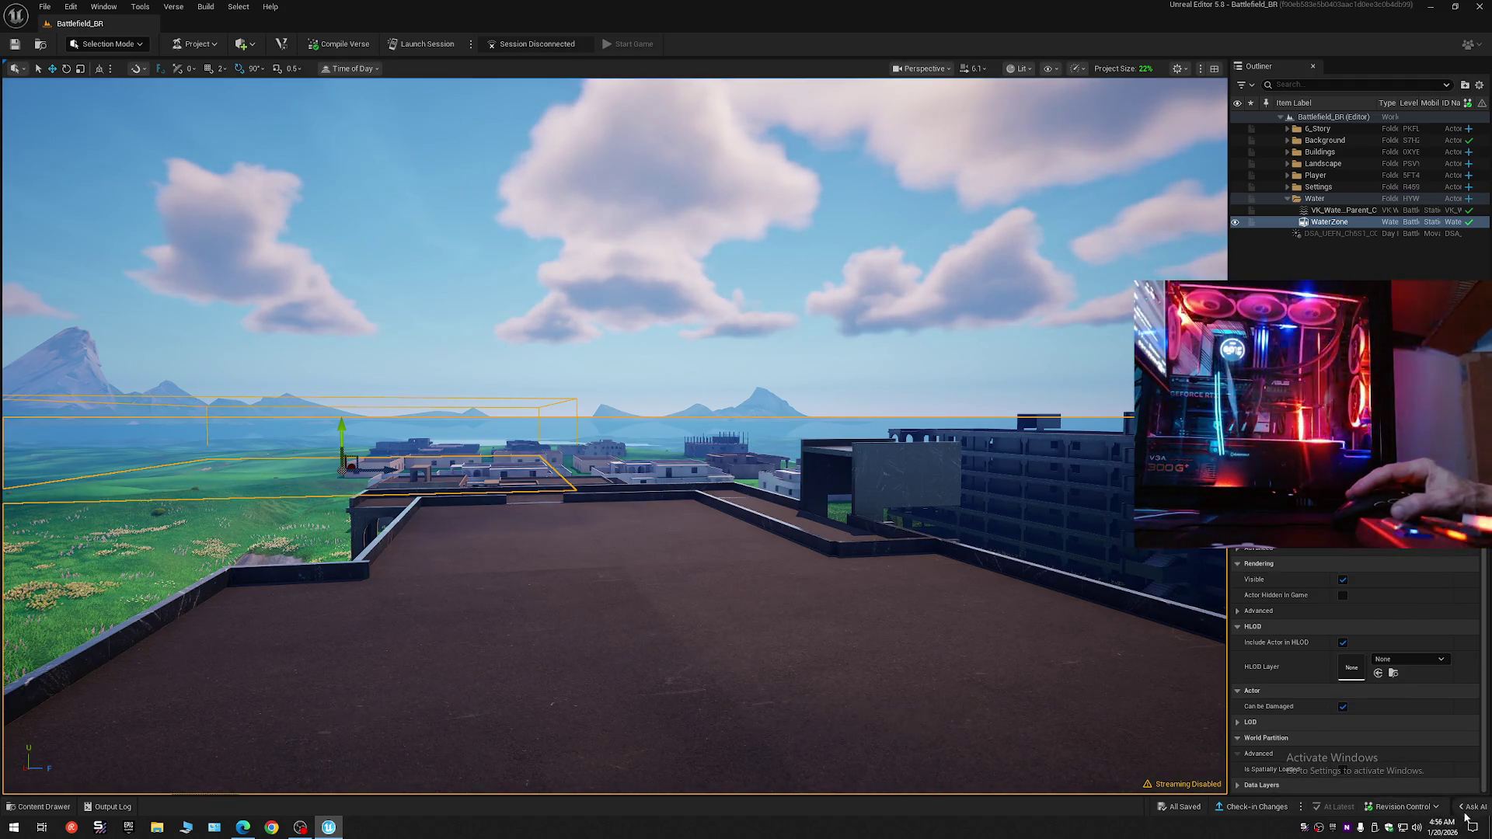
click(1468, 808)
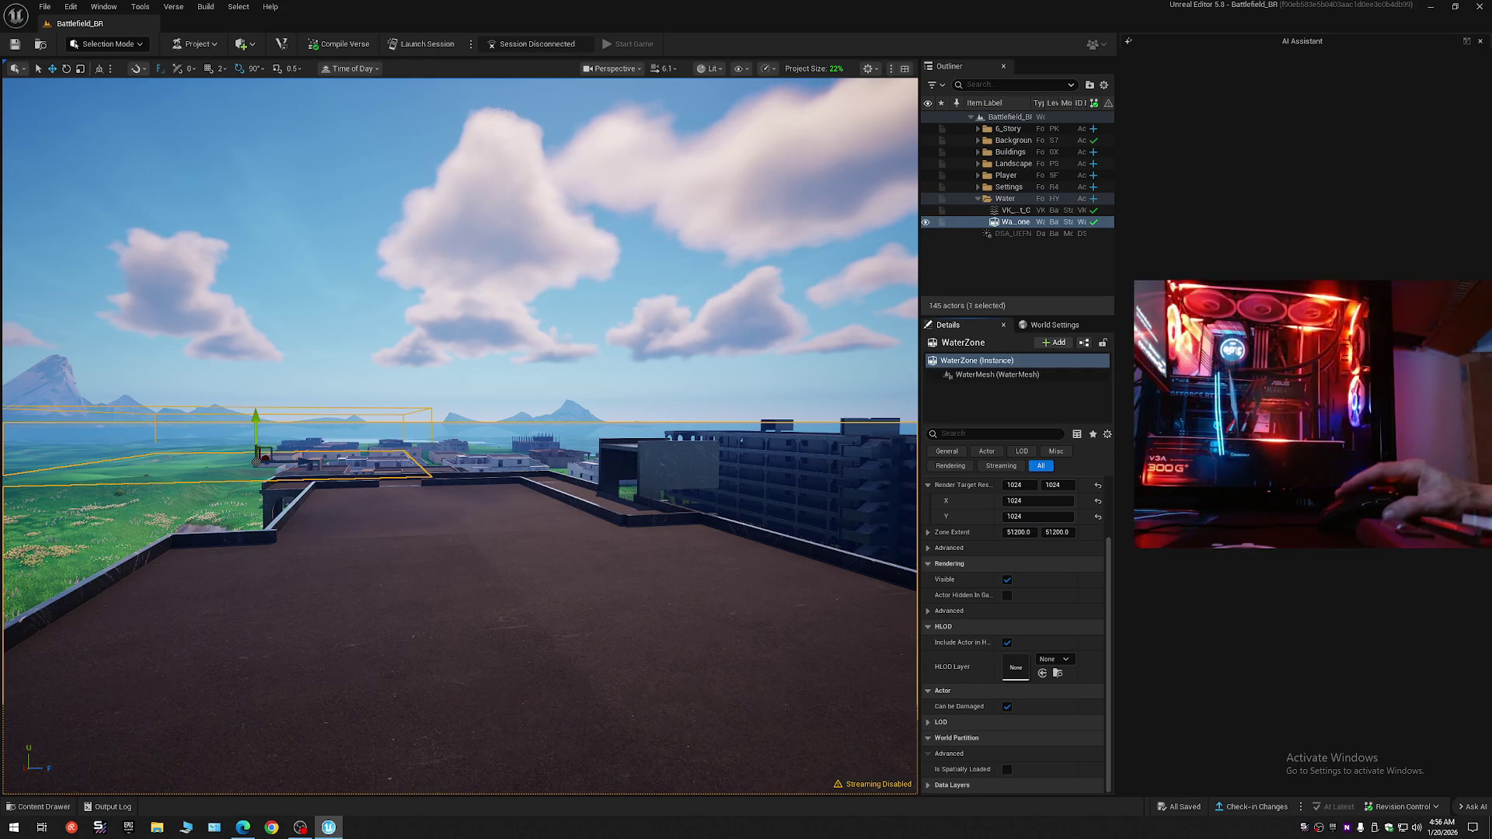
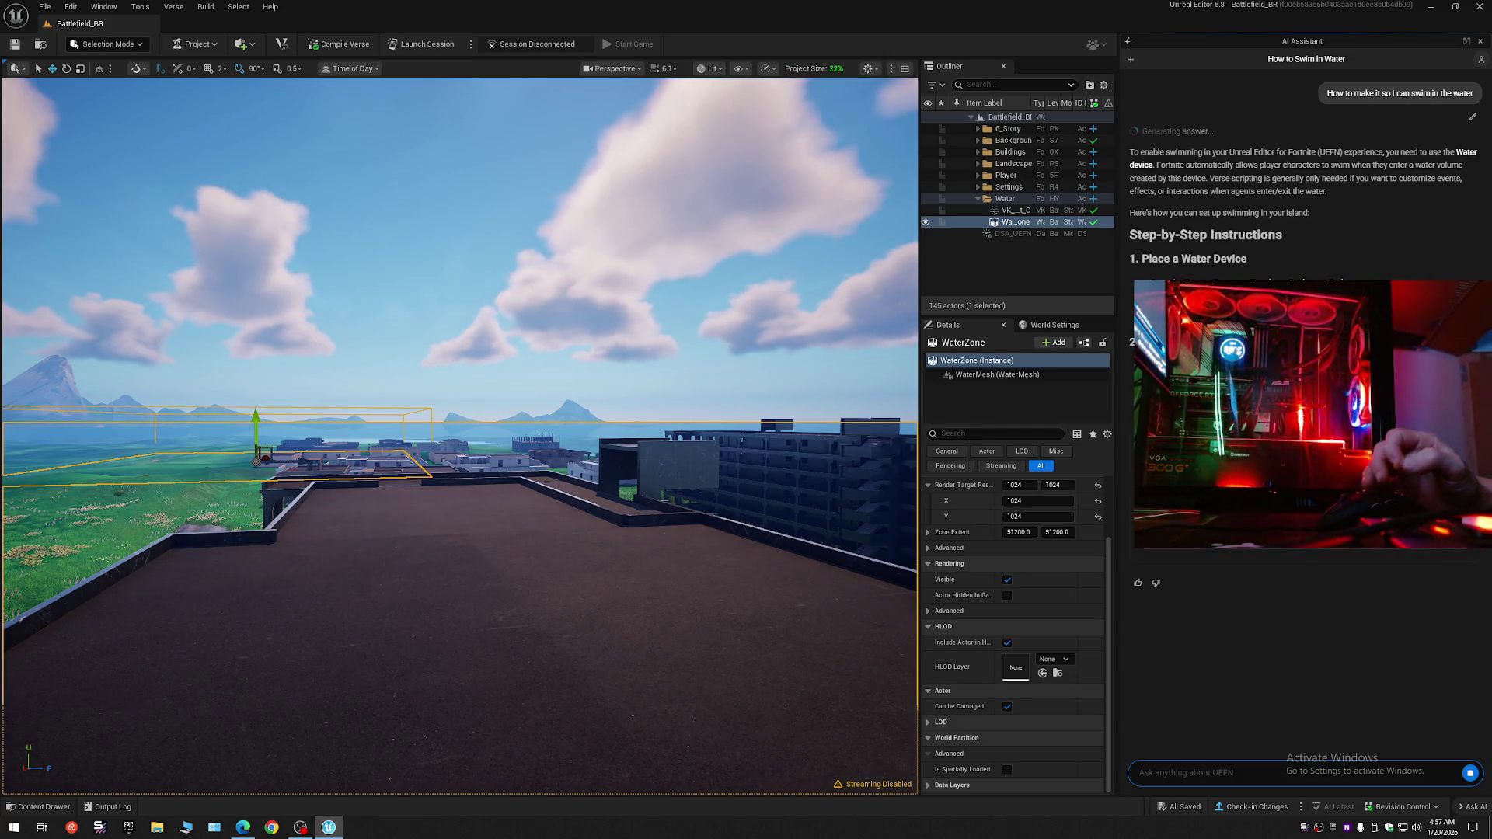
- Scroll through the AI Assistant's swimmable-water answer and open the suggested Water Devices documentation
scroll(1265, 669, down, 5)
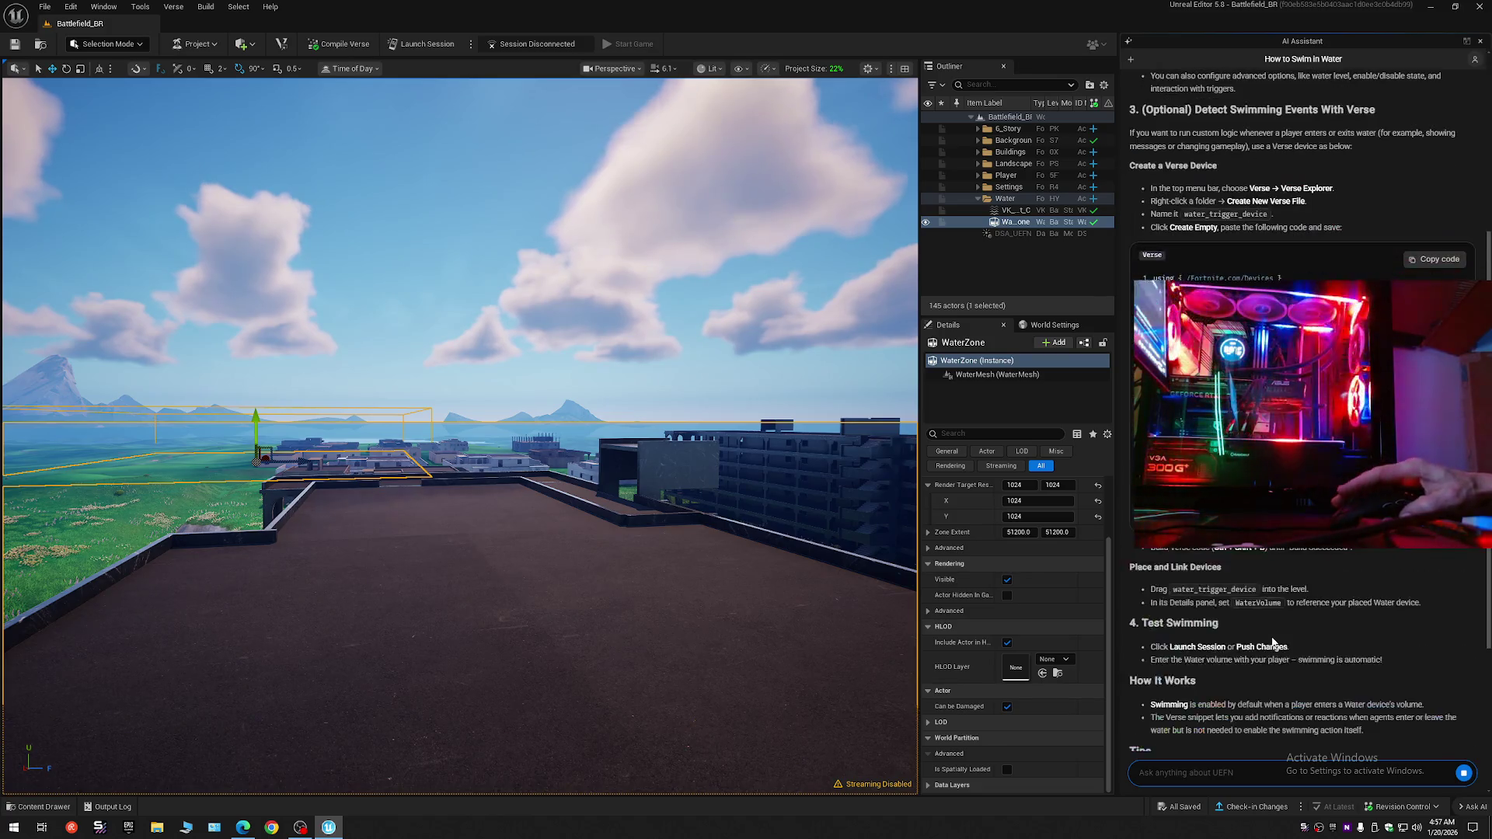
scroll(1272, 637, up, 3)
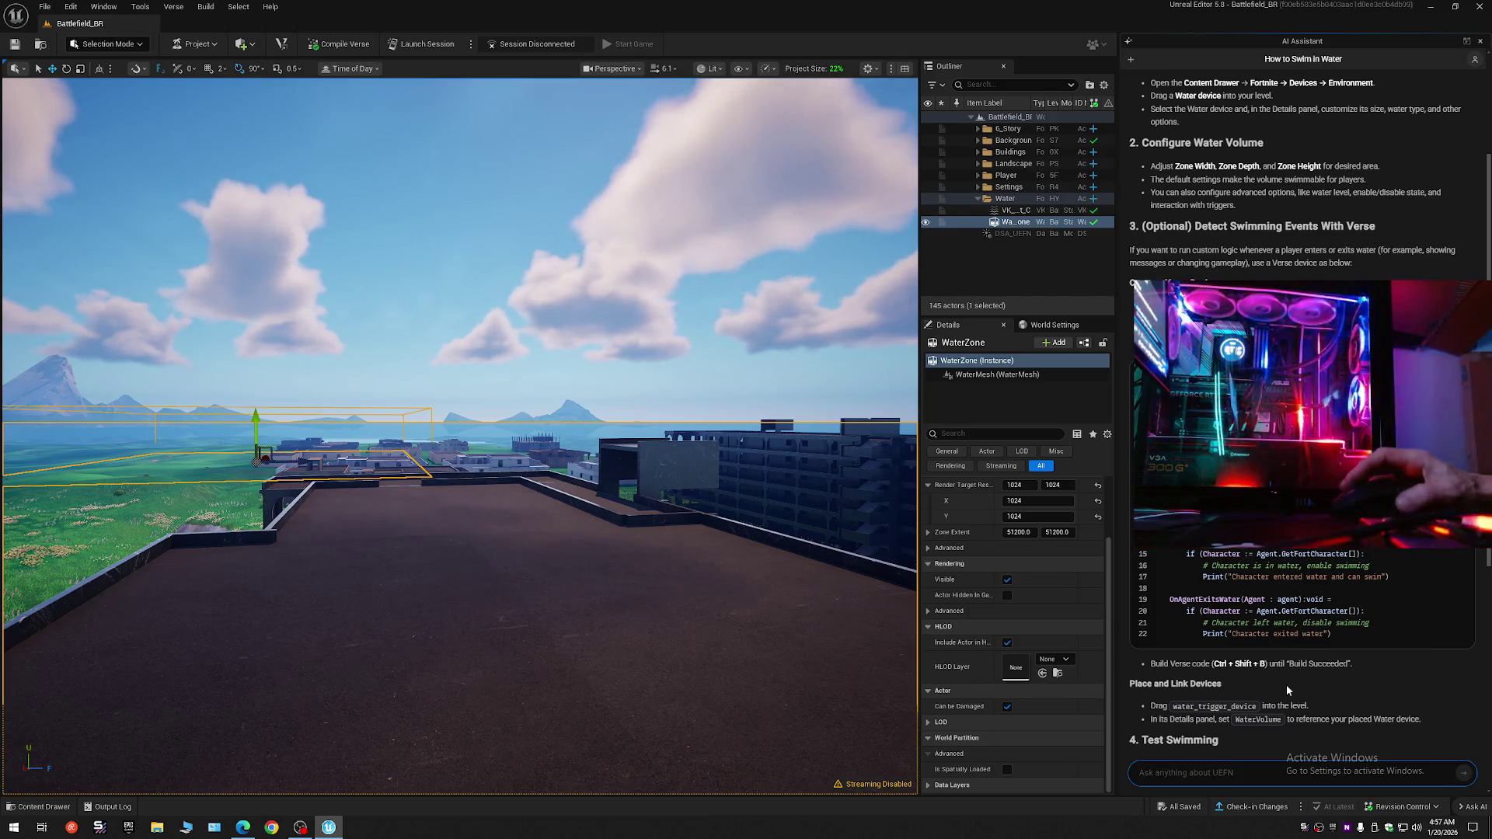
scroll(1275, 672, up, 3)
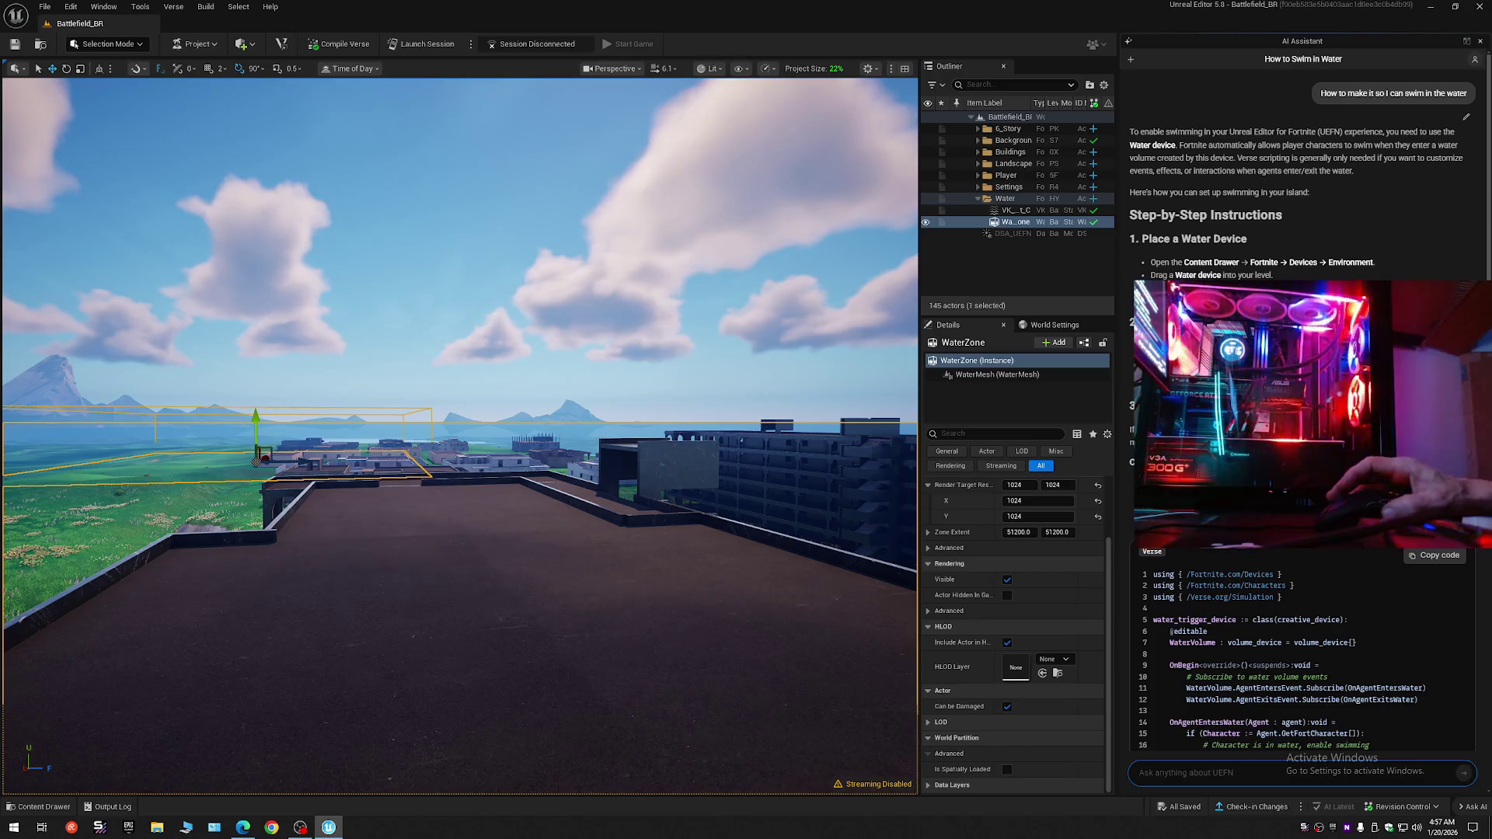
scroll(1289, 622, down, 10)
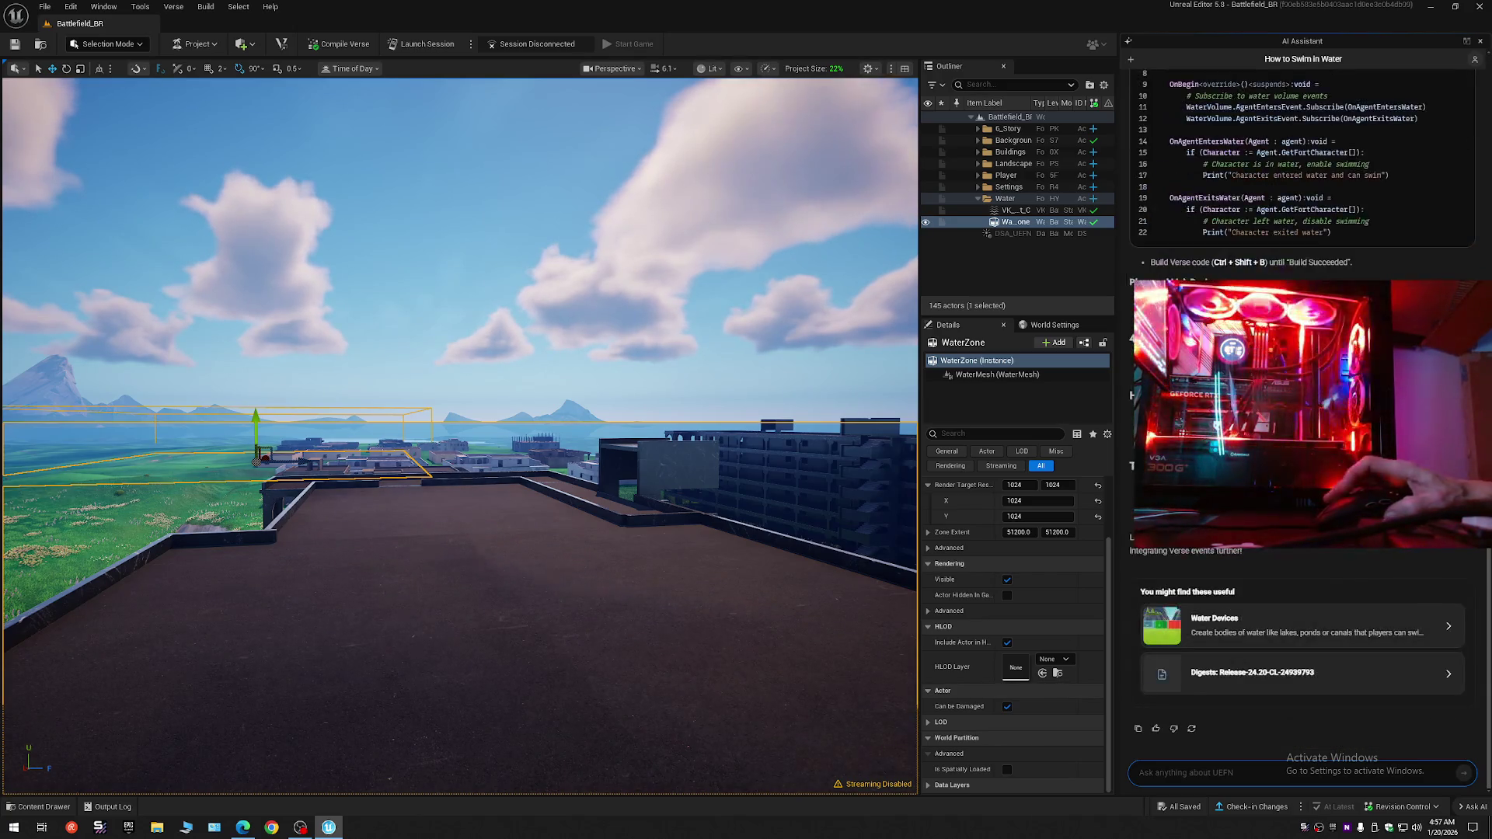
click(1293, 627)
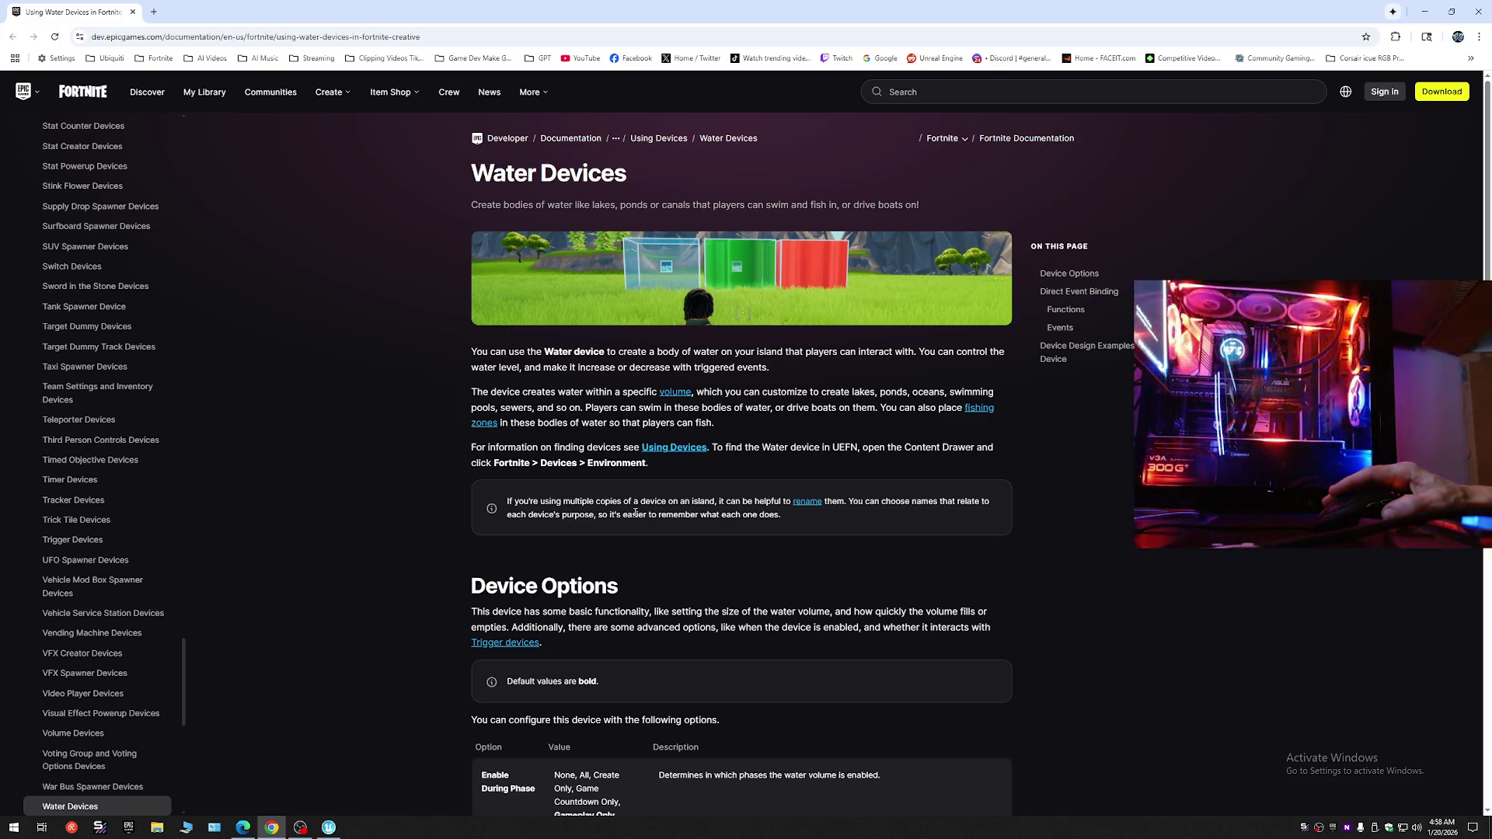
- Read through the Water Devices Device Options table, then return to the UEFN editor
scroll(642, 703, down, 3)
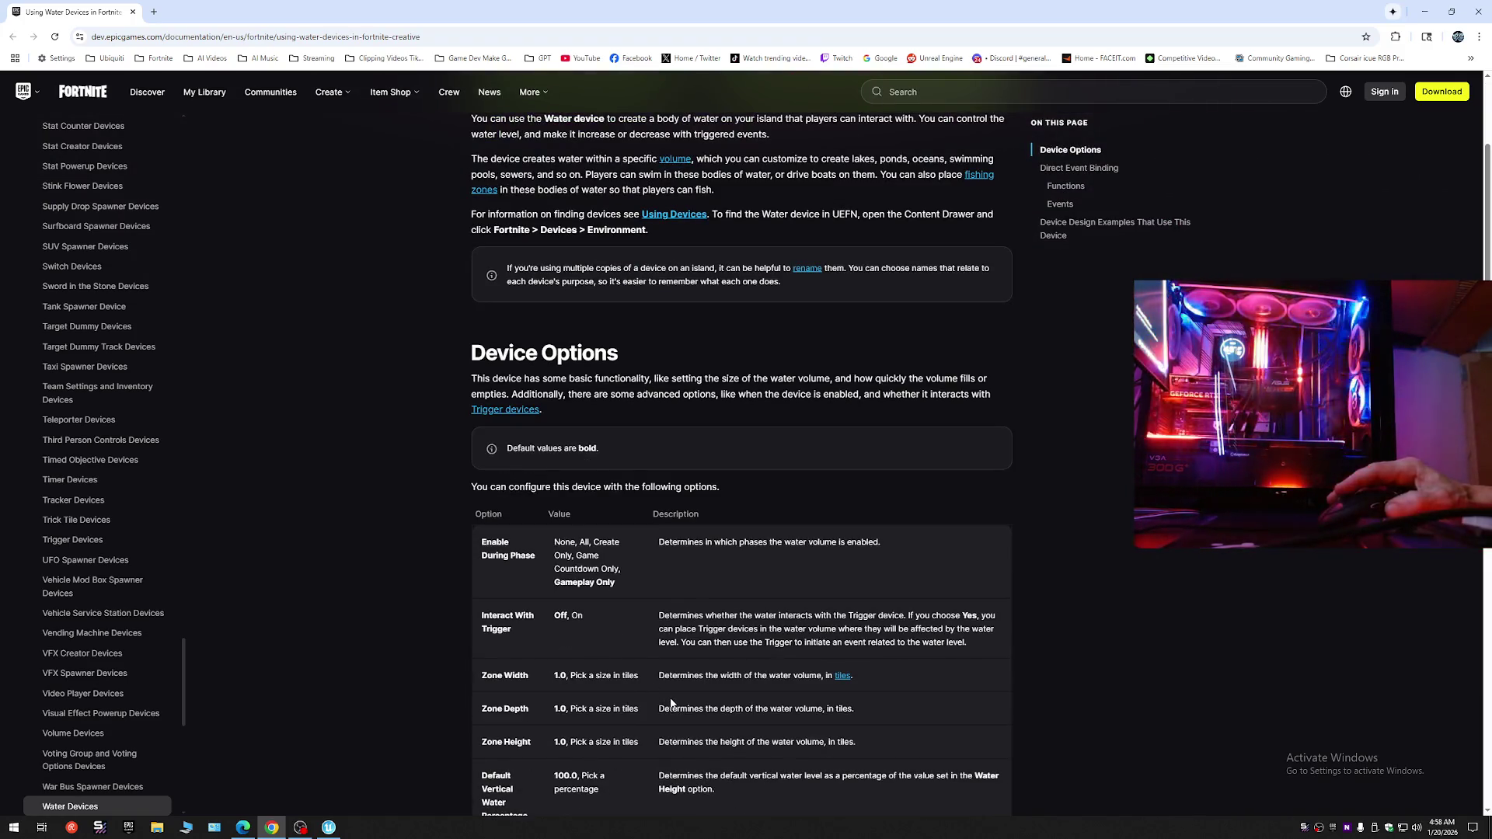
scroll(670, 703, down, 1)
scroll(671, 703, down, 1)
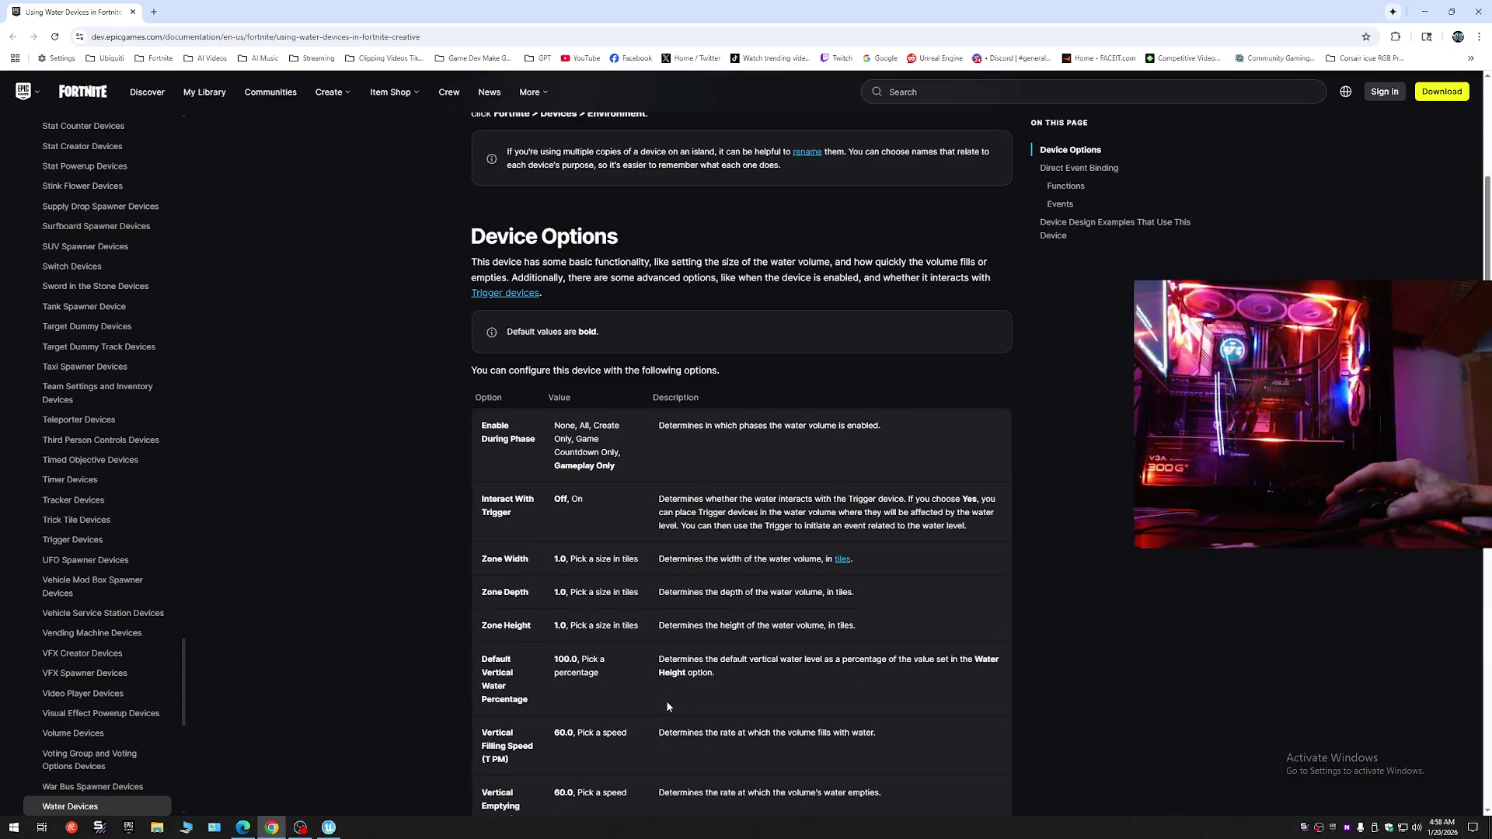
scroll(667, 705, down, 1)
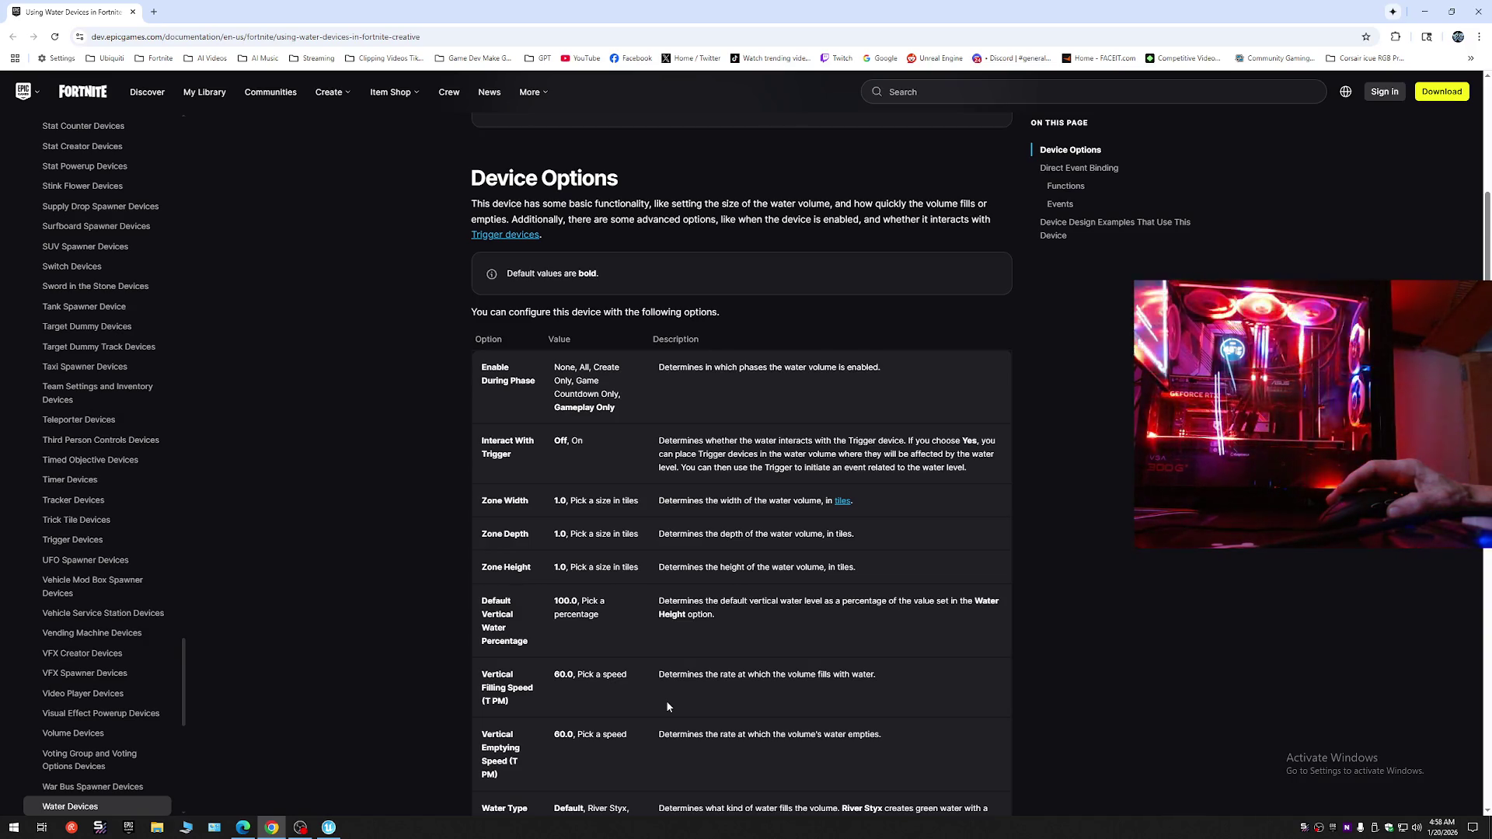
scroll(666, 706, down, 3)
scroll(667, 705, down, 2)
scroll(667, 705, down, 1)
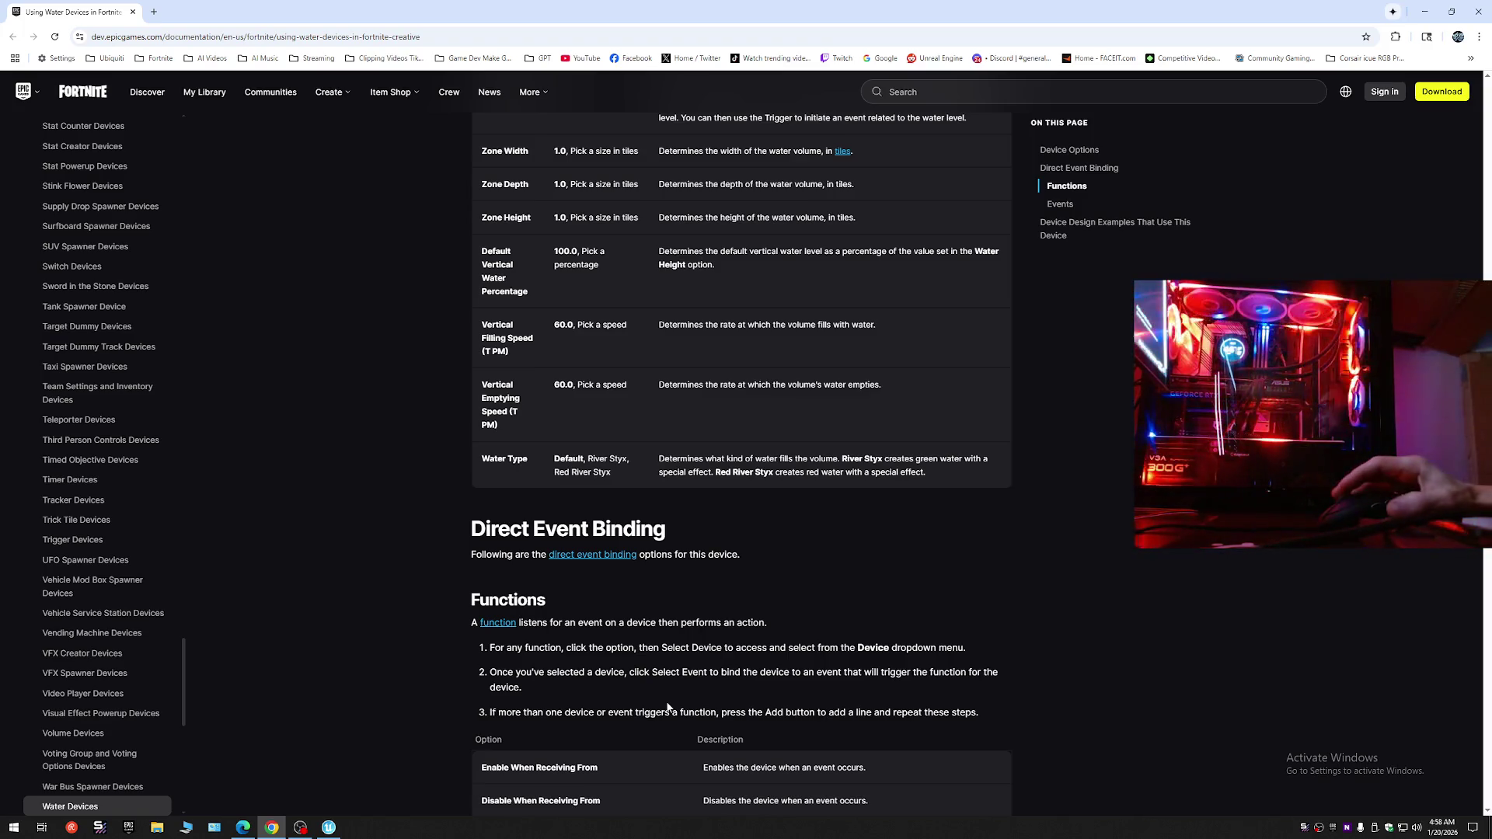
scroll(666, 703, down, 3)
scroll(666, 701, up, 6)
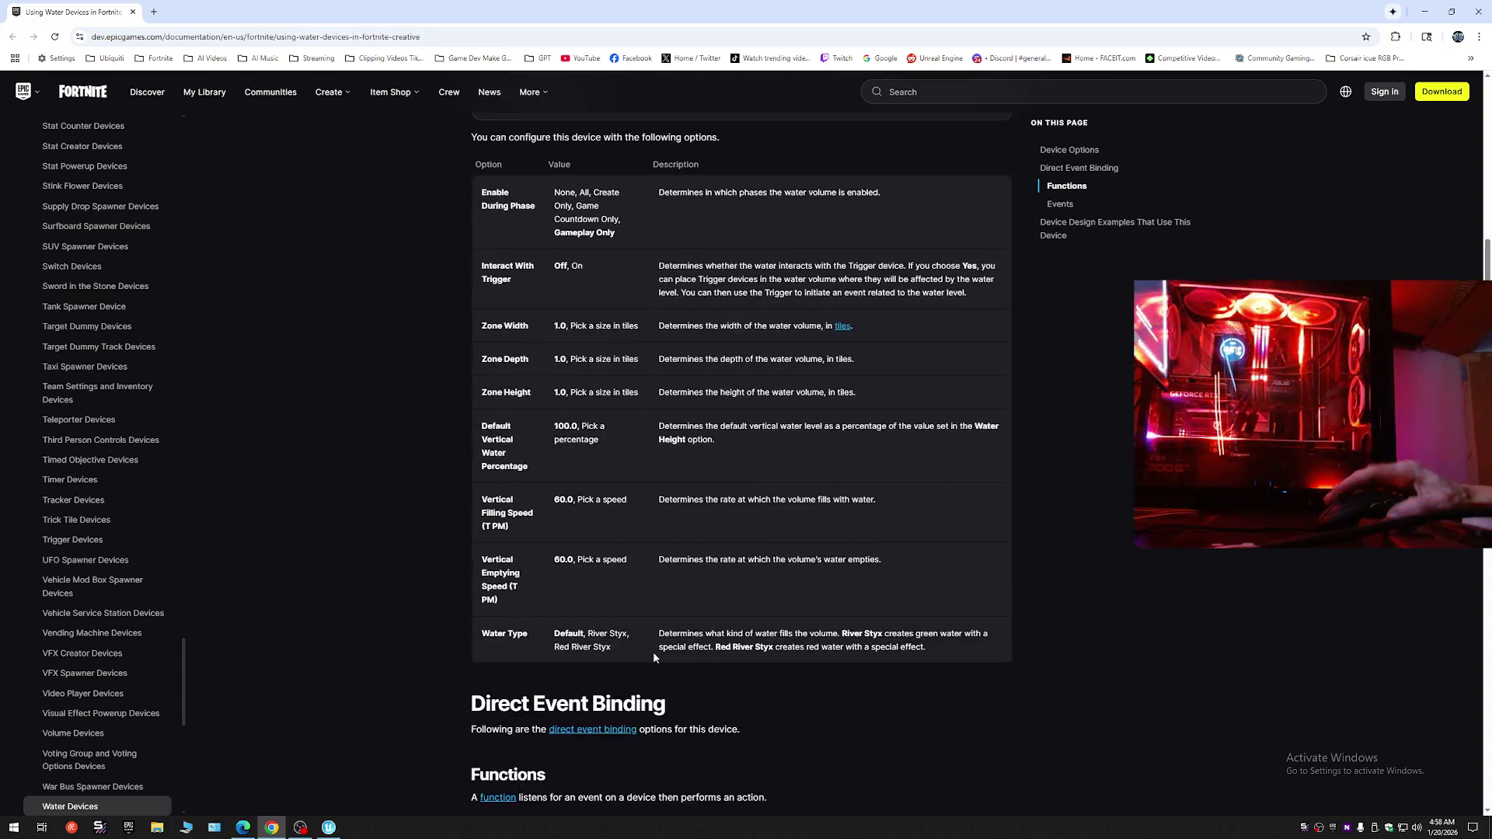
scroll(655, 662, up, 6)
key(alt+Tab)
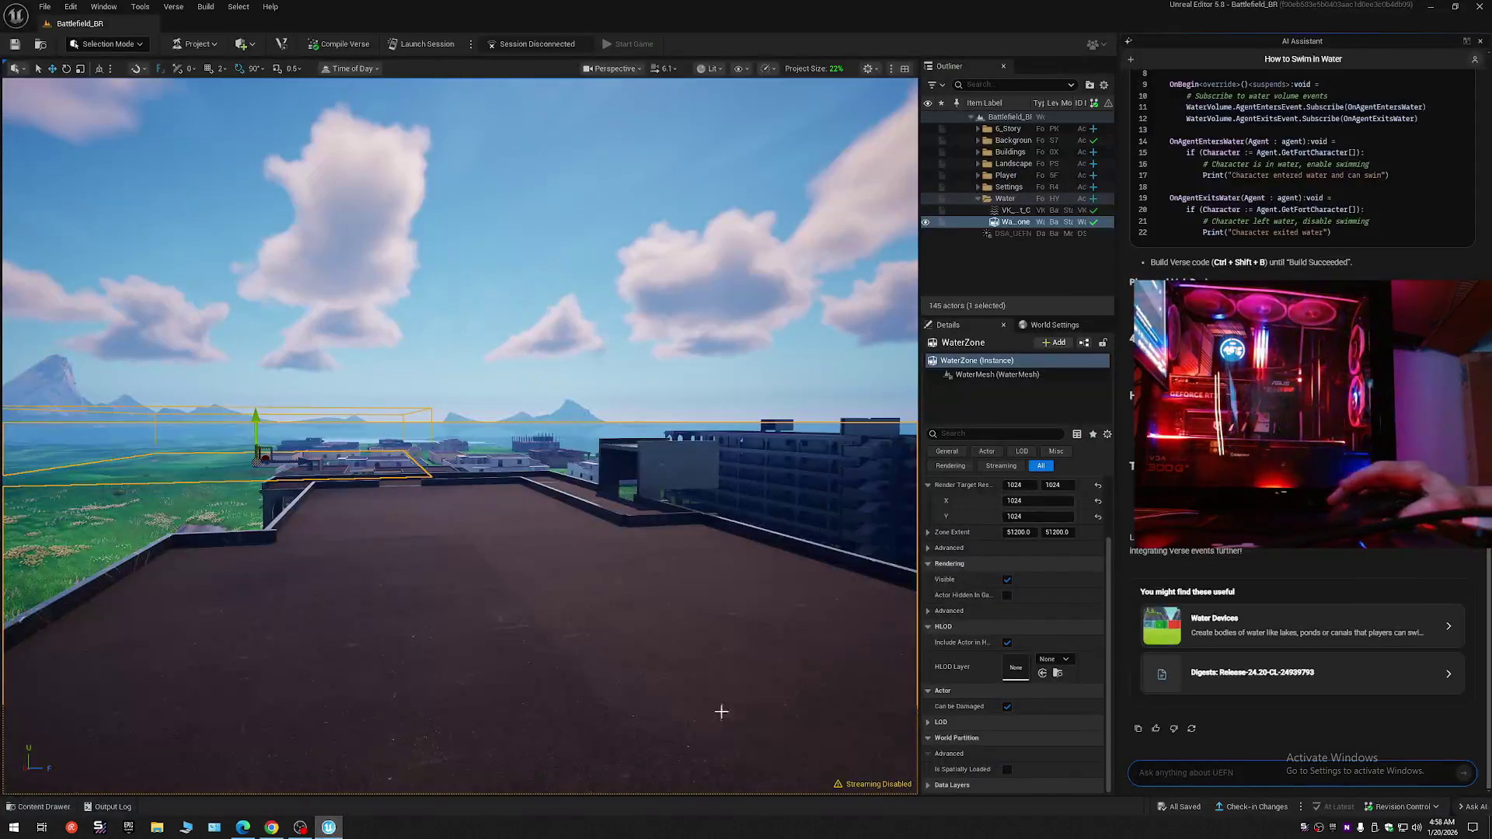
- Browse the Content Drawer to Fortnite > Devices > Environment and select the Water device
scroll(1306, 566, up, 10)
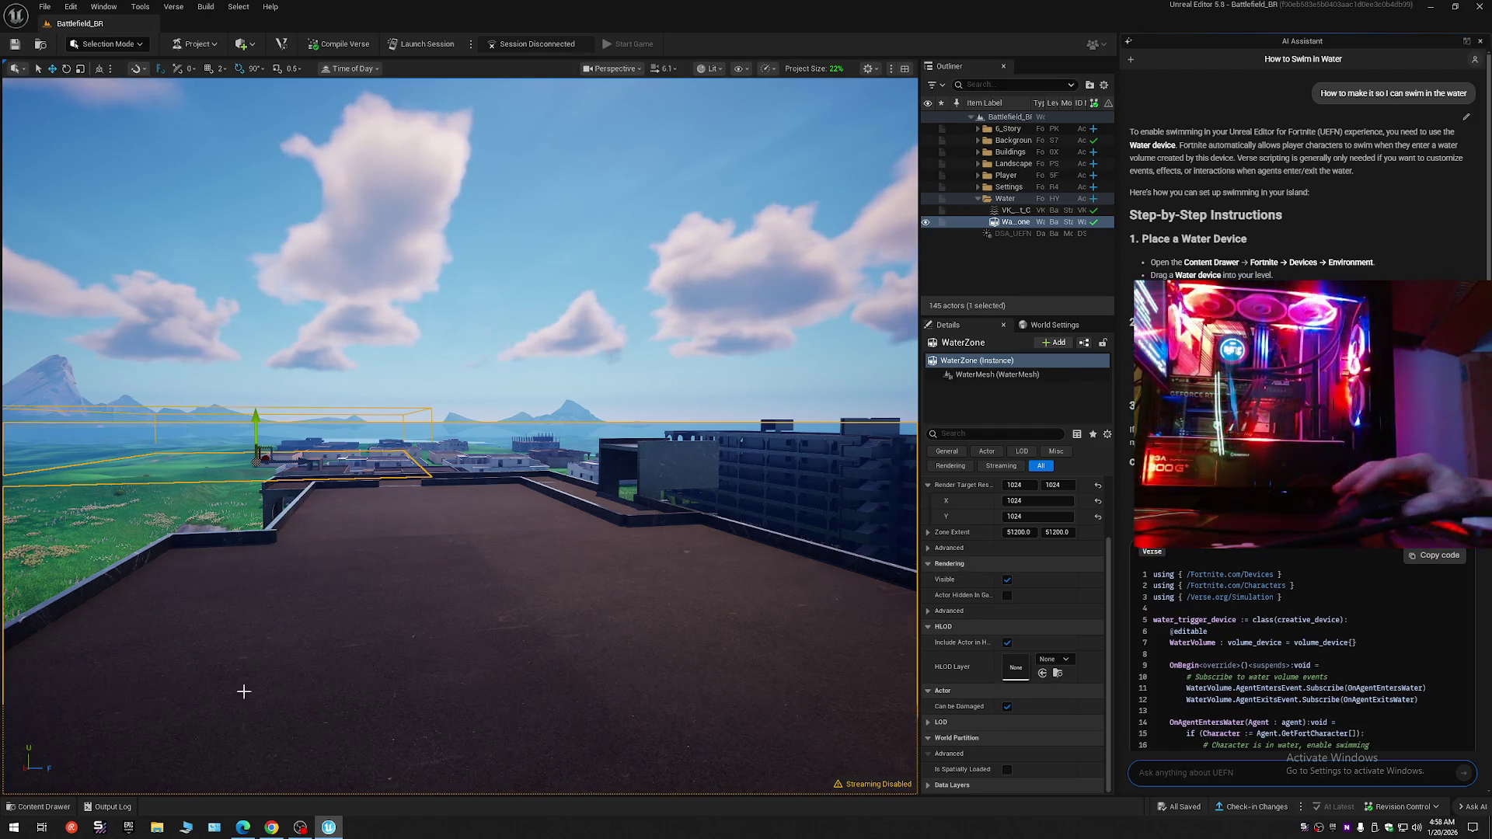
click(39, 806)
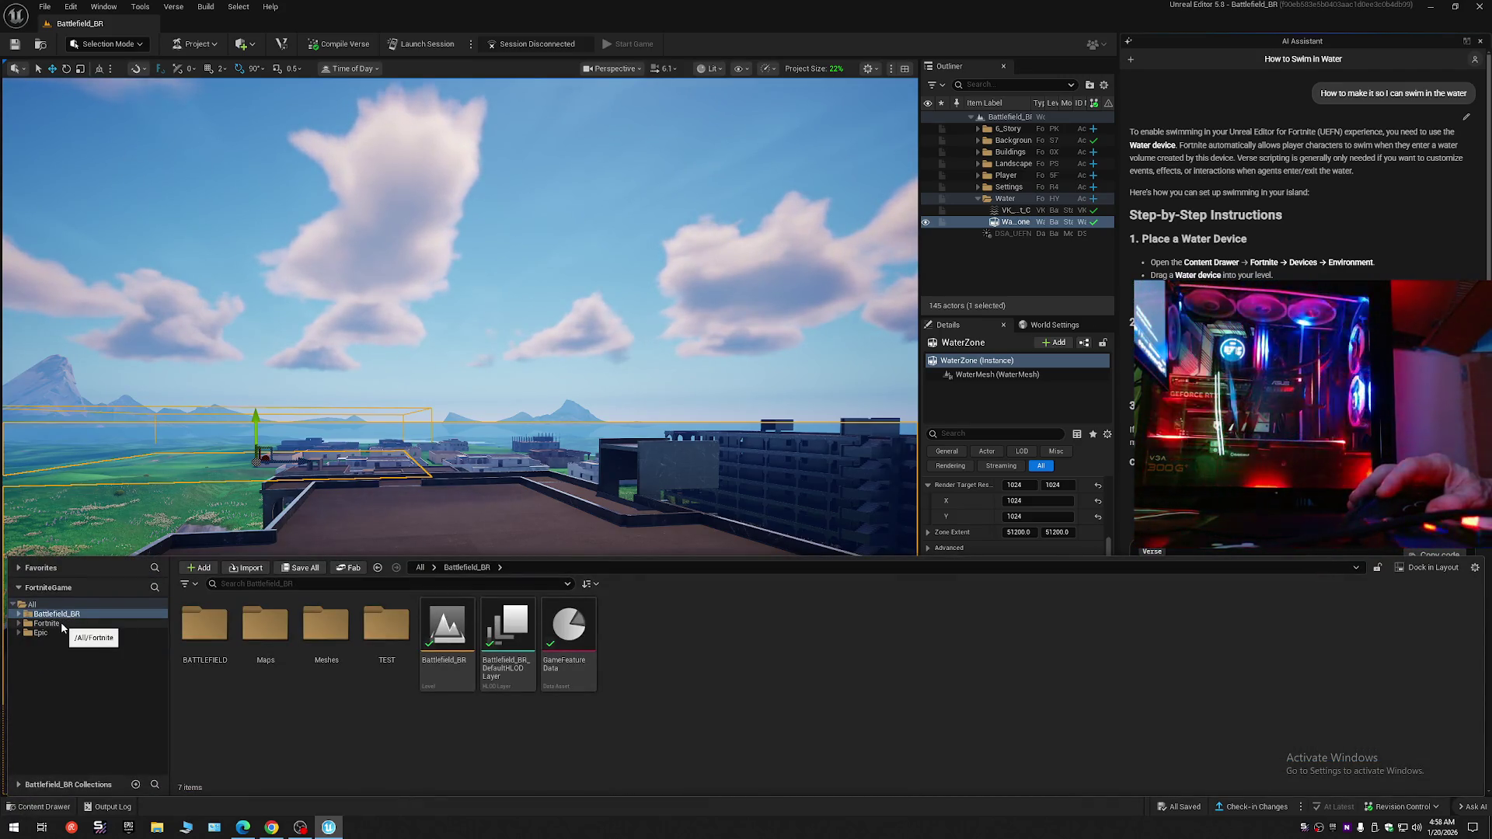
click(46, 624)
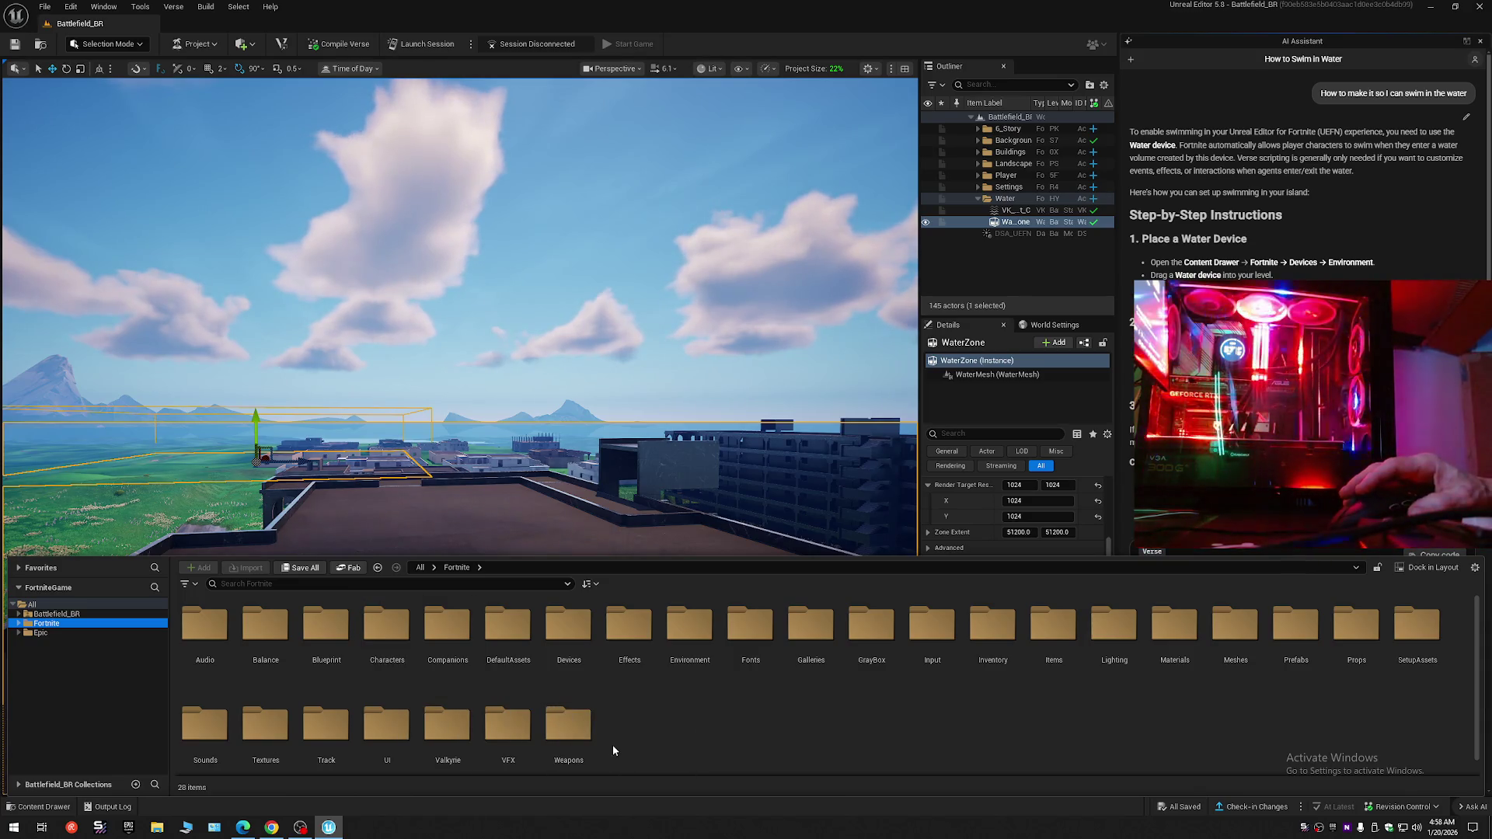
double_click(558, 661)
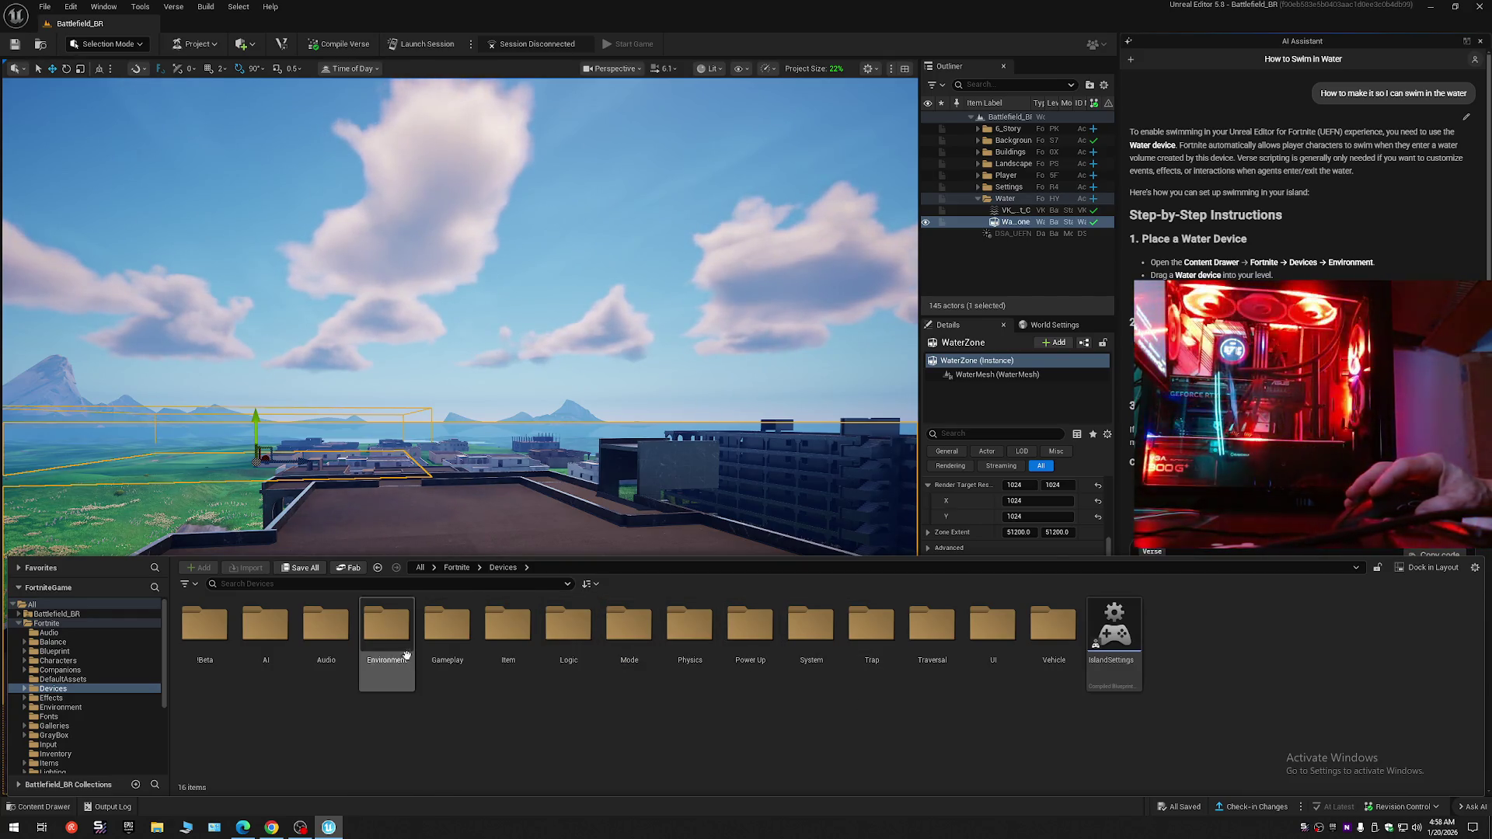
double_click(383, 633)
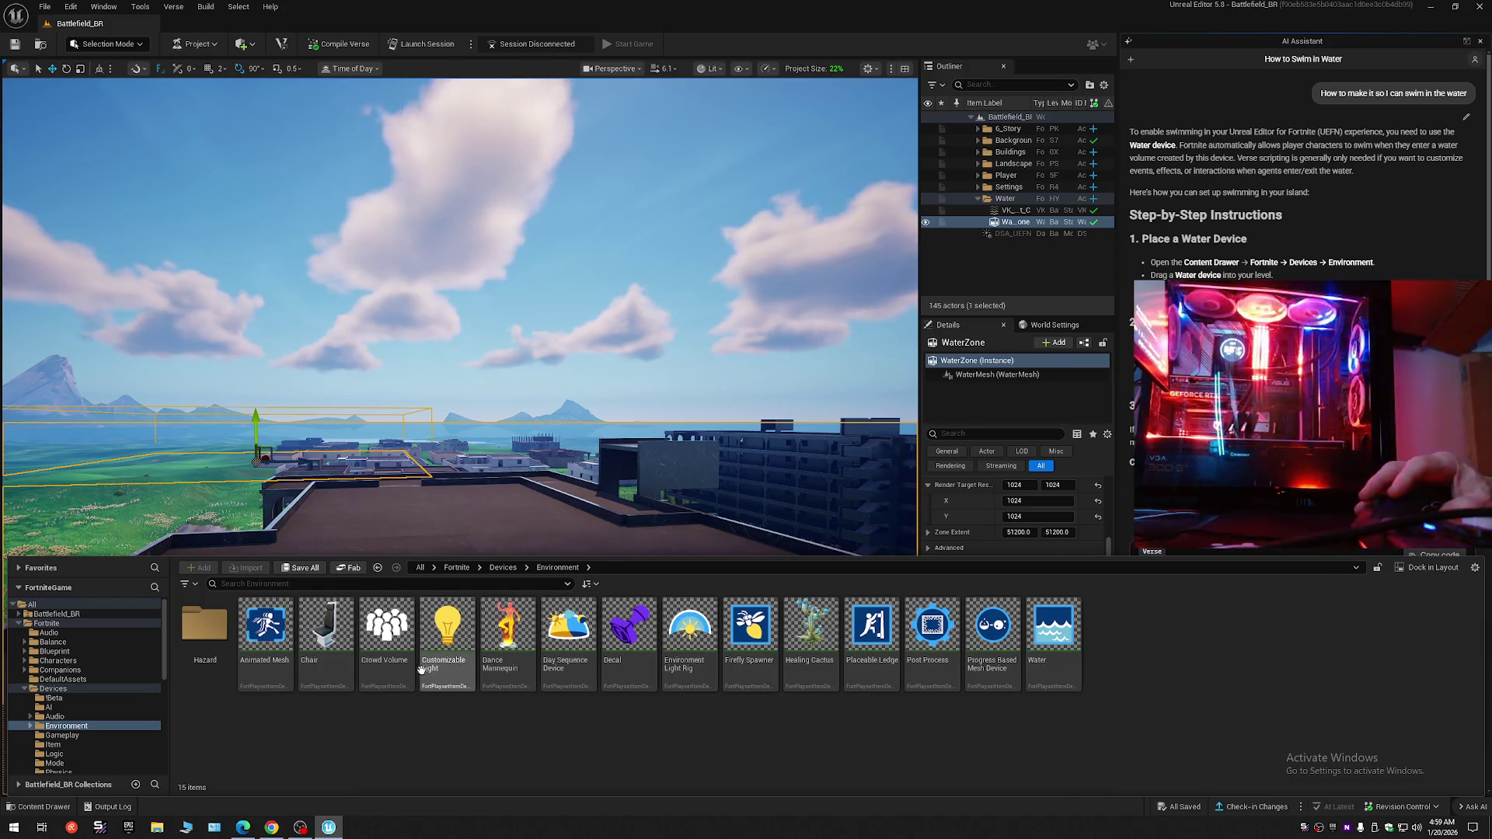
click(1073, 638)
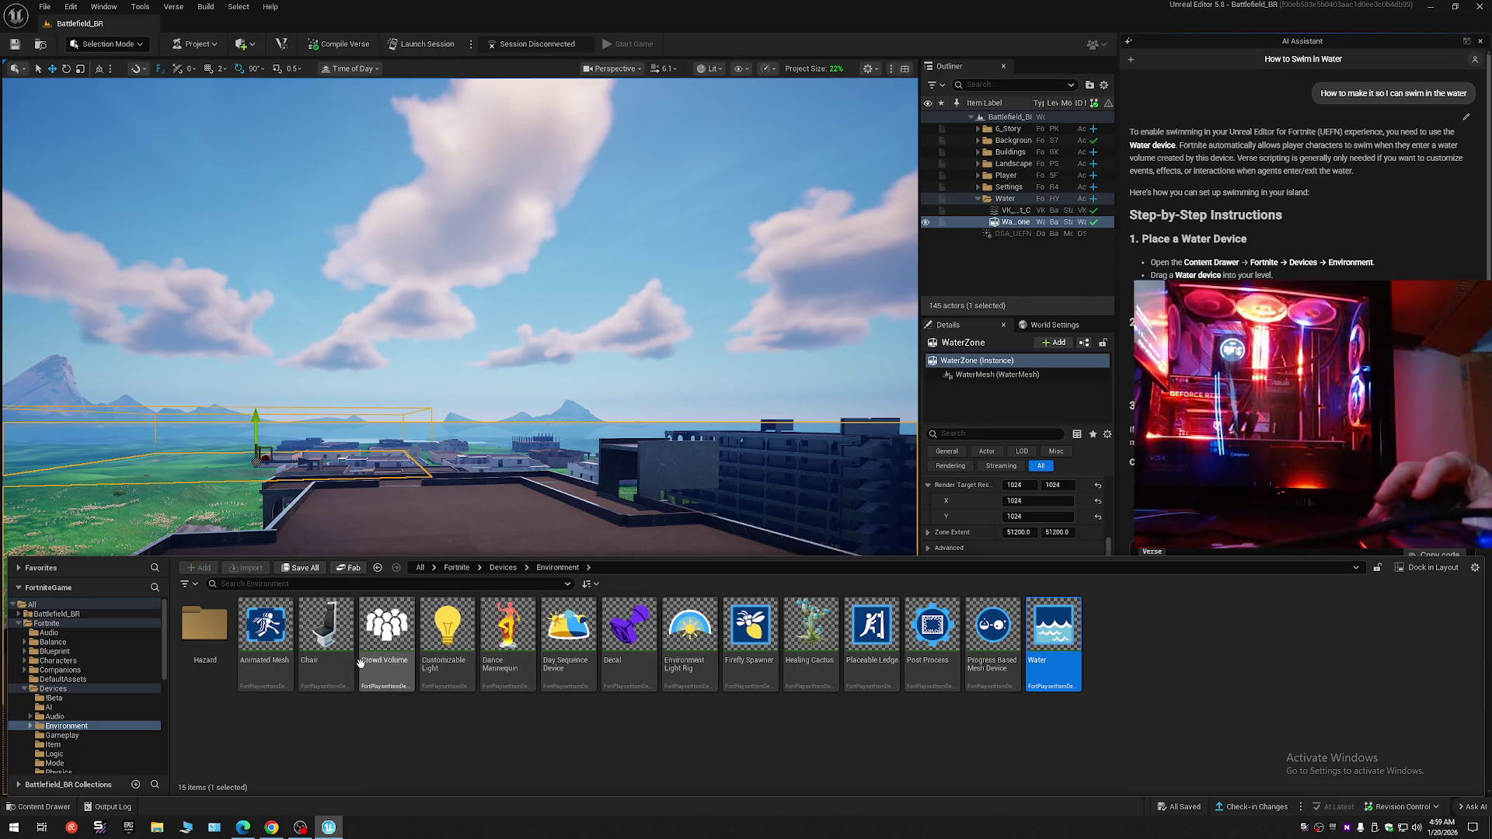
- Drop the Water device onto the building rooftop and fly the view in around it
mouse_move(1047, 639)
mouse_down()
mouse_move(392, 329)
mouse_move(442, 445)
mouse_move(445, 520)
mouse_up()
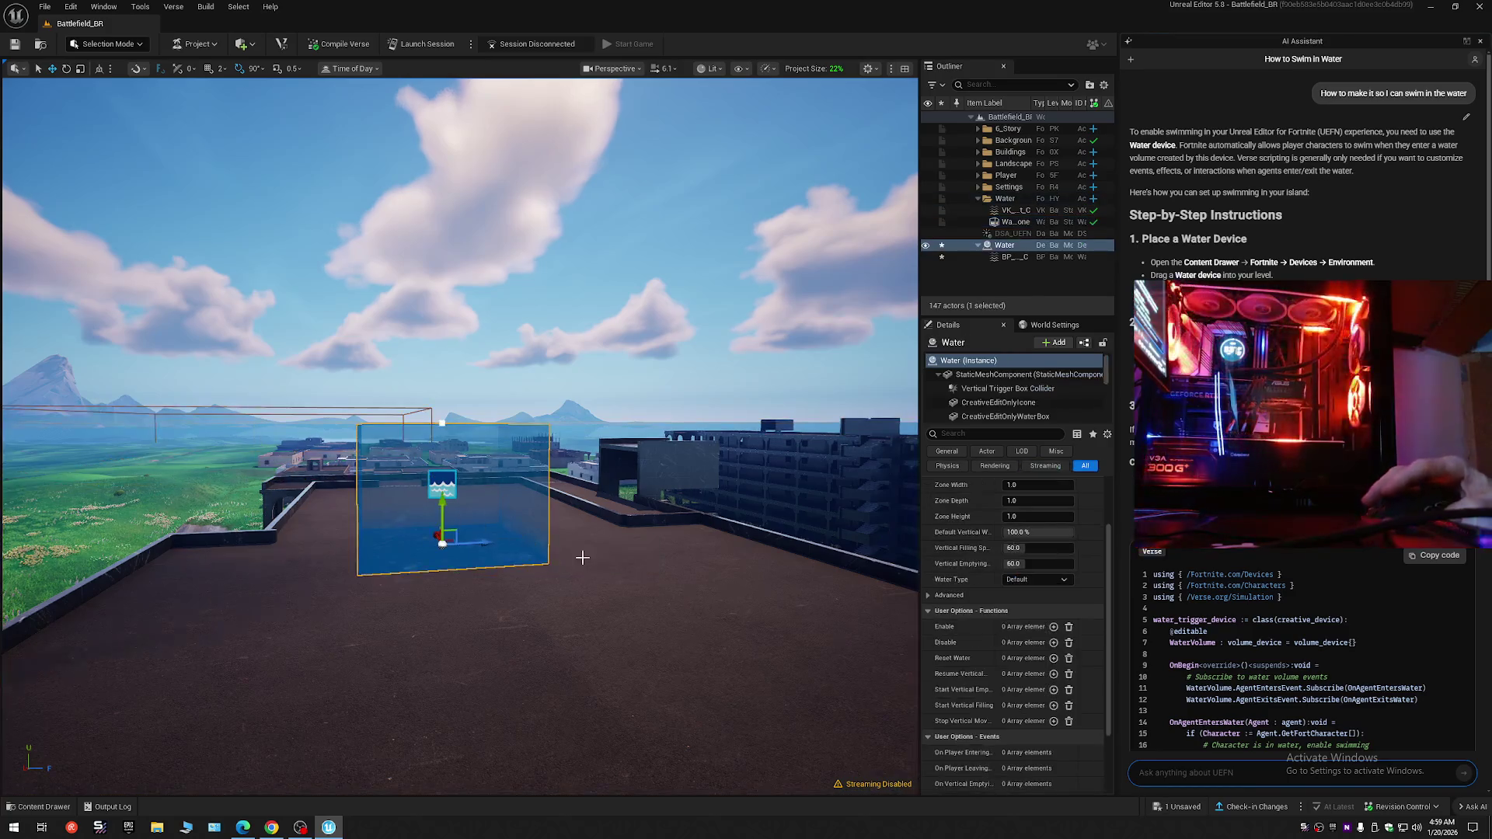
drag(609, 544, 609, 543)
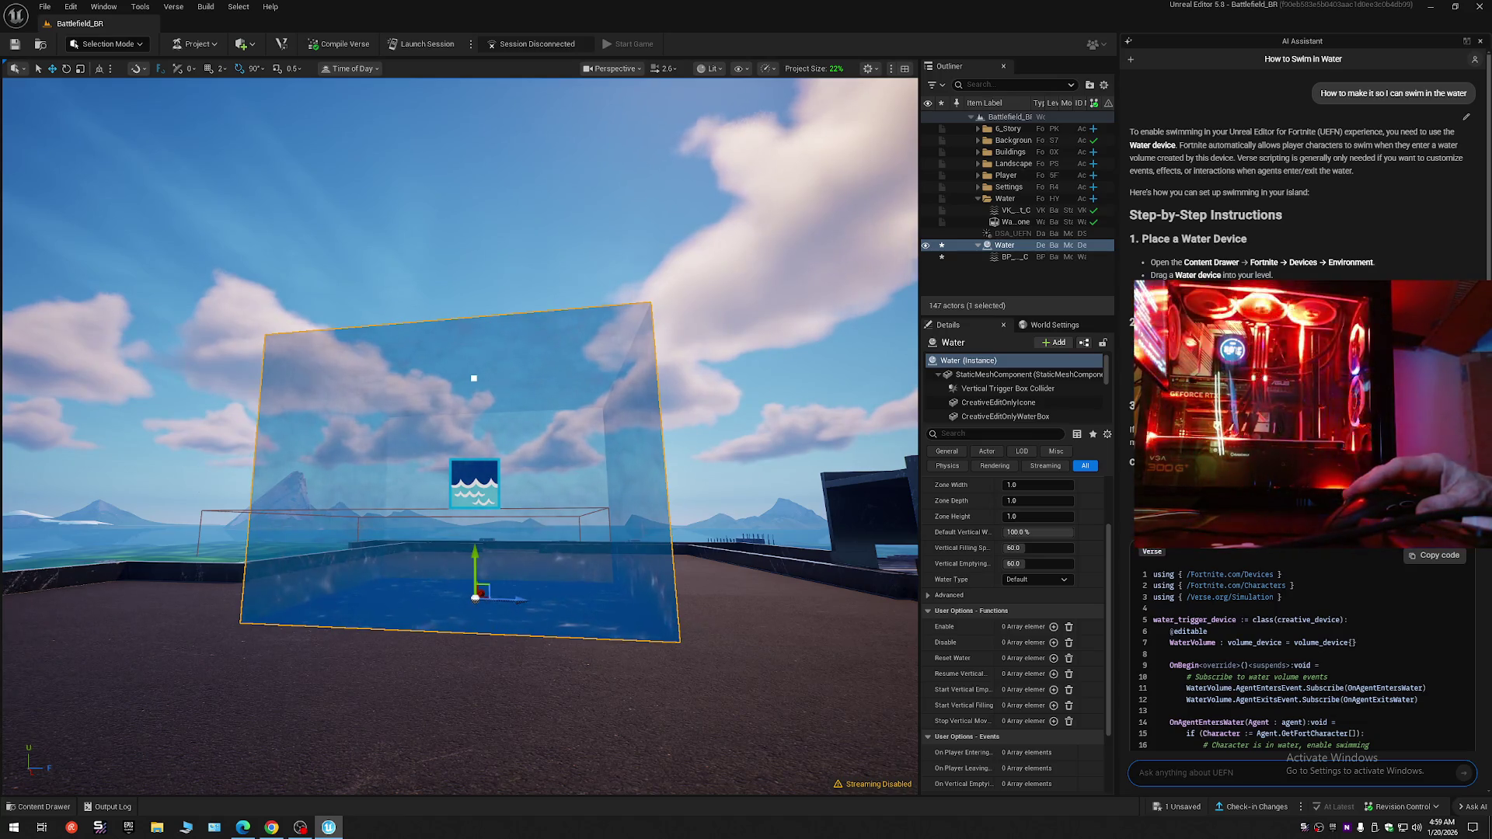
- Stretch the water cube into a long box over the rooftop, undoing the oversized scale
scroll(848, 518, down, 3)
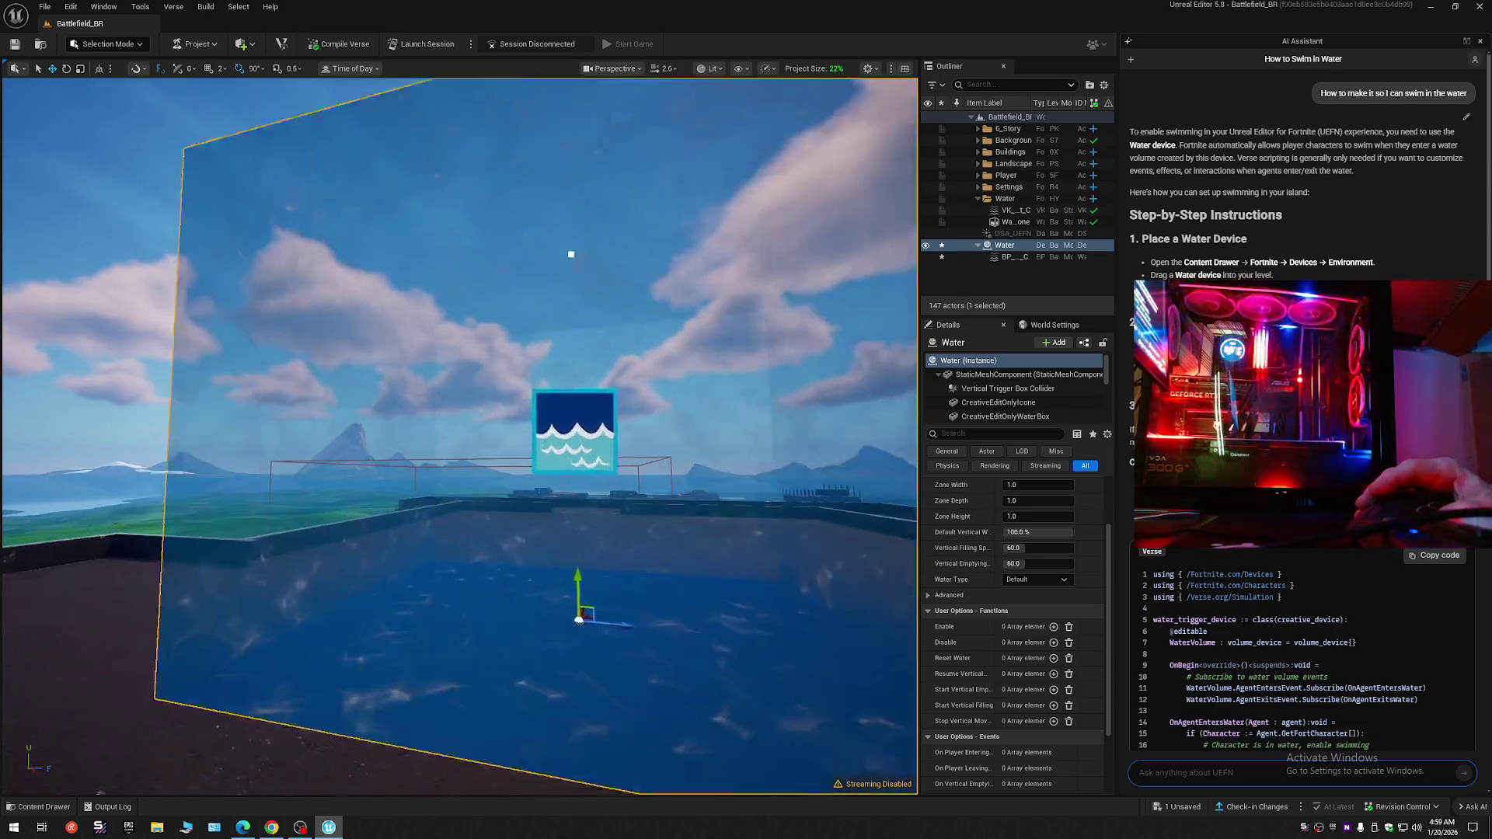
key(d)
key(e)
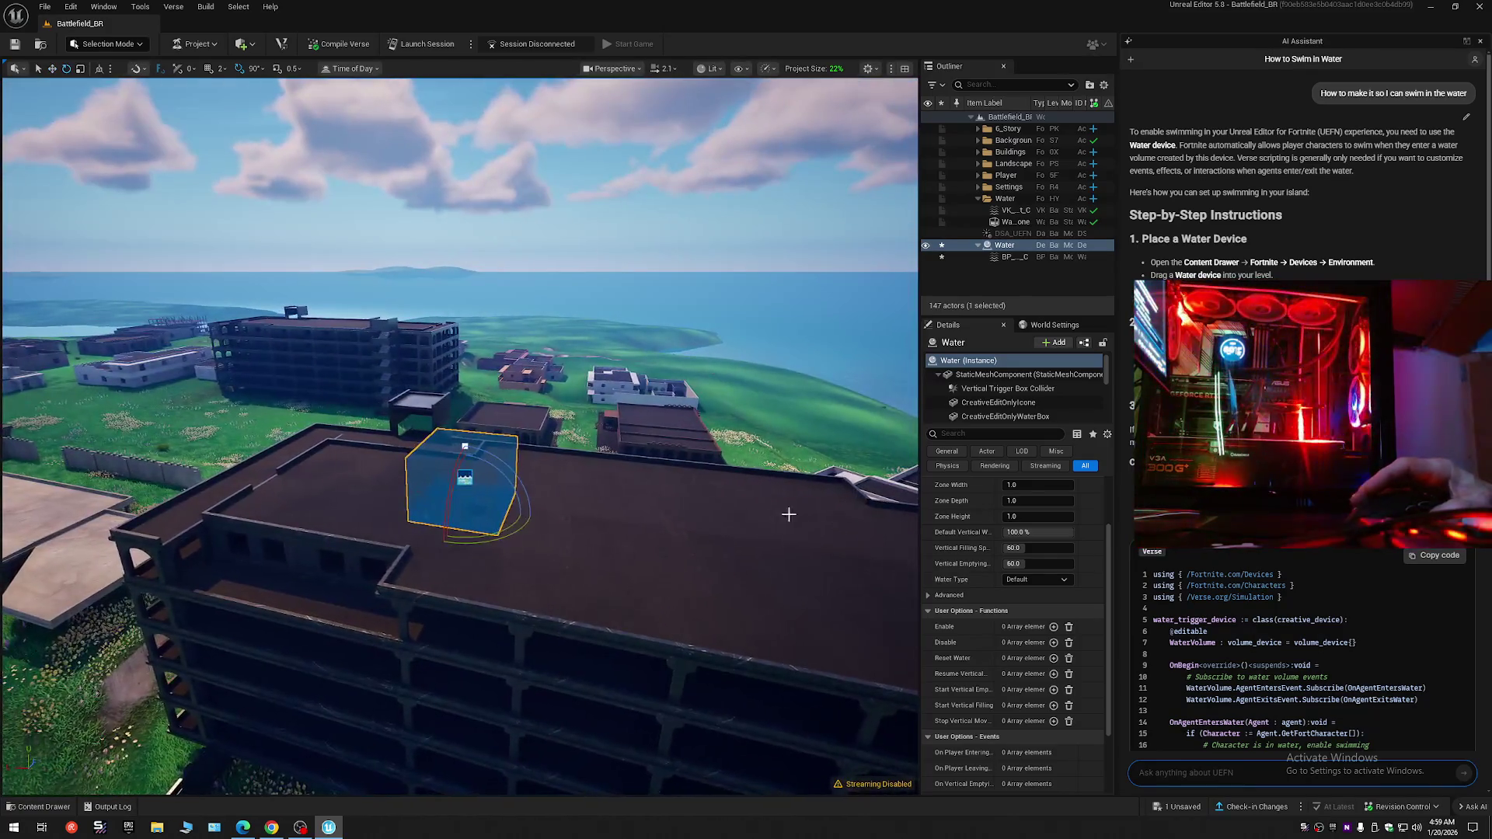
mouse_move(428, 501)
mouse_down()
mouse_move(365, 525)
mouse_move(449, 500)
mouse_move(482, 435)
mouse_move(546, 506)
mouse_move(498, 462)
mouse_move(560, 490)
mouse_move(491, 452)
mouse_up()
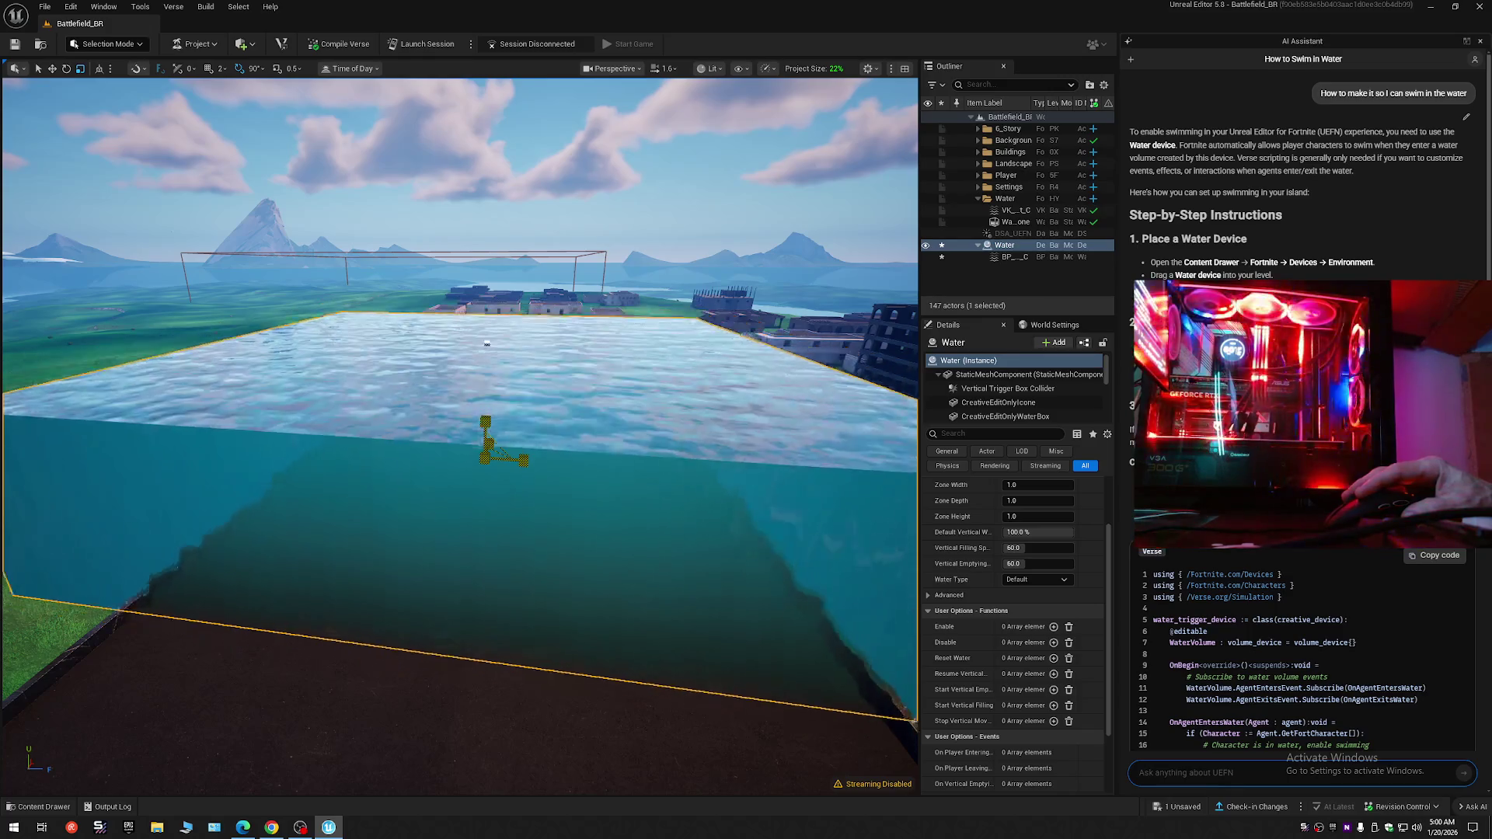
key(ctrl+z)
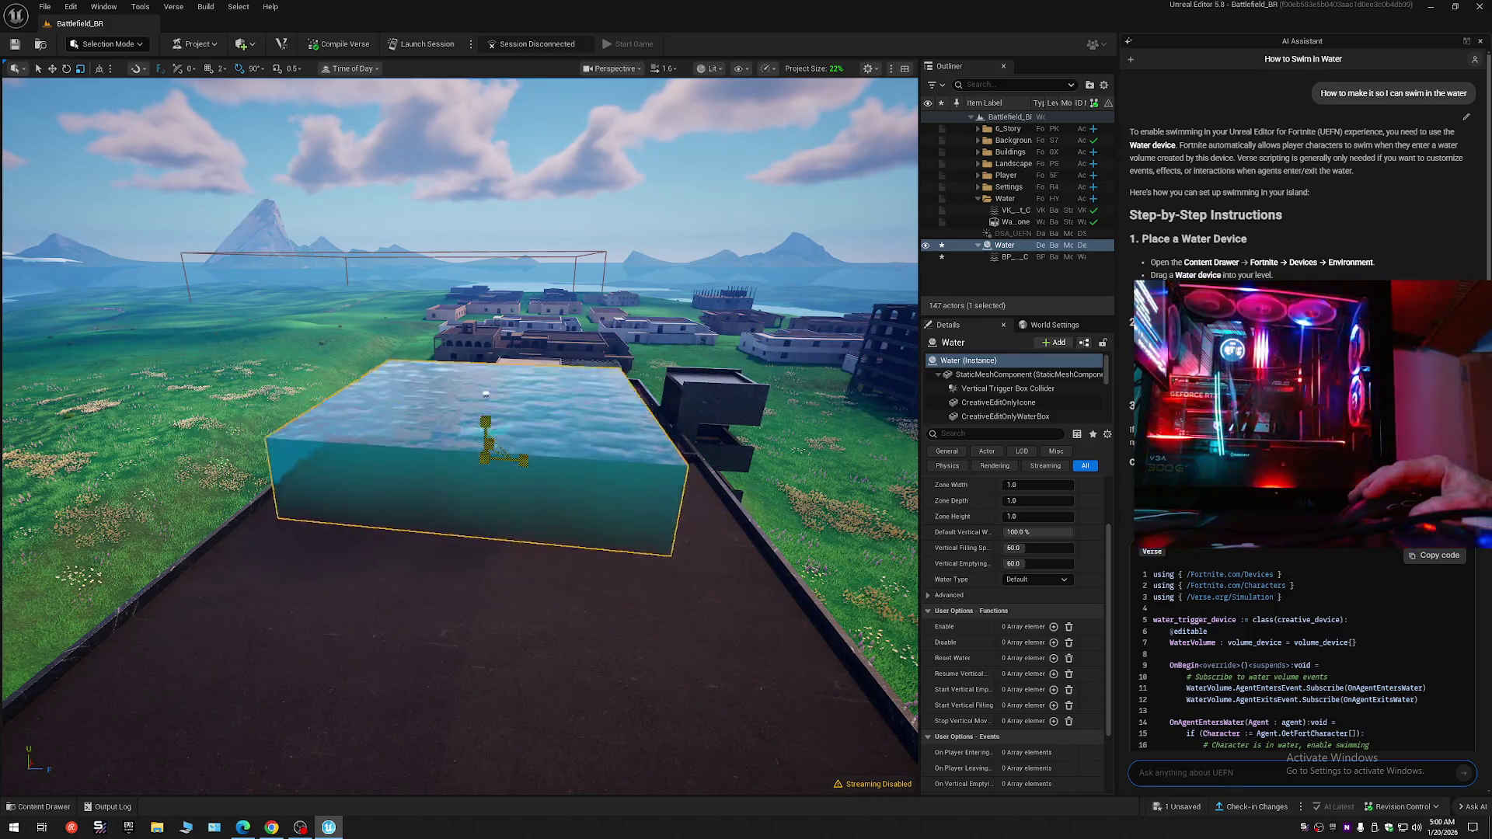
key(ctrl+z)
key(ctrl+z)
key(ctrl+z)
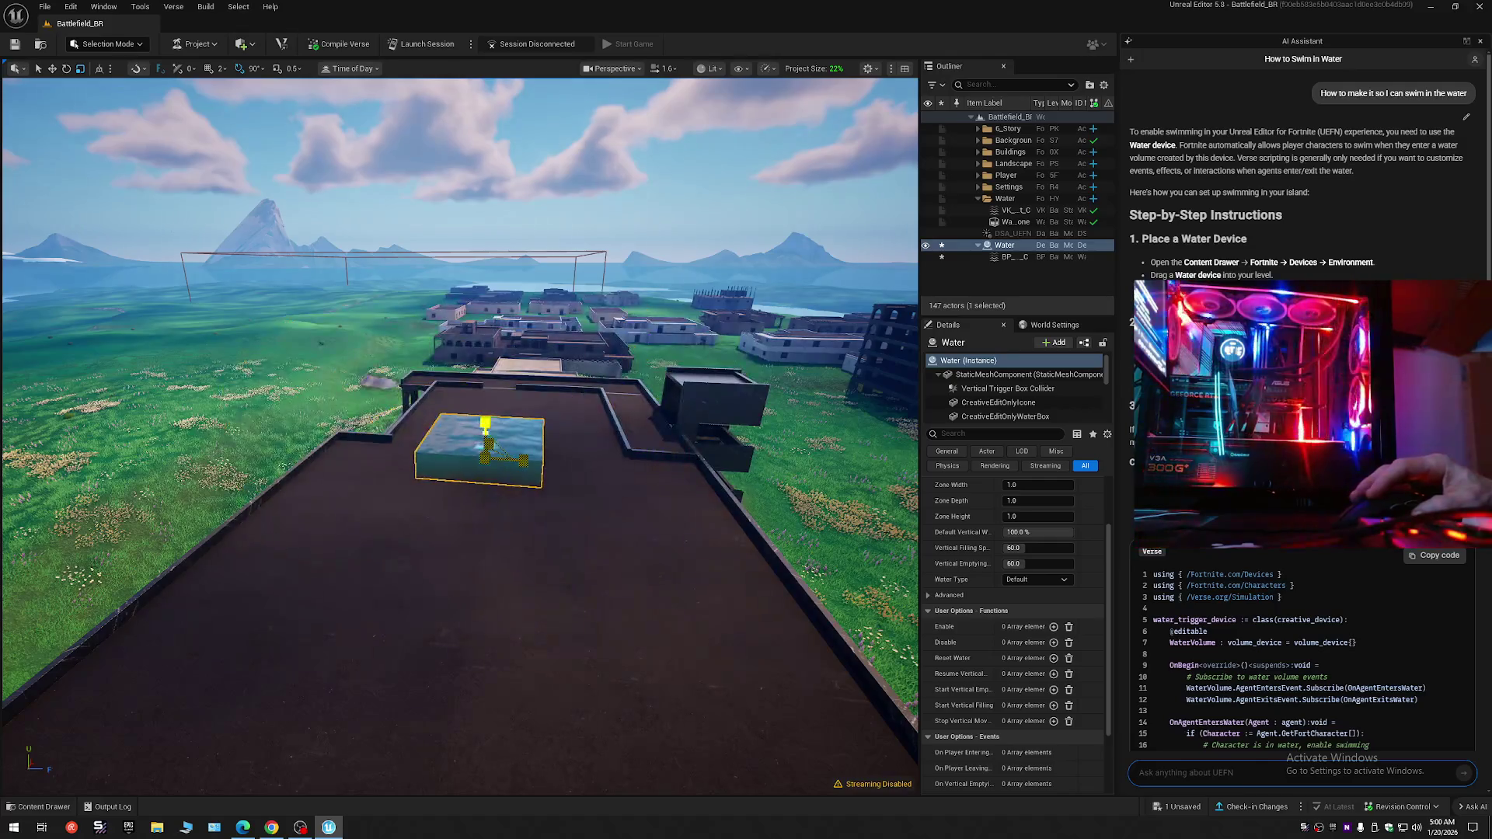
- Refine the water volume's scale with undo and redo into a low, flat rooftop layer
mouse_move(486, 440)
mouse_down()
mouse_move(486, 366)
mouse_move(492, 435)
mouse_move(497, 396)
mouse_move(507, 435)
mouse_up()
key(ctrl+z)
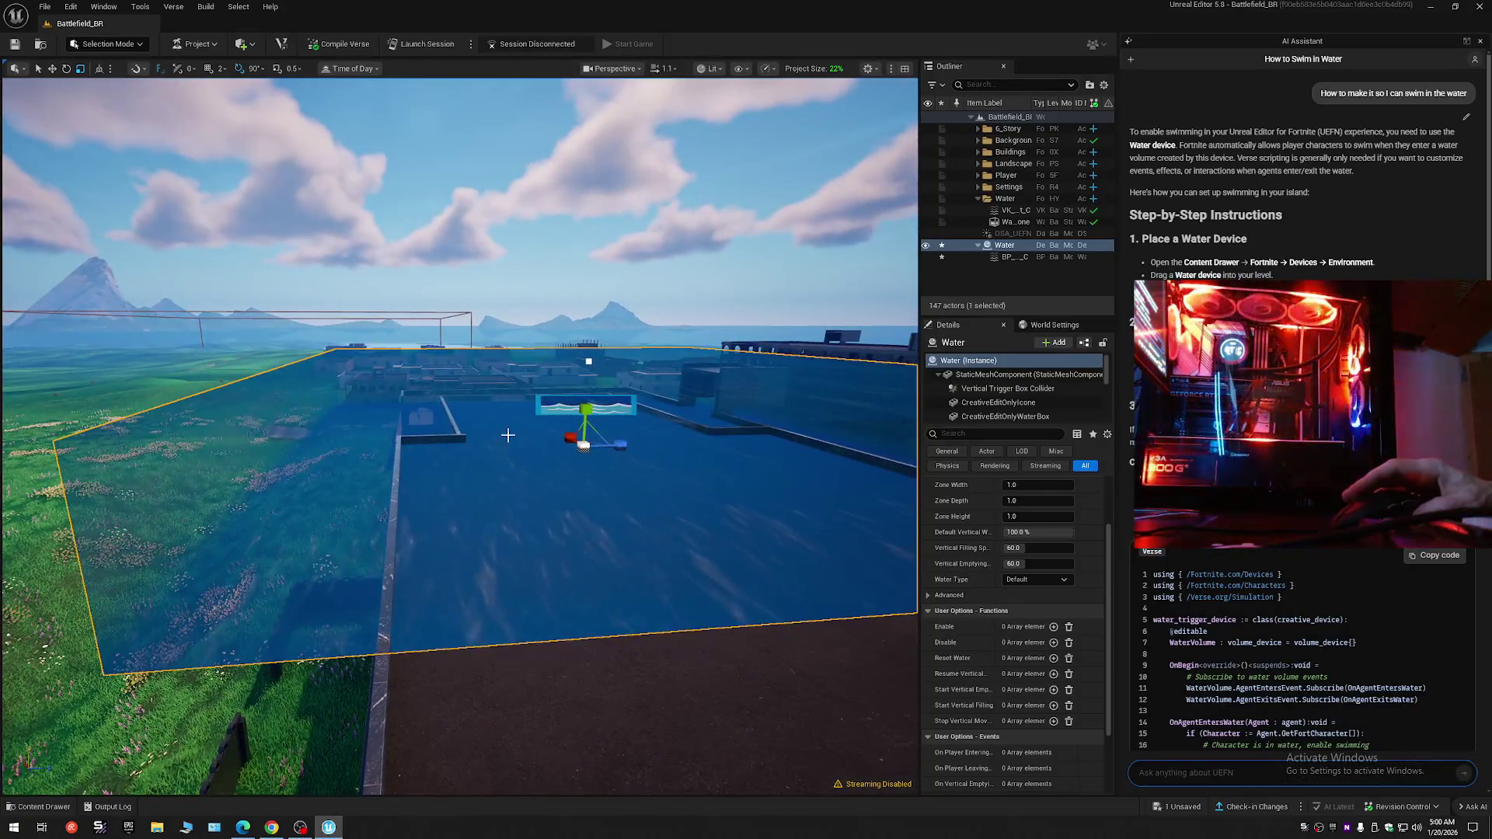
key(ctrl+z)
key(ctrl+y)
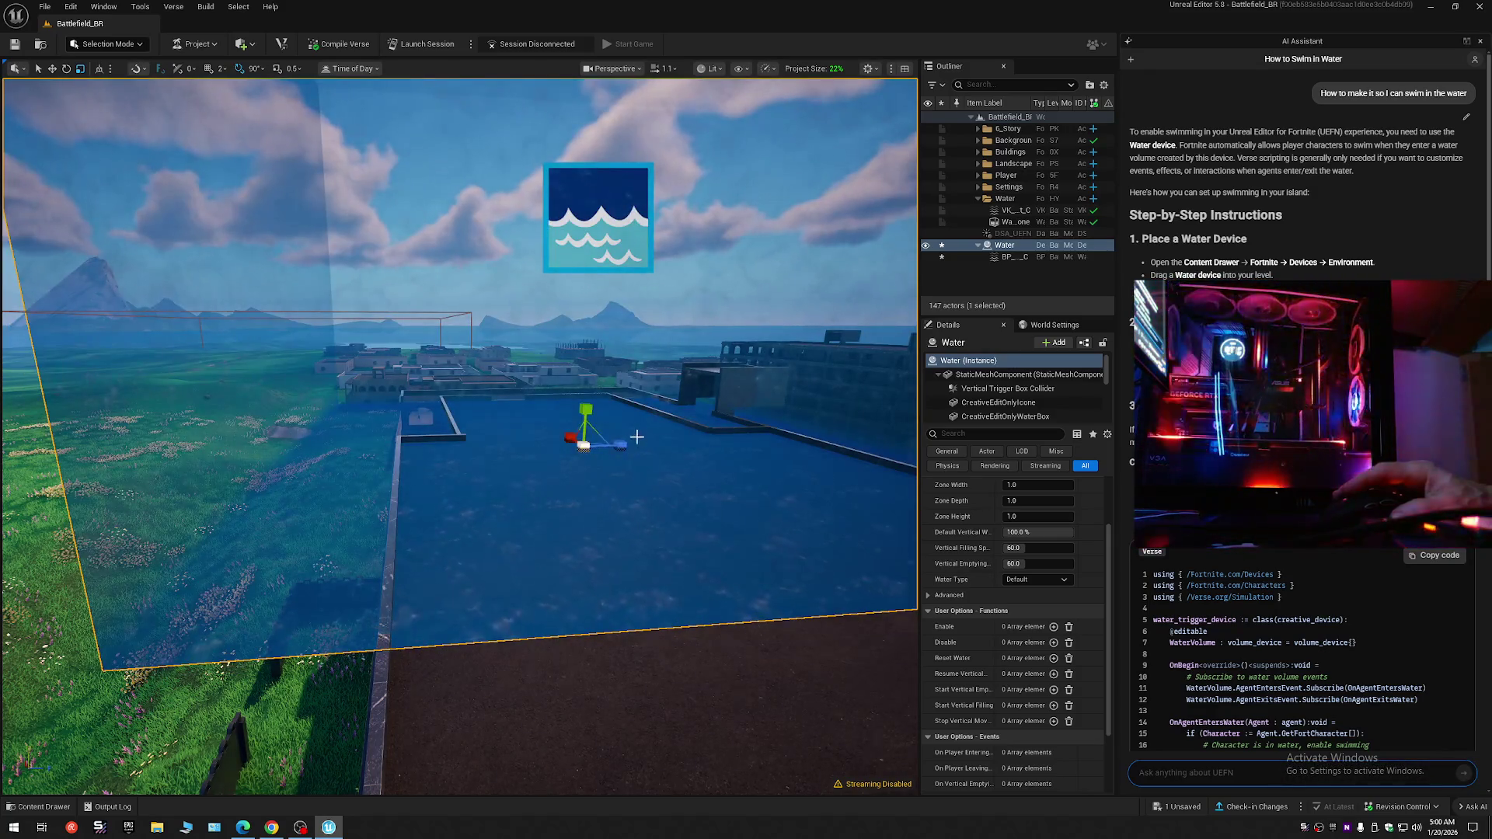
drag(634, 435, 637, 477)
key(ctrl+z)
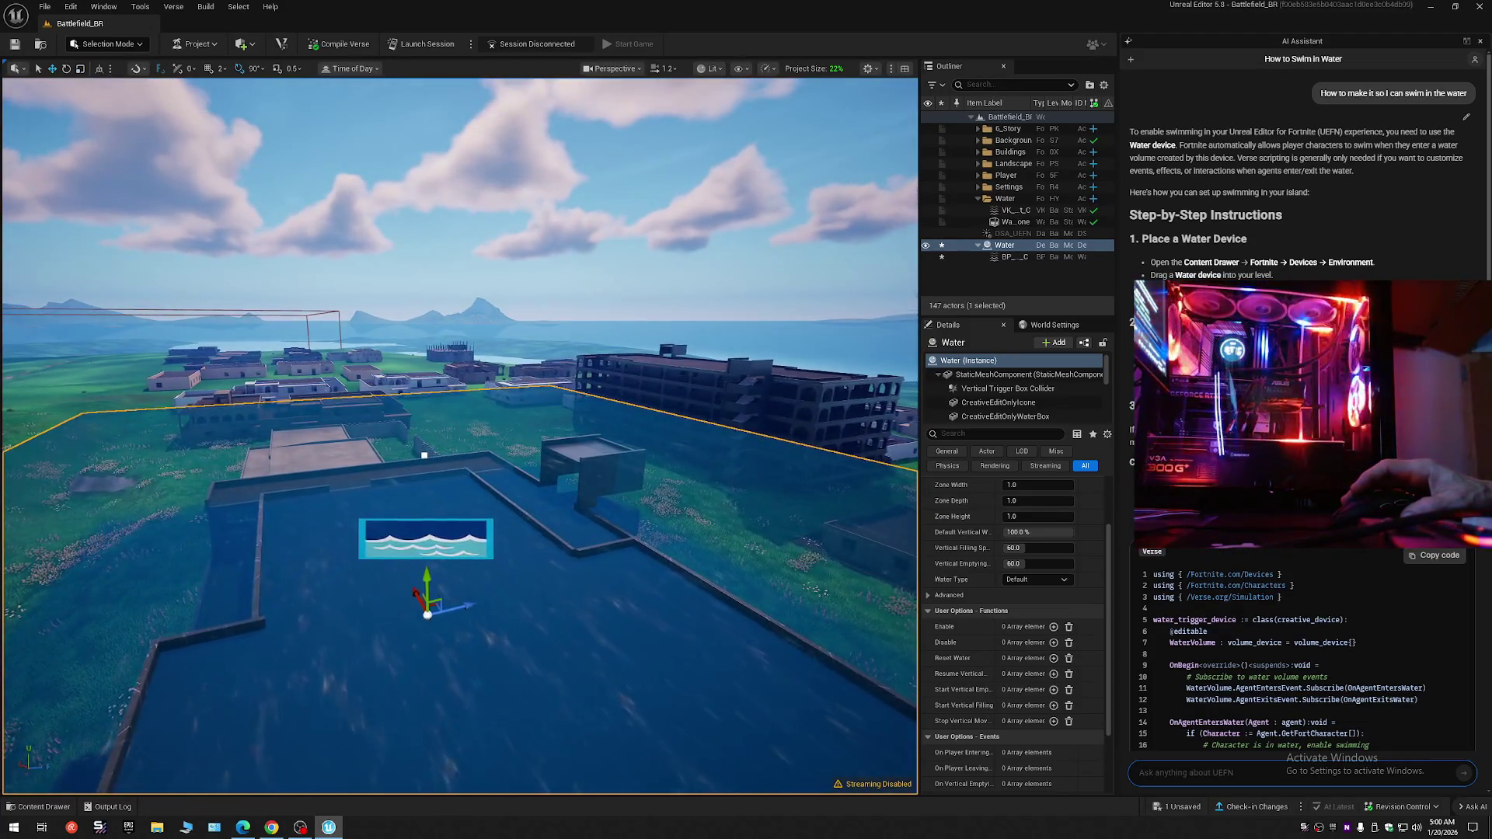
scroll(614, 475, down, 1)
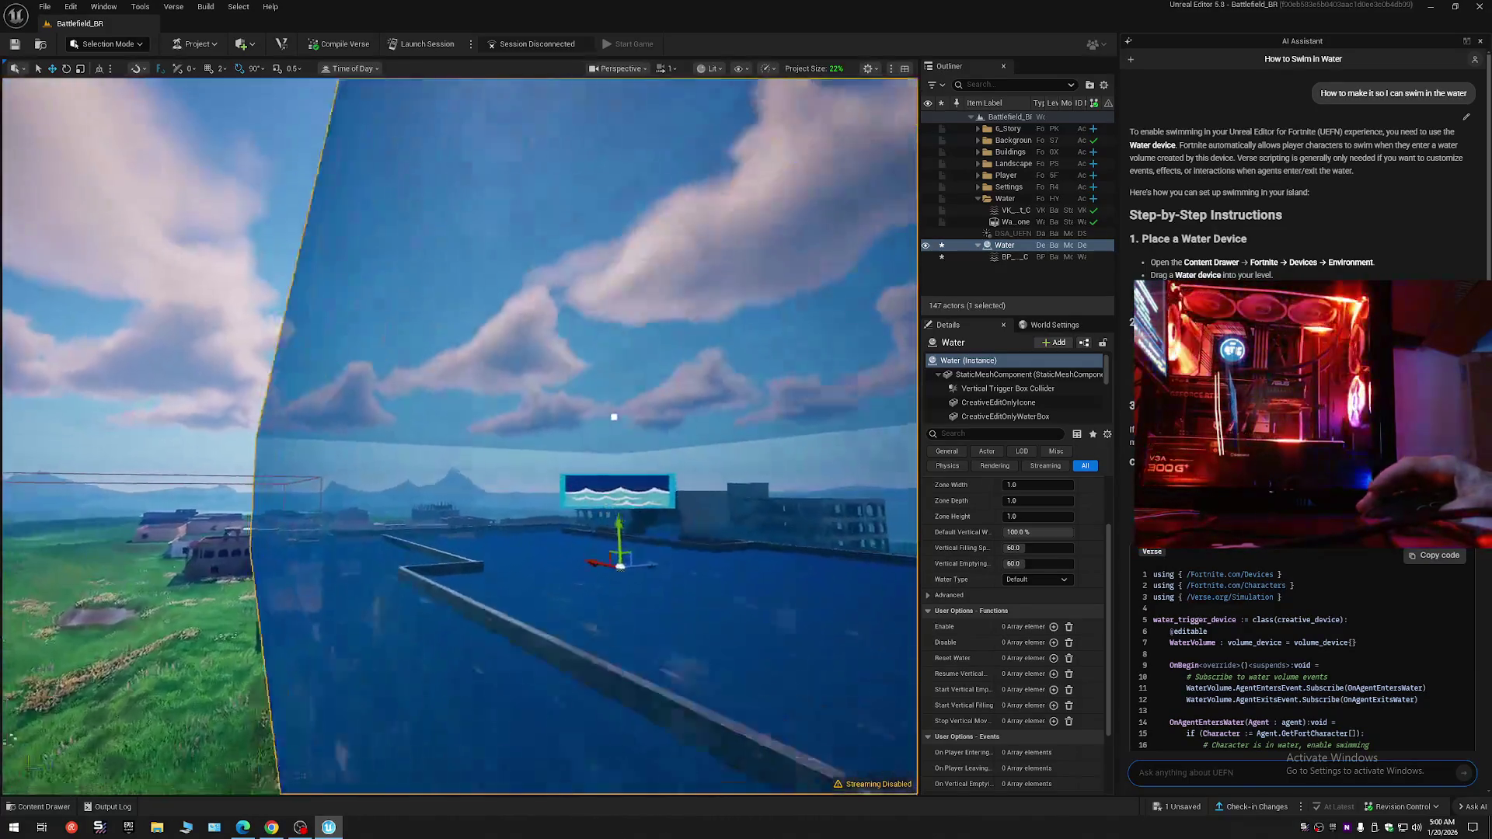
- Fly over the field and drag the Water volume farther back into the grass
scroll(460, 435, down, 2)
mouse_move(682, 370)
mouse_down()
mouse_move(639, 342)
mouse_move(583, 349)
mouse_move(533, 467)
mouse_up()
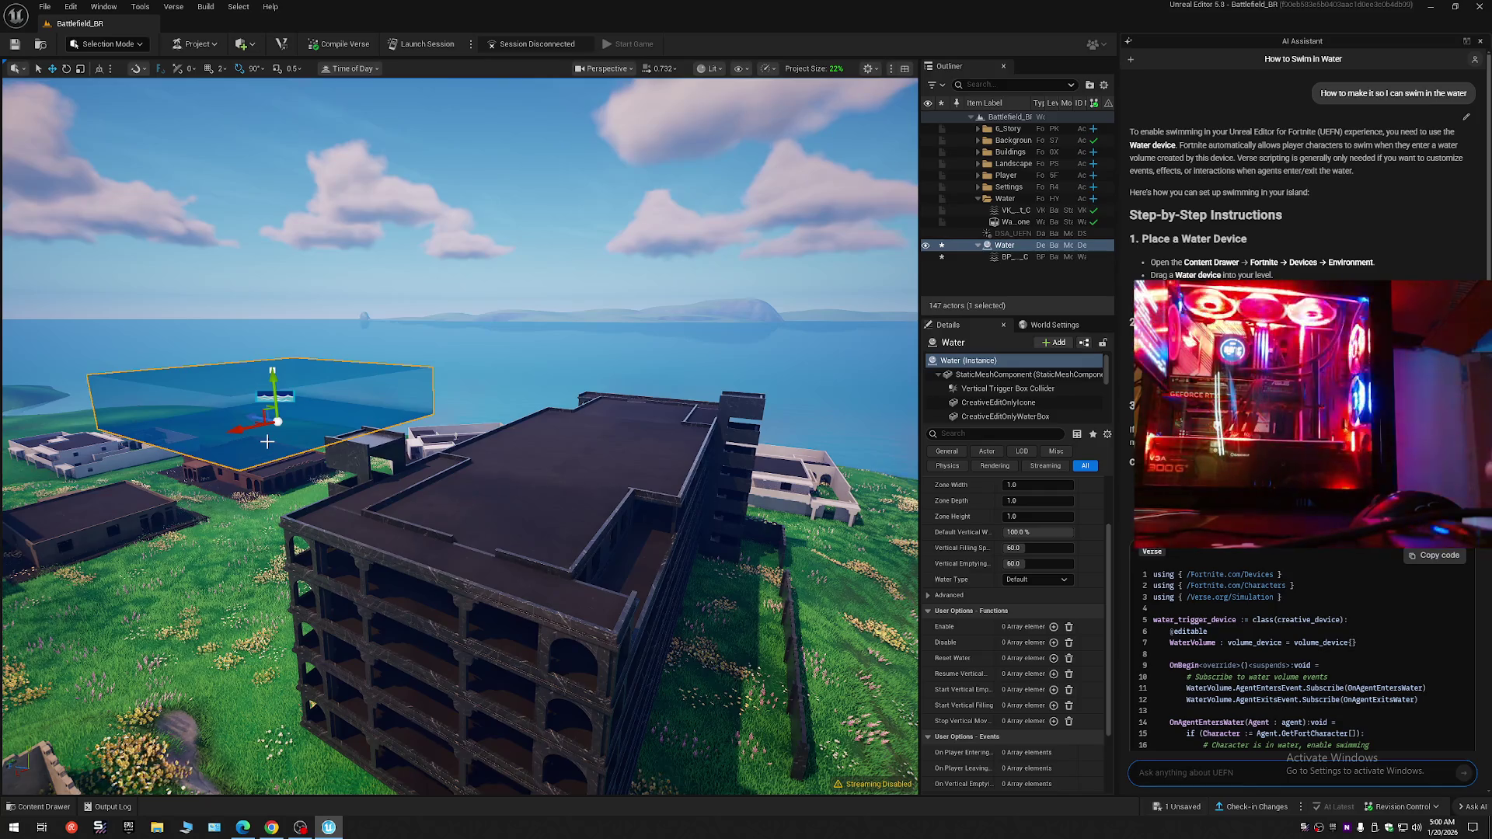
mouse_move(266, 441)
mouse_down()
mouse_move(268, 404)
mouse_move(222, 363)
mouse_move(187, 358)
mouse_up()
scroll(458, 435, down, 3)
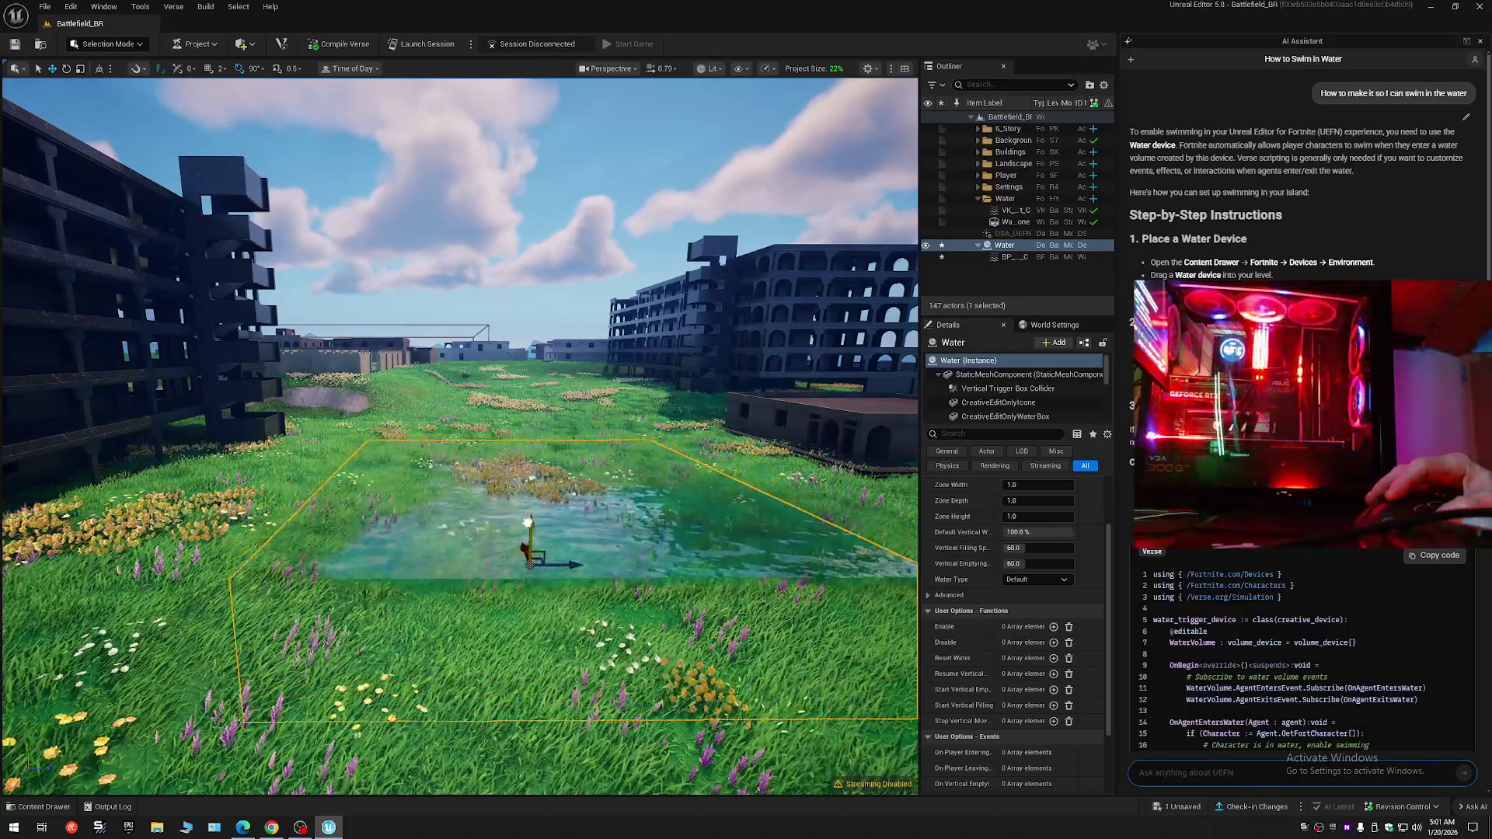
mouse_move(523, 515)
mouse_down()
mouse_move(314, 432)
mouse_move(544, 406)
mouse_move(540, 526)
mouse_up()
mouse_move(444, 469)
mouse_down()
mouse_move(492, 514)
mouse_move(455, 437)
mouse_up()
drag(424, 381, 416, 365)
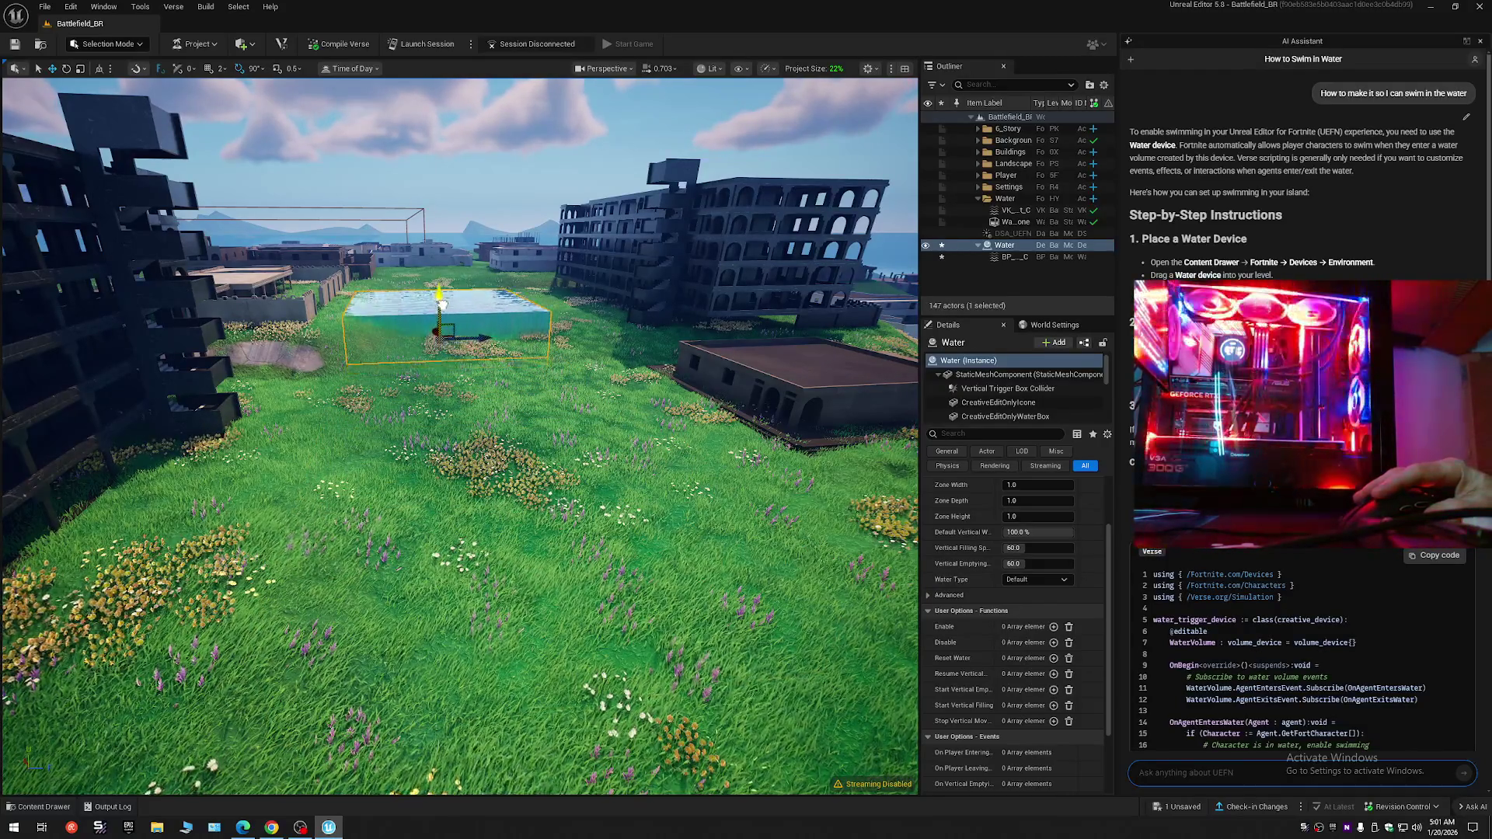
- Fly closer to the water volume and widen the Outliner and Details panels
drag(440, 310, 450, 295)
drag(742, 389, 742, 365)
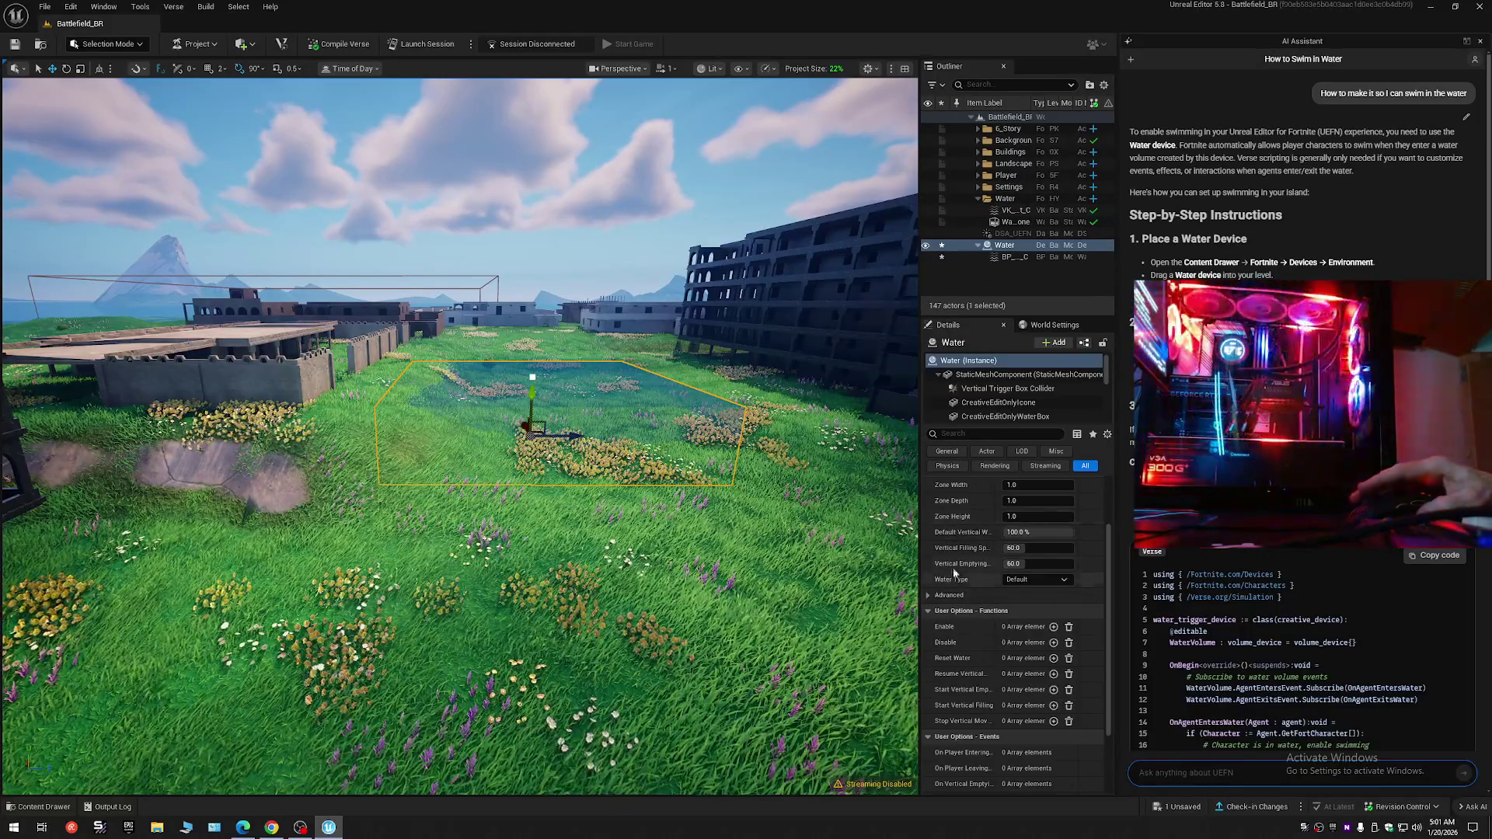
drag(920, 477, 810, 489)
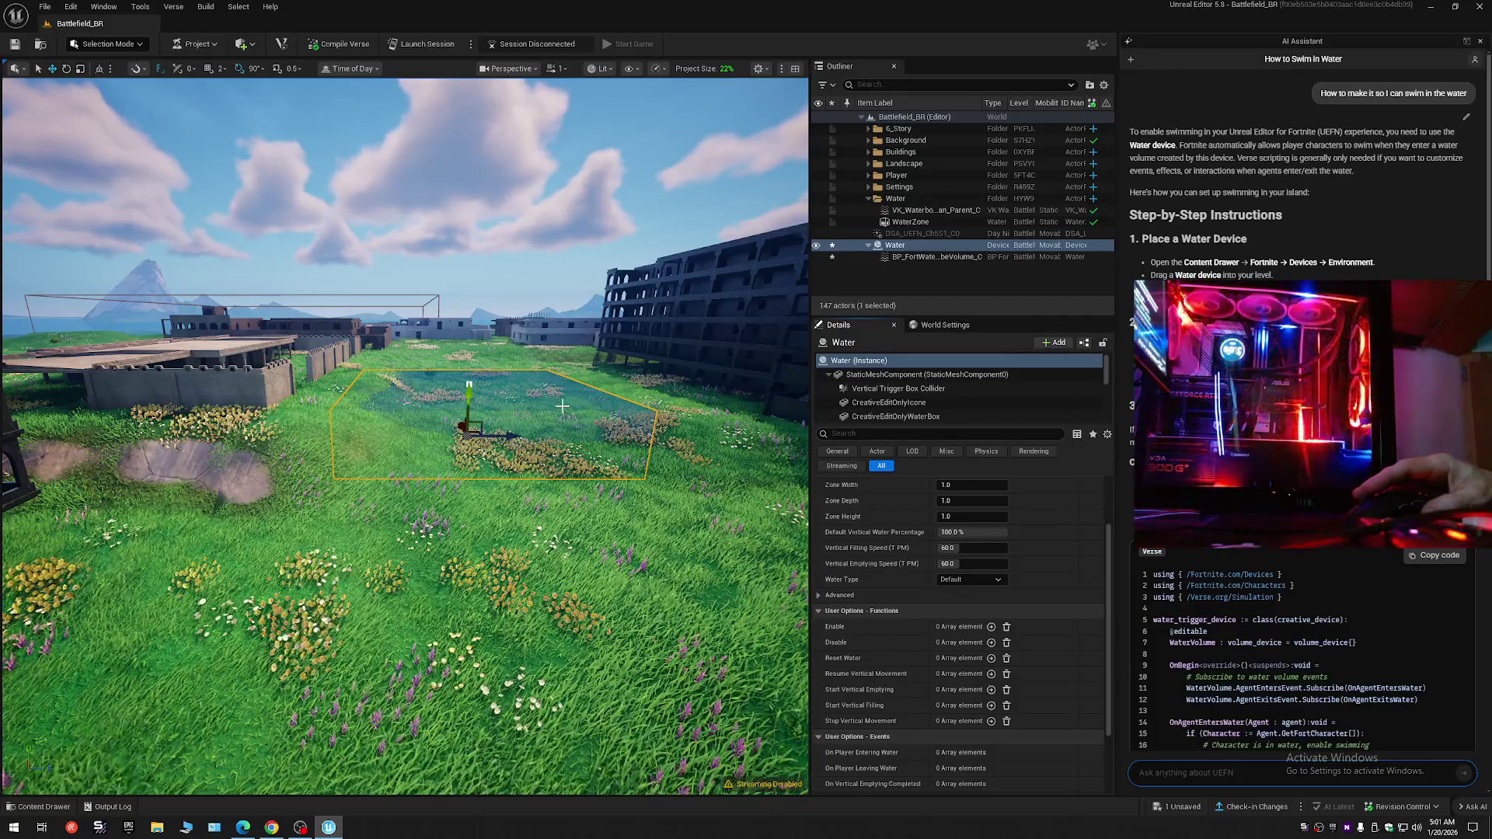
drag(553, 469, 601, 389)
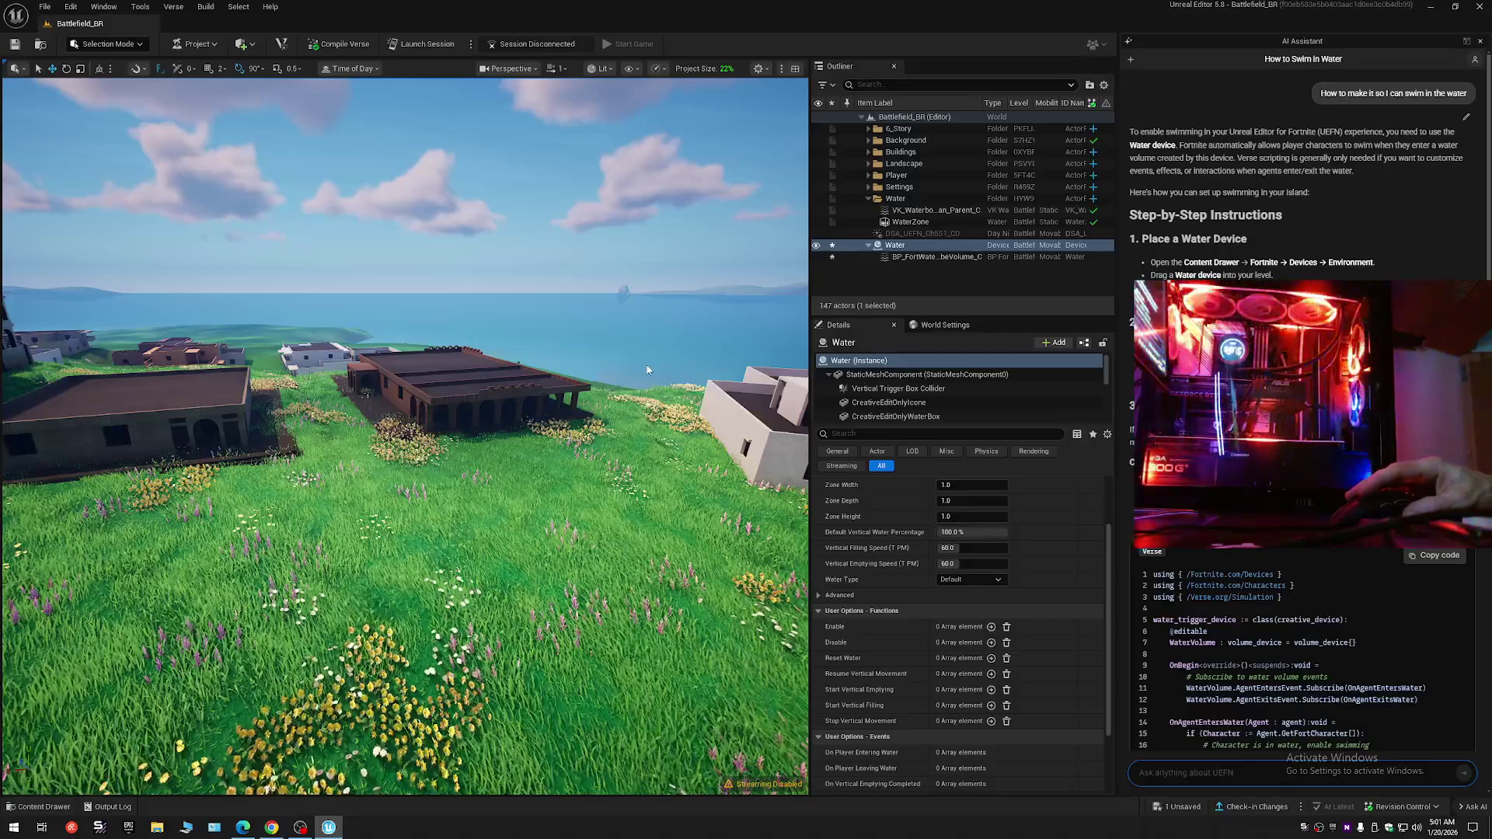
key(f)
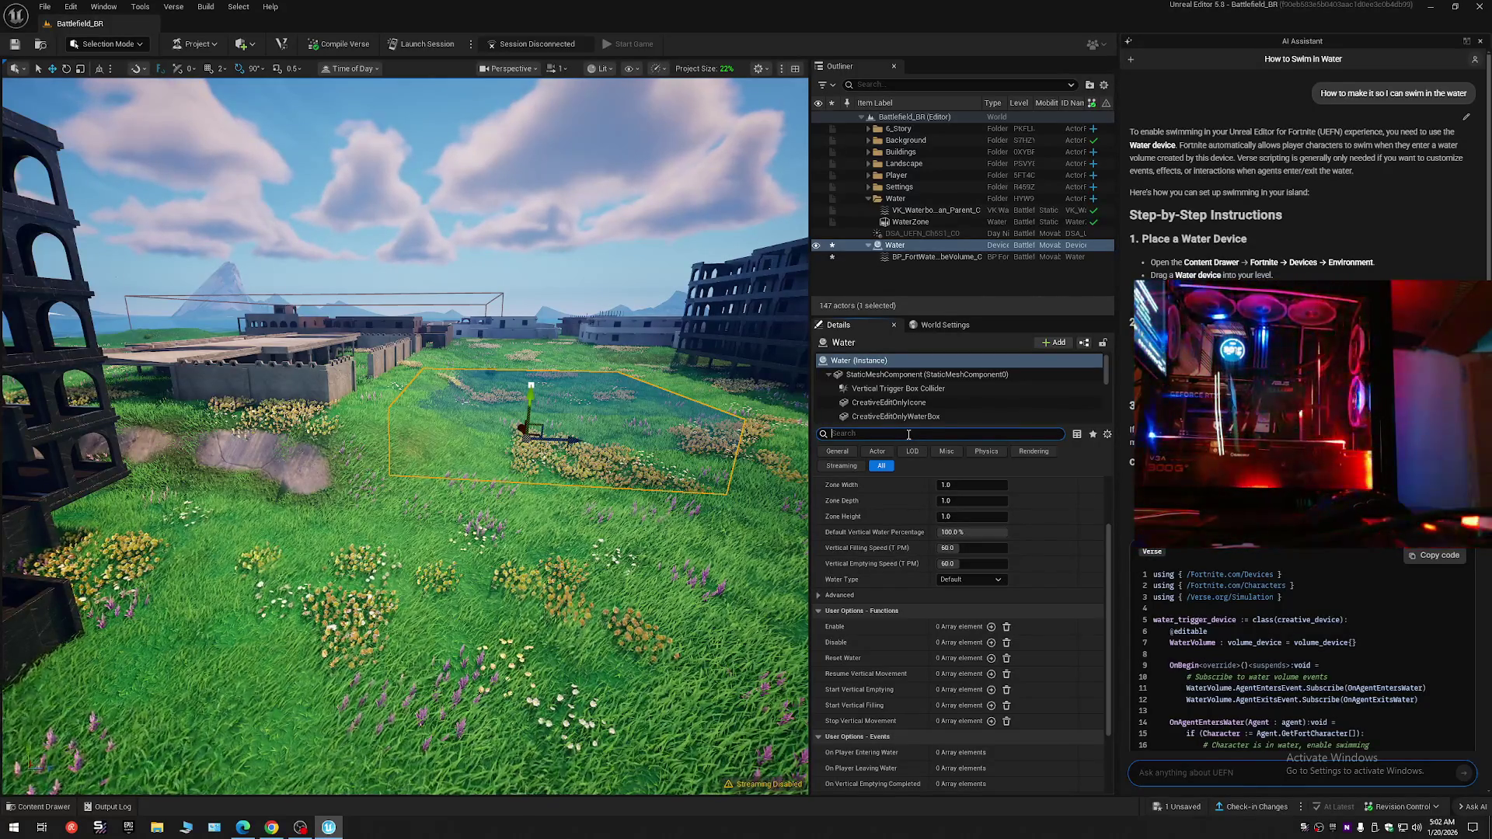
text(sw)
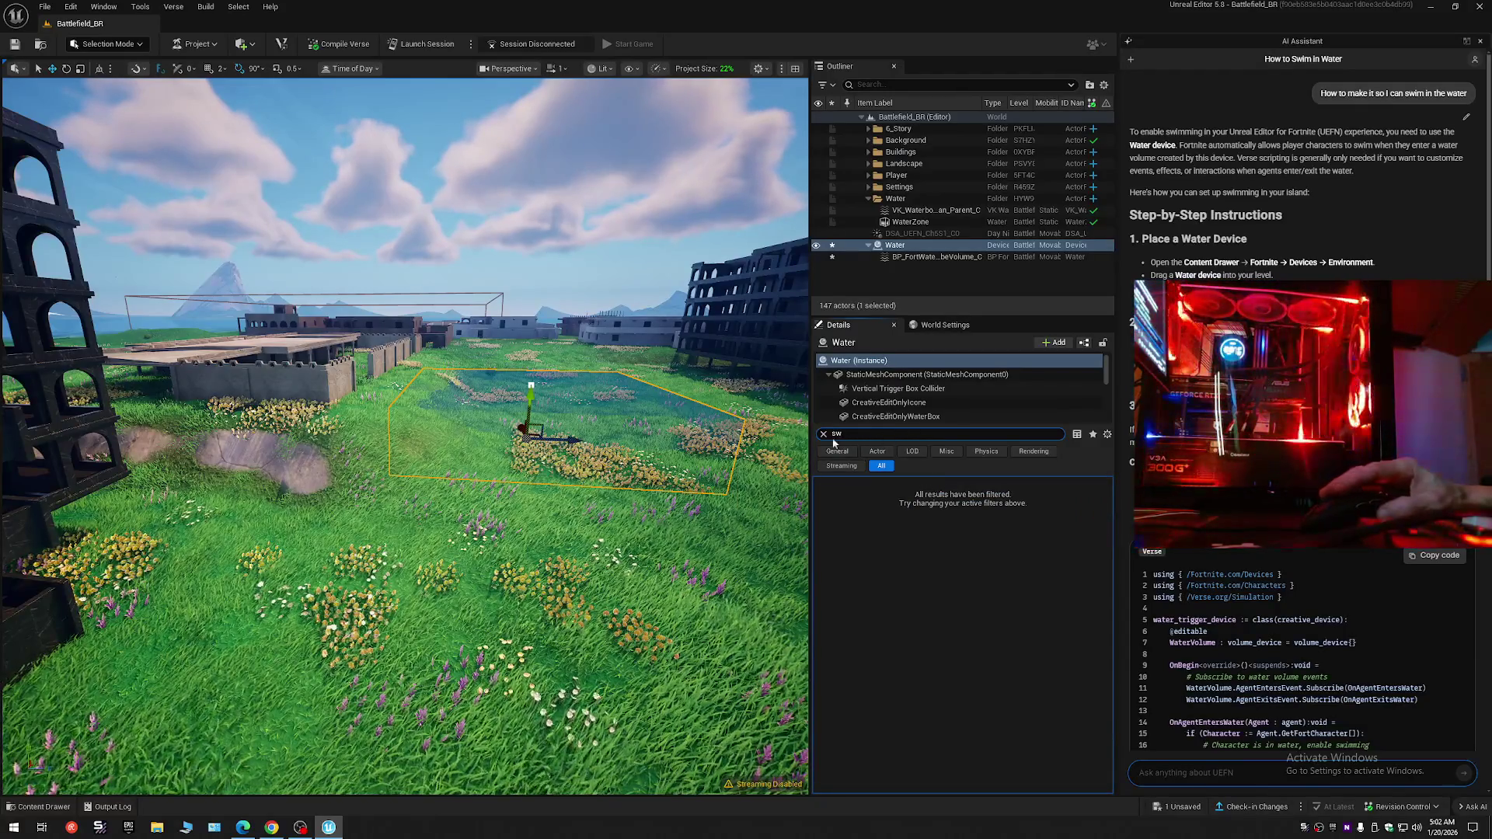
key(BackSpace)
key(BackSpace)
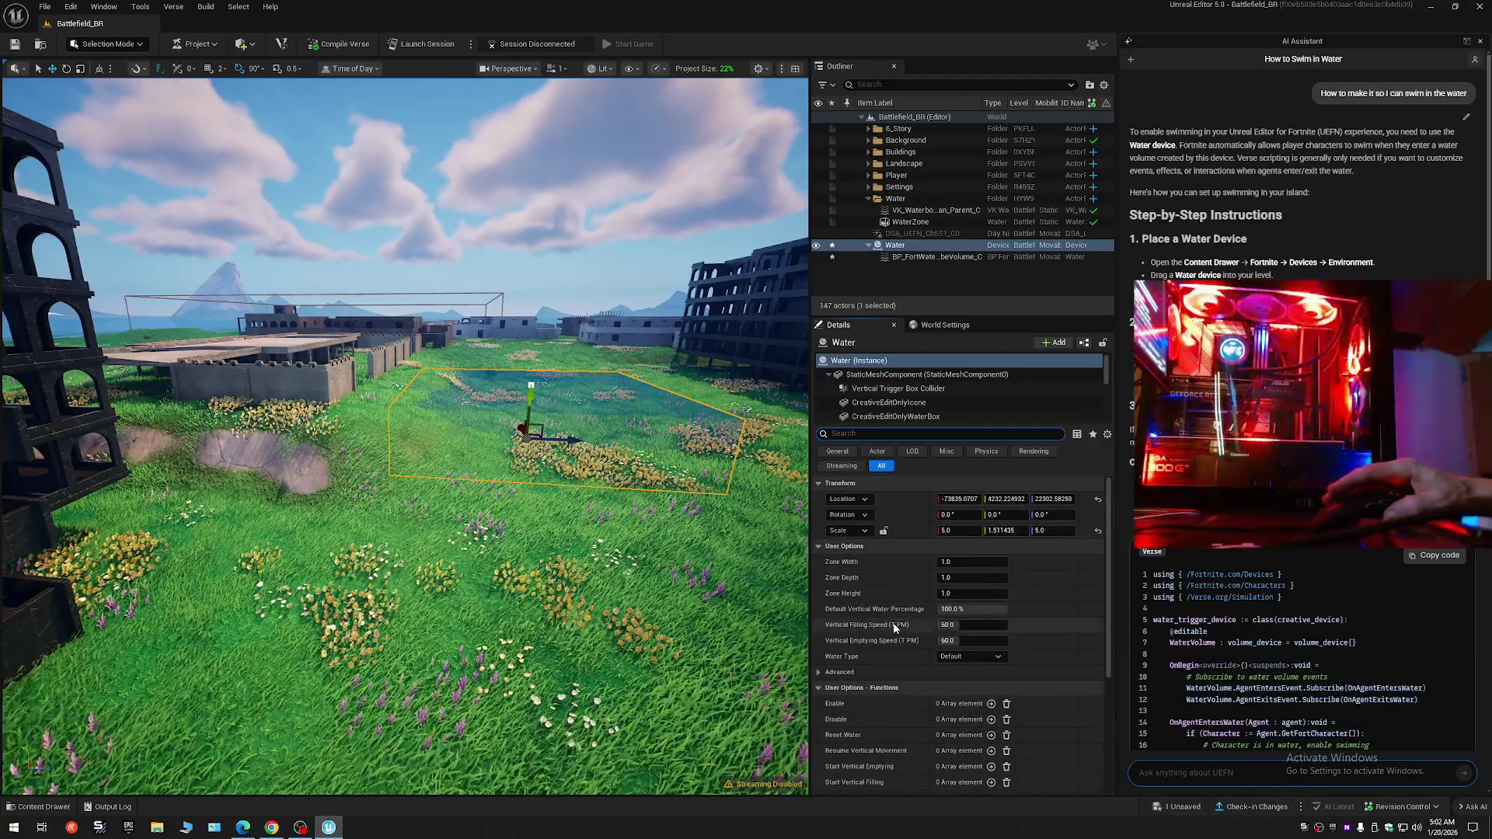
scroll(943, 686, down, 1)
scroll(943, 686, down, 4)
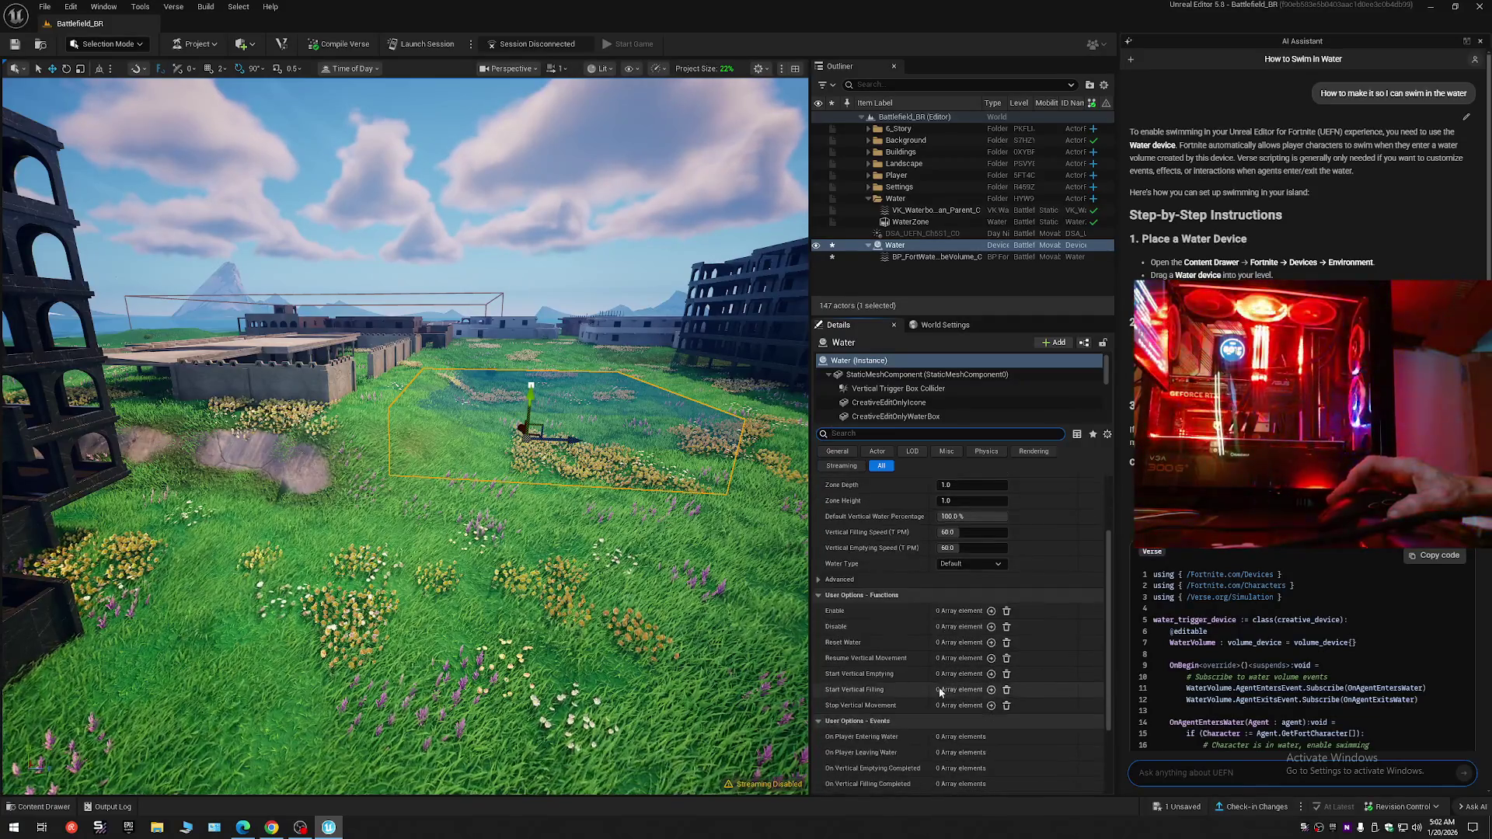
click(818, 581)
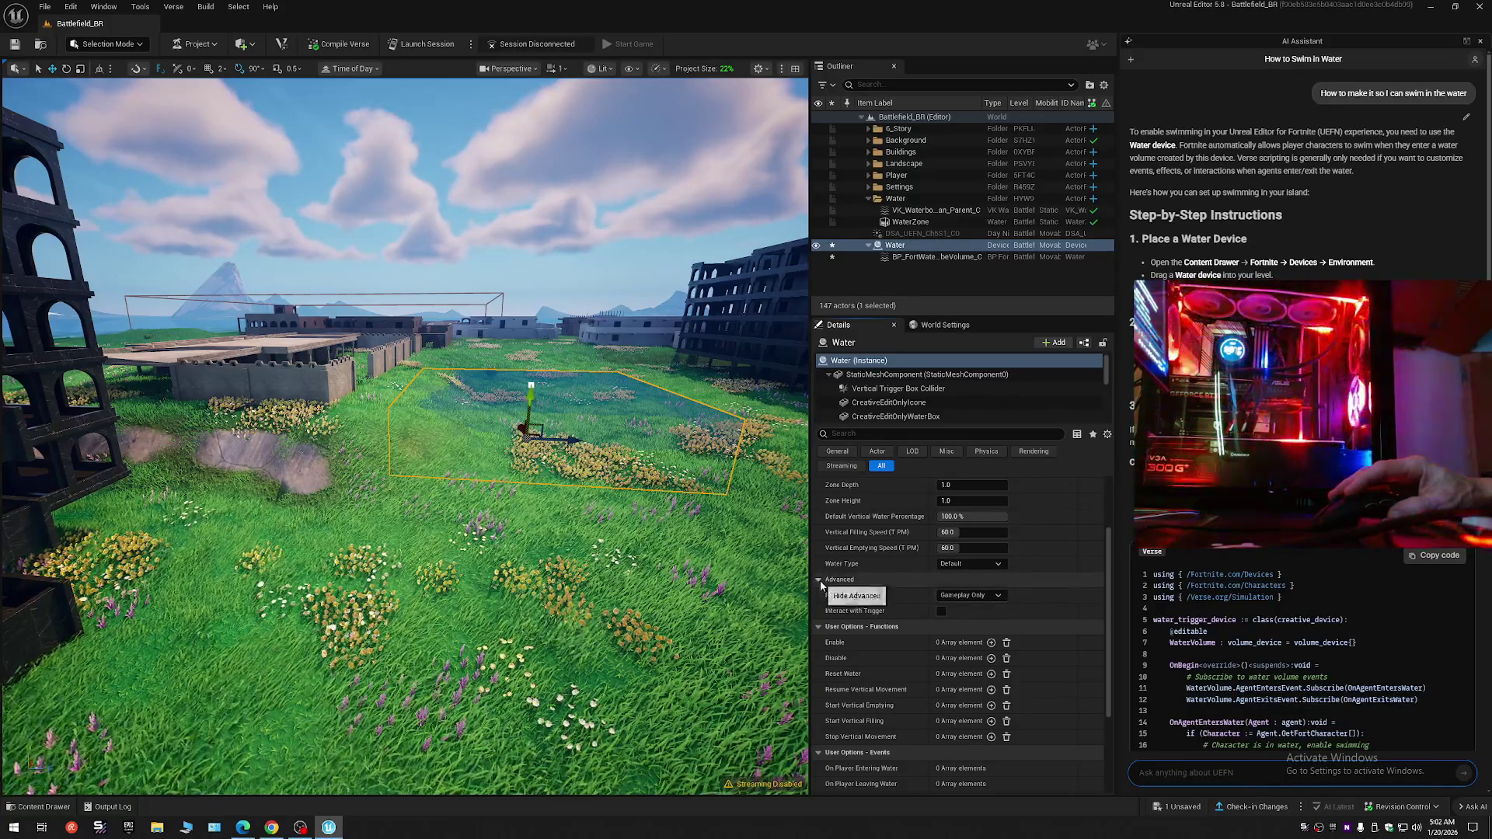
click(820, 580)
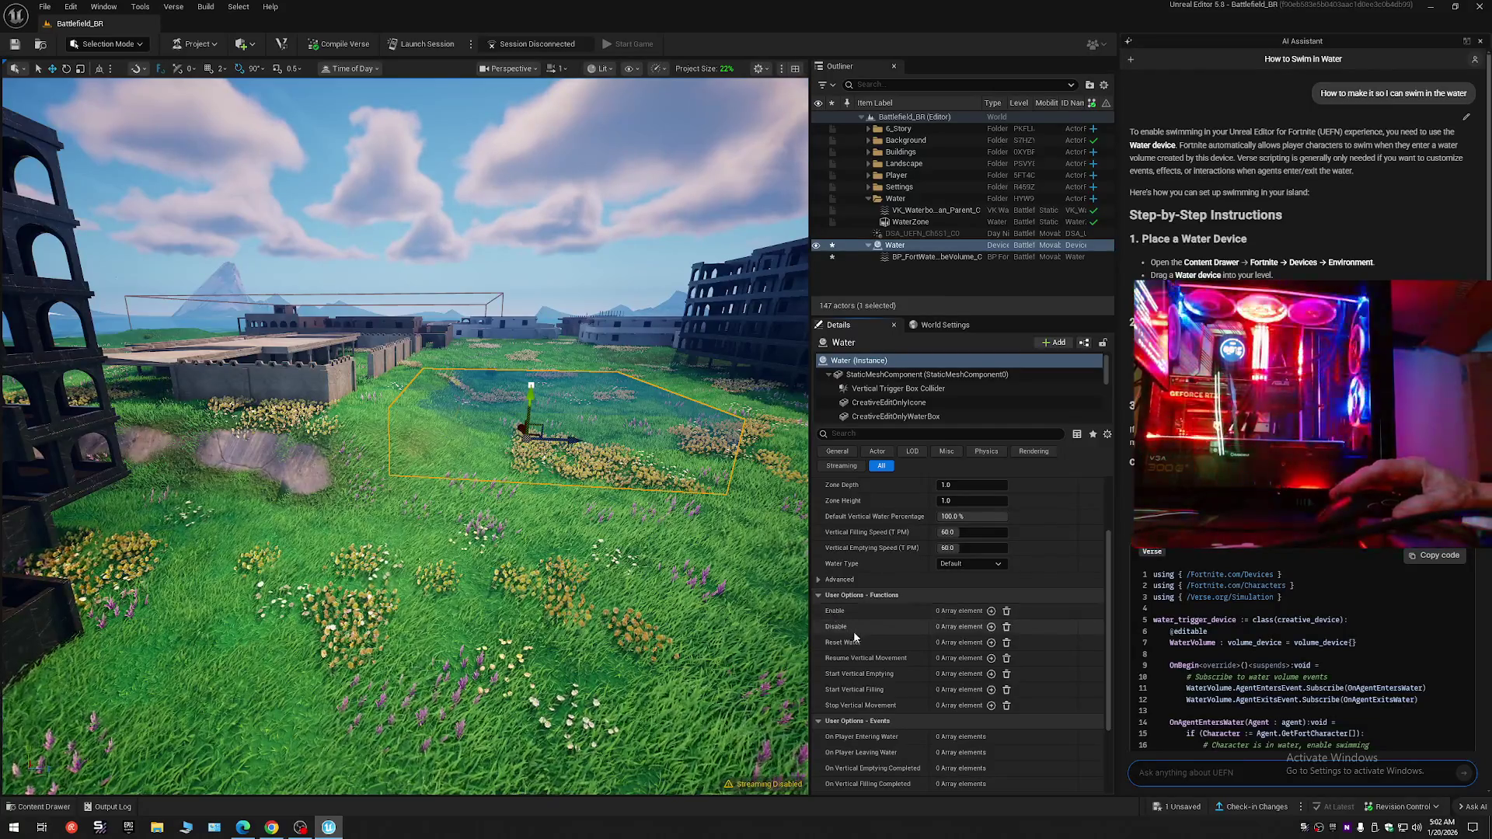
click(991, 613)
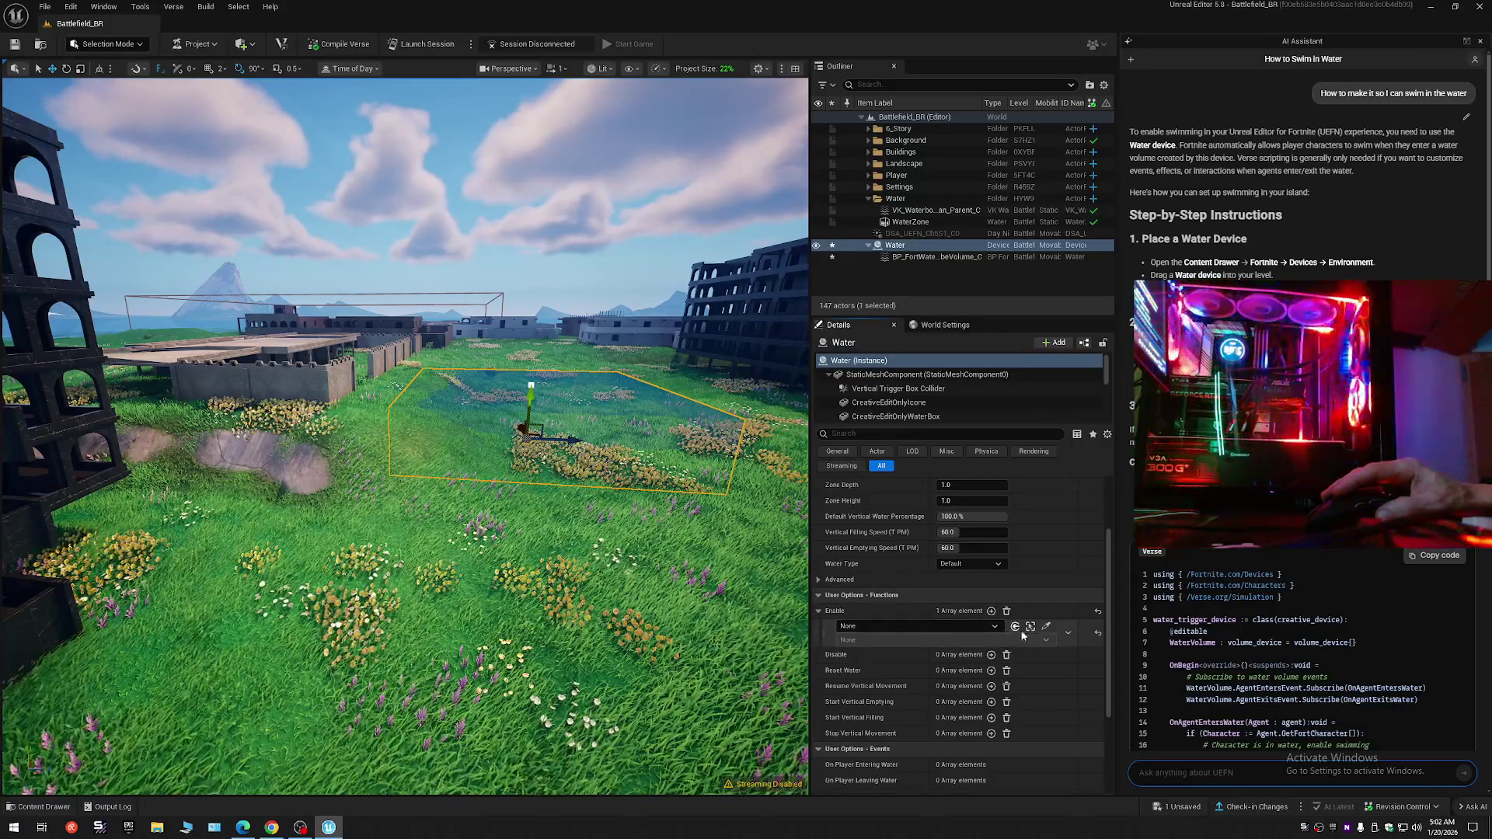
click(1047, 627)
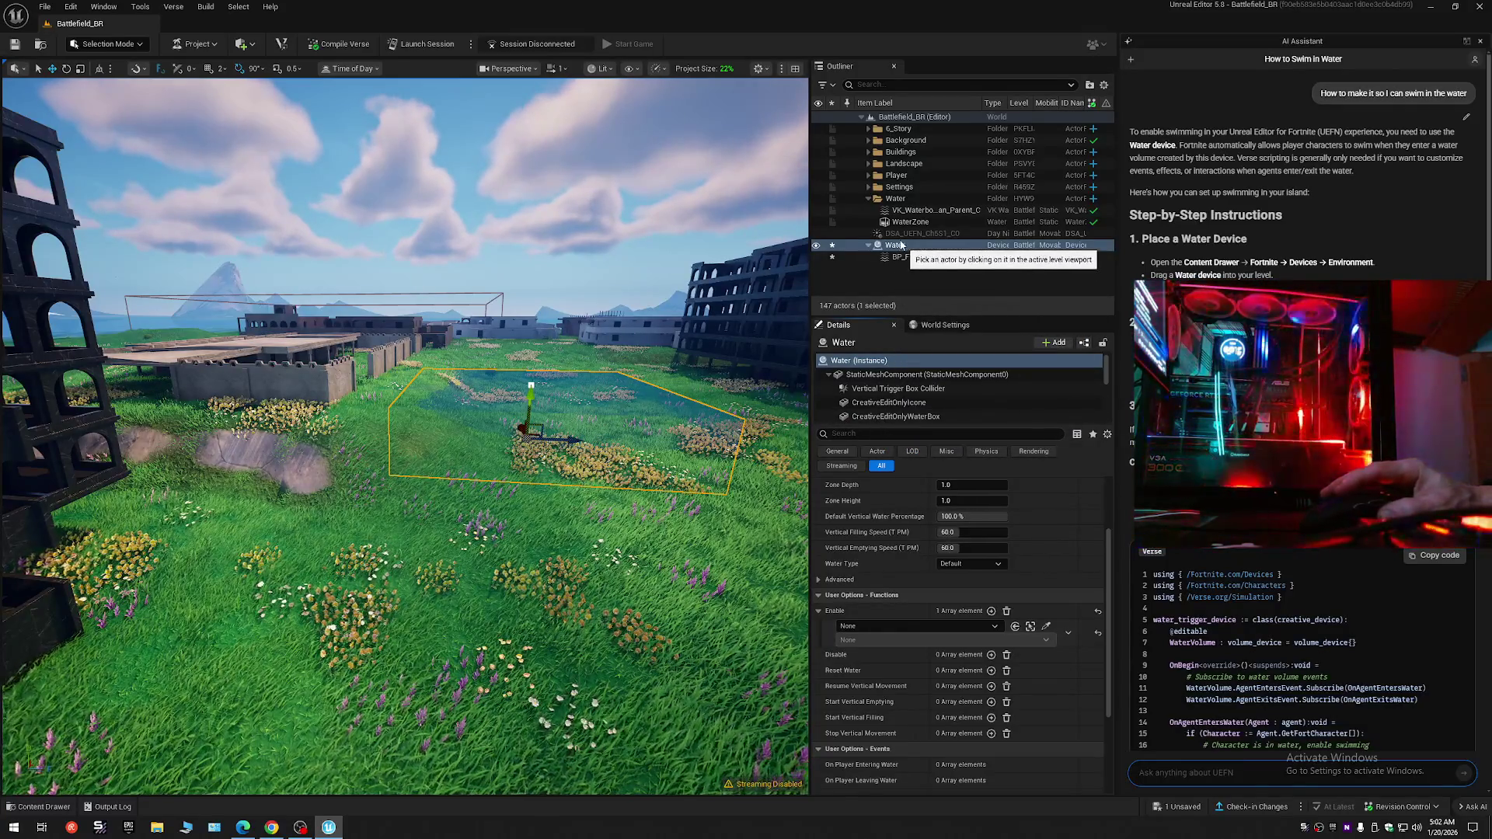
click(552, 411)
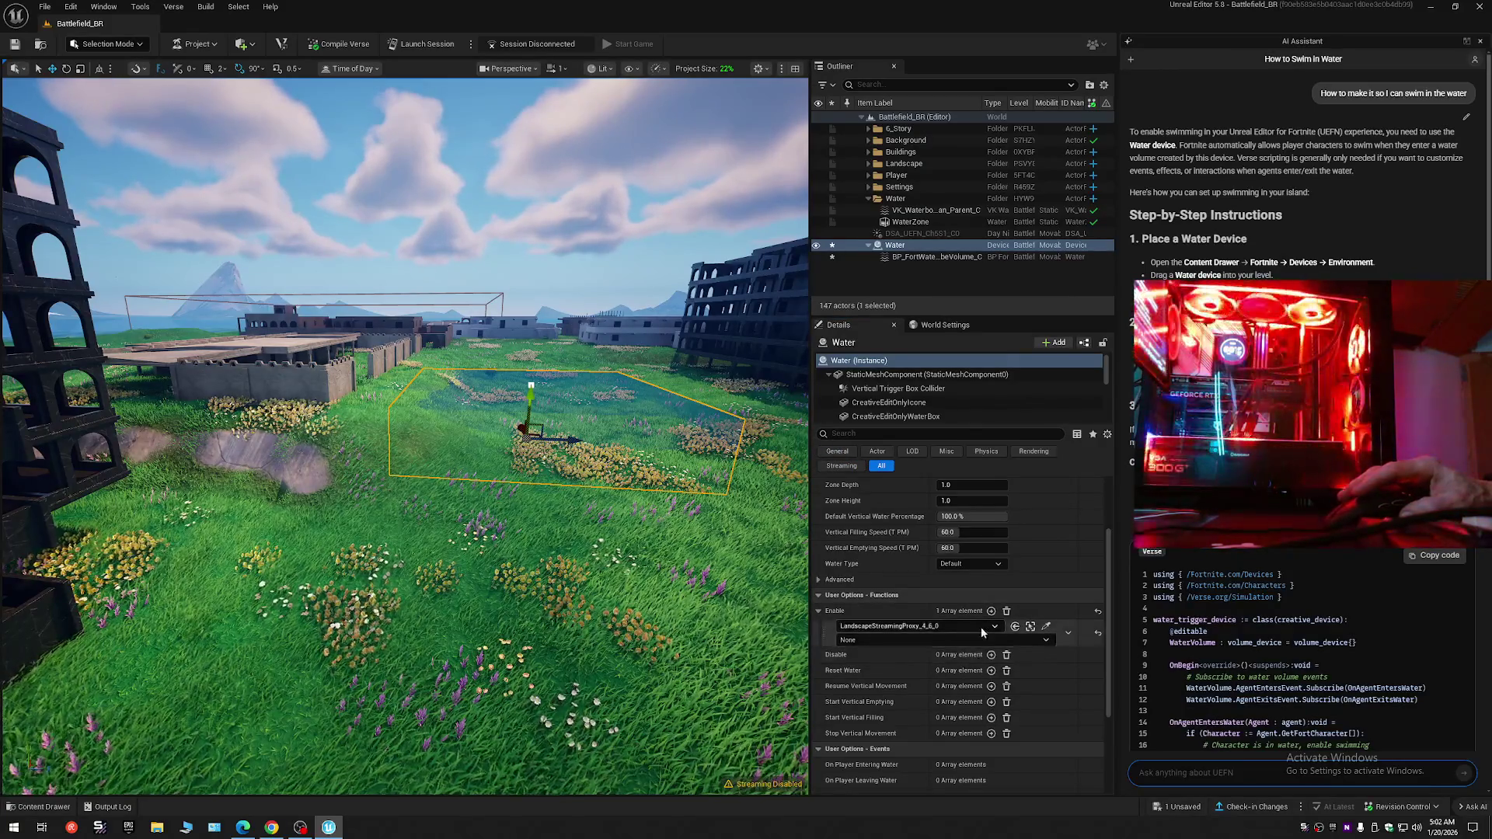
click(1096, 635)
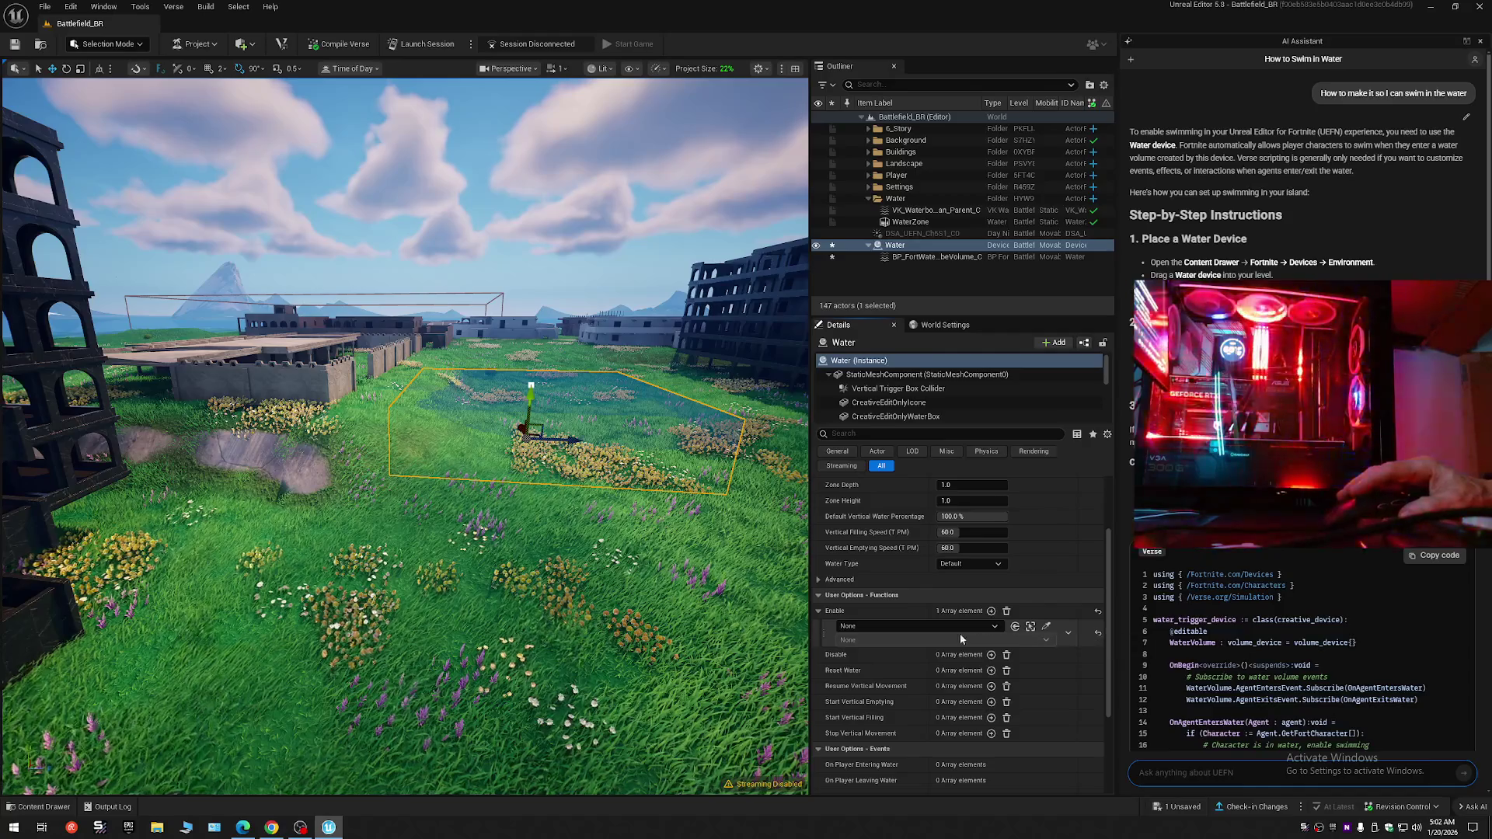
click(1007, 611)
scroll(883, 657, down, 2)
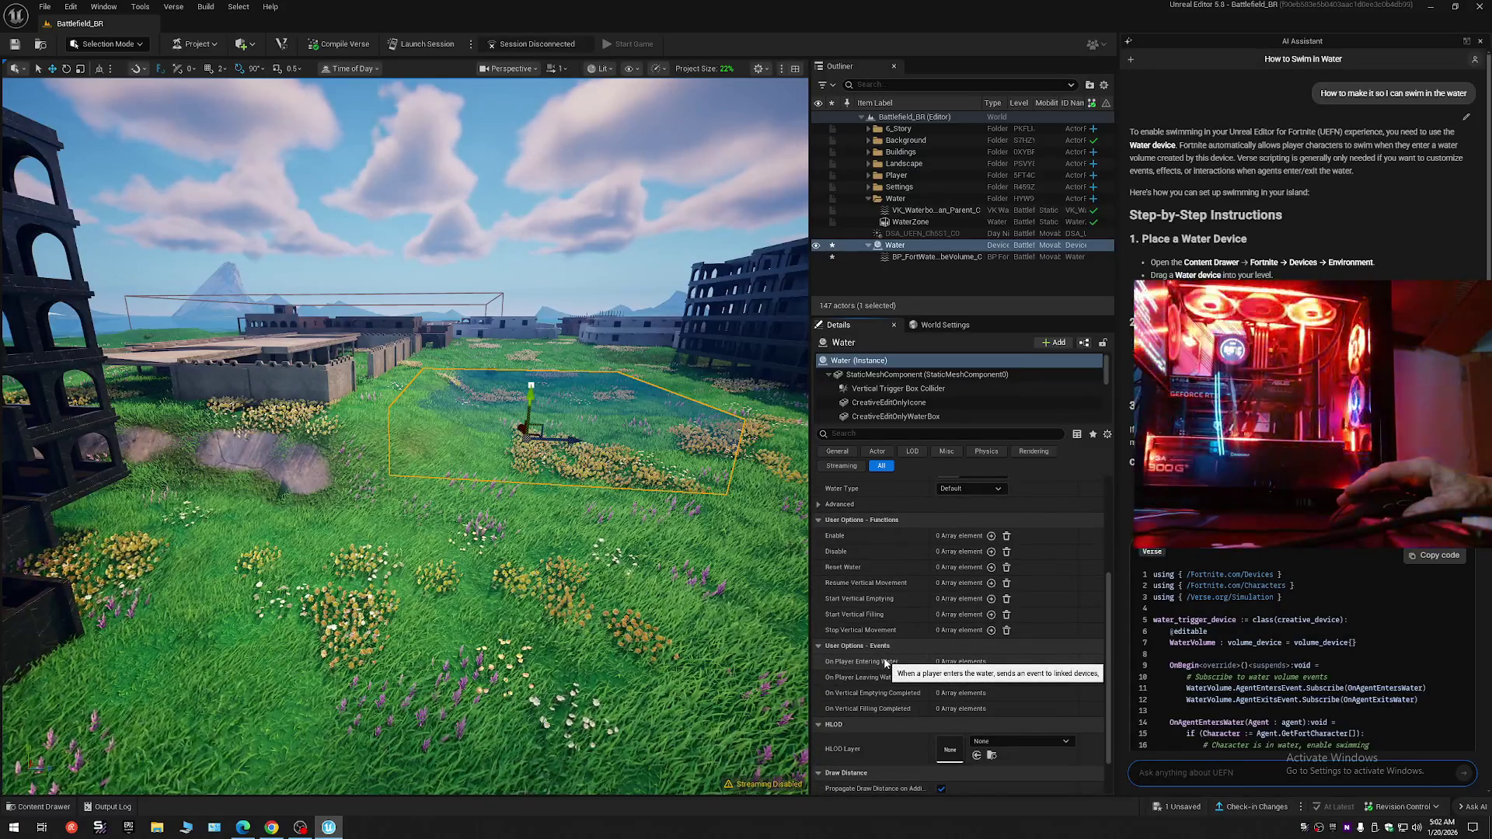
scroll(887, 668, down, 2)
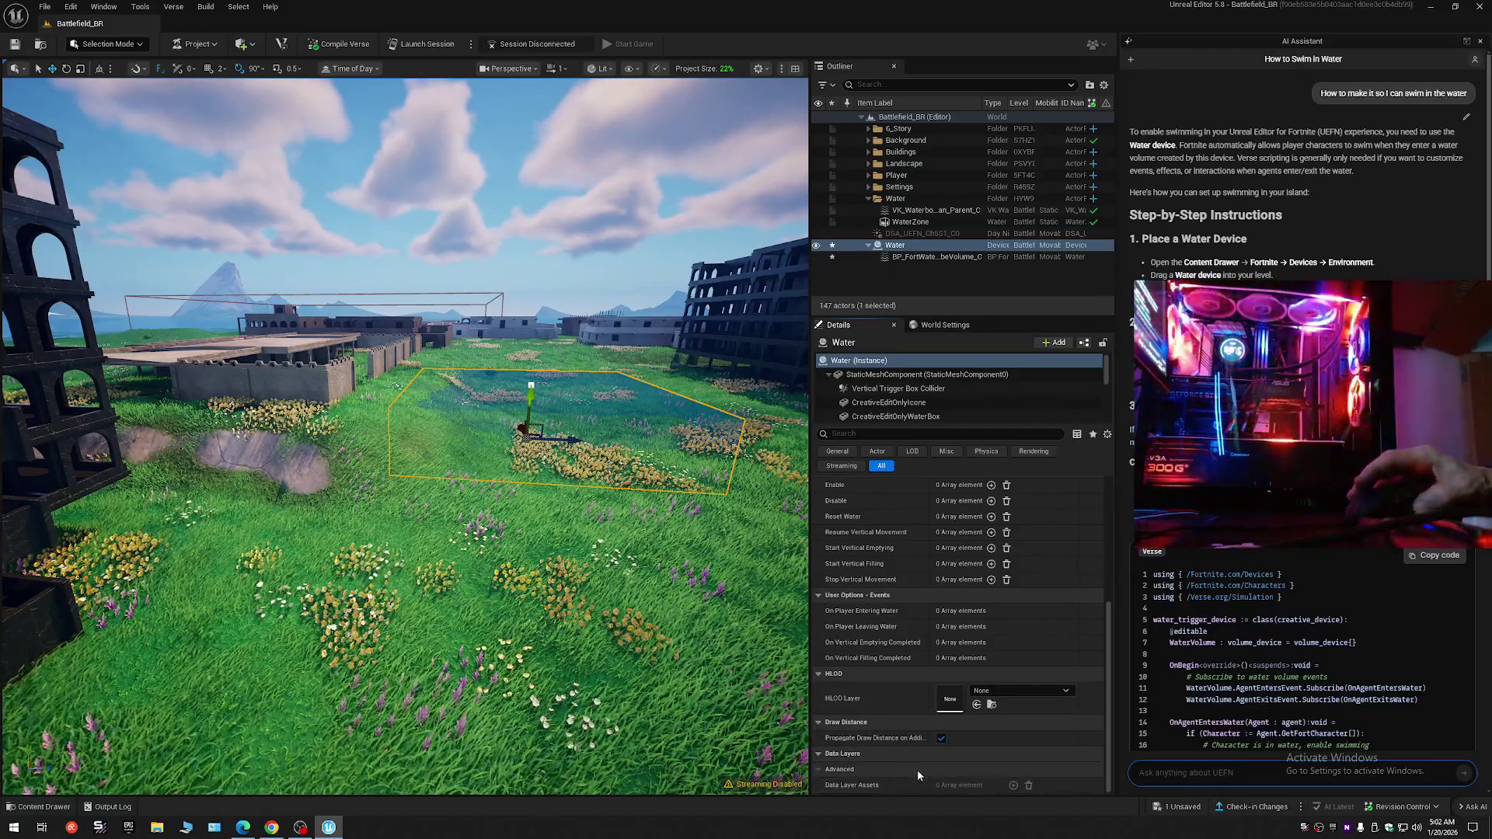
scroll(916, 770, up, 5)
click(901, 388)
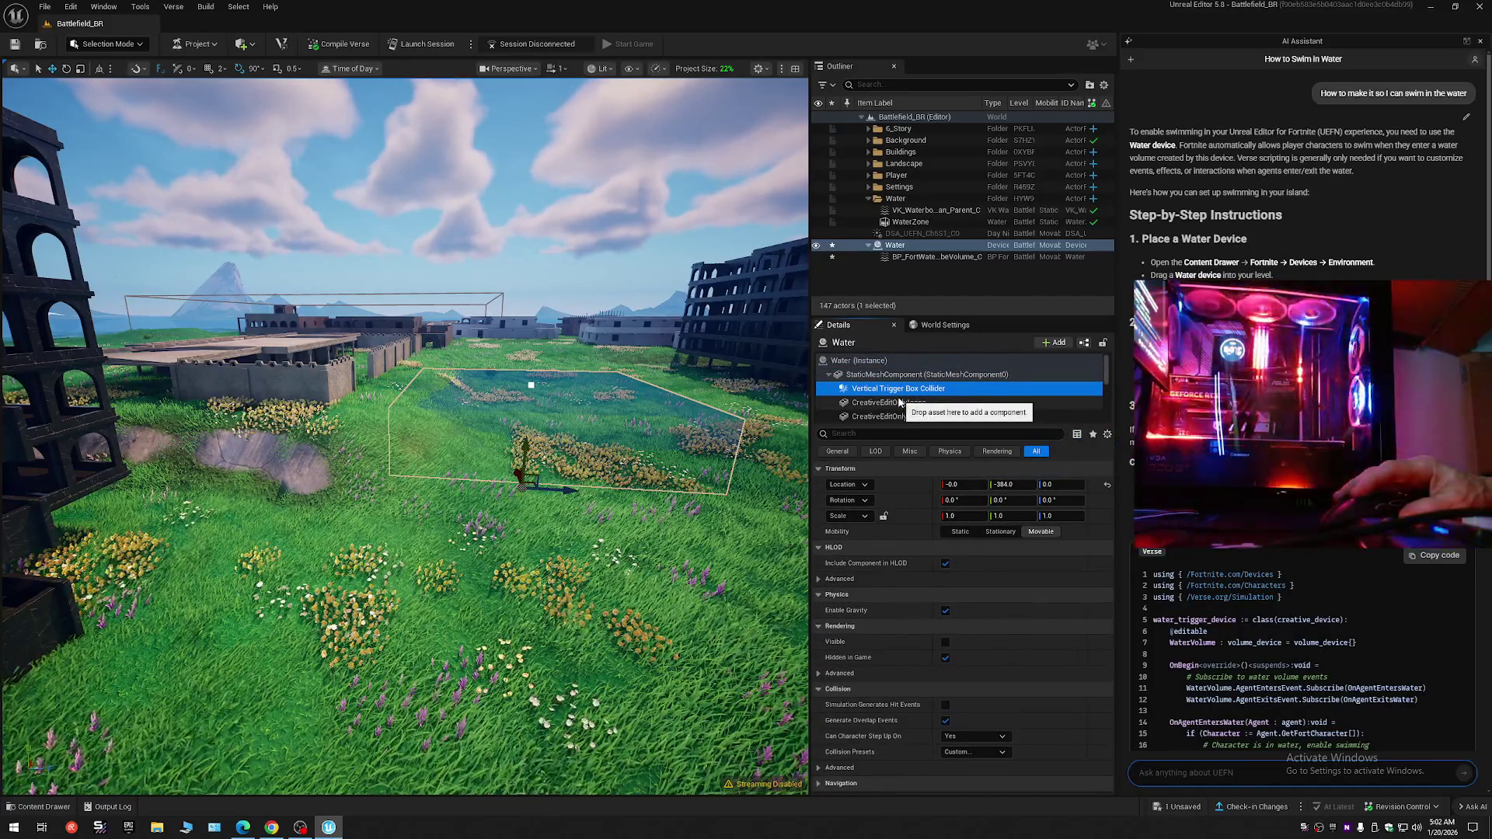
- Inspect the CreativeEditOnlyIcone and CreativeEditOnlyWaterBox components, then select VK_Waterbody_Ocean_Parent_C
click(899, 402)
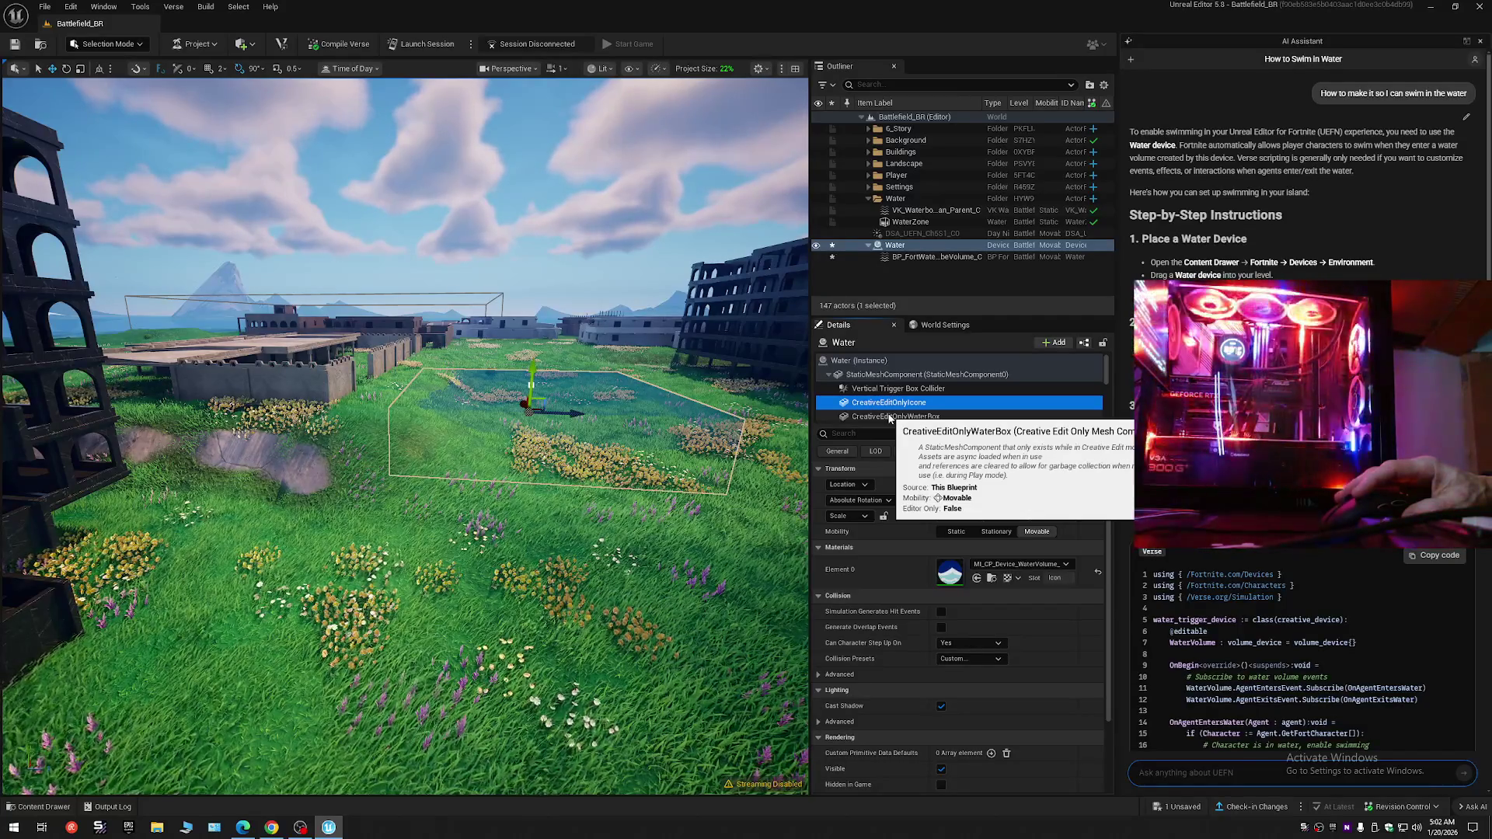
click(886, 417)
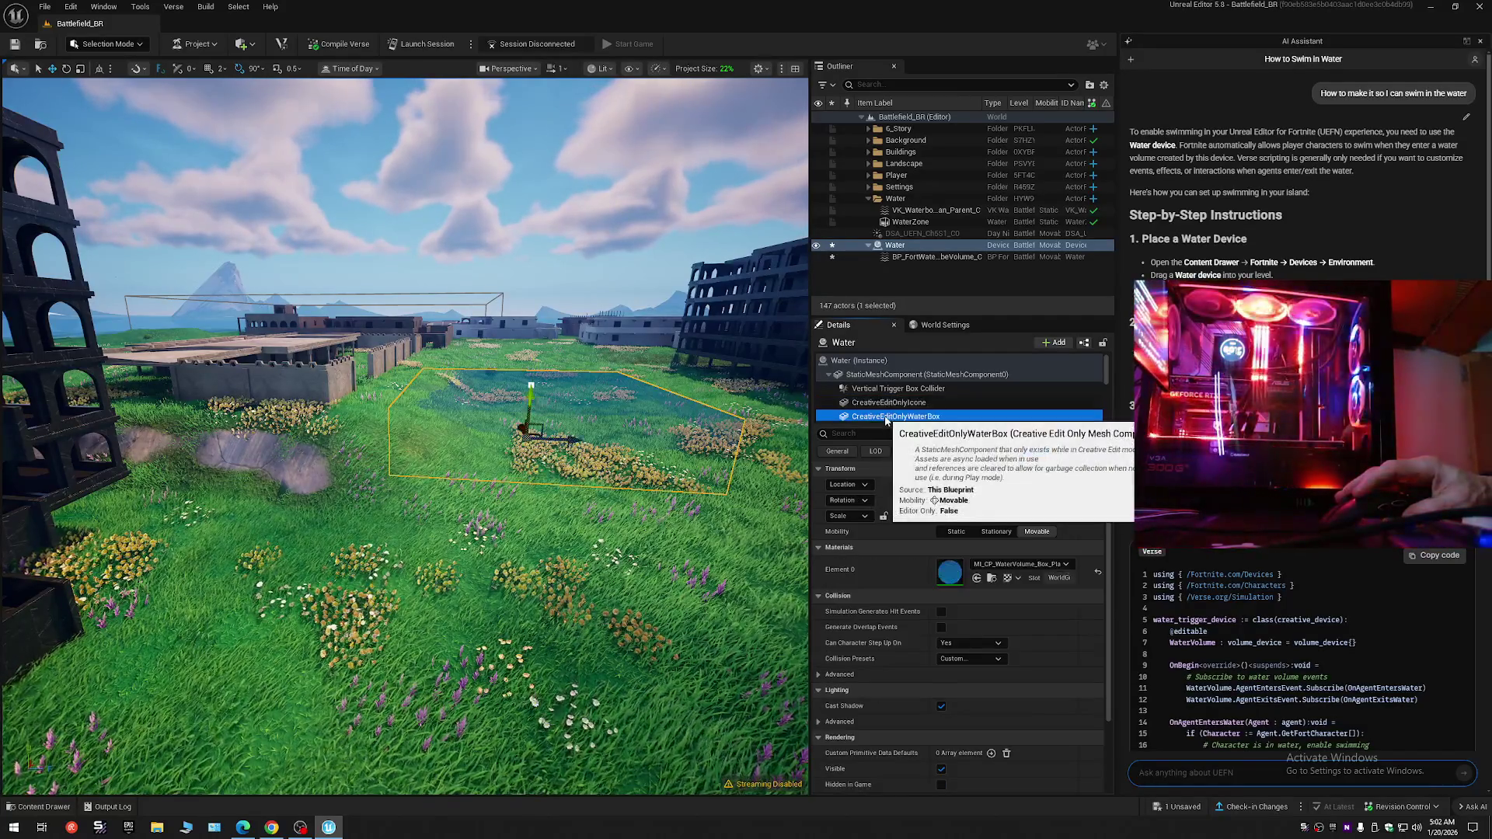
click(883, 403)
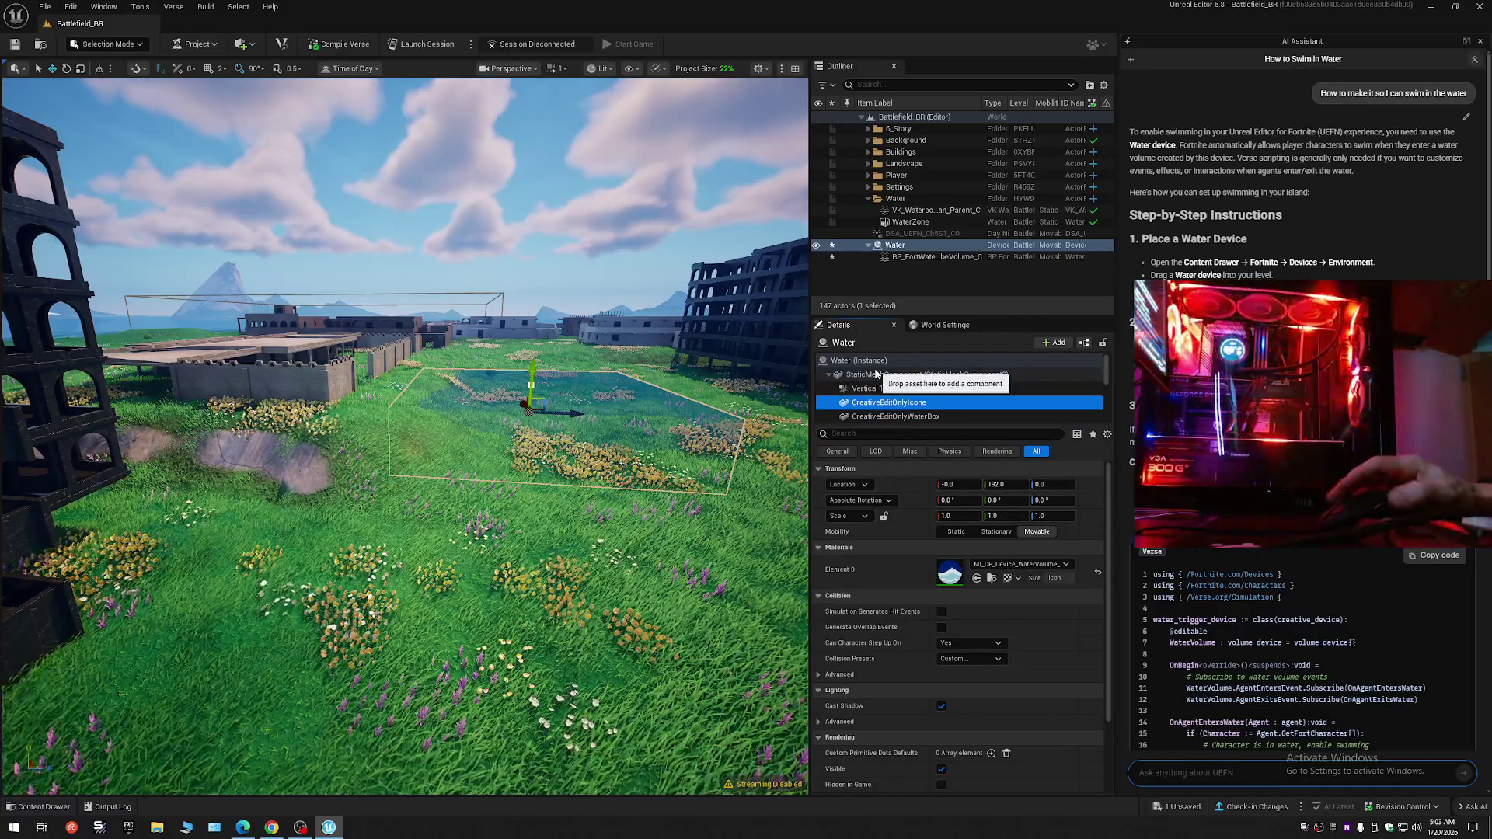
click(942, 211)
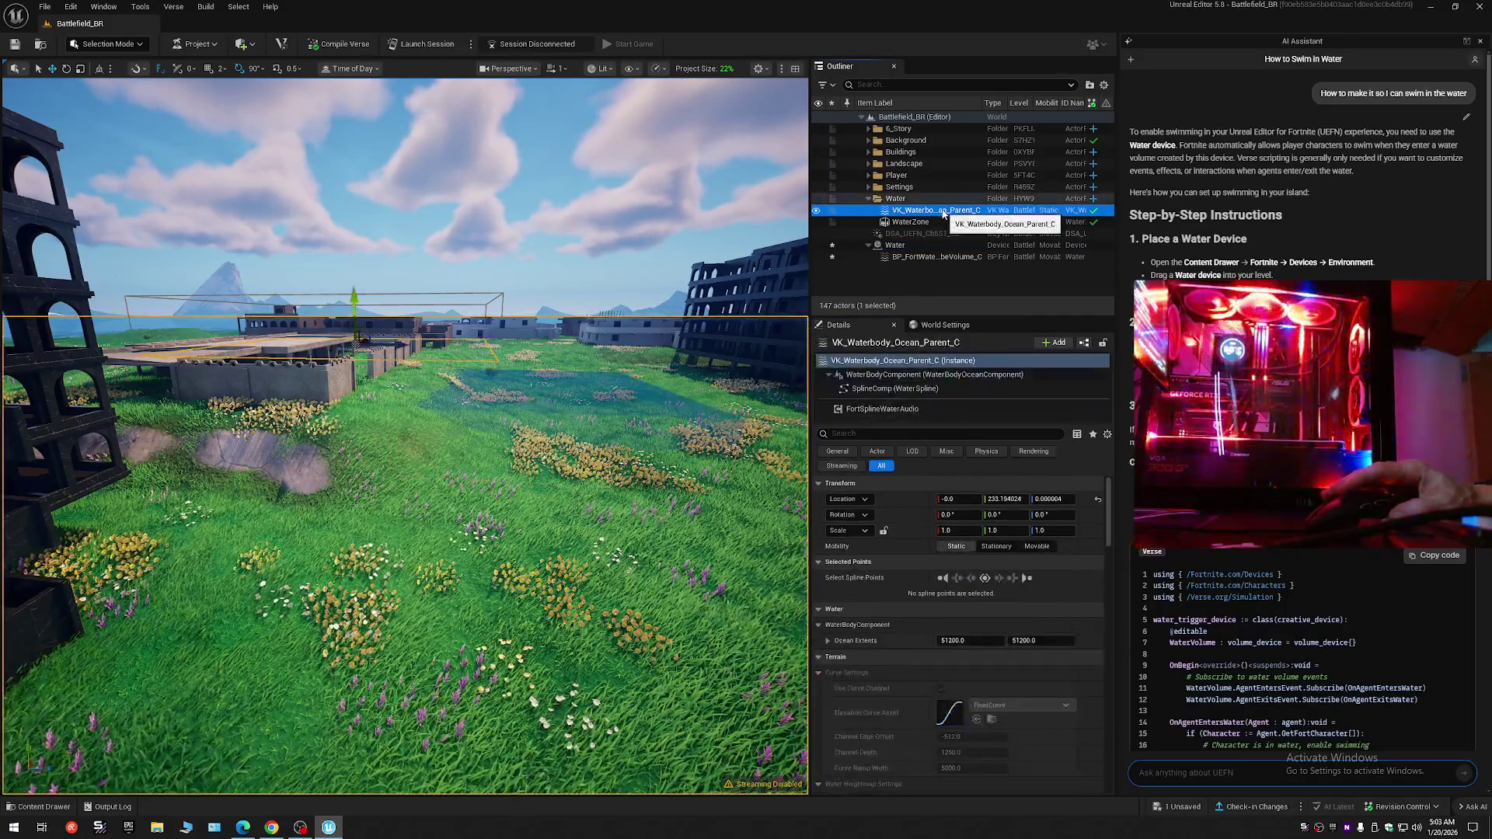
click(815, 210)
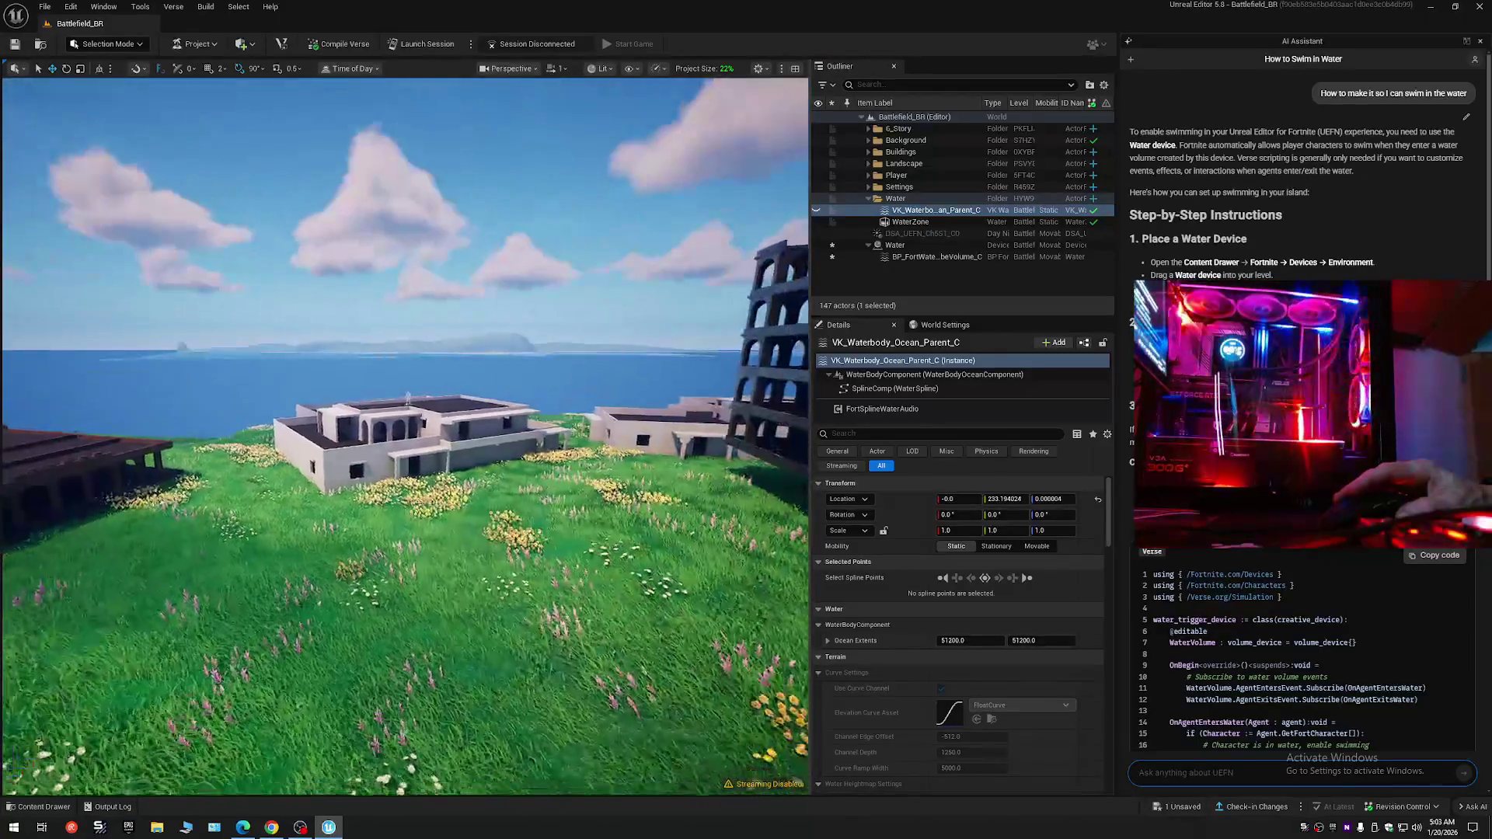
scroll(404, 435, up, 2)
key(w)
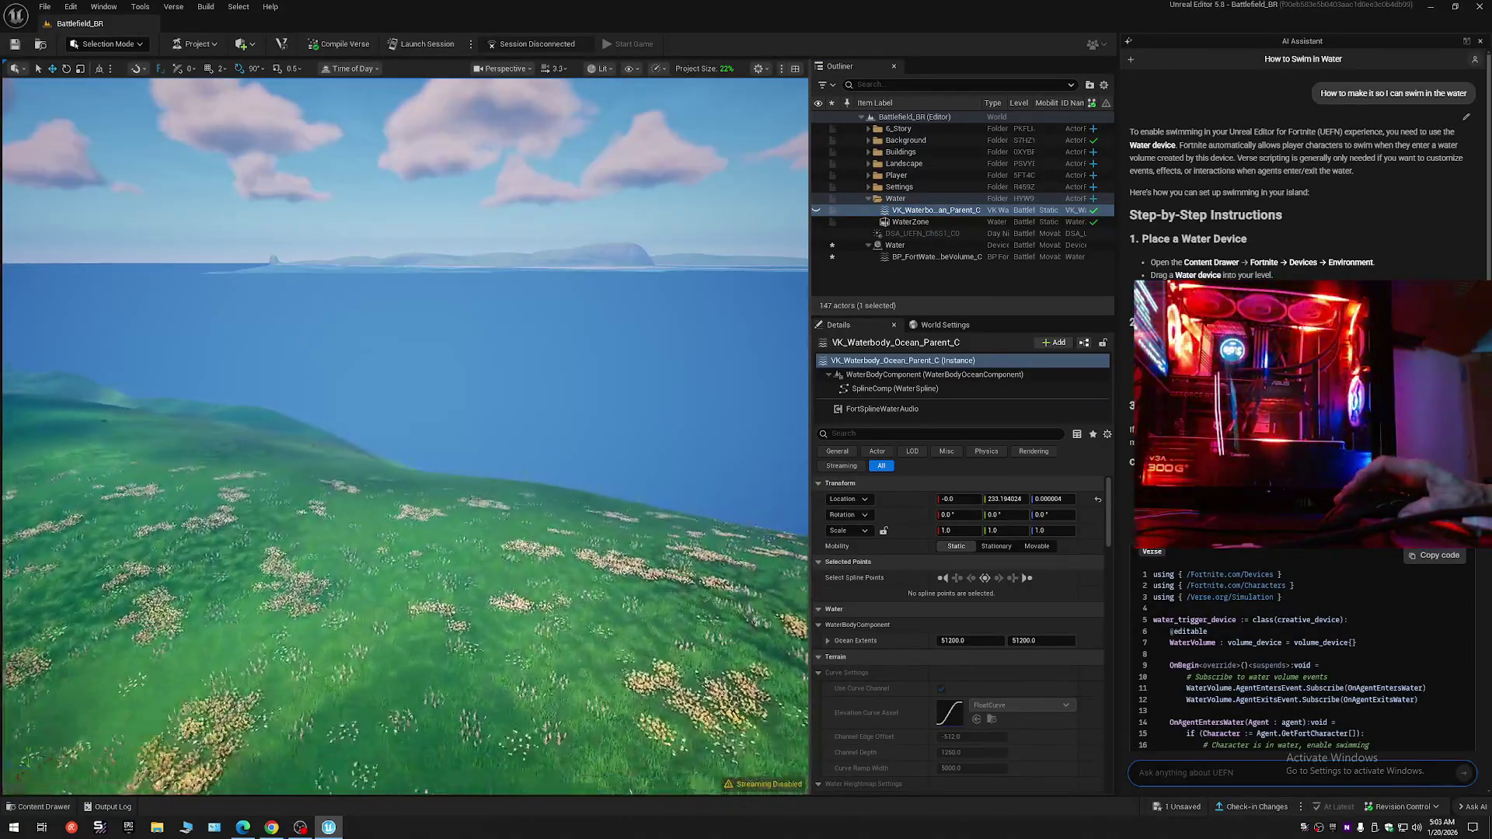
scroll(404, 435, up, 1)
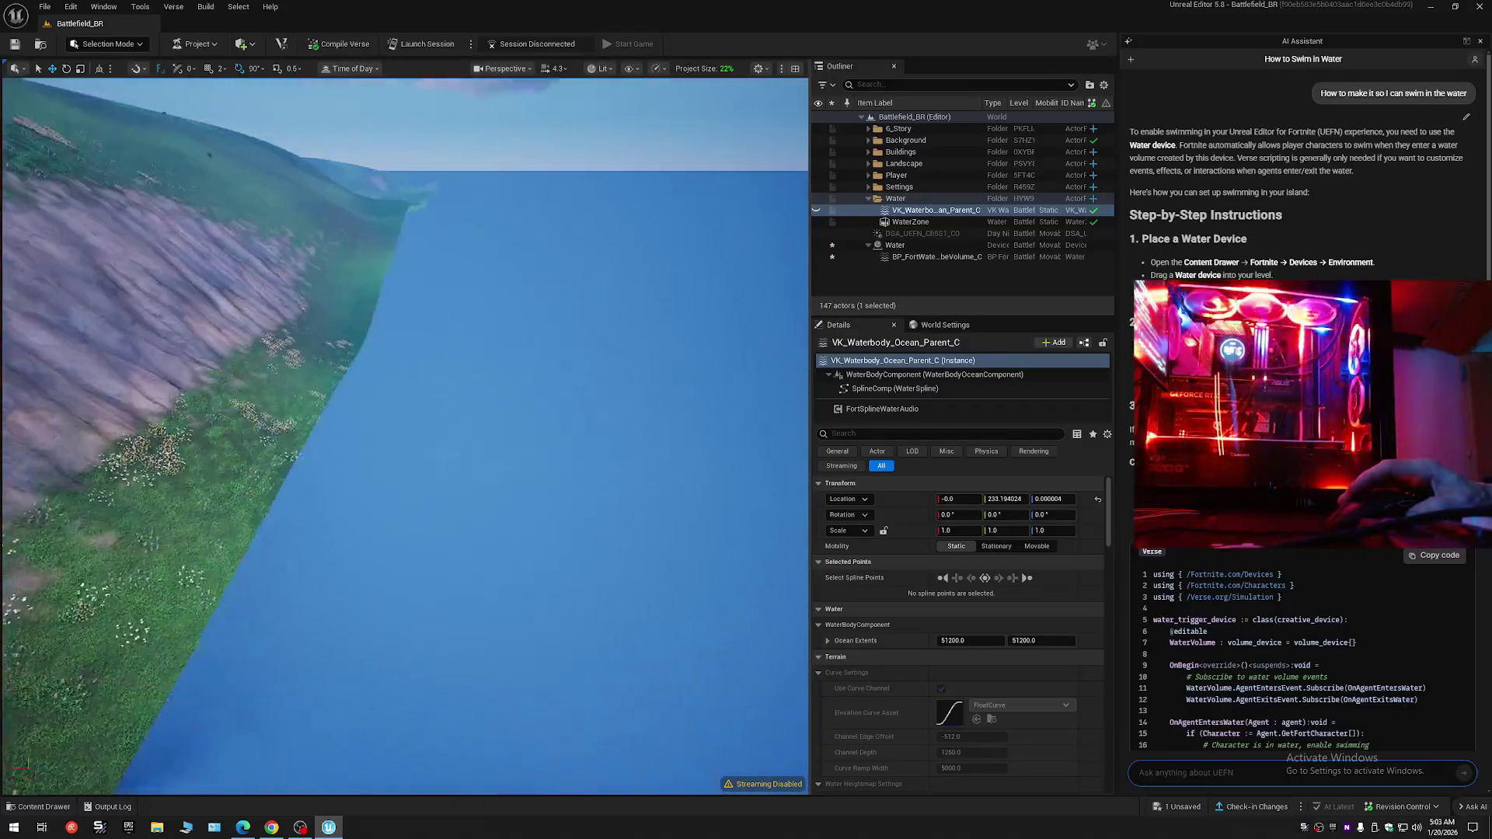
scroll(465, 460, up, 1)
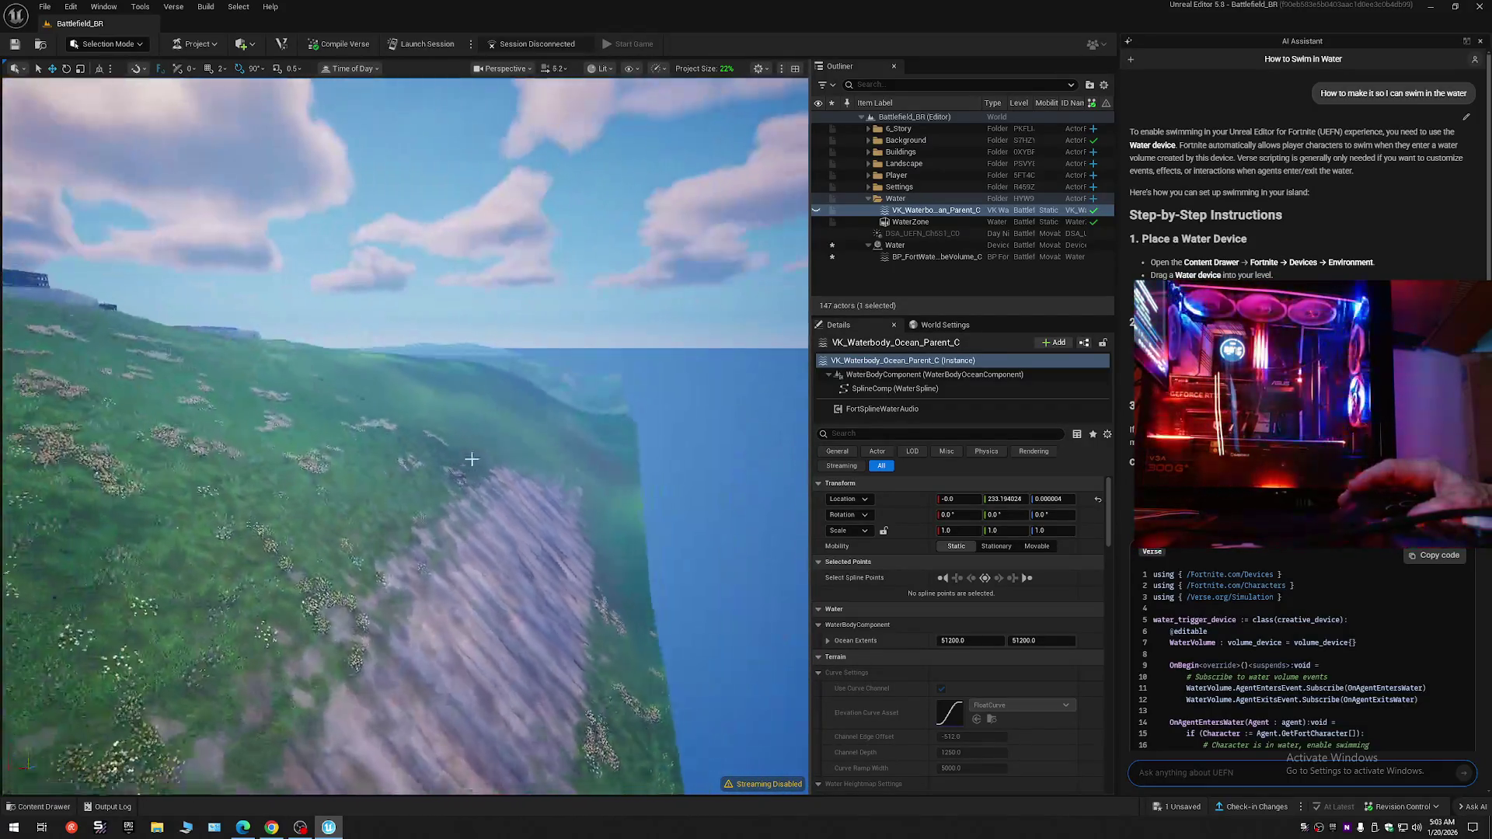
click(816, 209)
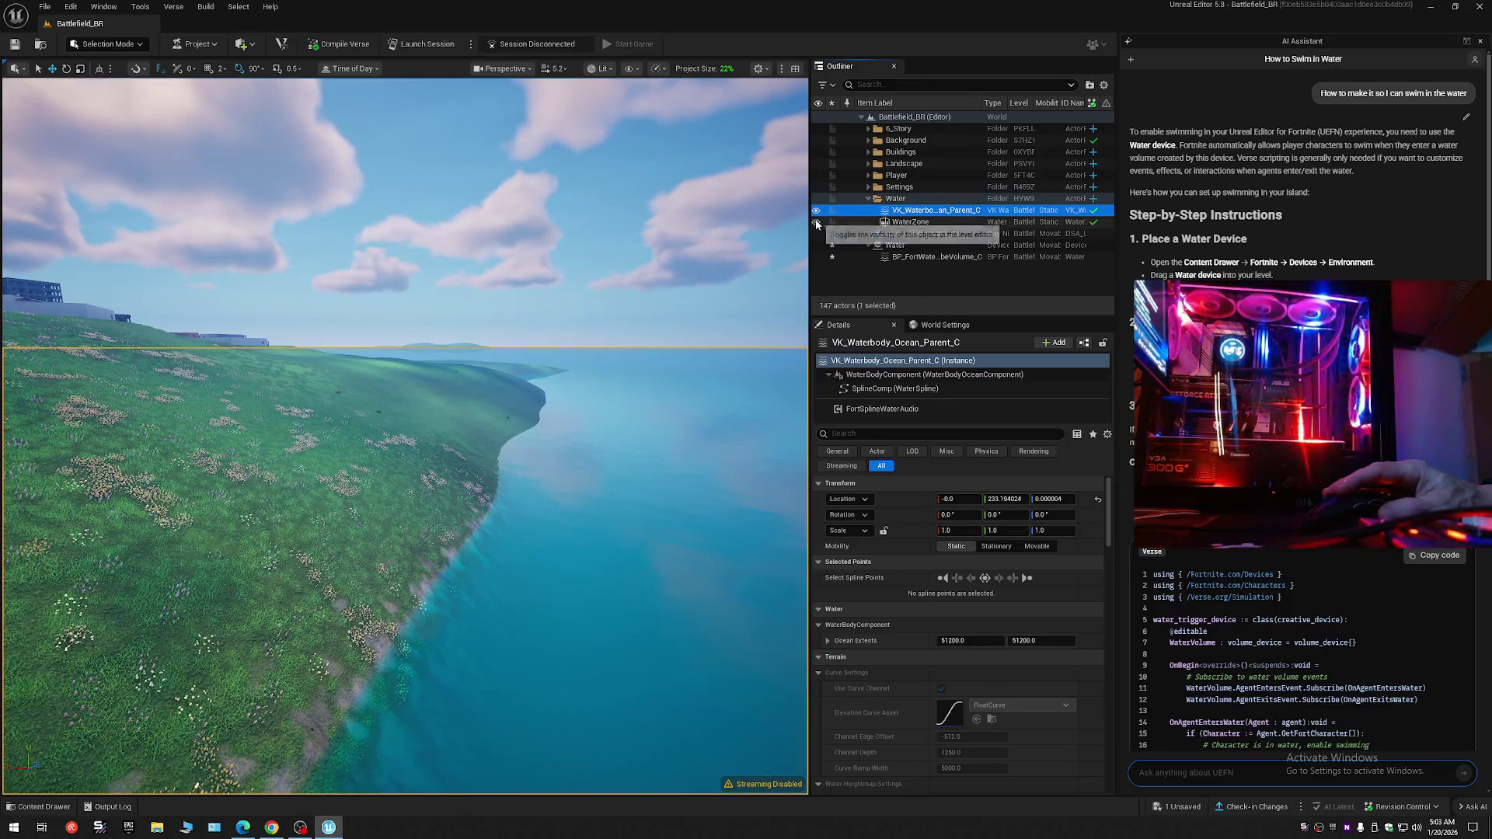
click(816, 223)
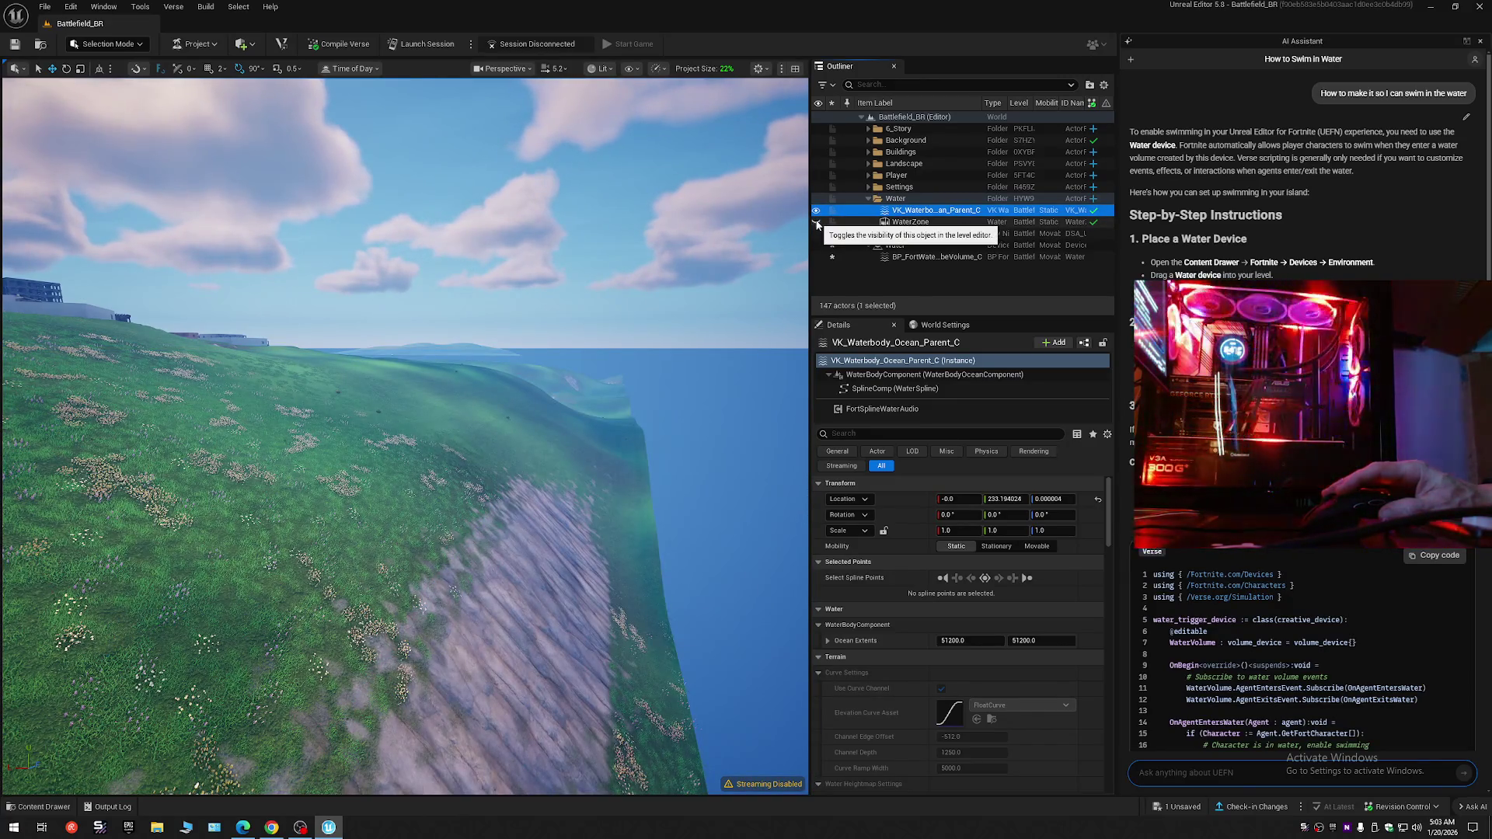
click(816, 223)
click(816, 211)
click(815, 210)
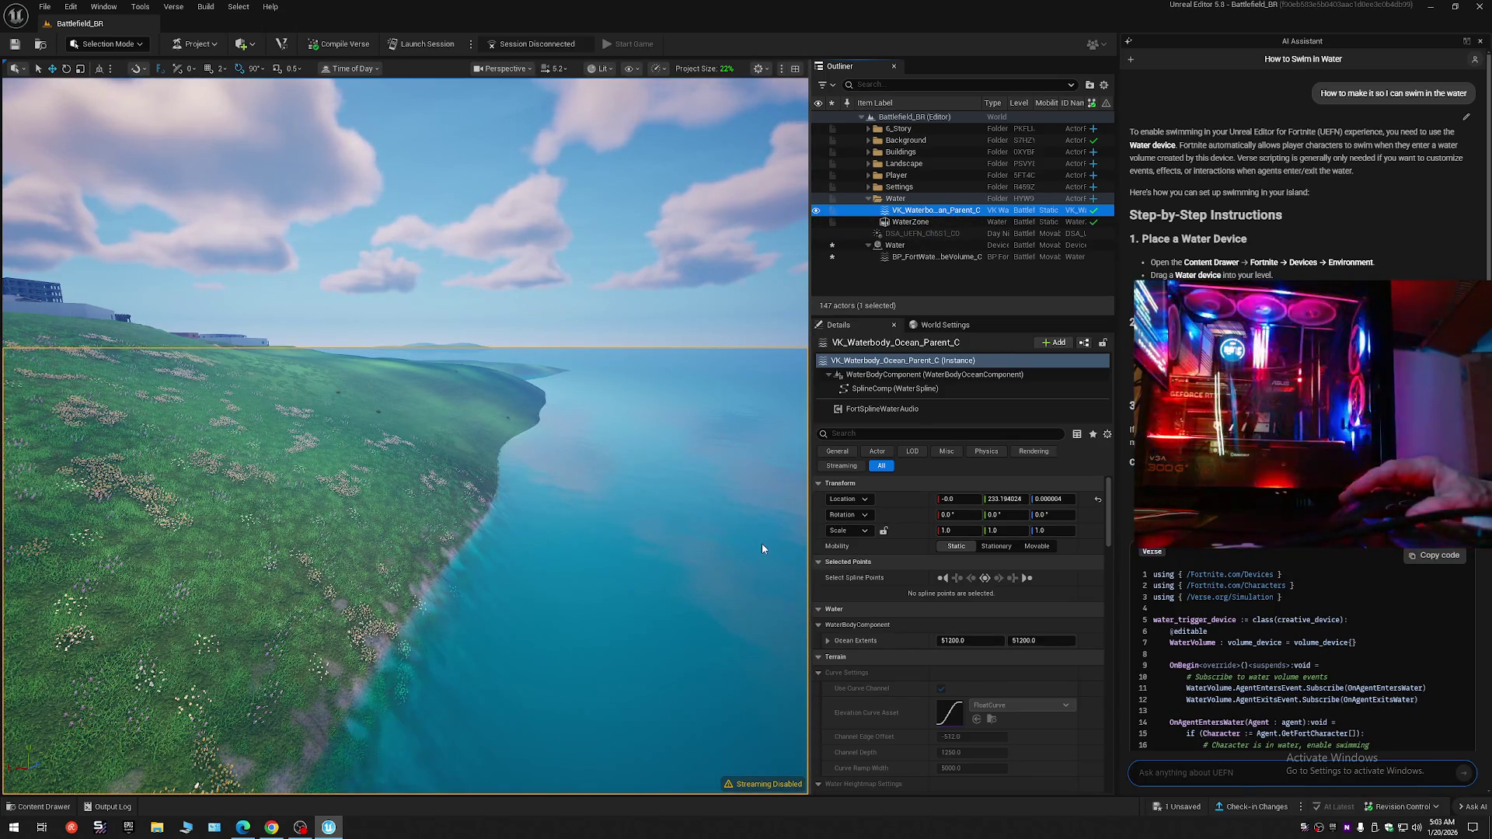
key(f)
click(870, 434)
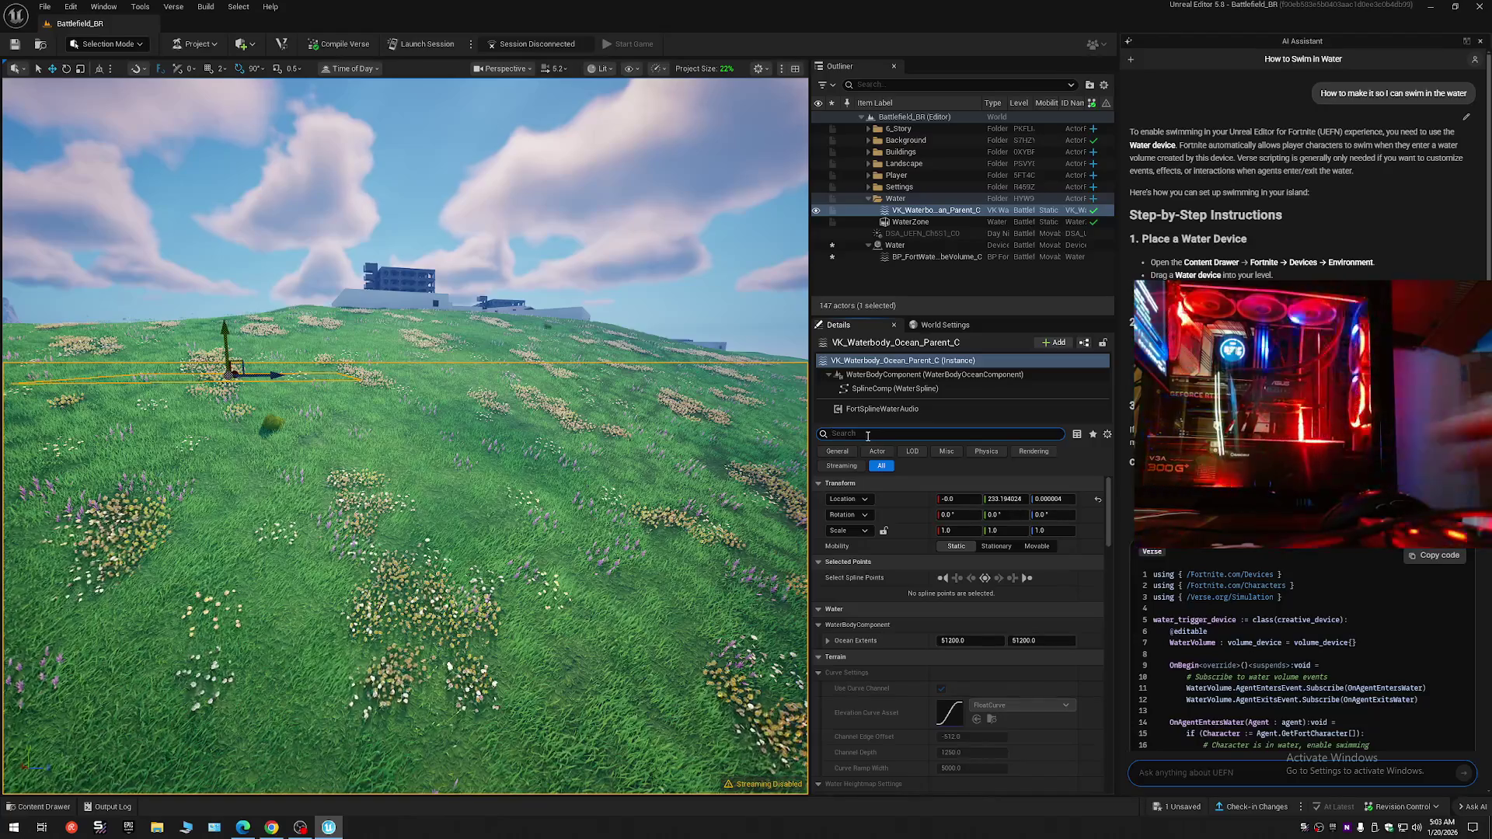
- Select the ocean water body and enable Simulation Generates Hit Events via a 'sim' property search
text(Bol)
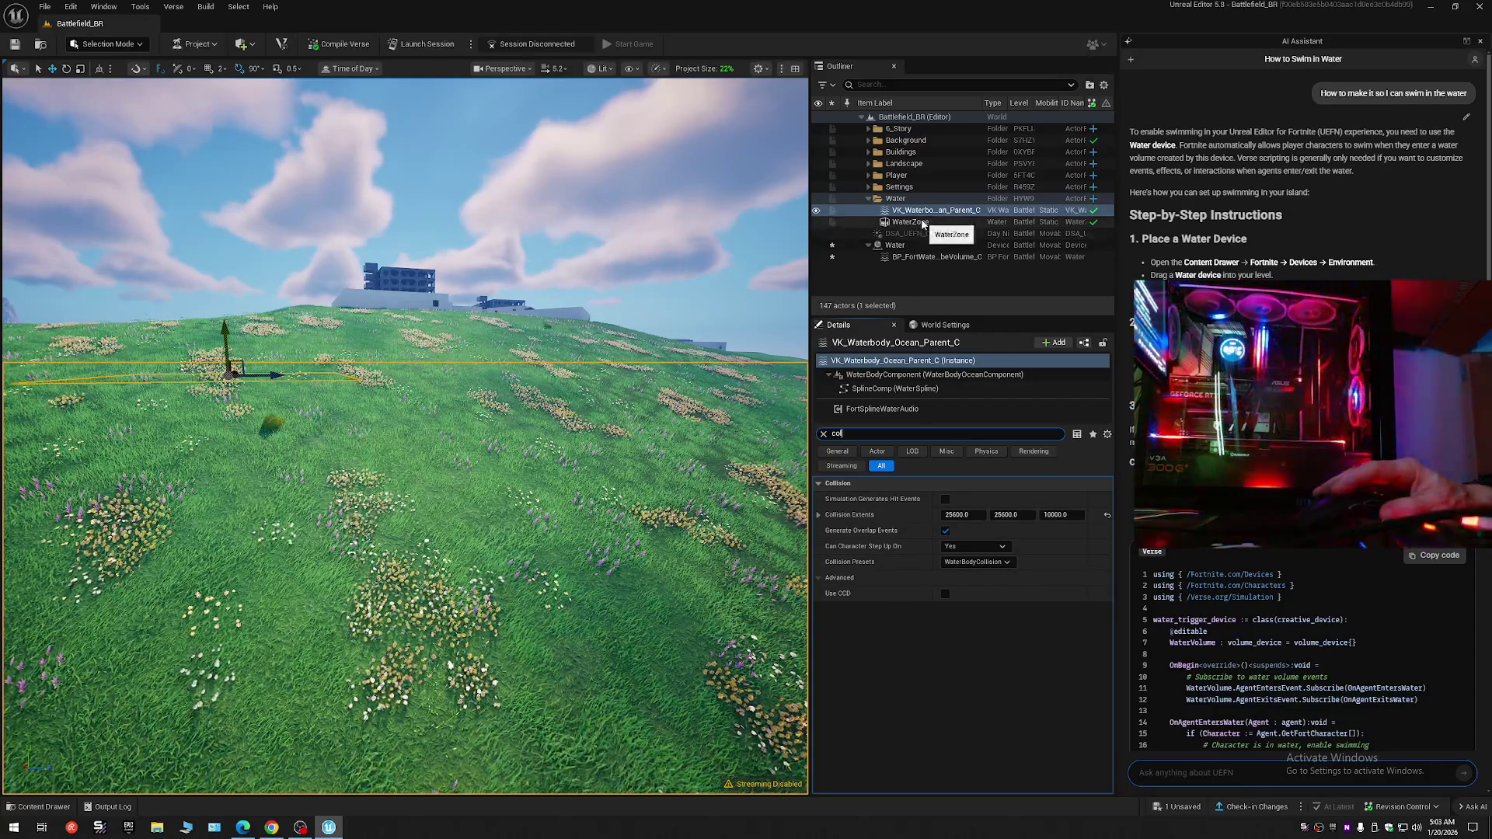
click(911, 223)
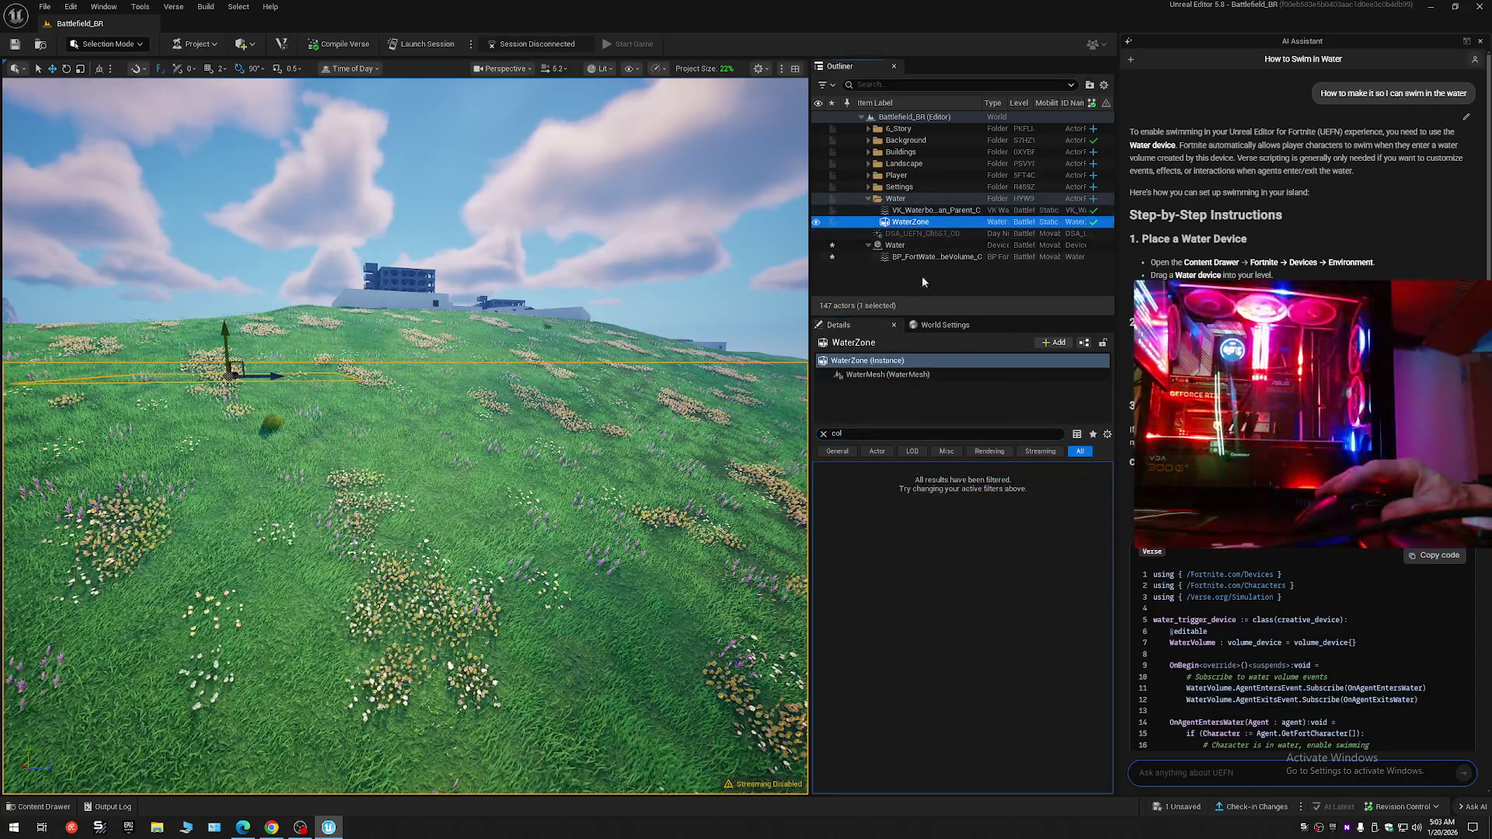
click(918, 212)
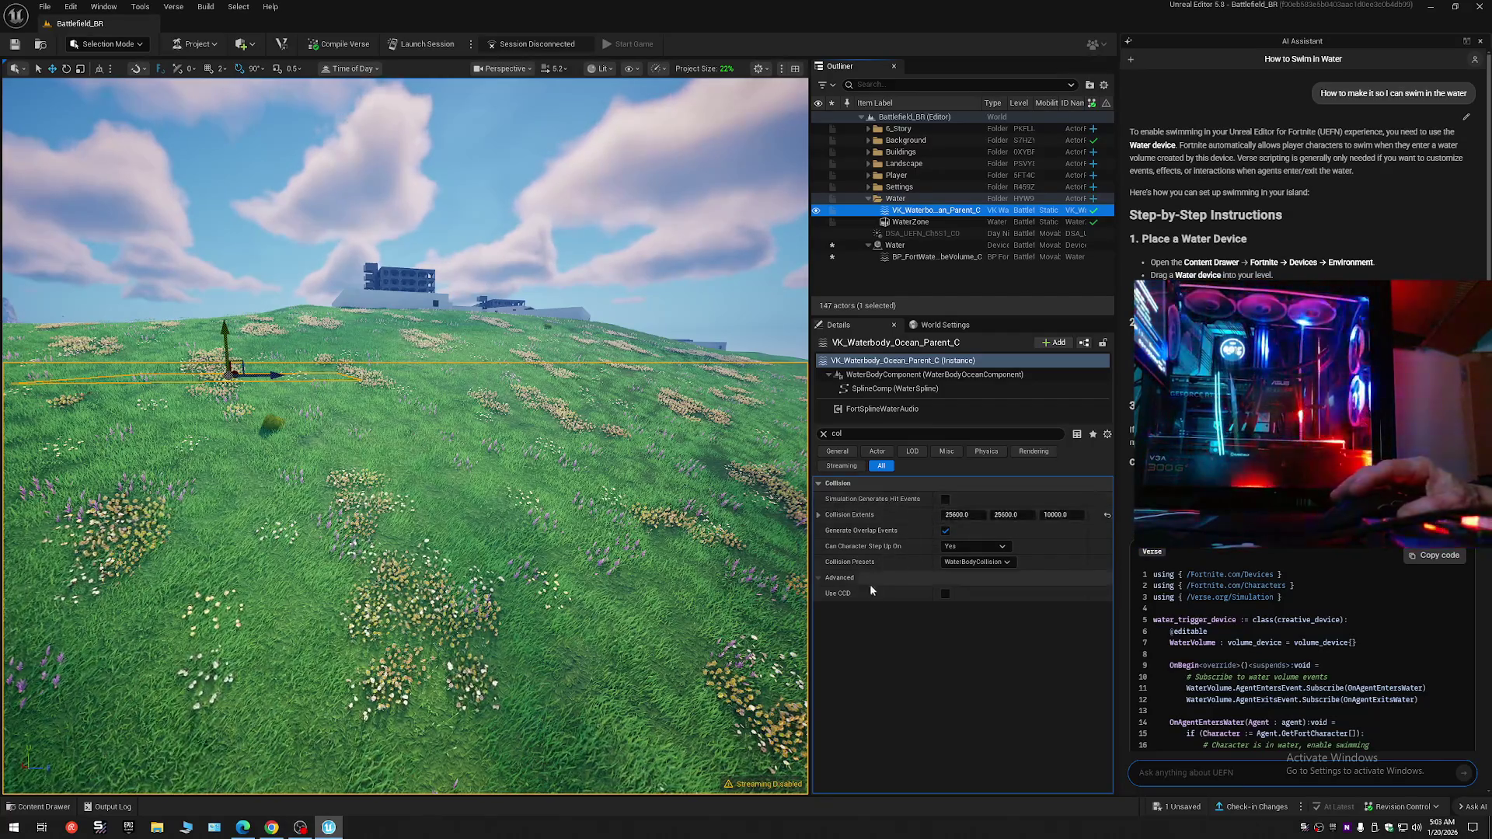
click(855, 432)
text(ph)
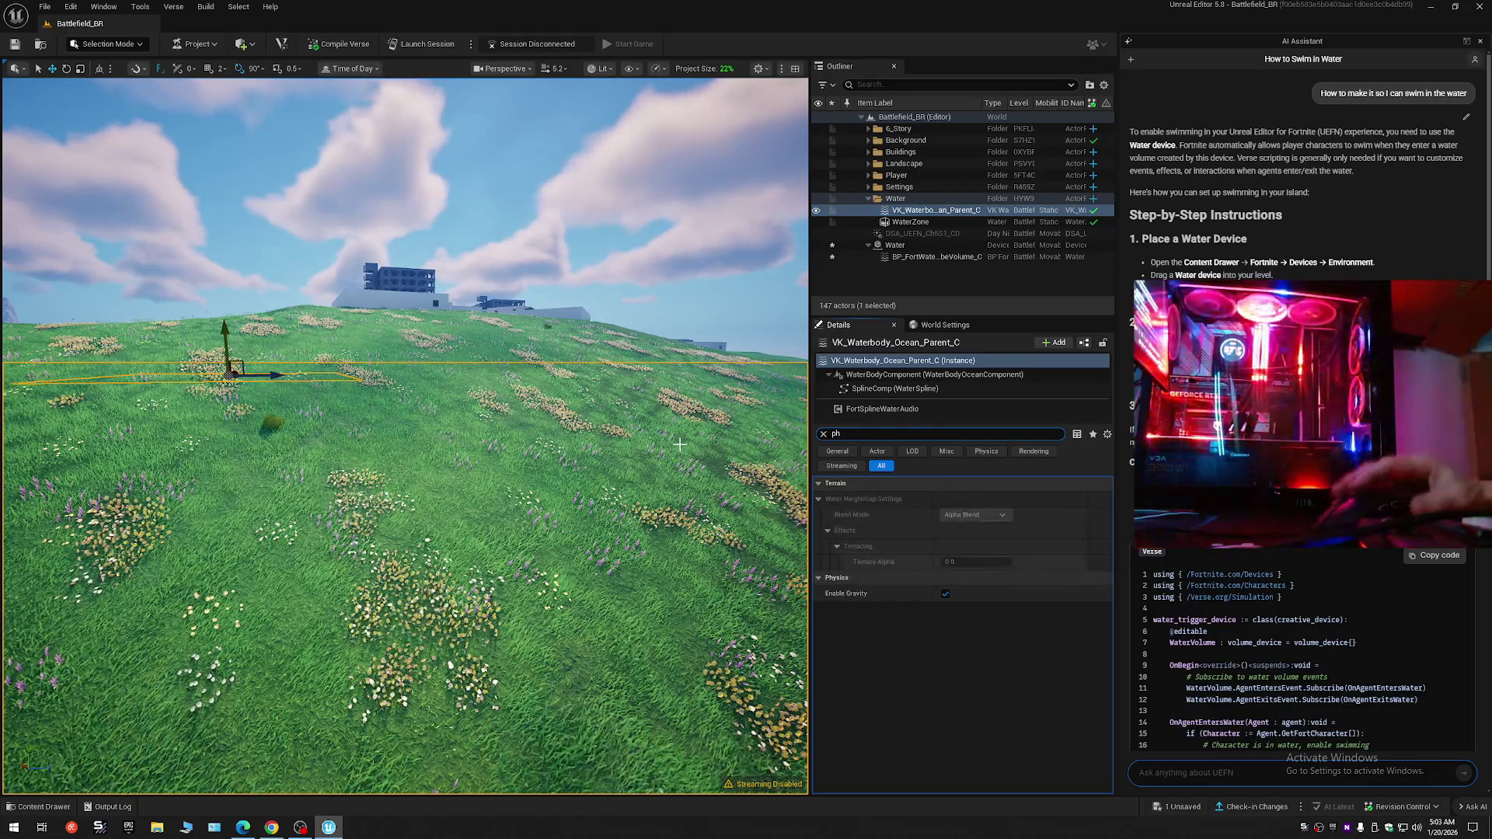
click(835, 434)
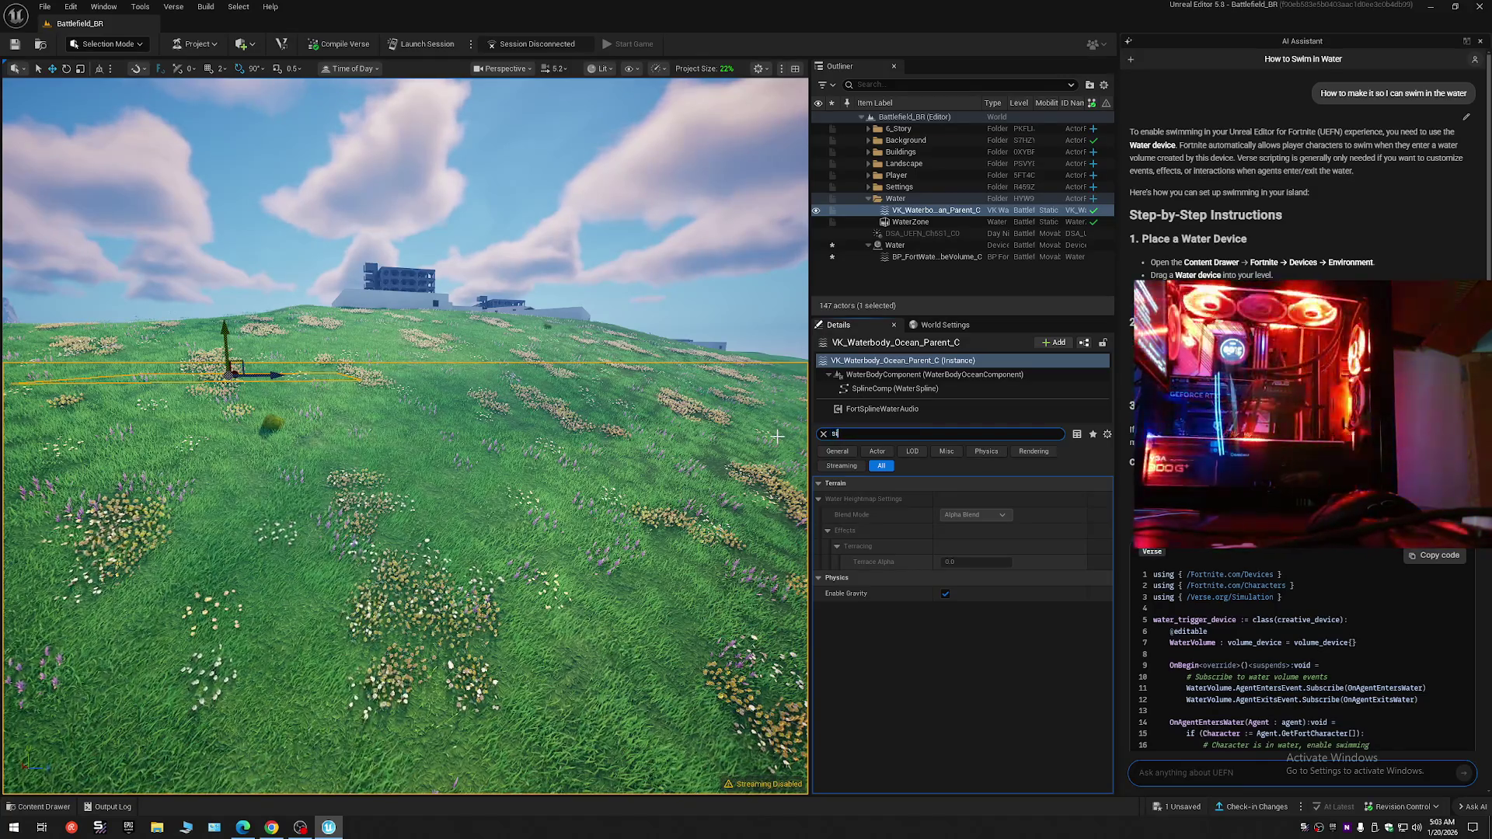
text(sim)
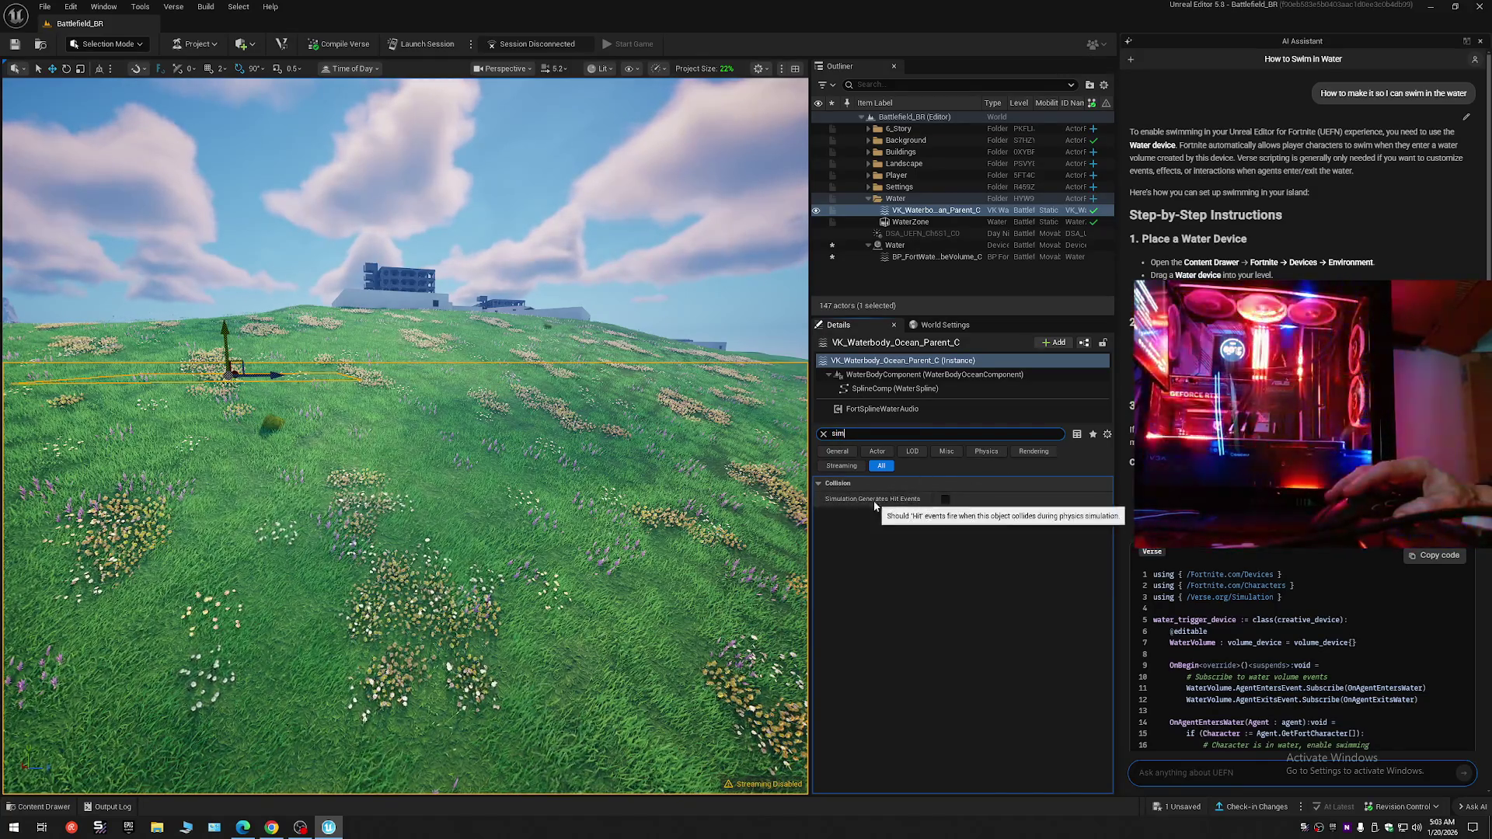
click(945, 500)
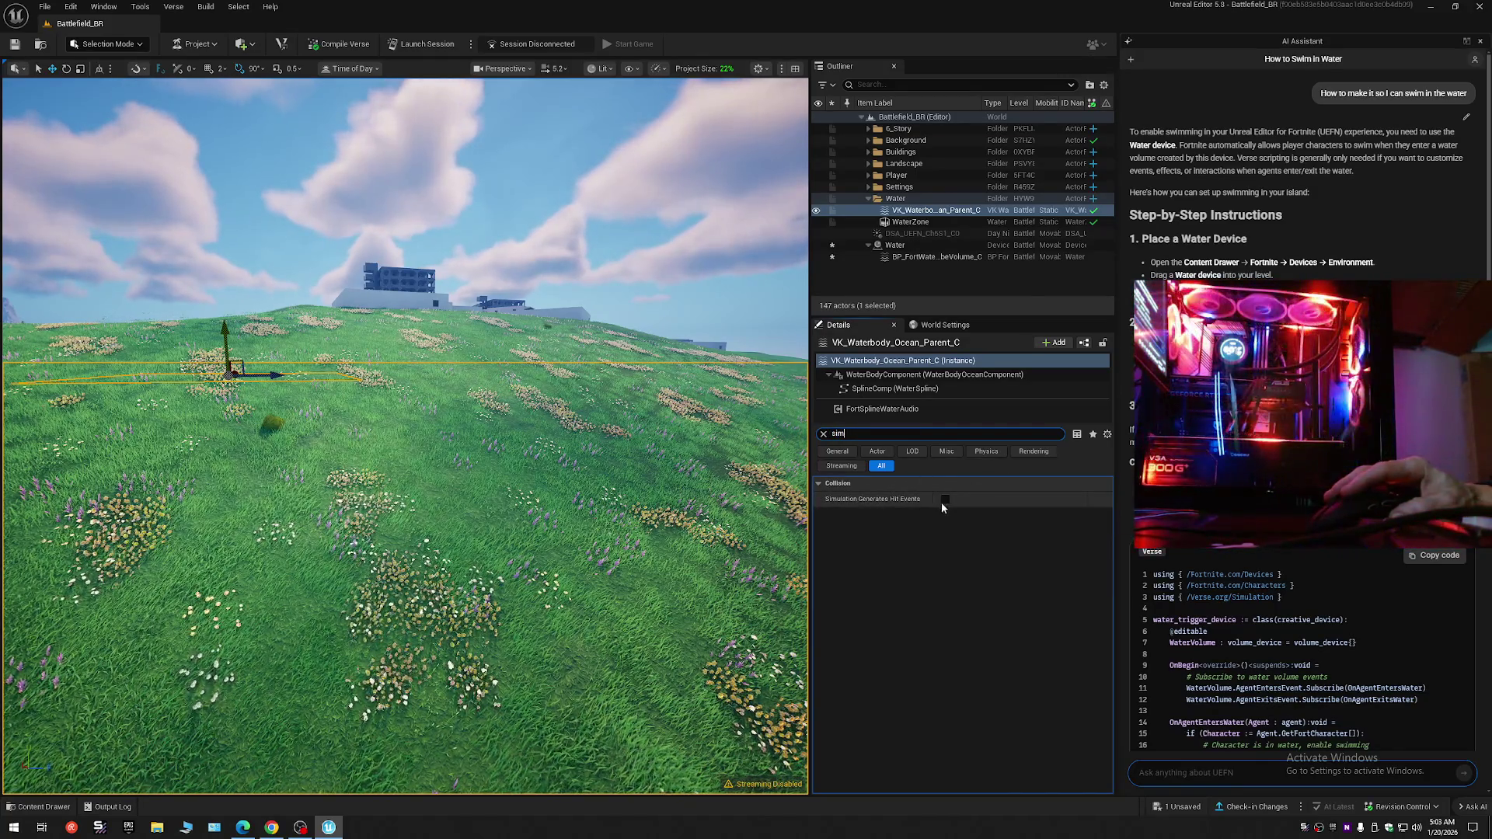
- Search 'col' and 'sim' again while reselecting the ocean water body to check the setting
click(859, 435)
text(col)
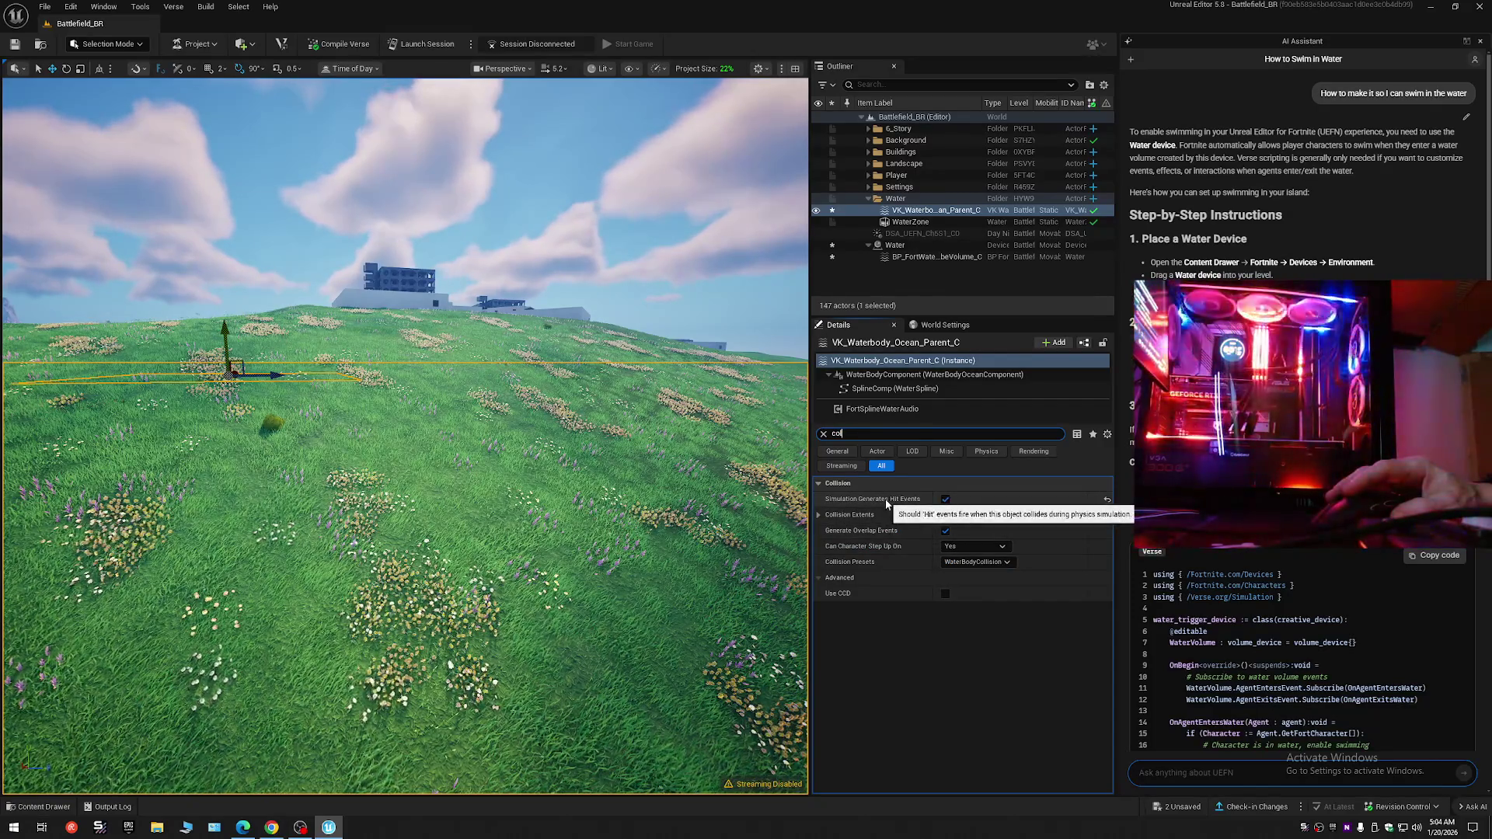
click(915, 223)
click(924, 211)
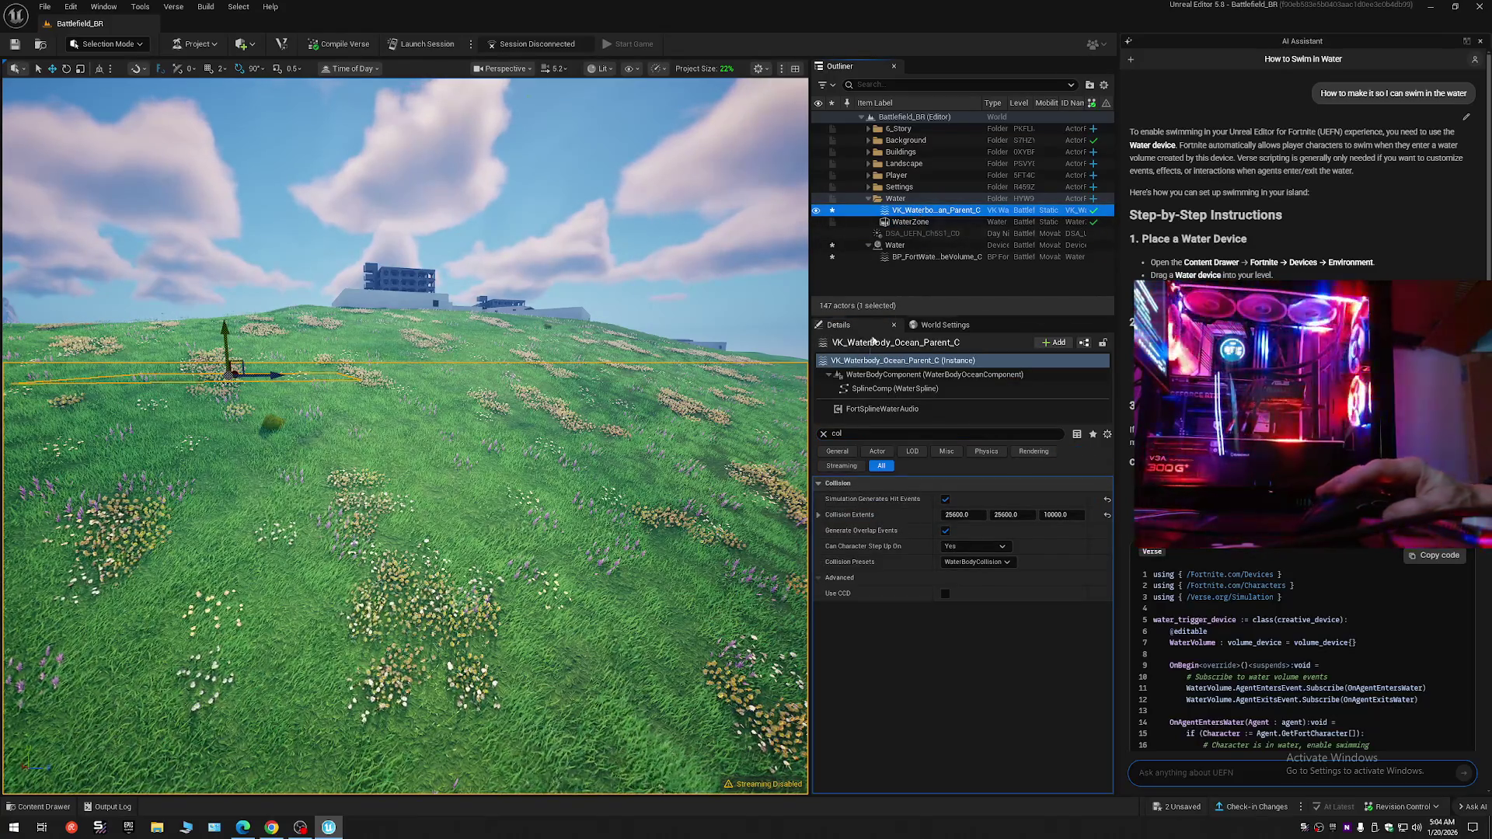
click(850, 433)
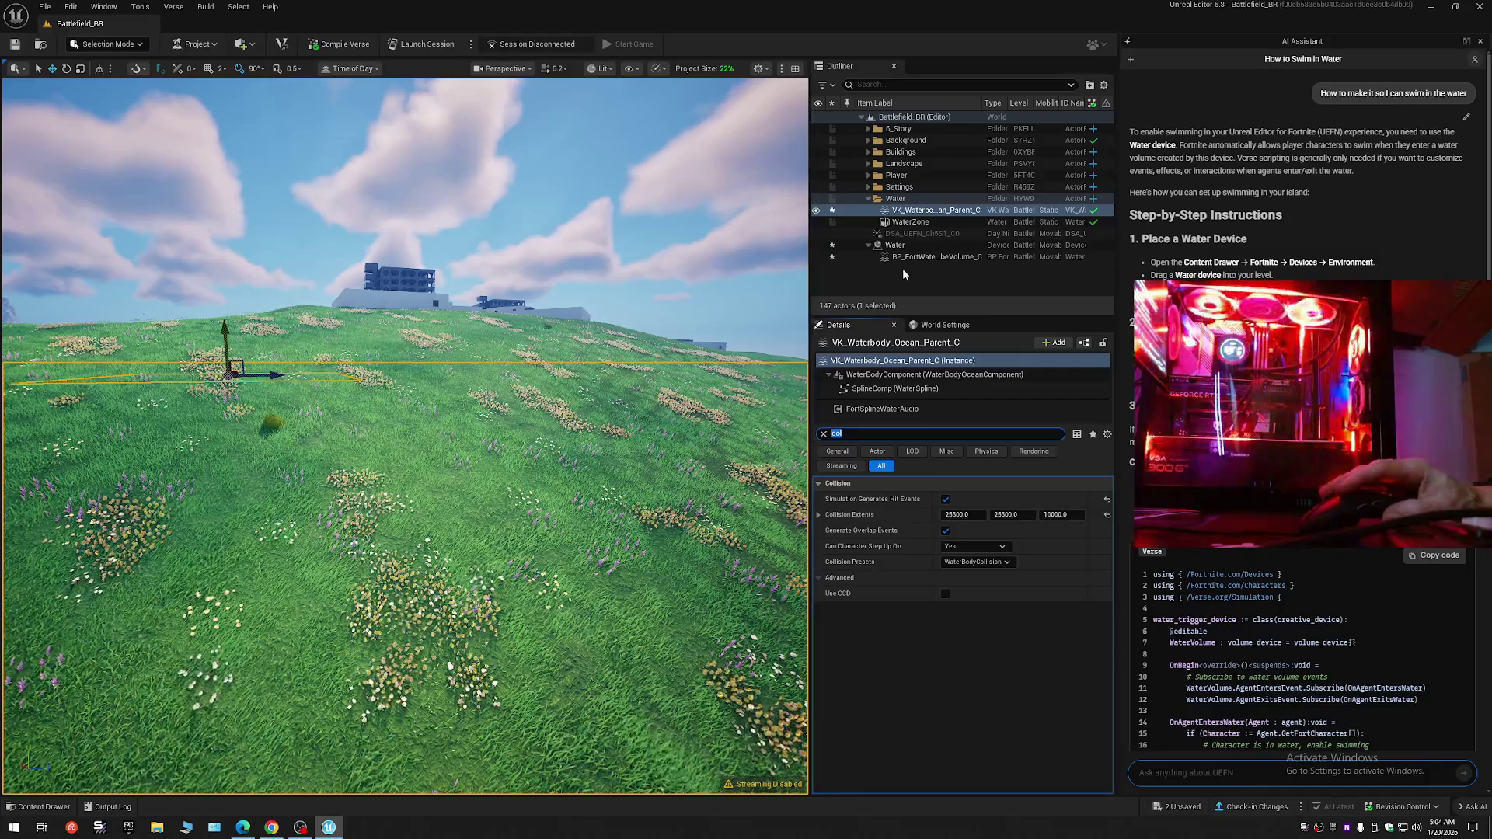
text(sim)
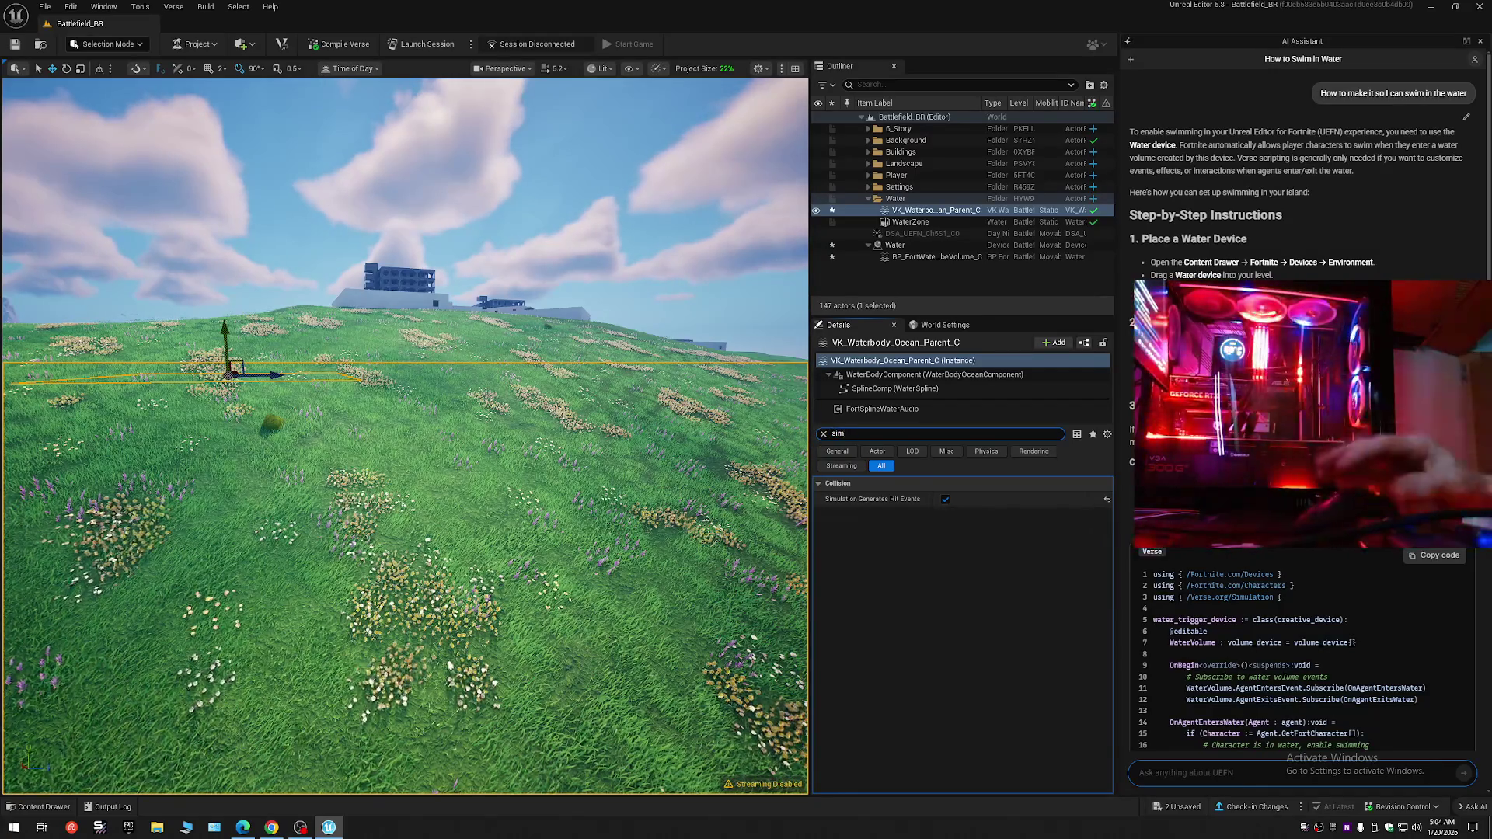
click(909, 222)
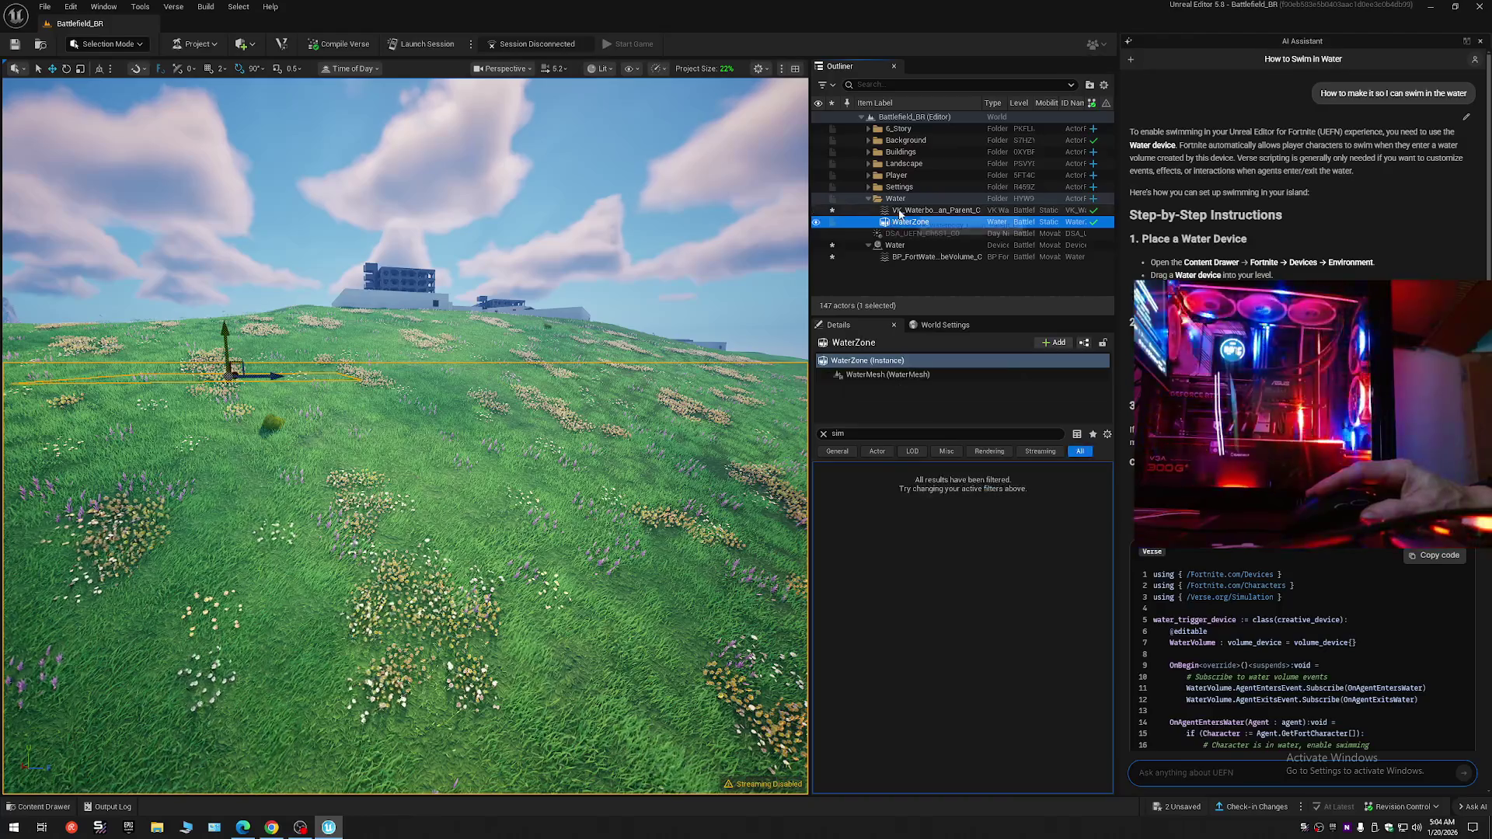
click(900, 212)
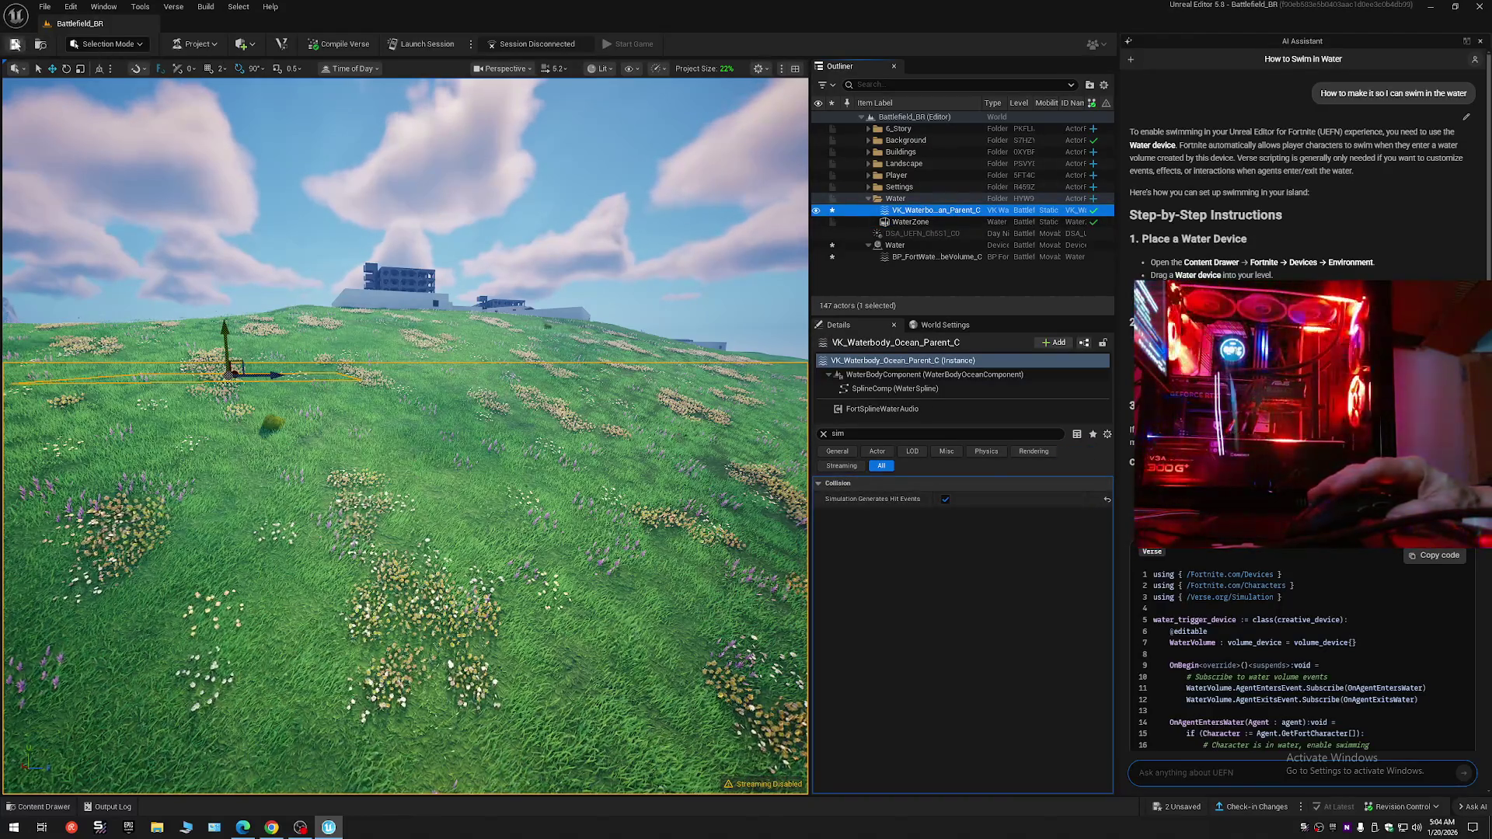
- Save the level, fly down to the flower field, and select the Water device
key(ctrl+s)
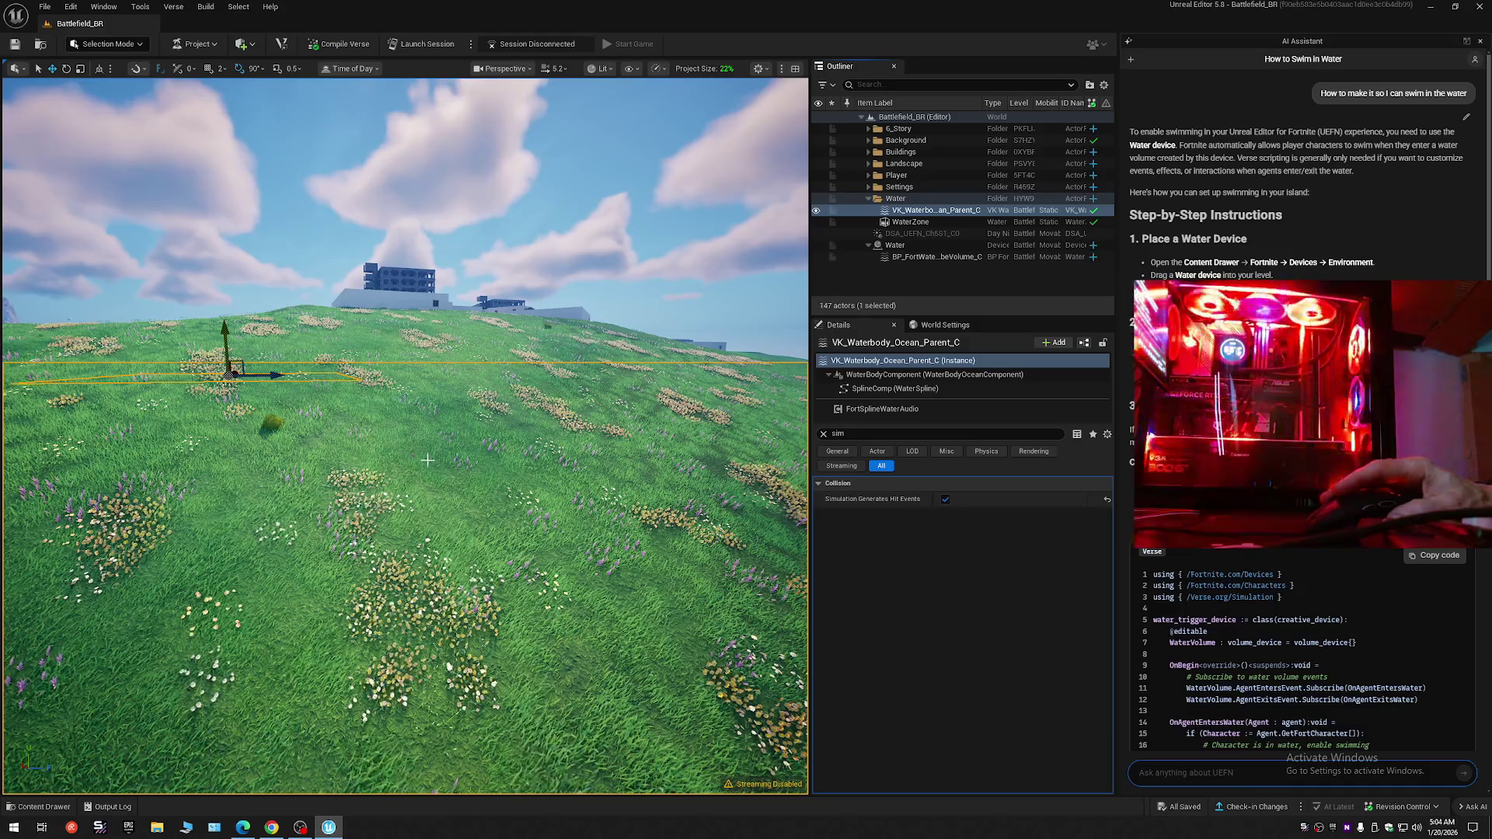
key(f)
key(w)
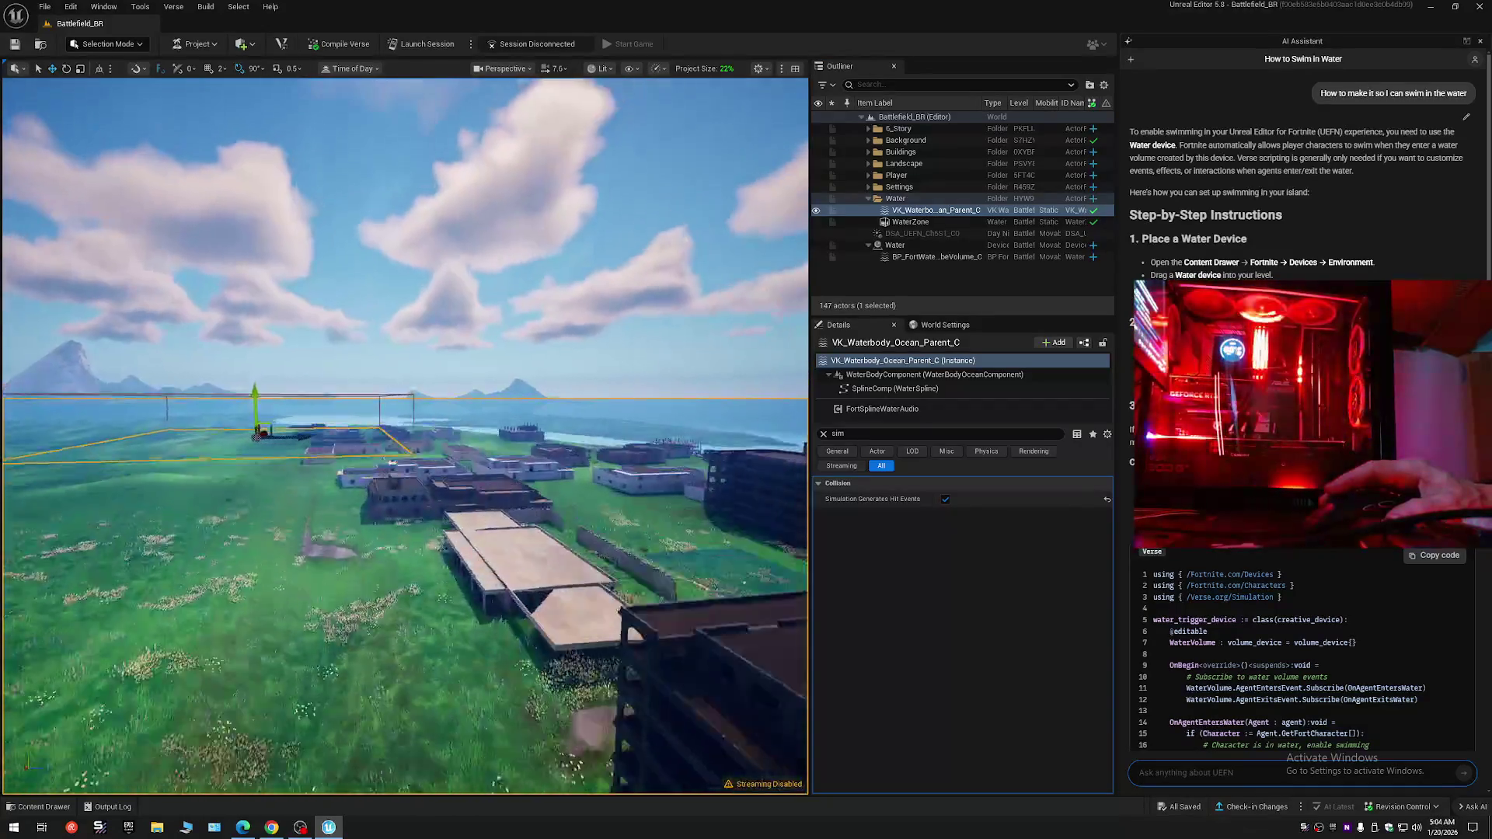
scroll(404, 435, down, 2)
scroll(403, 435, down, 1)
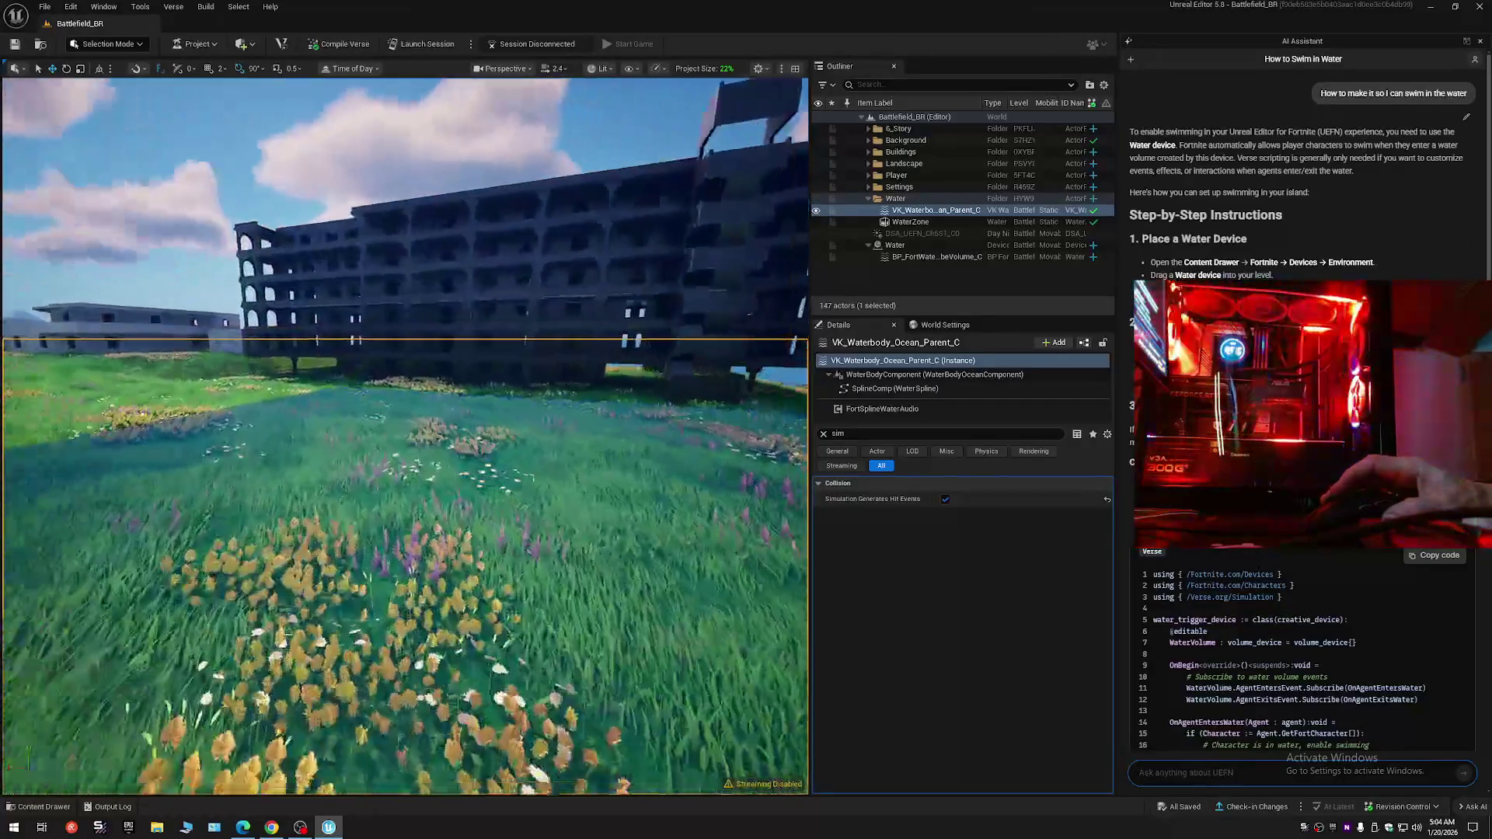
scroll(404, 435, down, 1)
key(e)
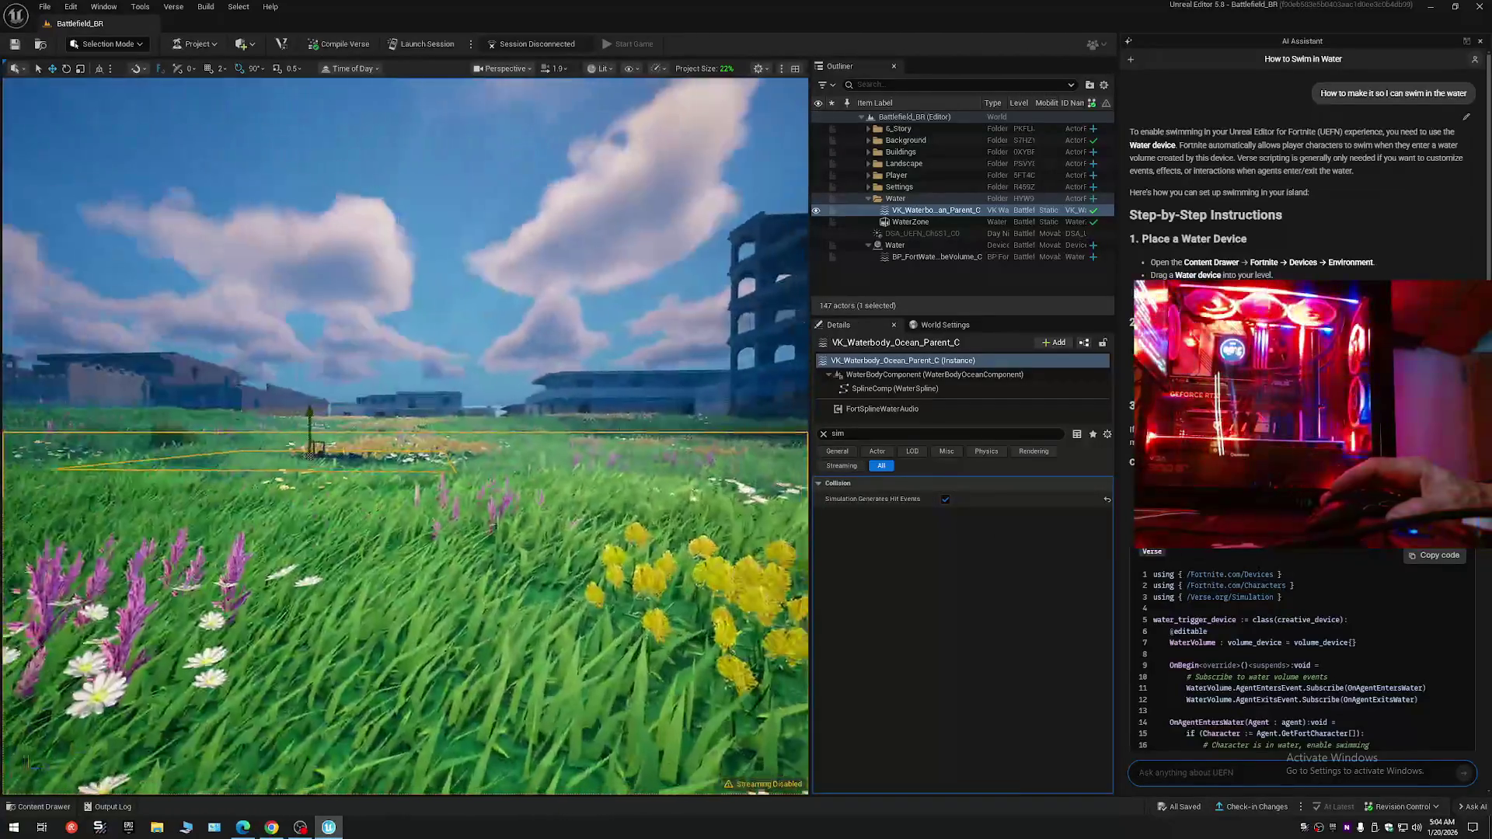
key(q)
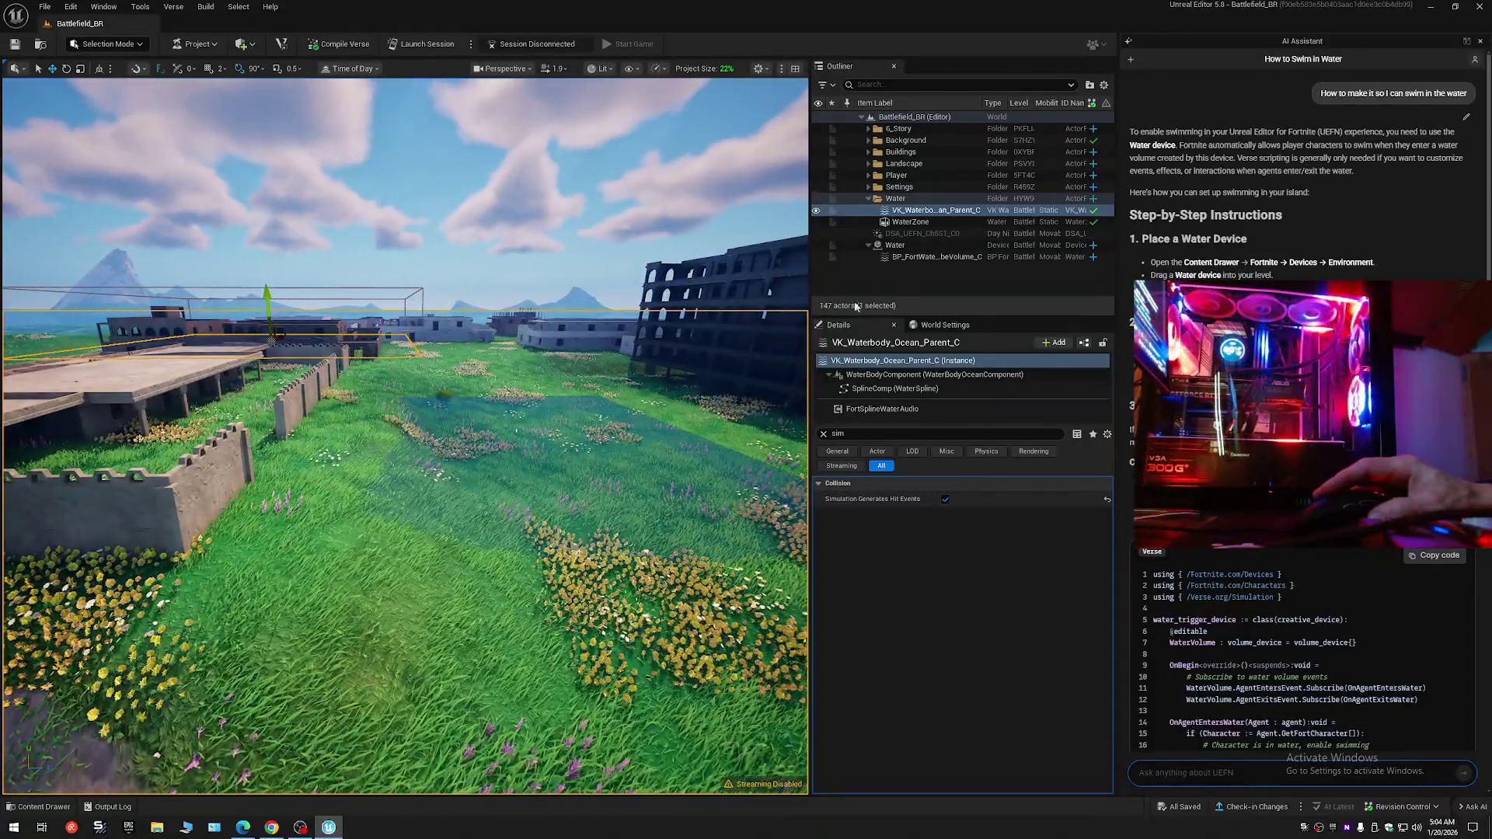
click(899, 246)
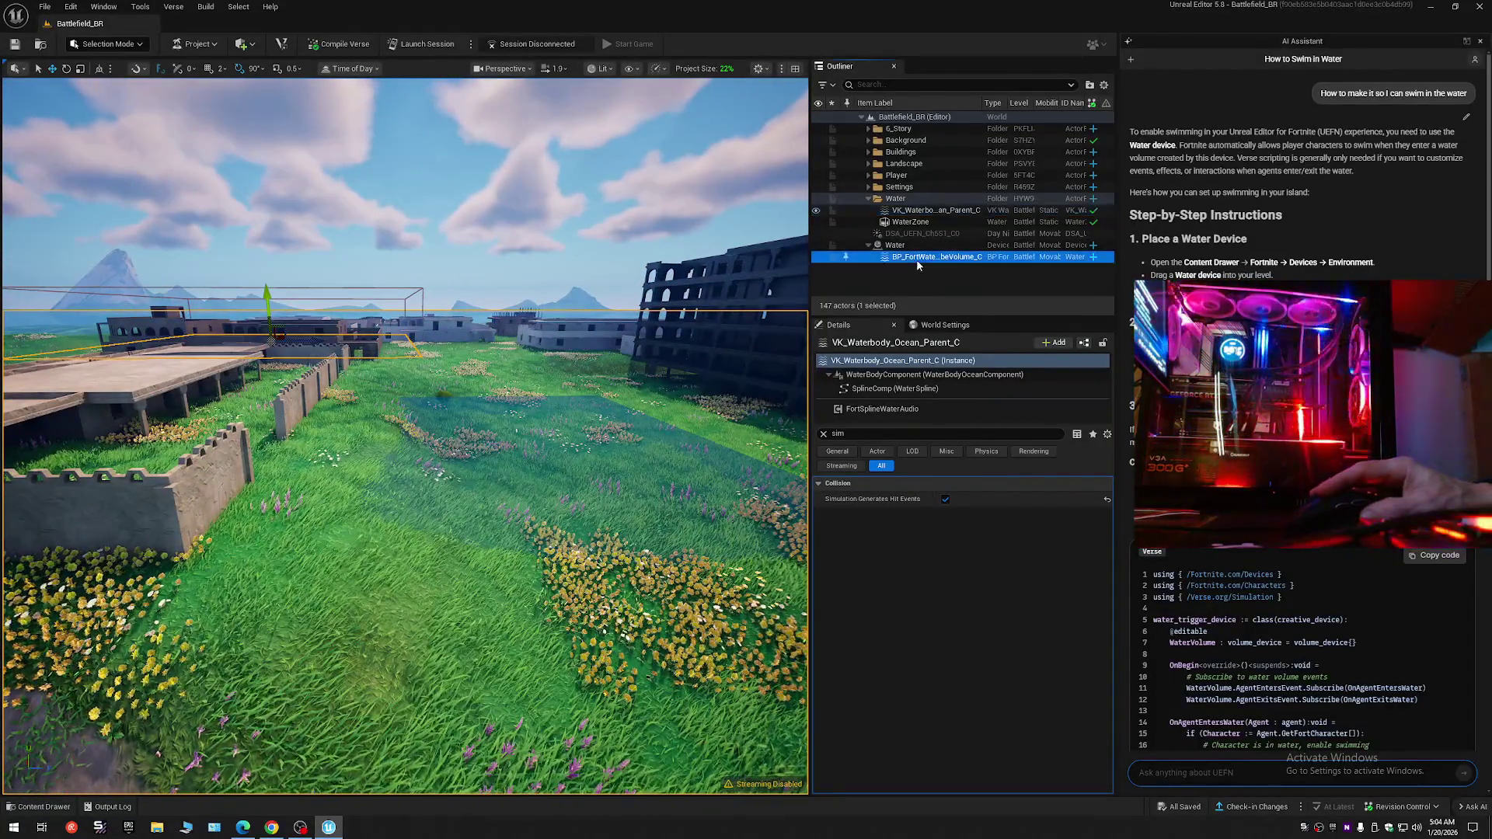
- Raise the Water device volume above the grass and select the ocean water body in the Outliner
drag(505, 458, 508, 468)
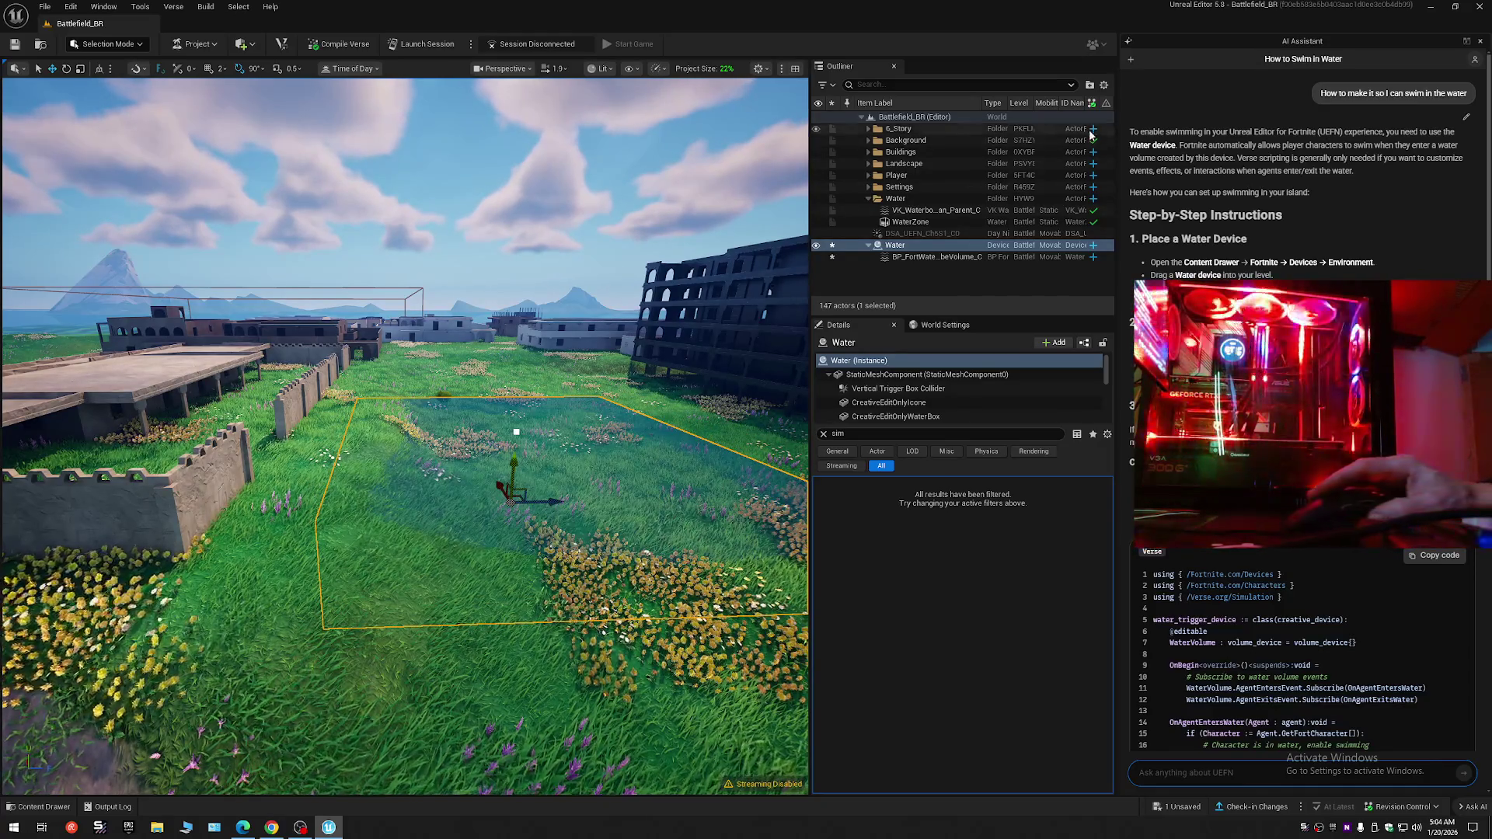
click(1104, 84)
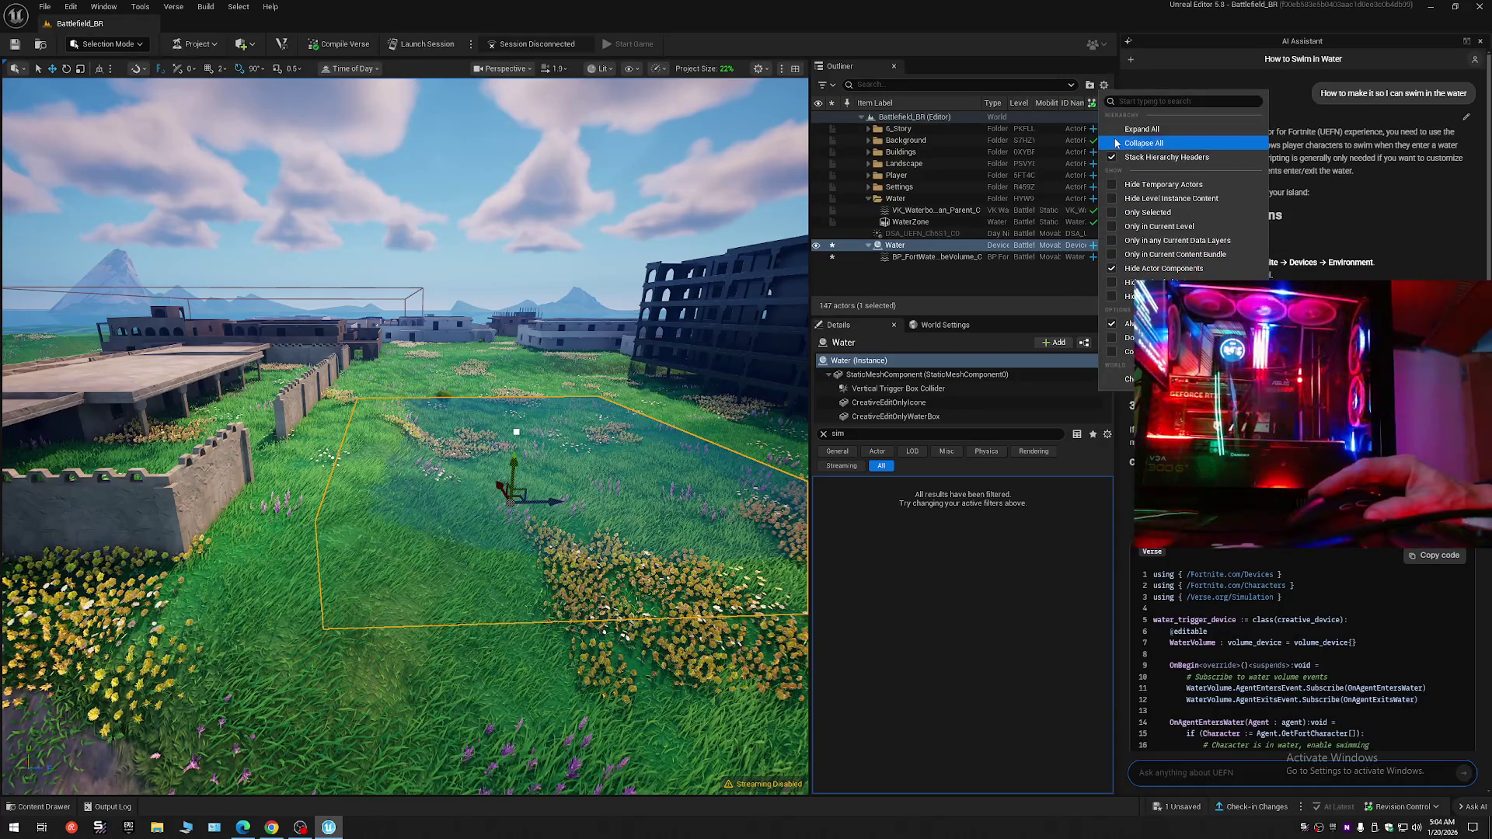
click(1112, 140)
click(861, 116)
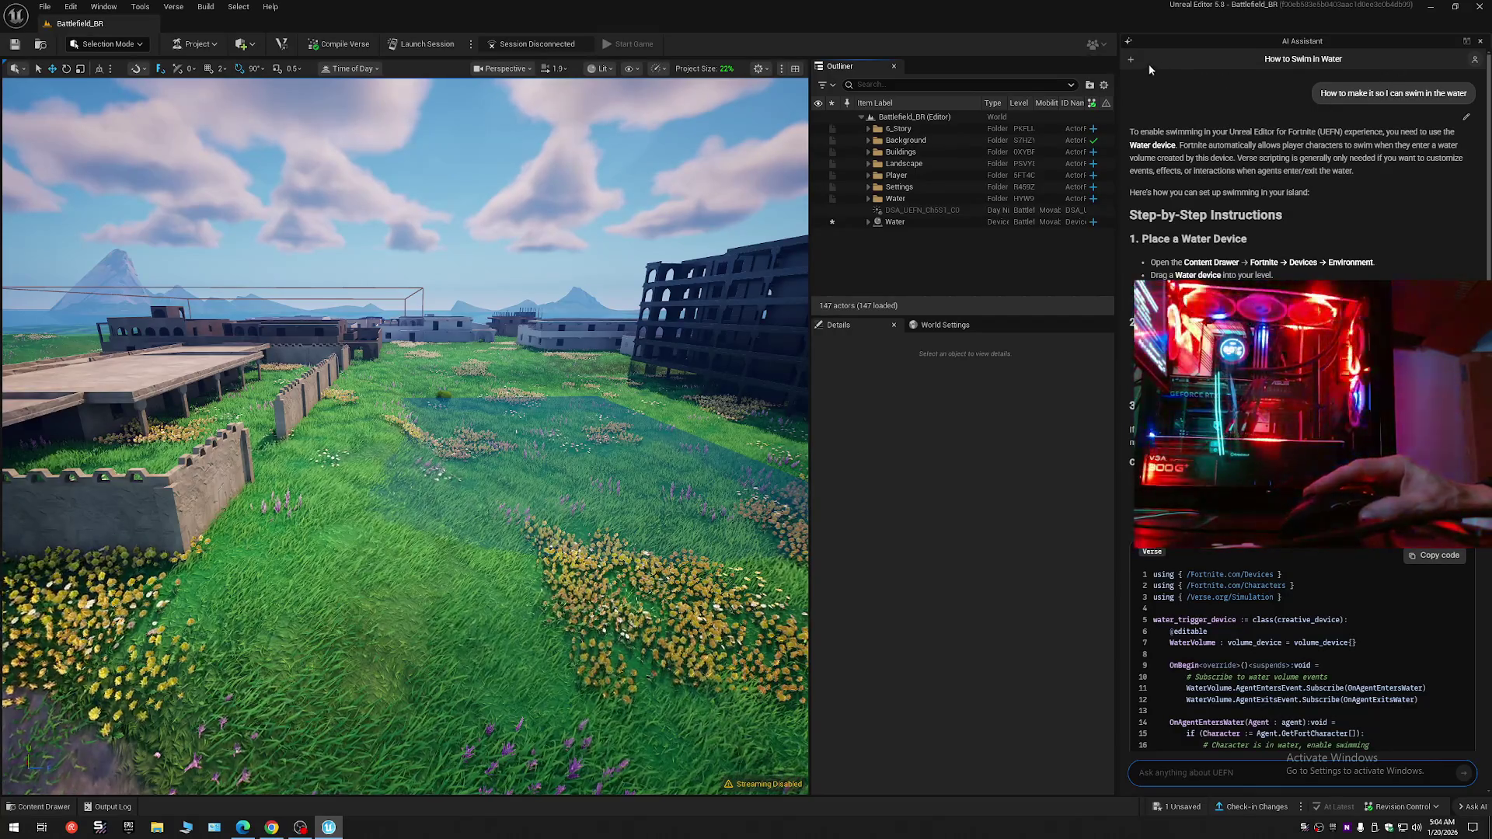
click(868, 199)
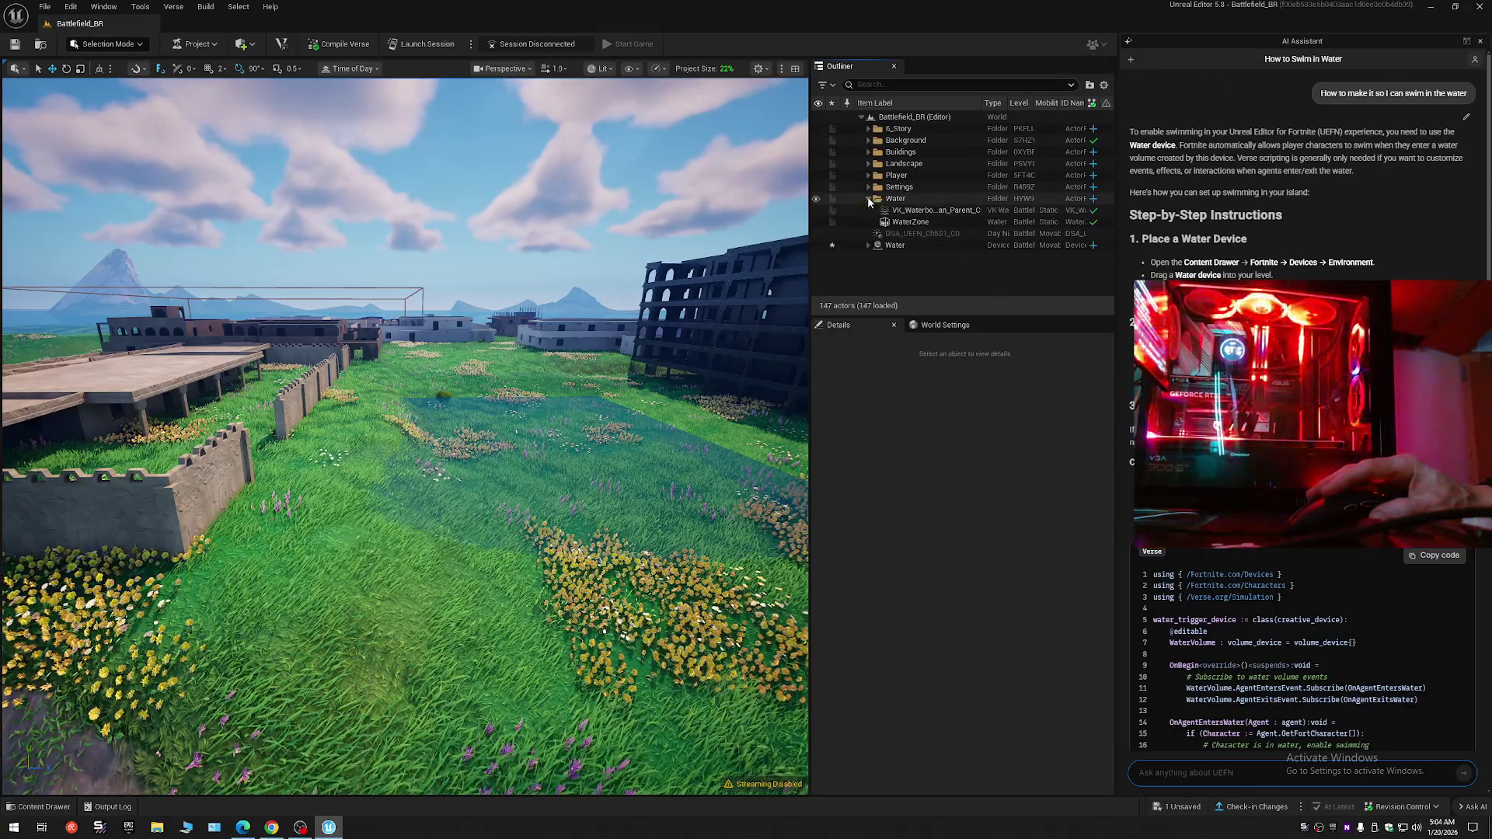
click(901, 210)
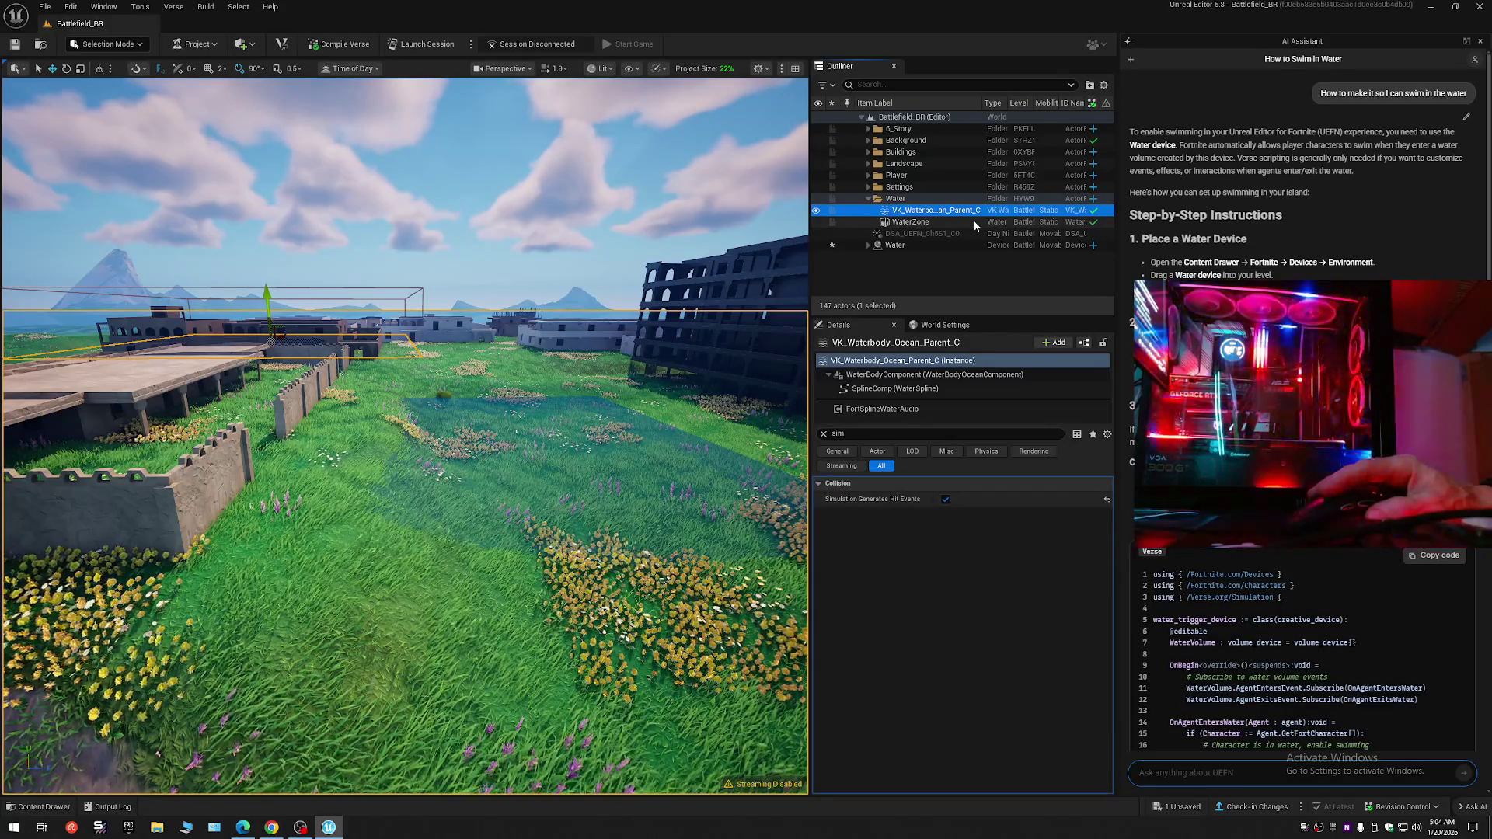
- Collapse the Outliner tree and open the Water Devices documentation from the AI Assistant
click(868, 198)
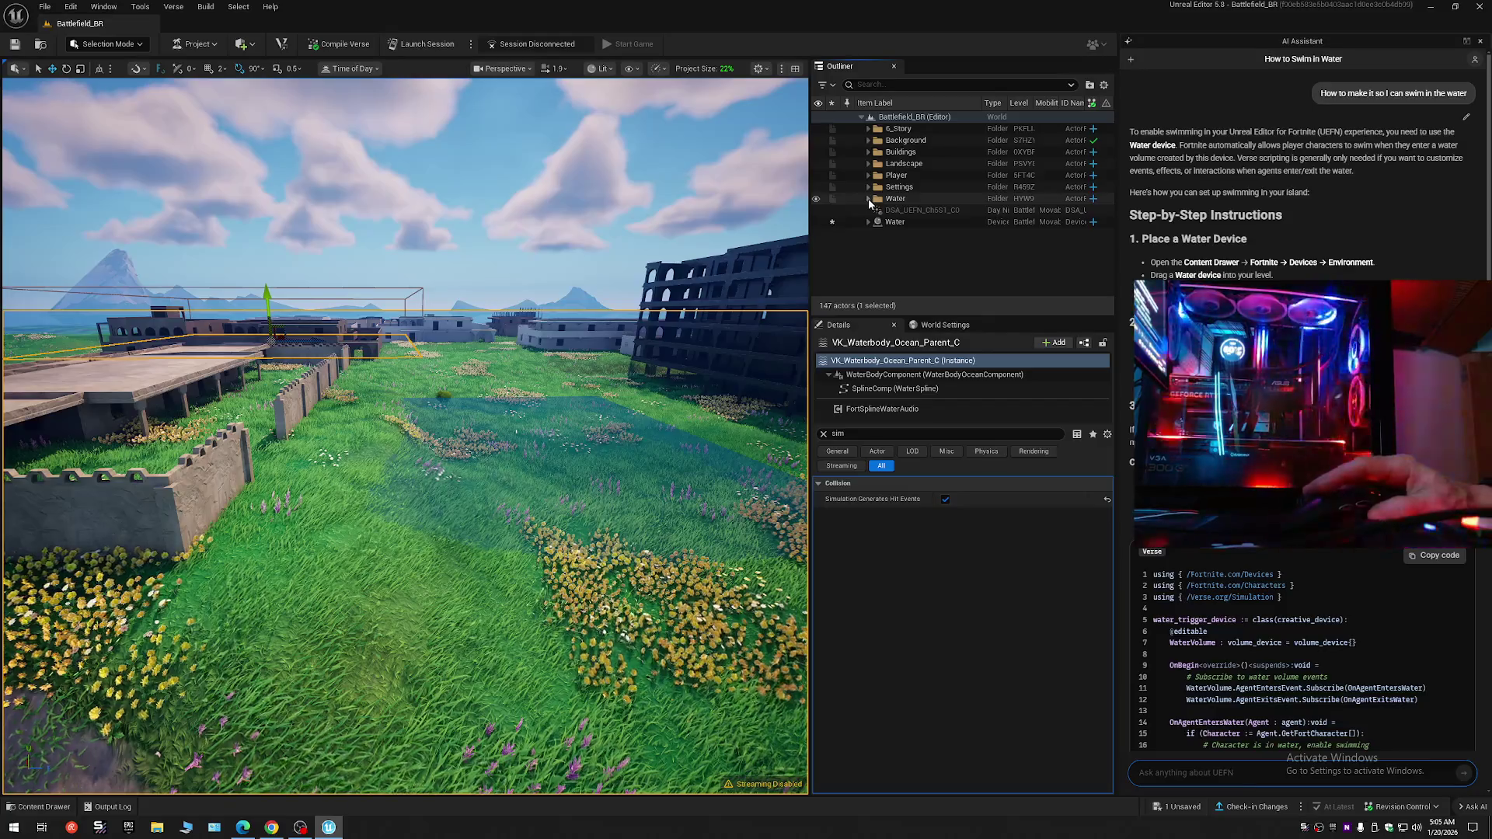
click(1103, 84)
click(897, 137)
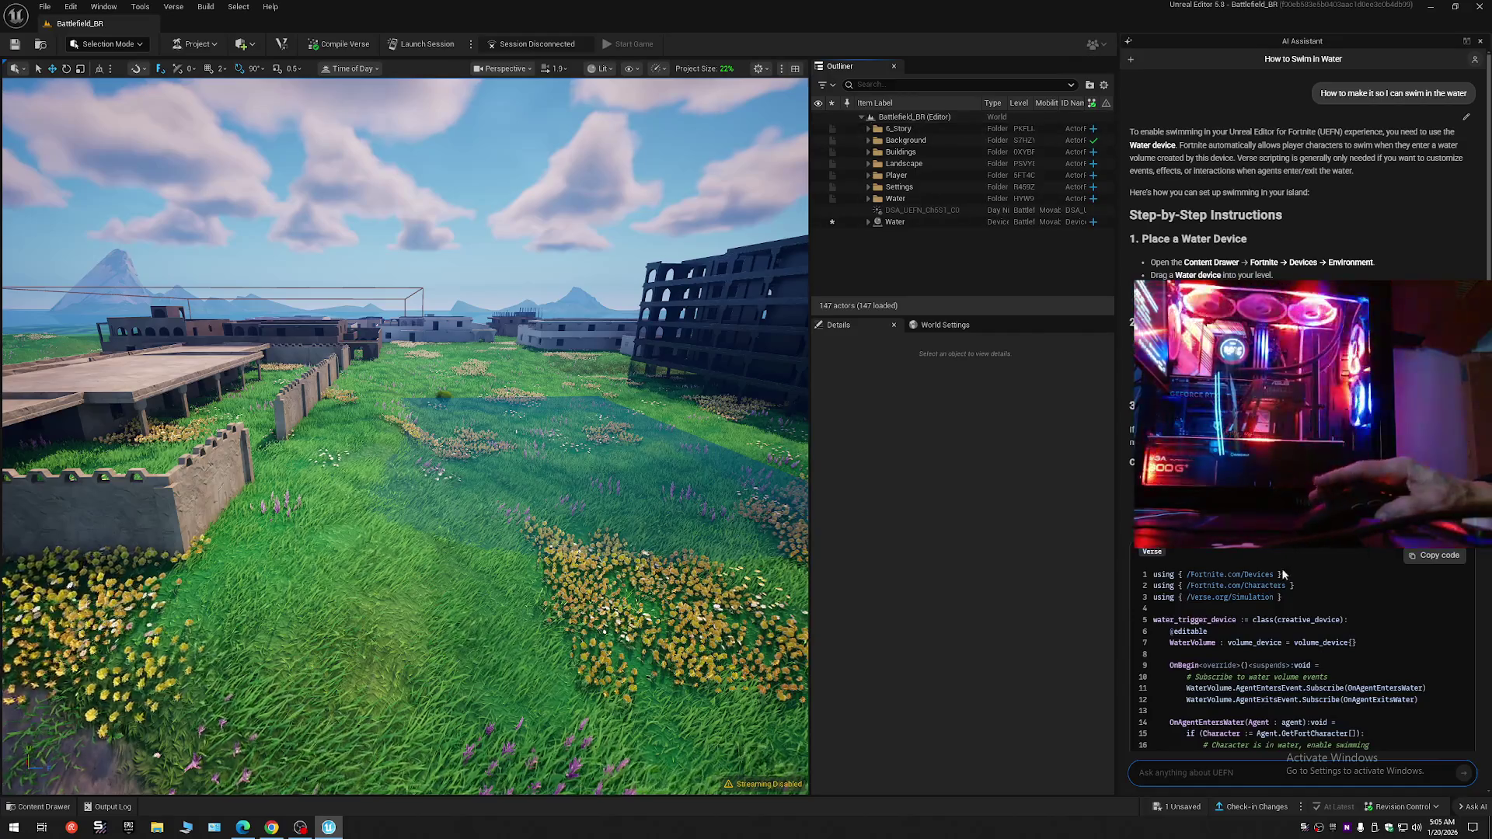
scroll(1266, 619, down, 10)
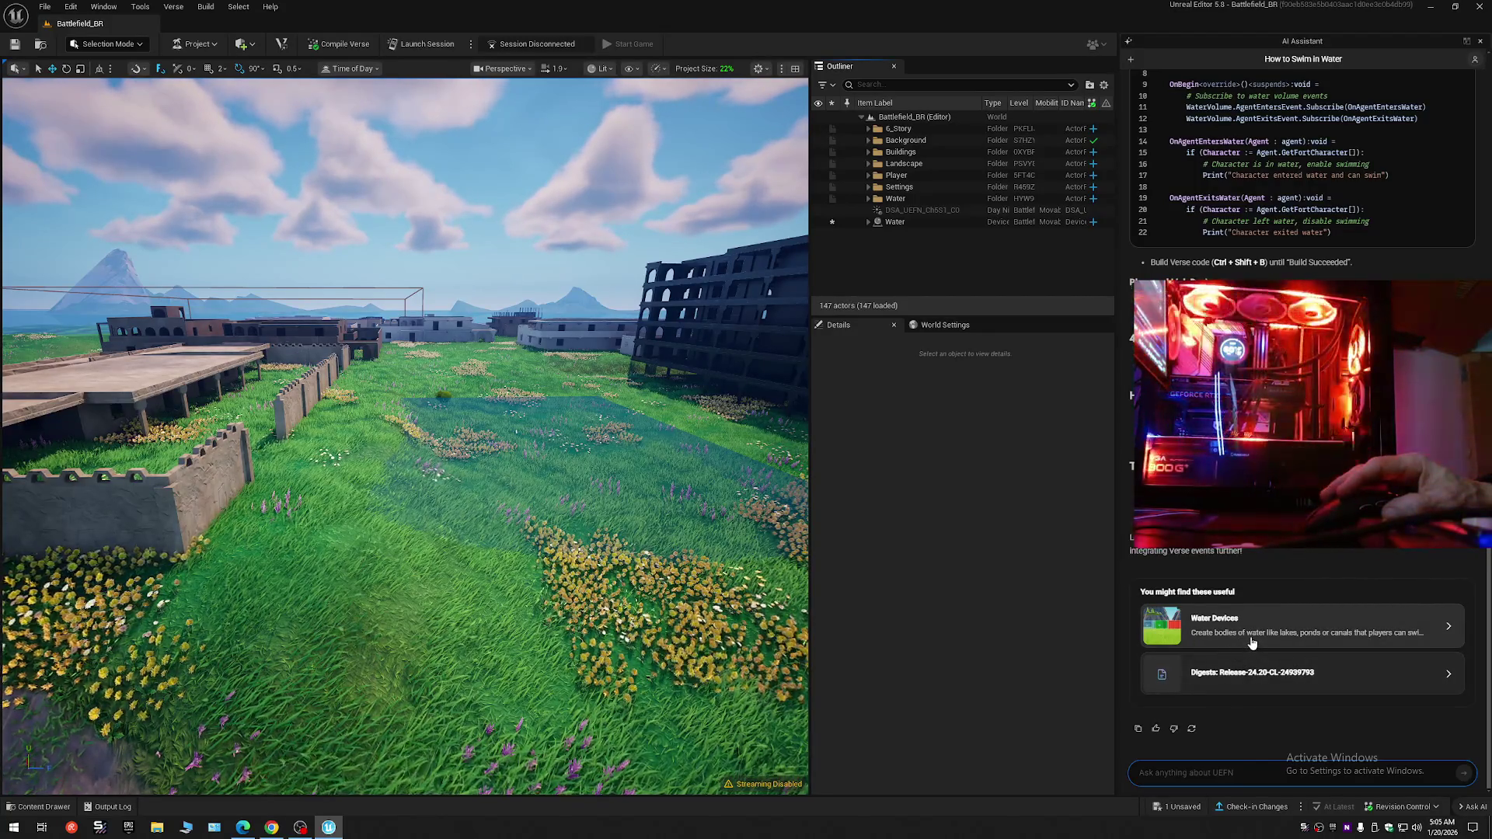
click(1284, 631)
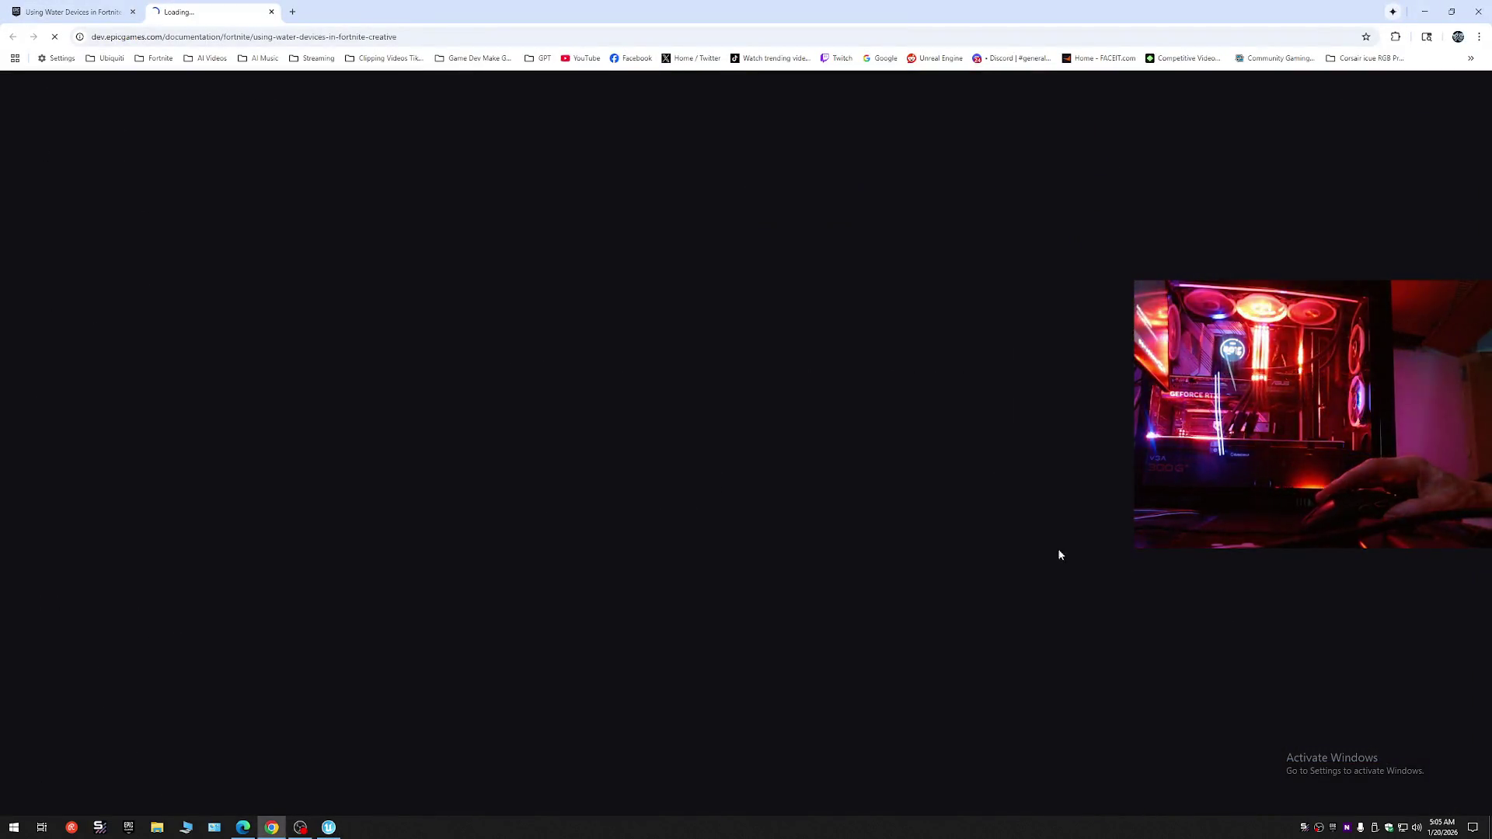
- Close the two duplicate Water Devices tabs in the Epic Developer Documentation
scroll(704, 482, down, 3)
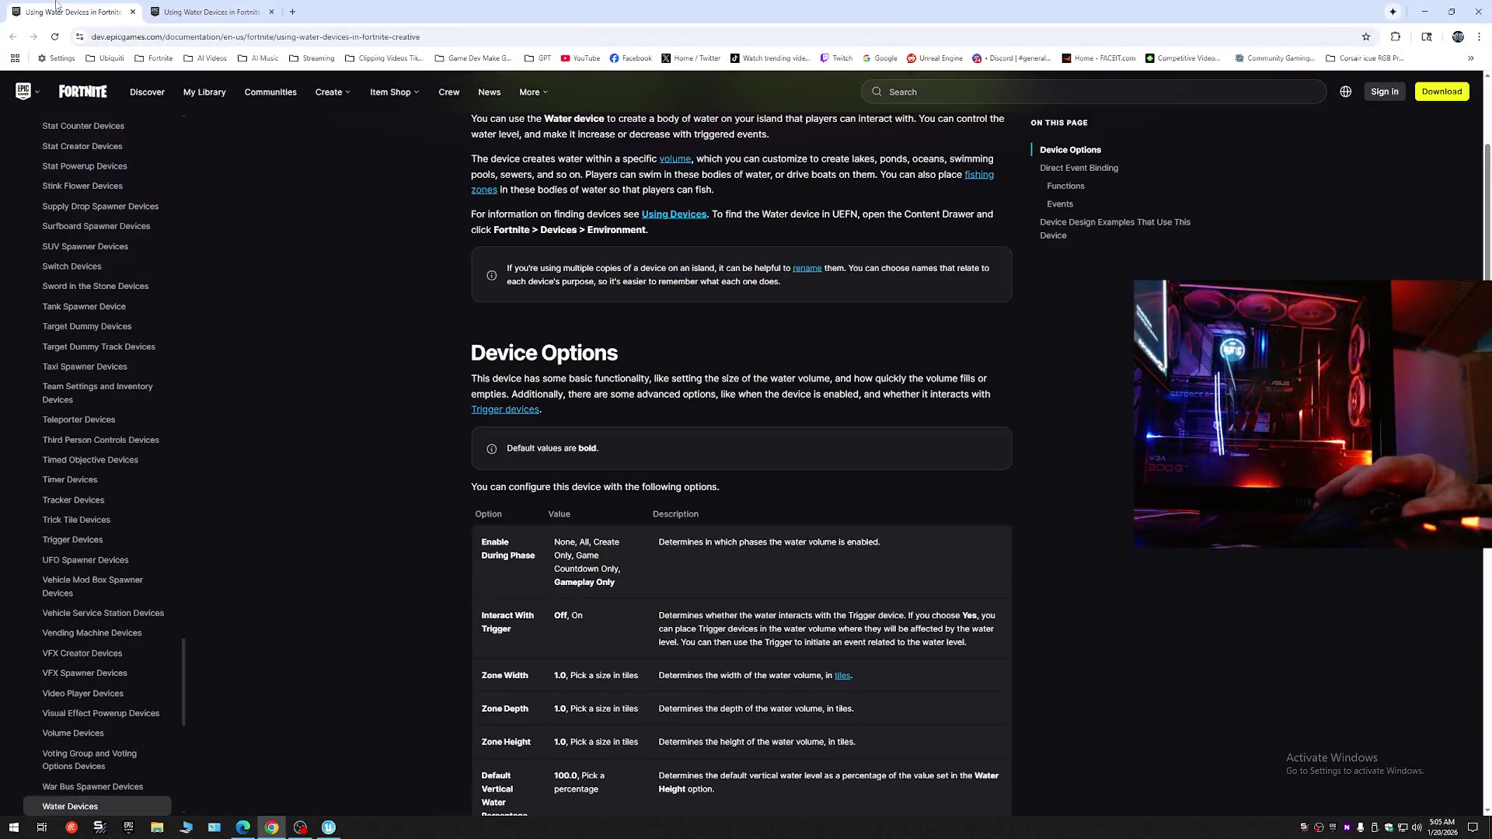
click(329, 827)
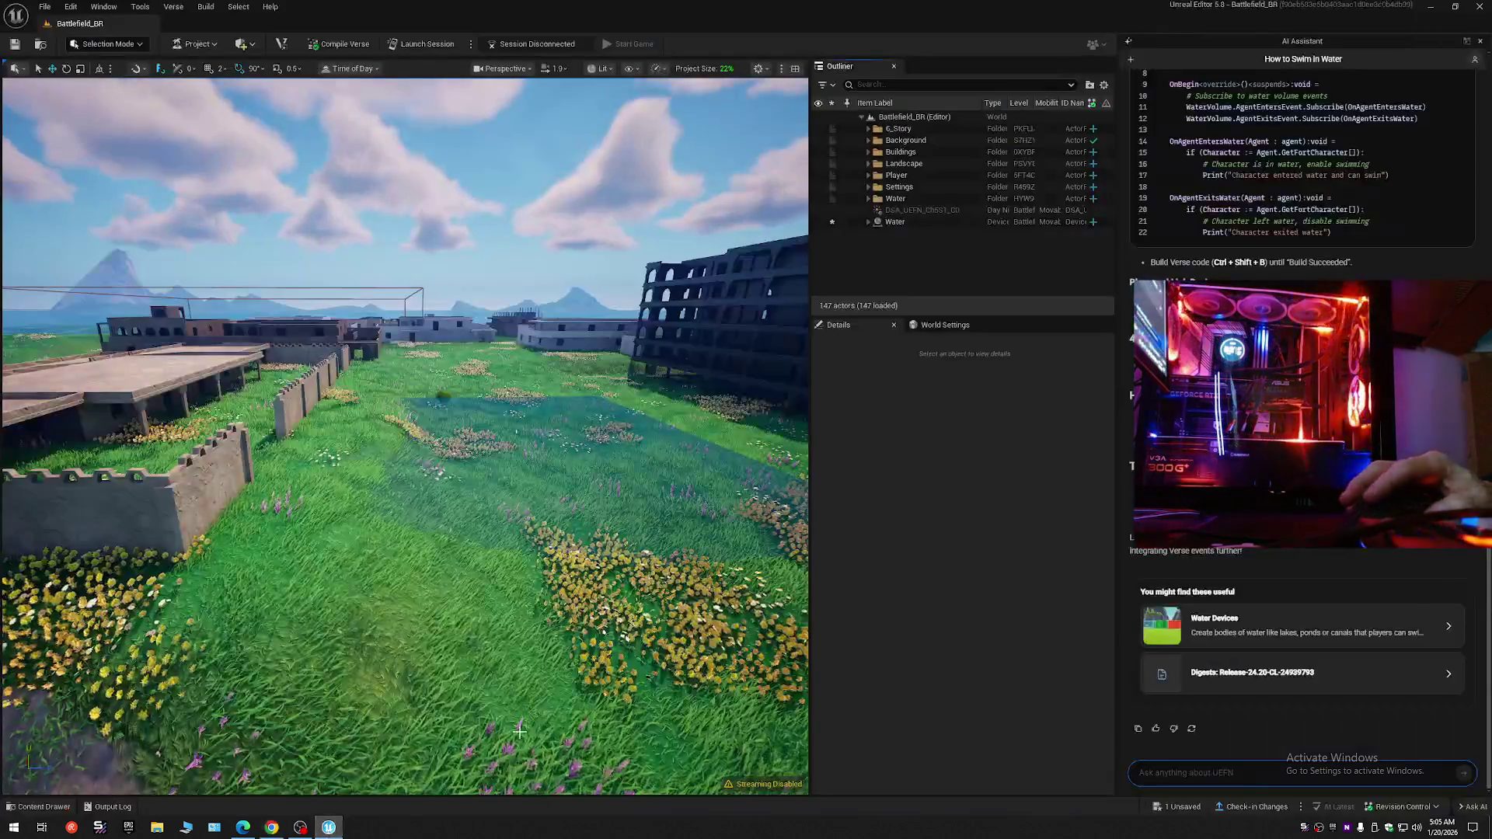
click(1448, 631)
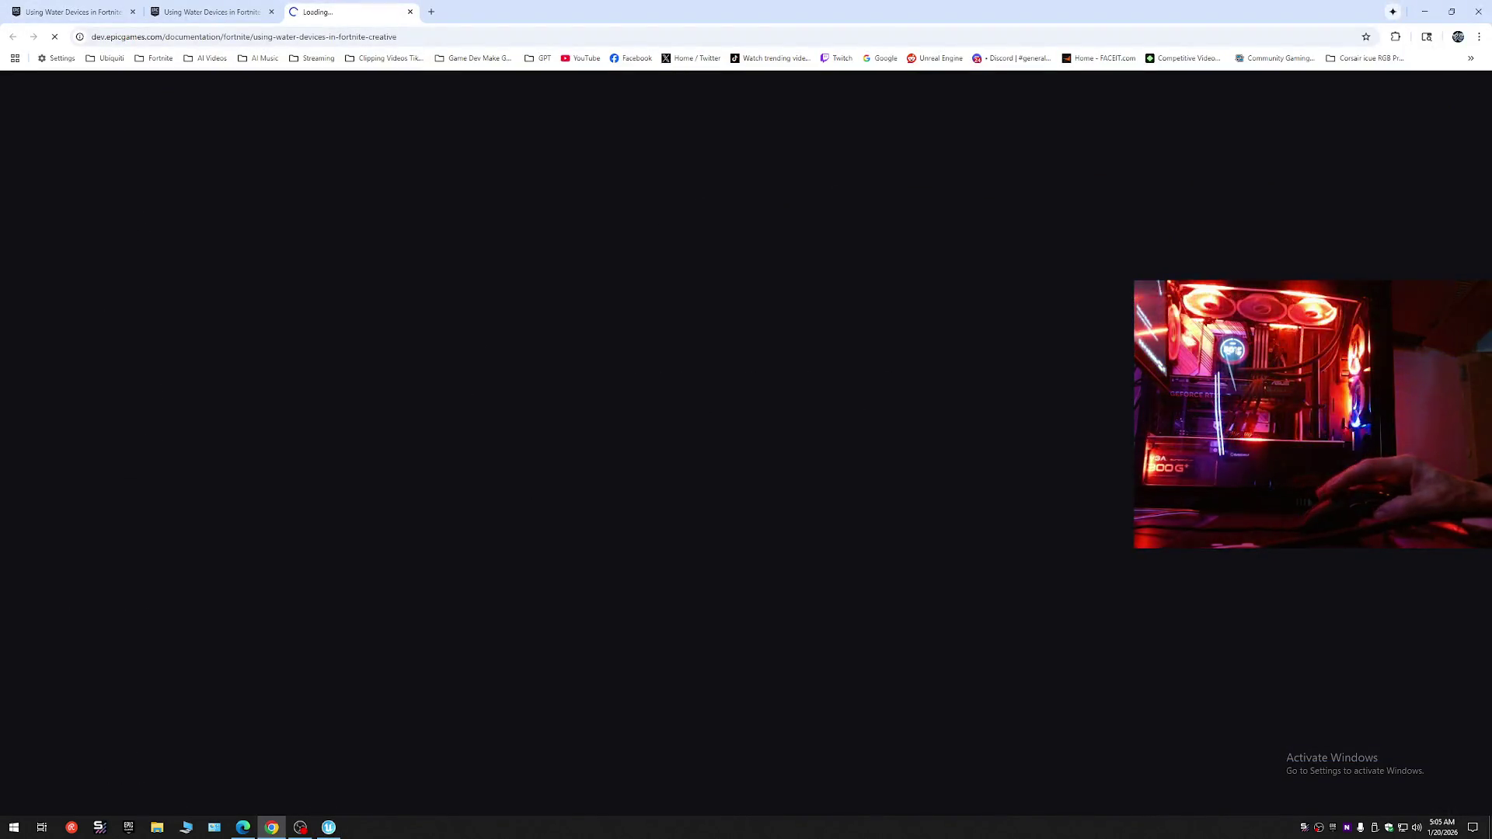
click(410, 12)
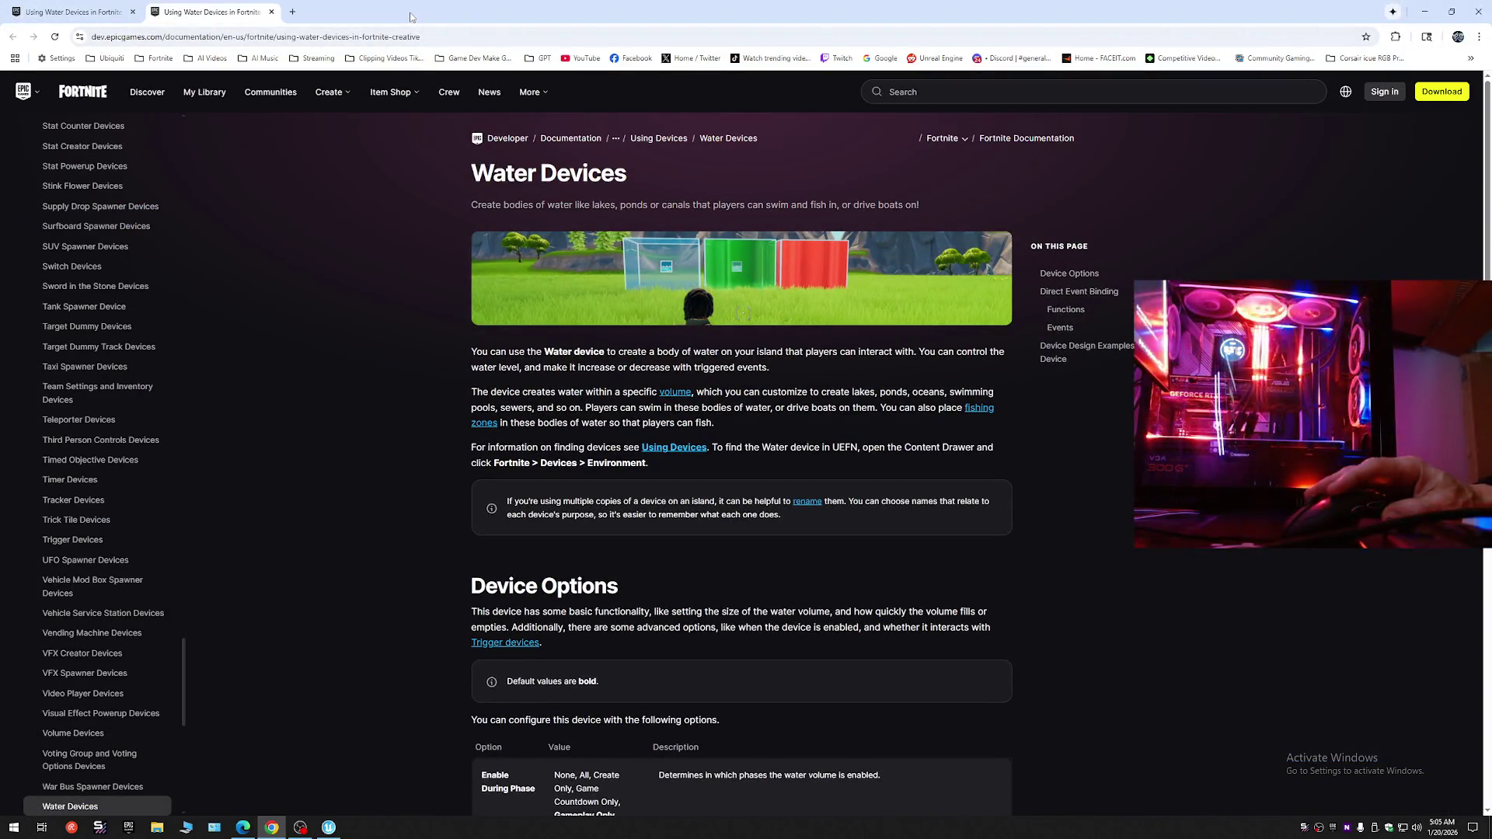
click(272, 12)
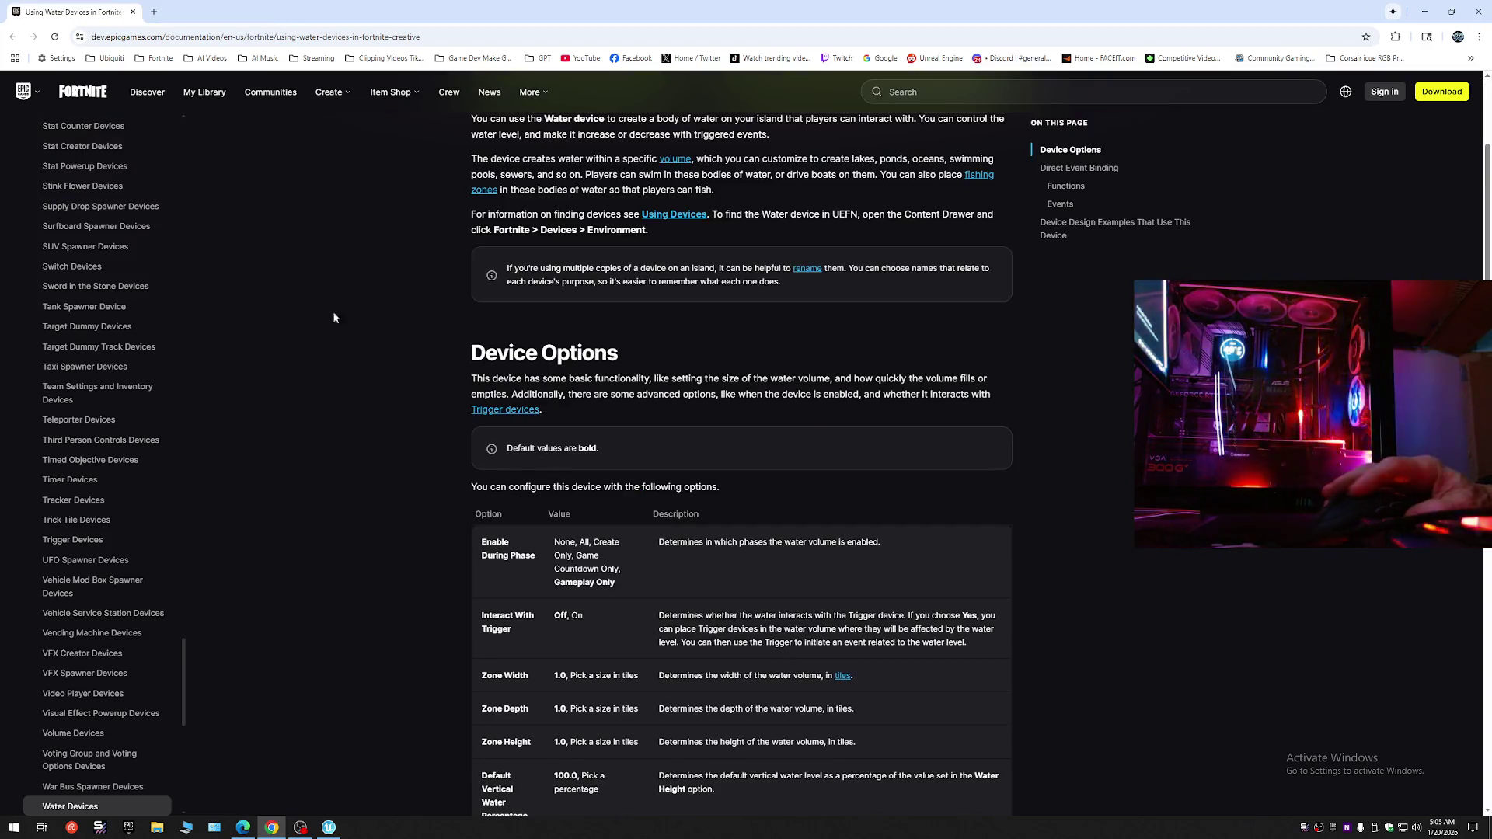
- Scroll the remaining Water Devices page to its Device Options, then return to UEFN
scroll(350, 389, up, 3)
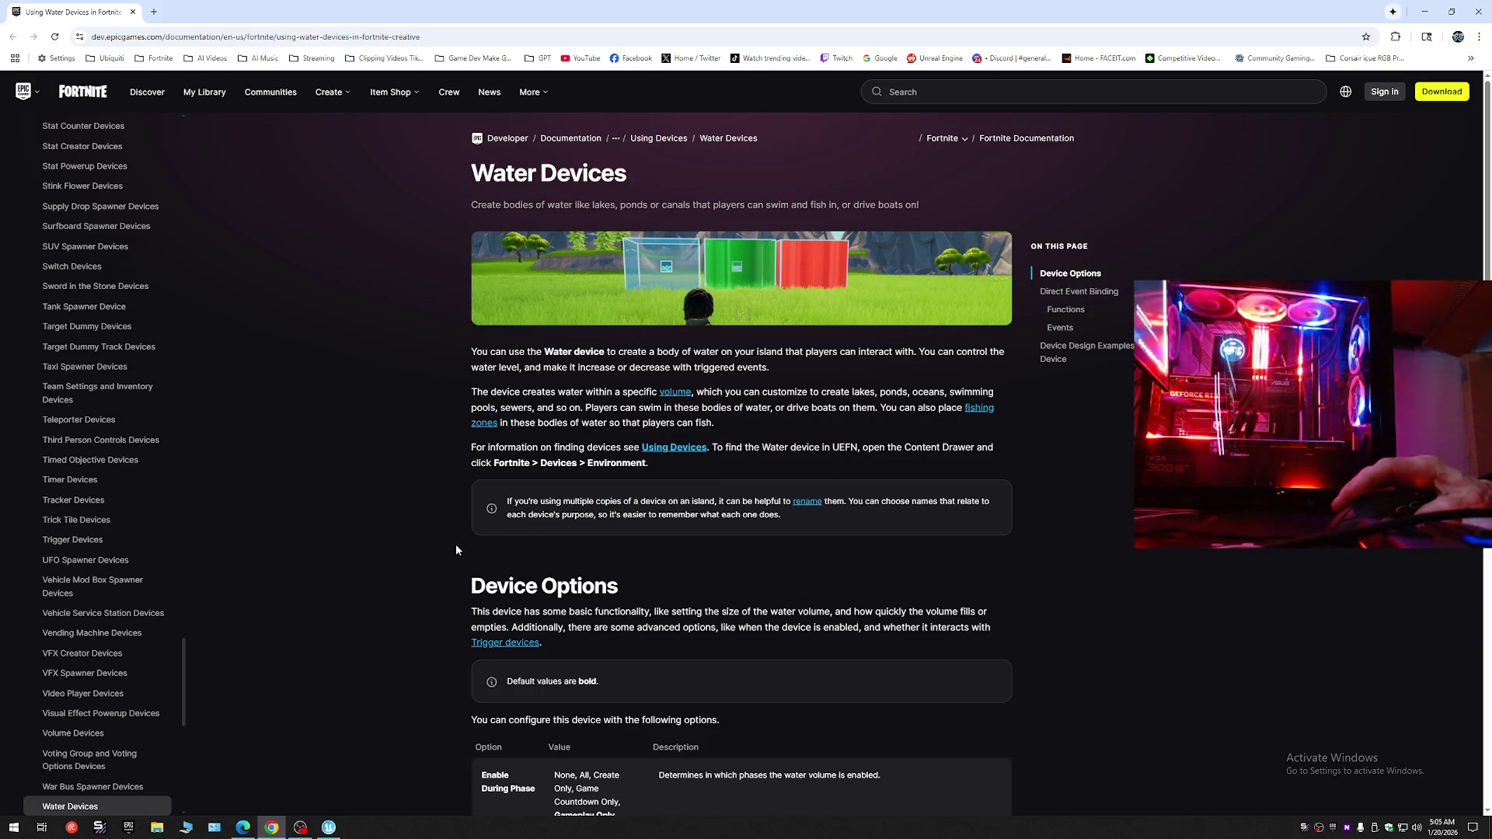
scroll(454, 545, down, 2)
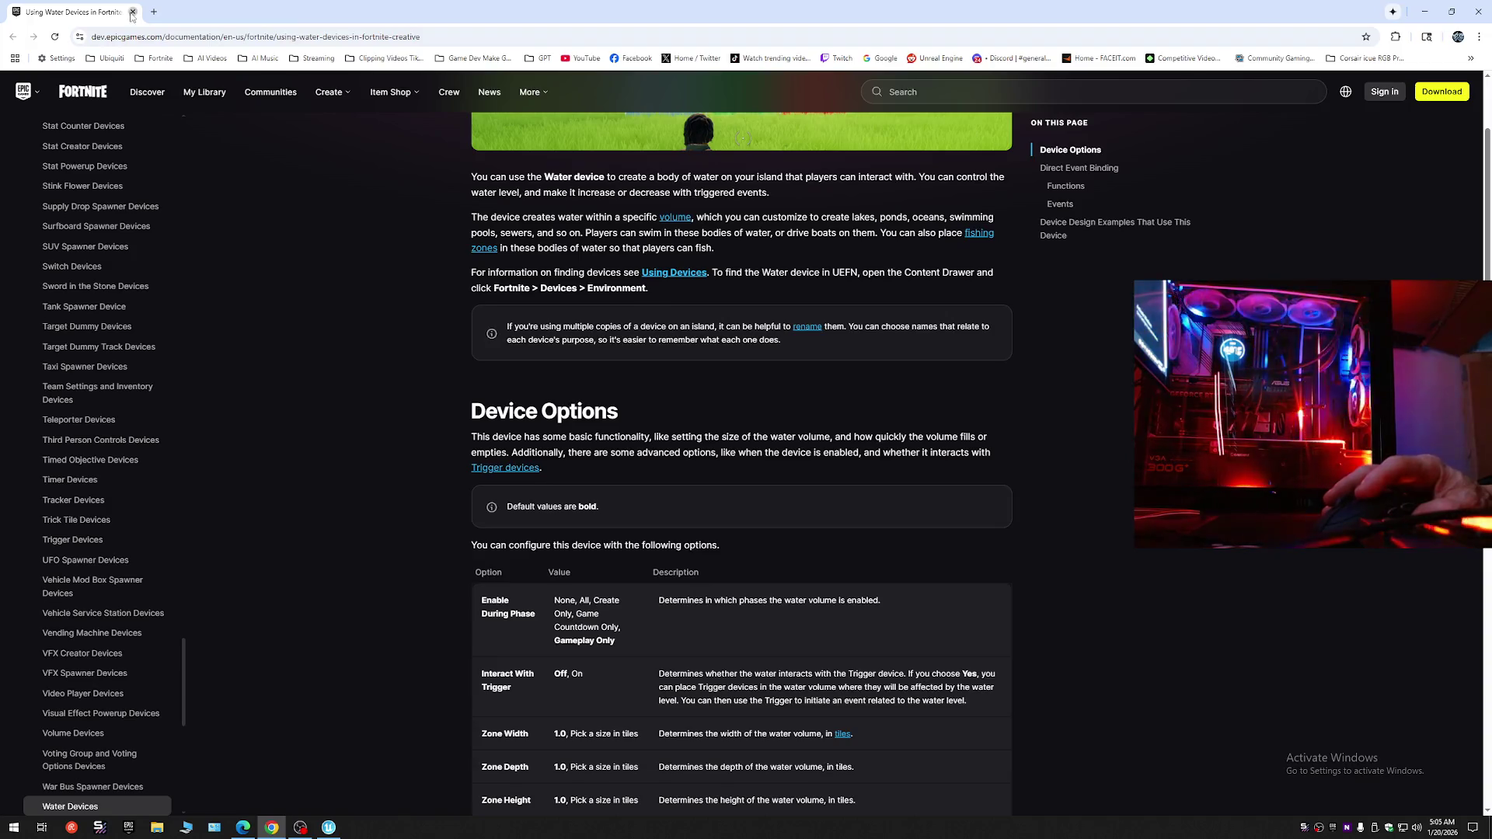
key(alt+Tab)
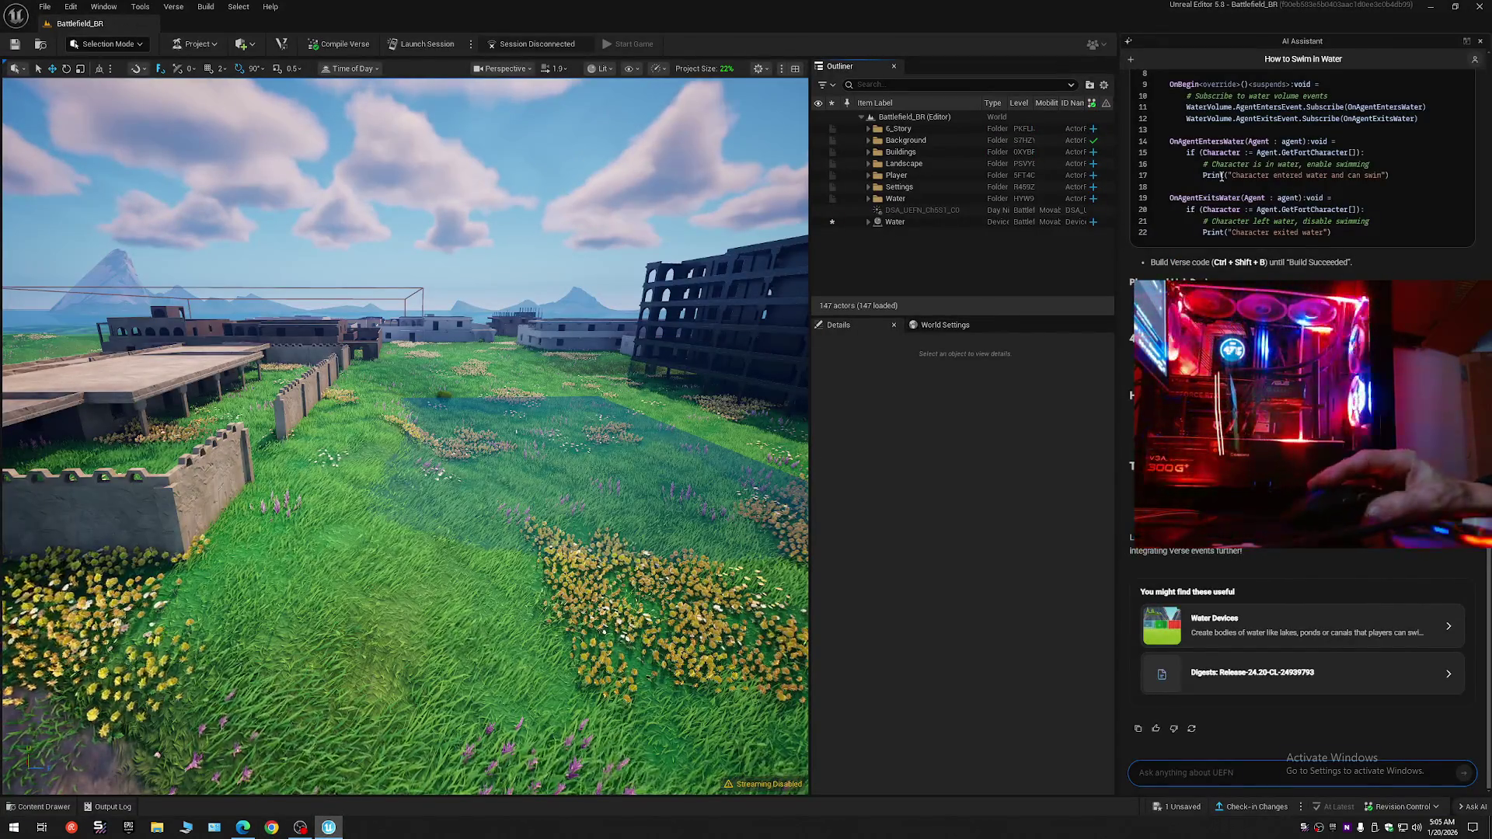
- Close the AI Assistant panel and drag the splitter right to widen the viewport beside the Outliner
click(1480, 42)
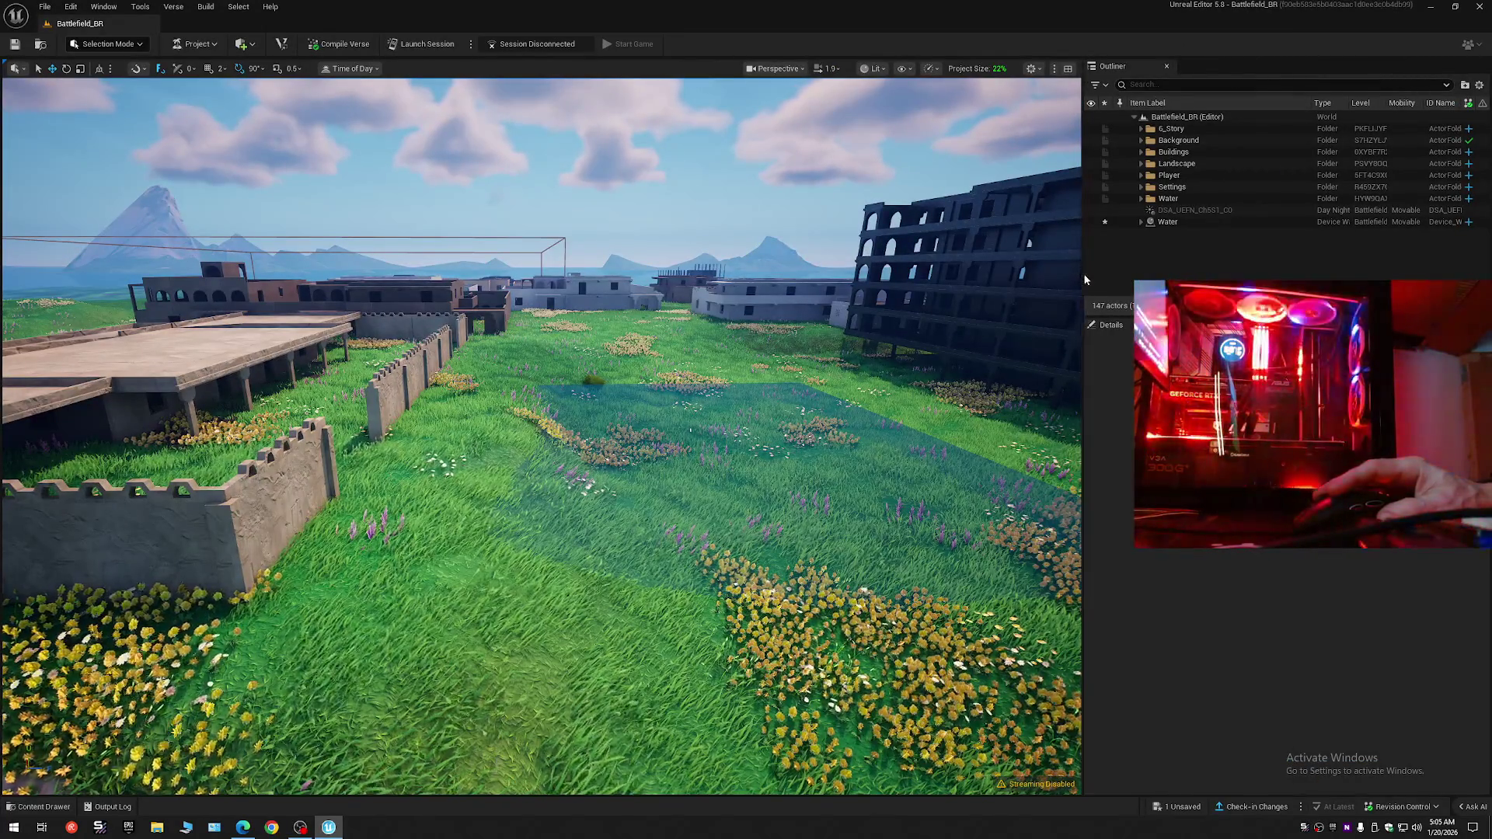
drag(1082, 276, 1196, 278)
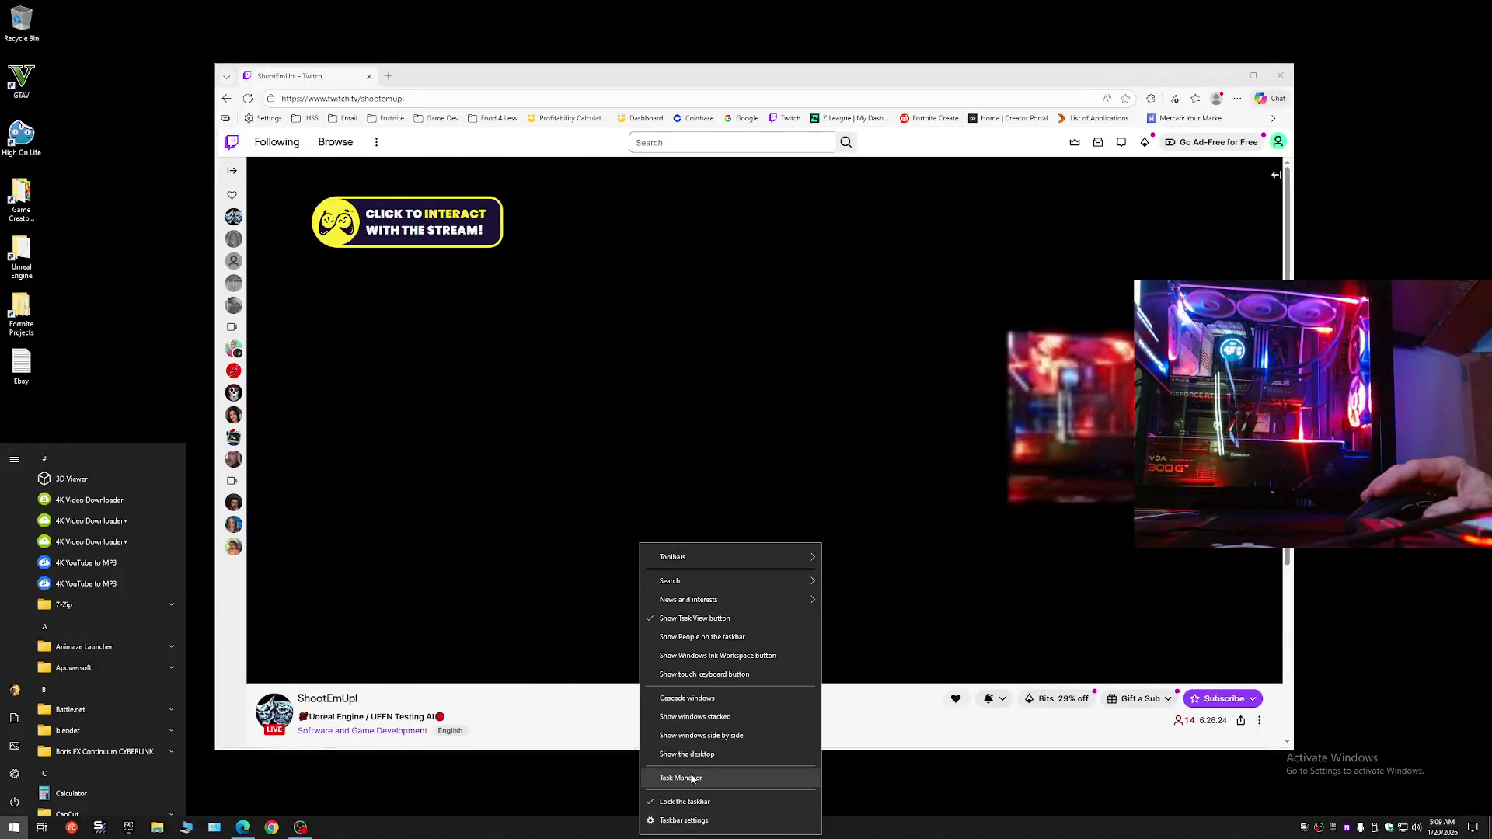
- Check GPU, memory and CPU usage on Task Manager's Performance tab
click(690, 772)
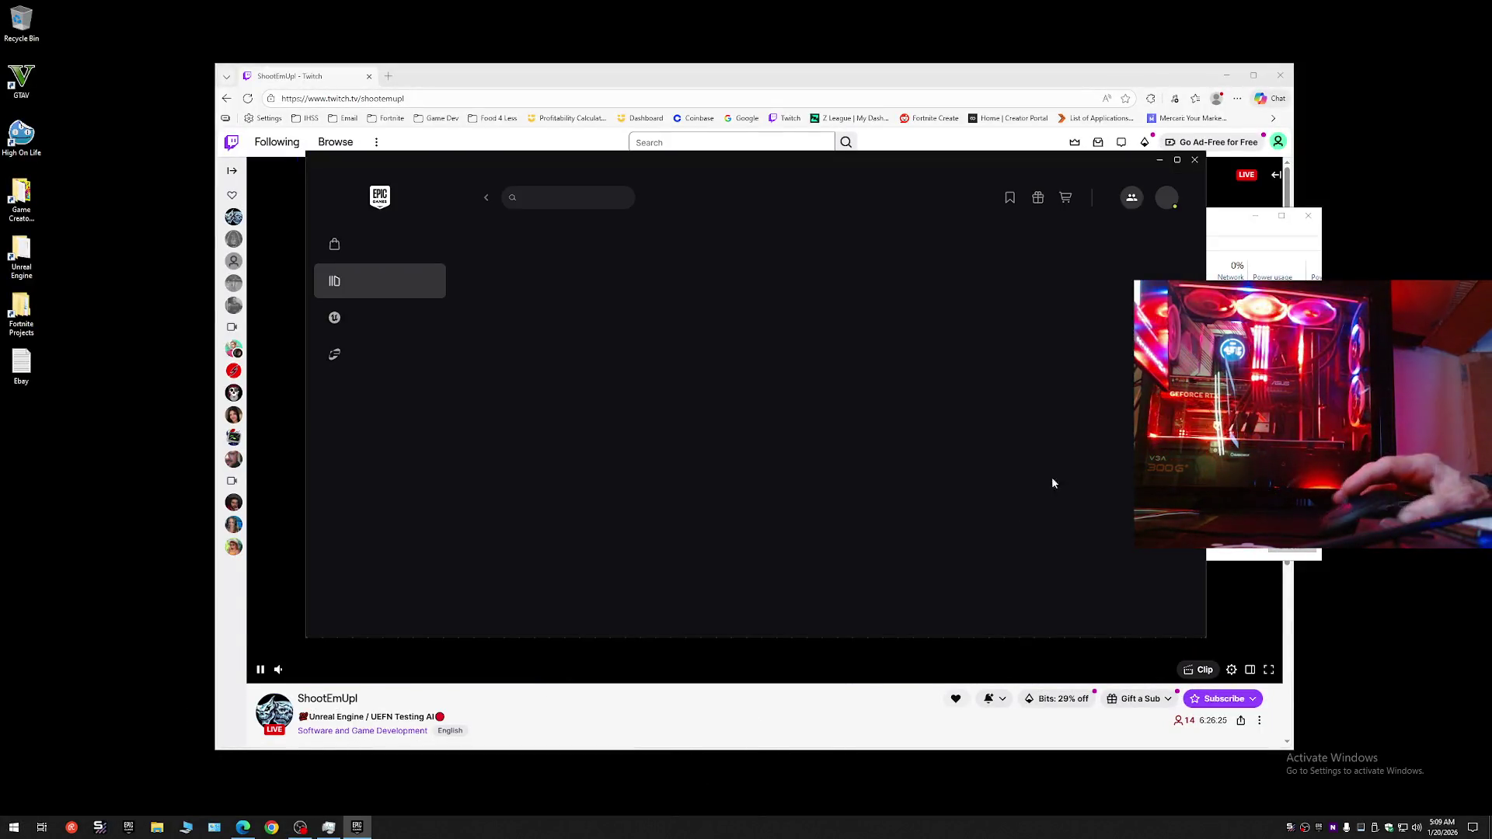
click(1258, 233)
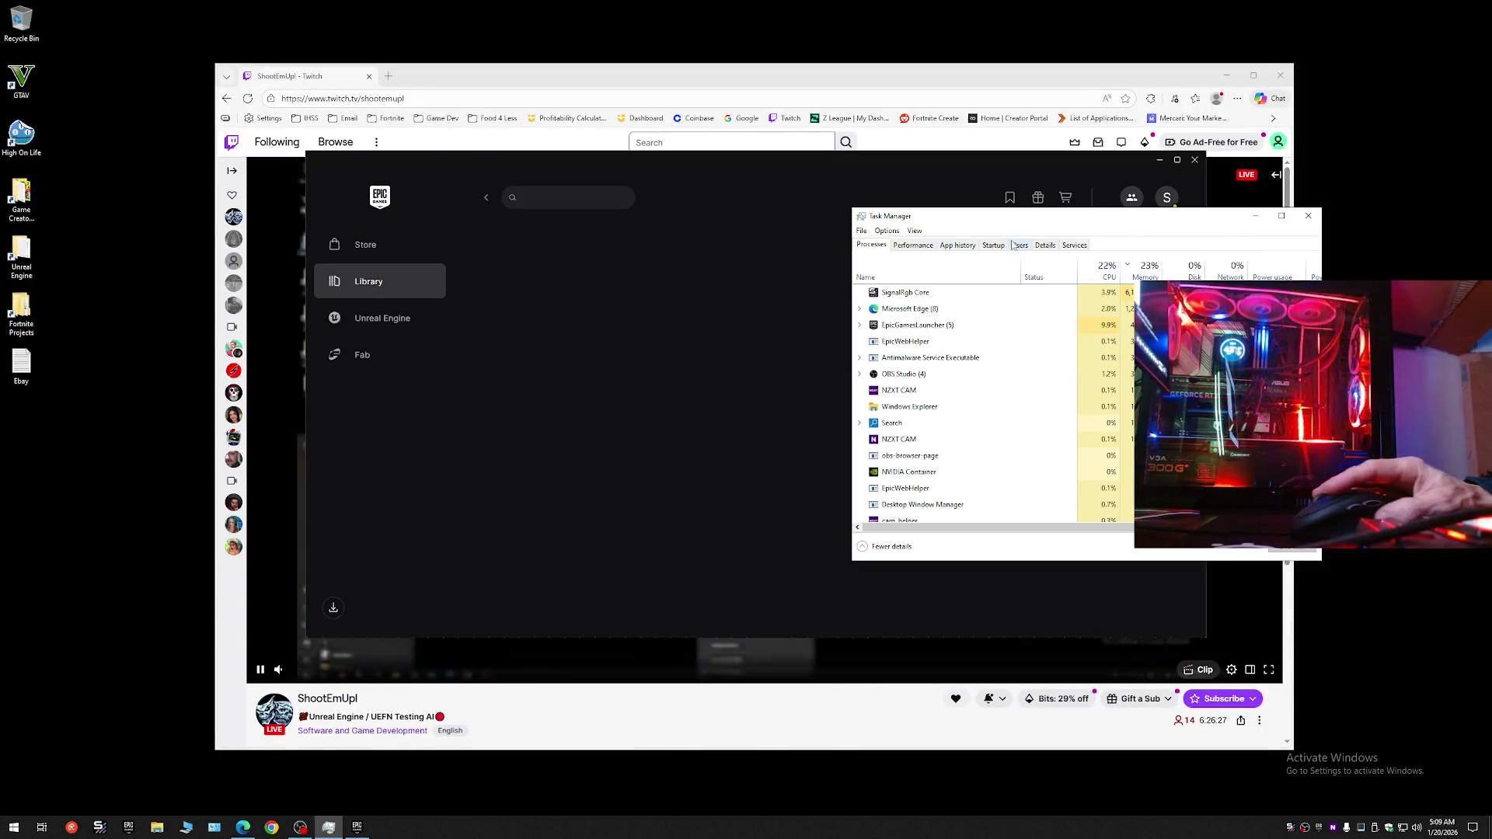
click(910, 247)
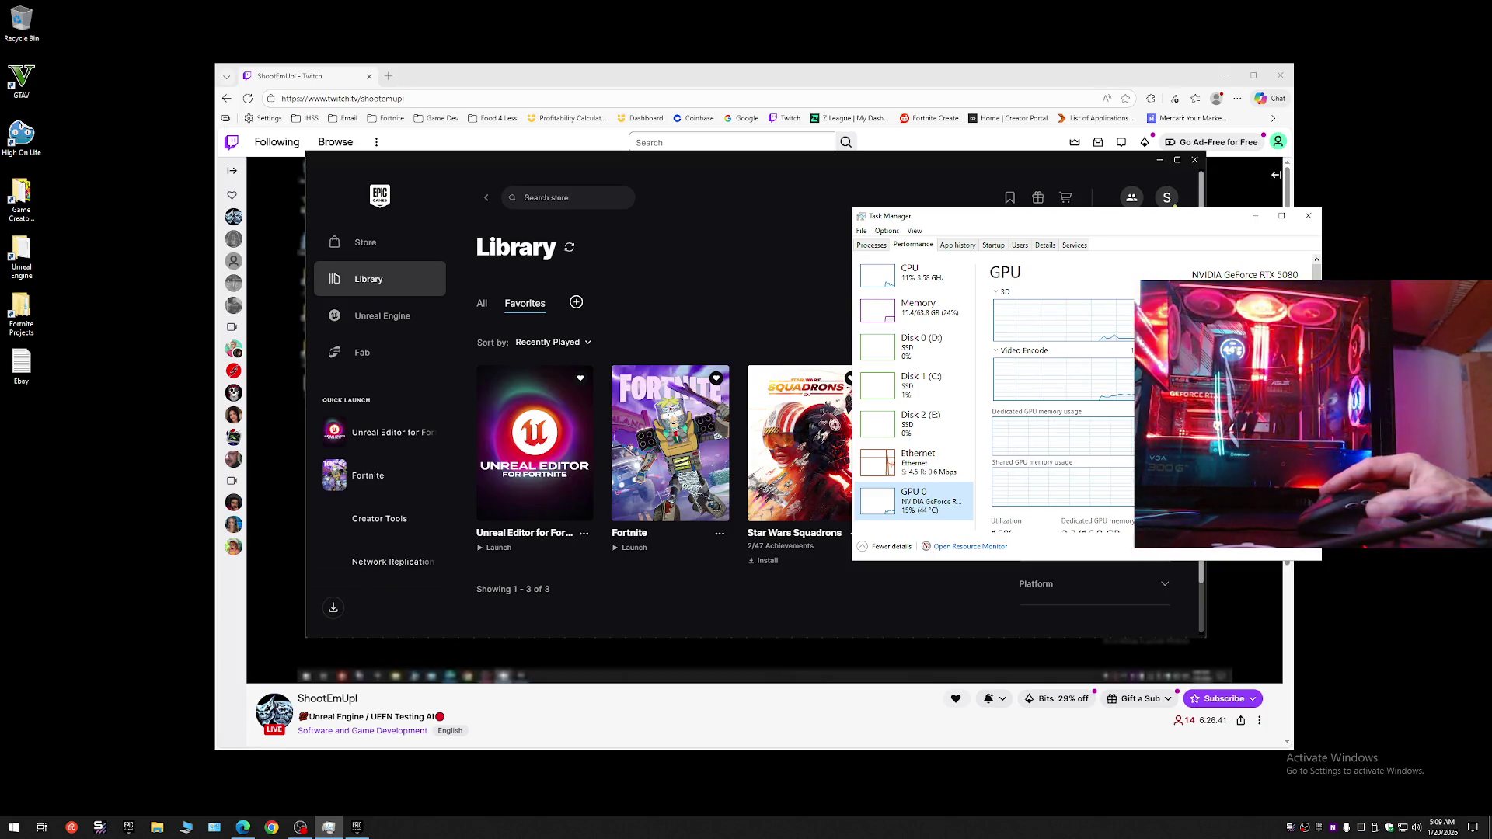
click(1307, 216)
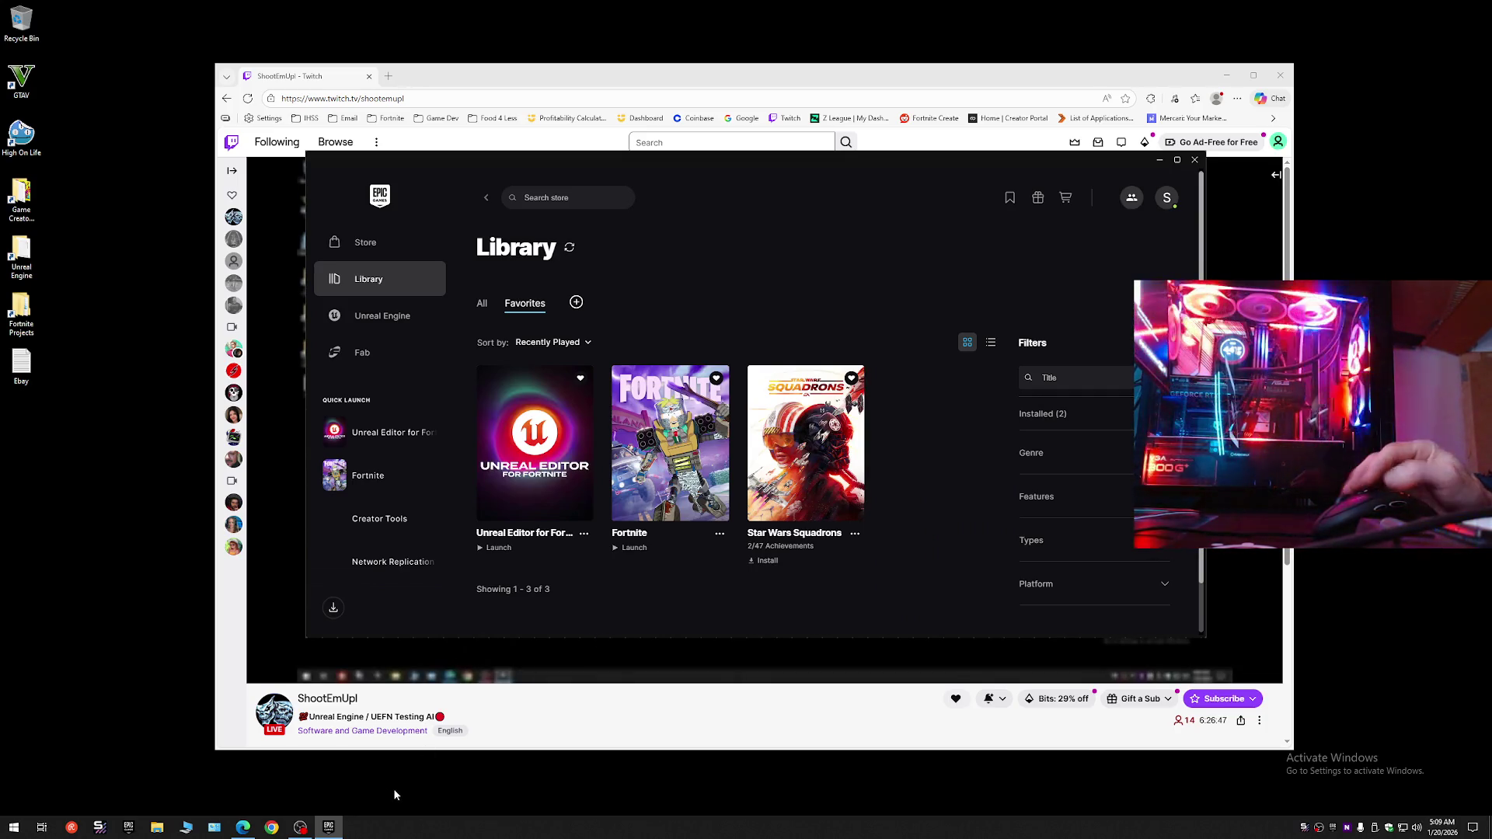
right_click(392, 828)
click(435, 781)
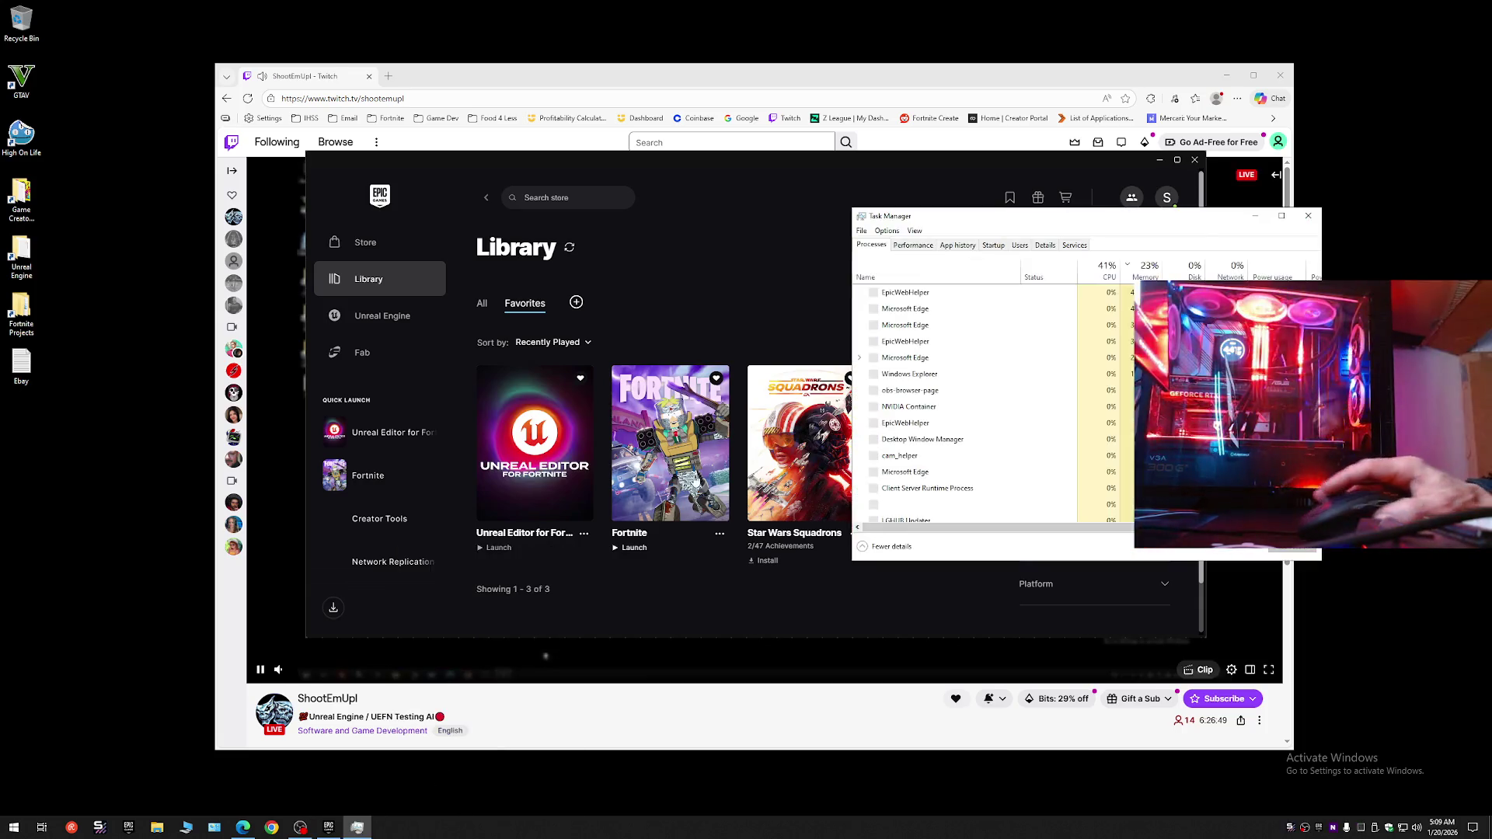
click(913, 245)
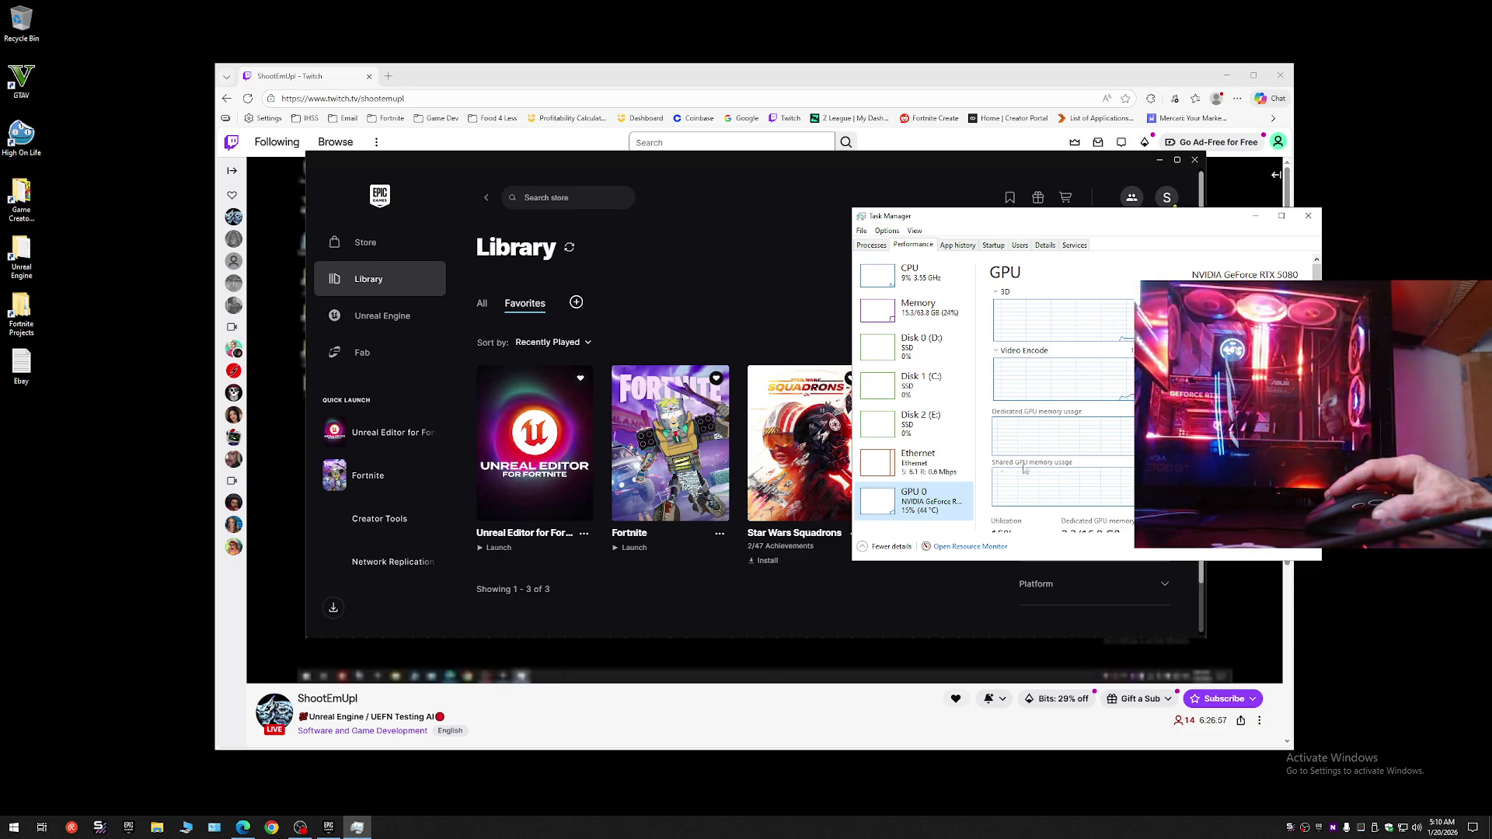
click(924, 320)
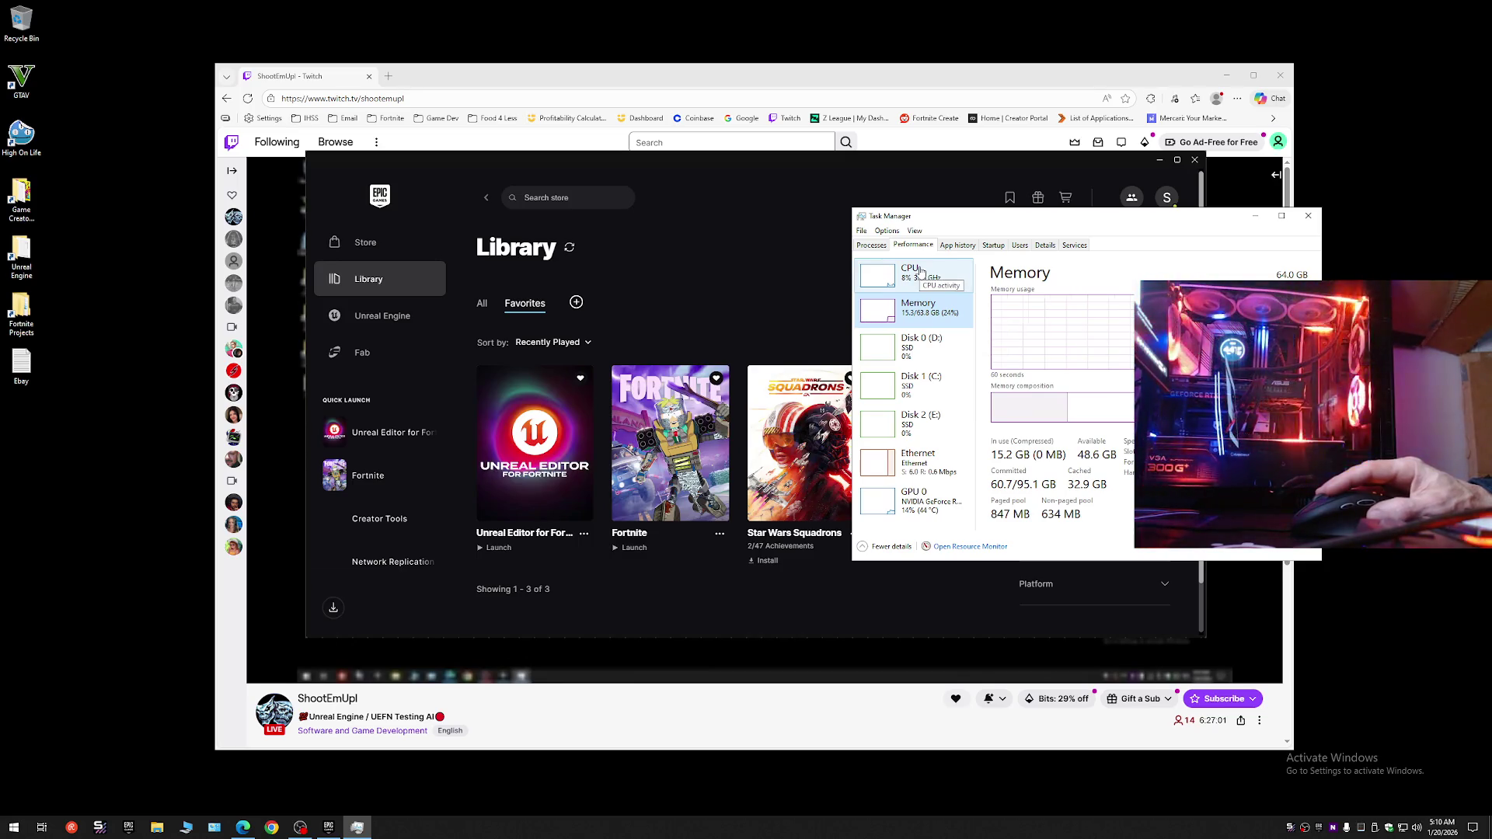
click(922, 272)
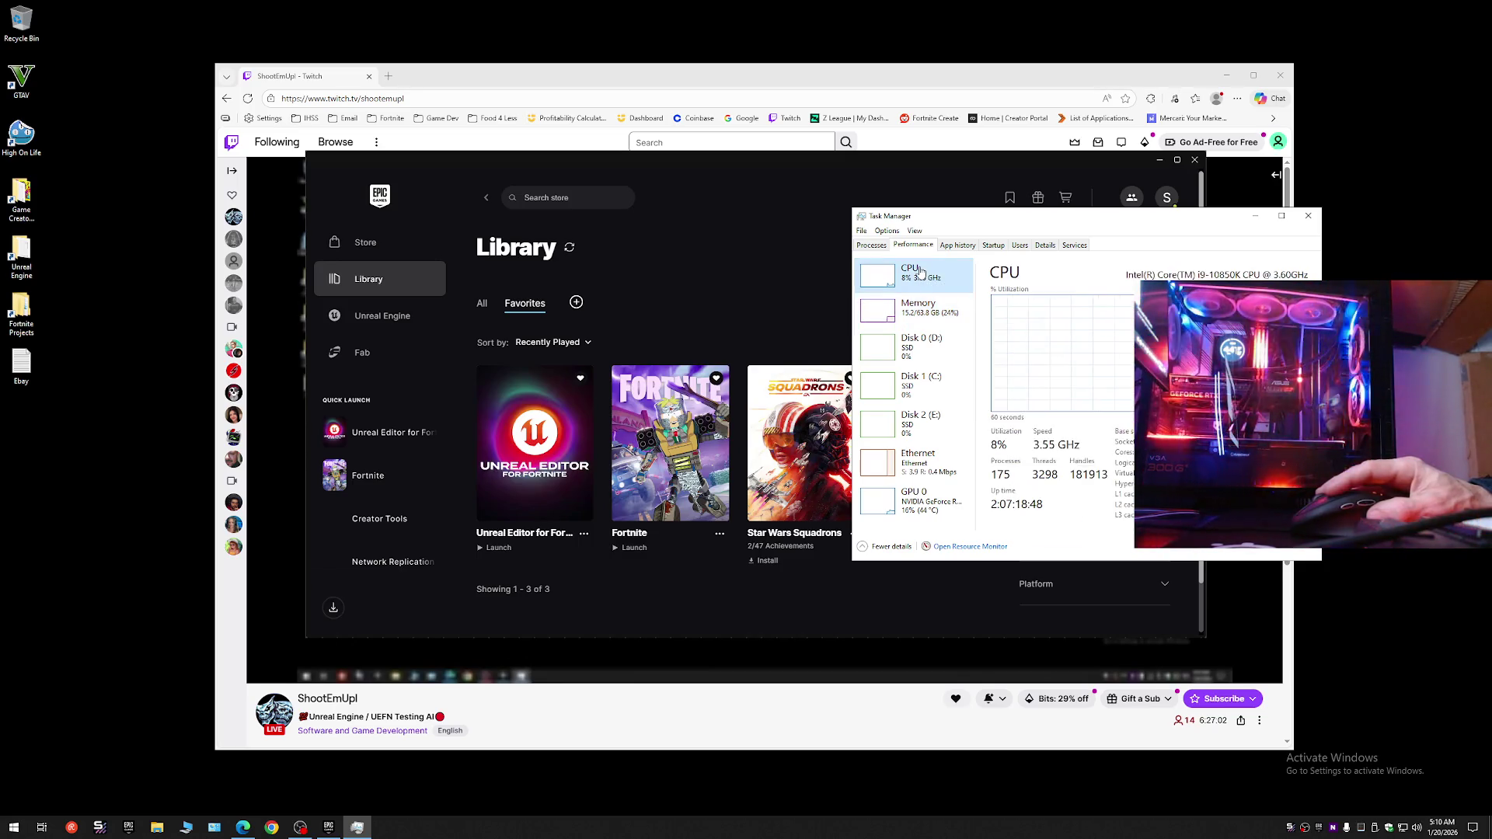
click(910, 307)
click(923, 274)
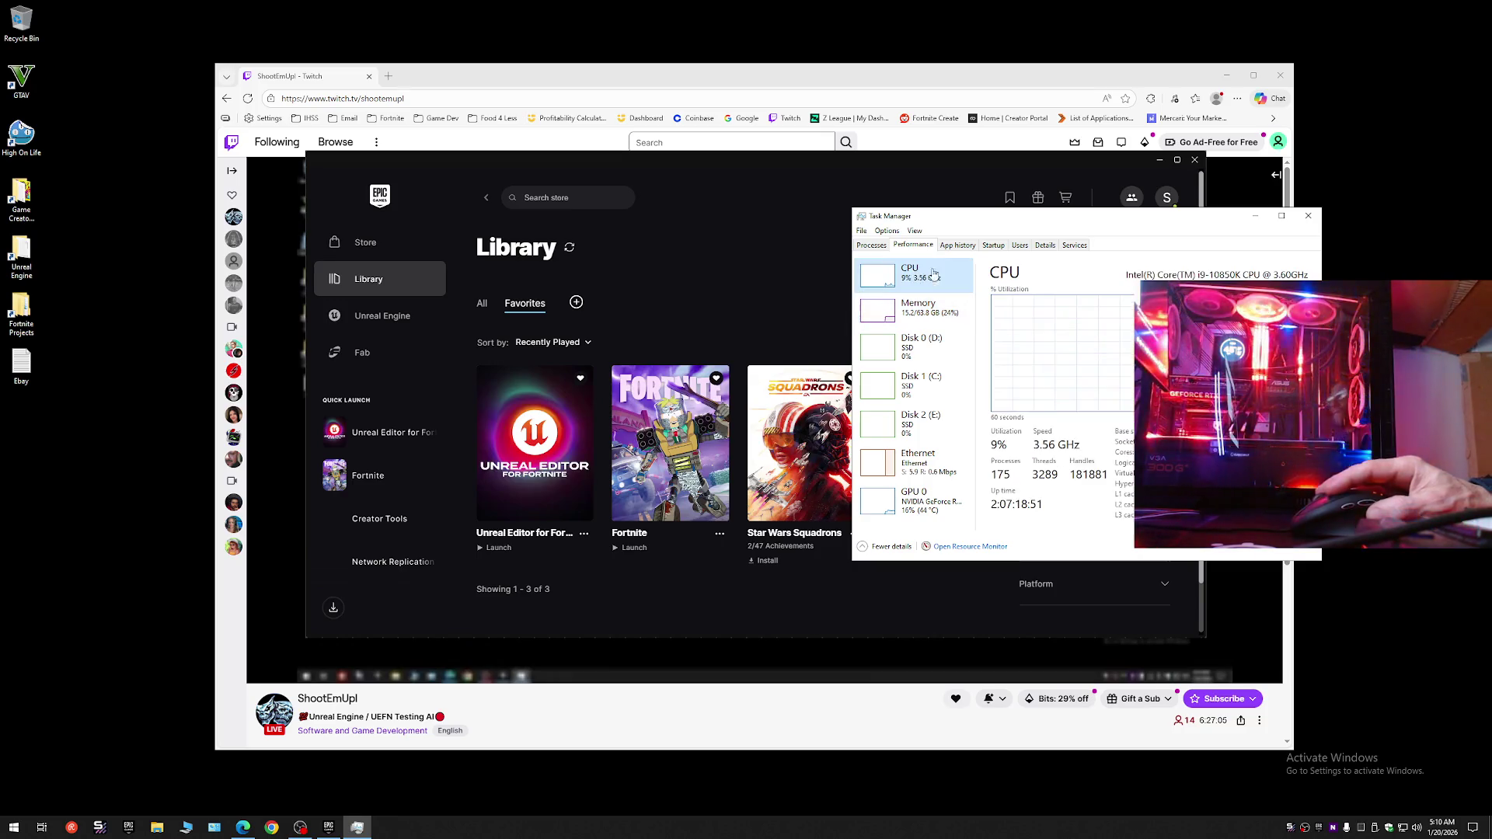
click(1307, 219)
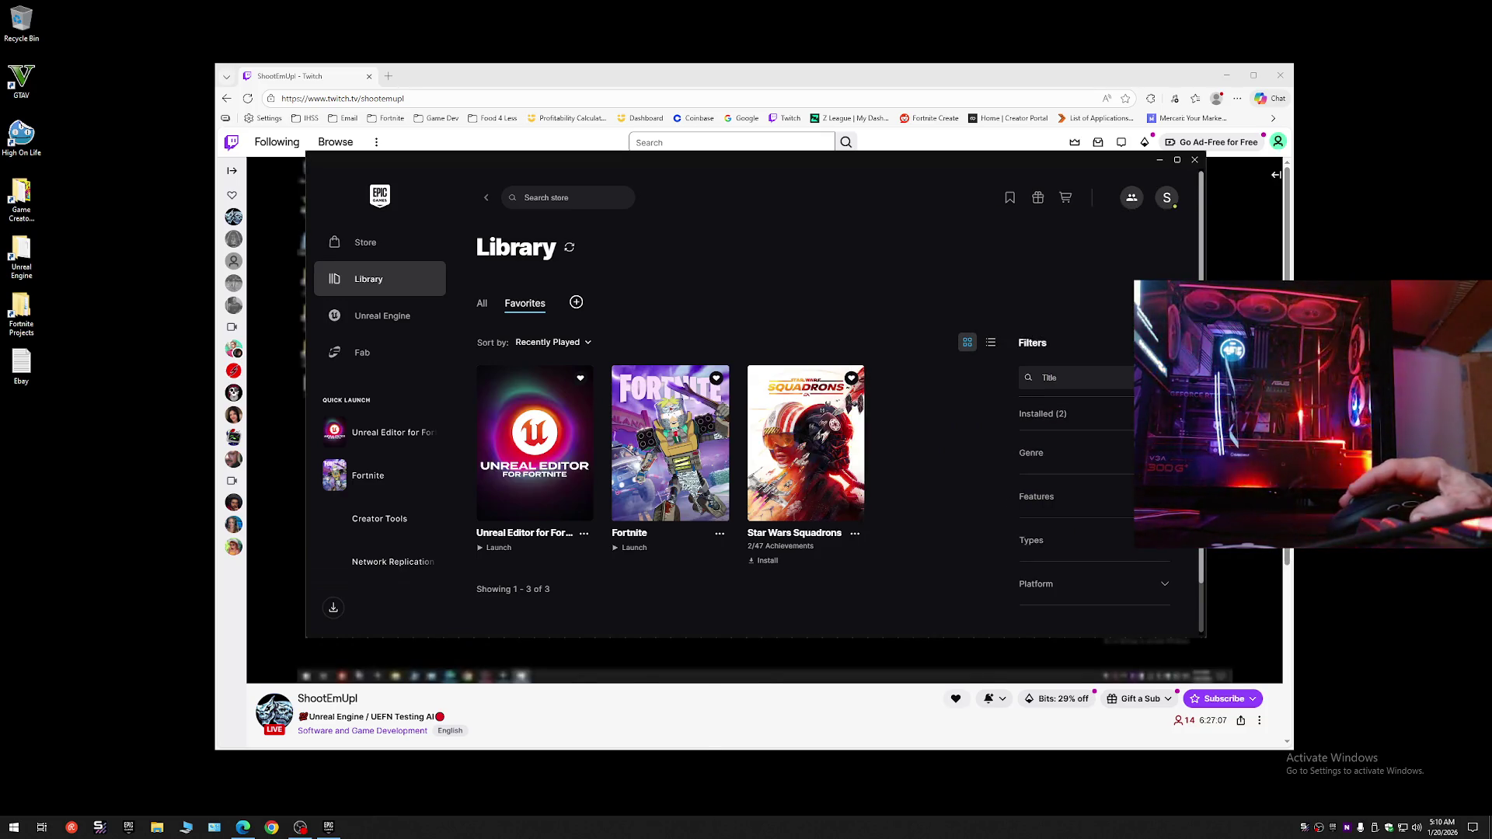
- End the SignalRgb Core process in Task Manager and close it
right_click(528, 827)
click(559, 784)
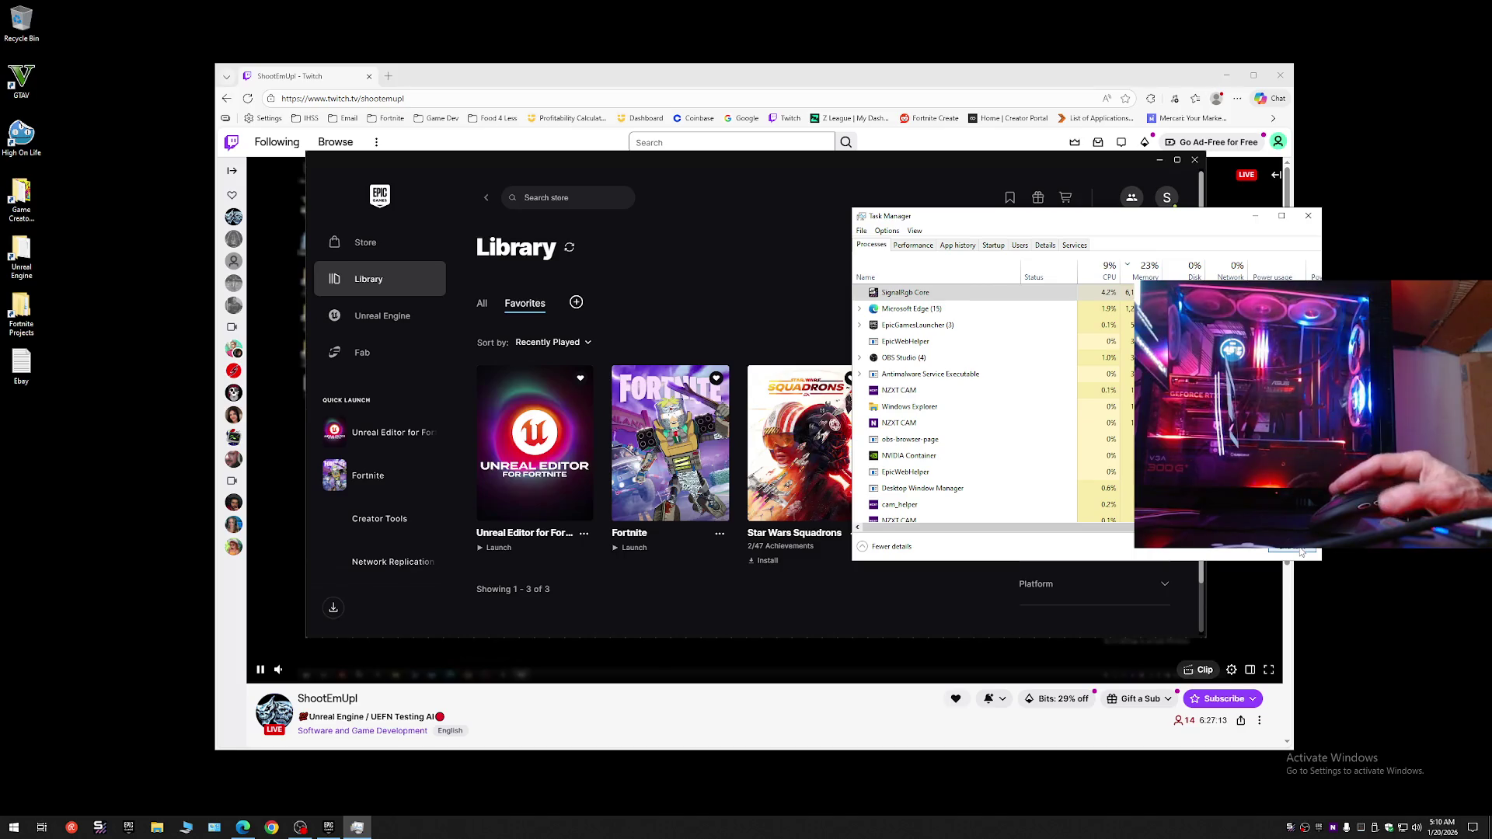
click(1301, 552)
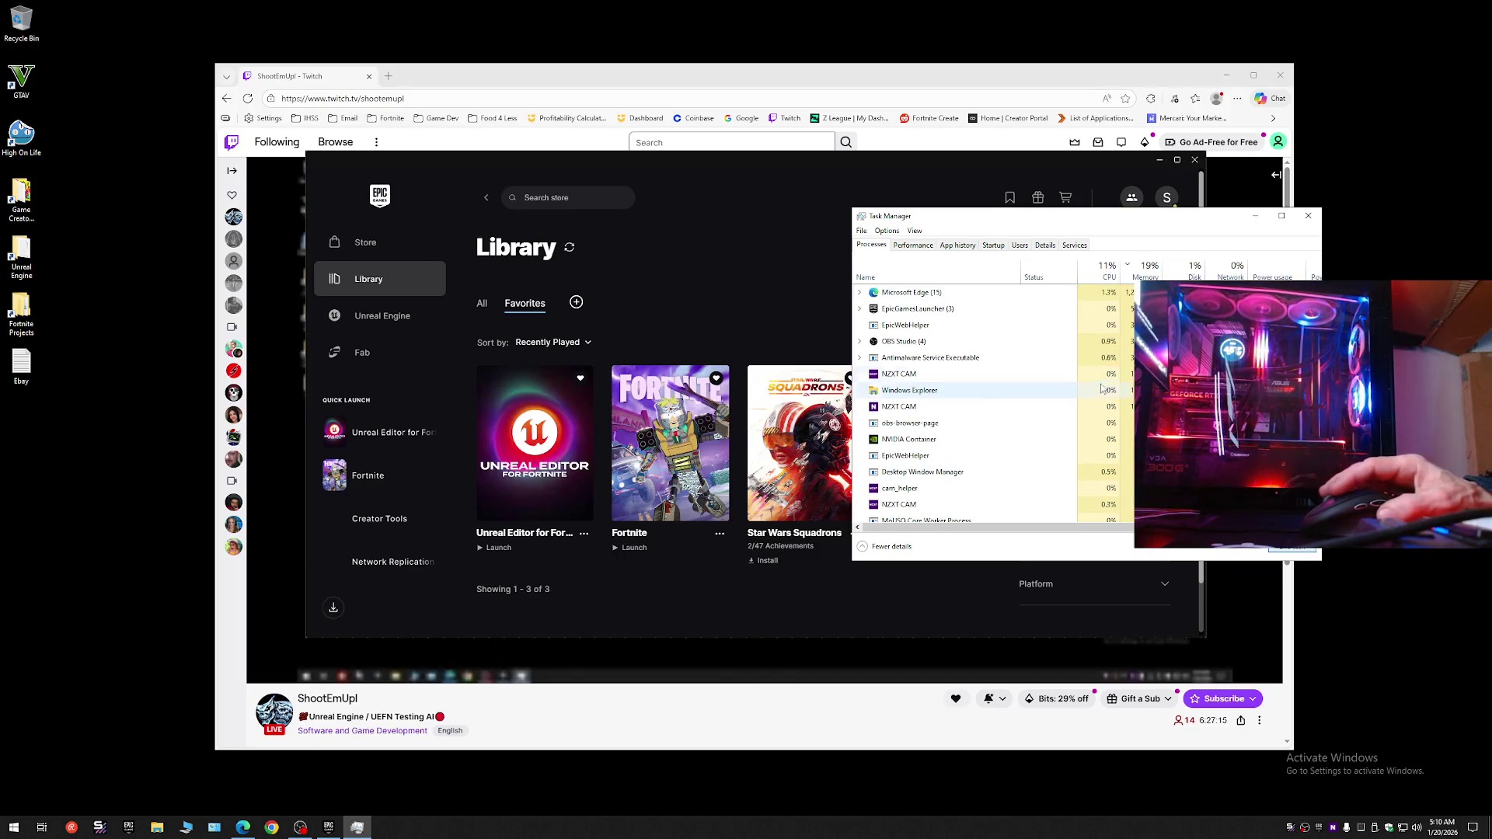
click(1309, 216)
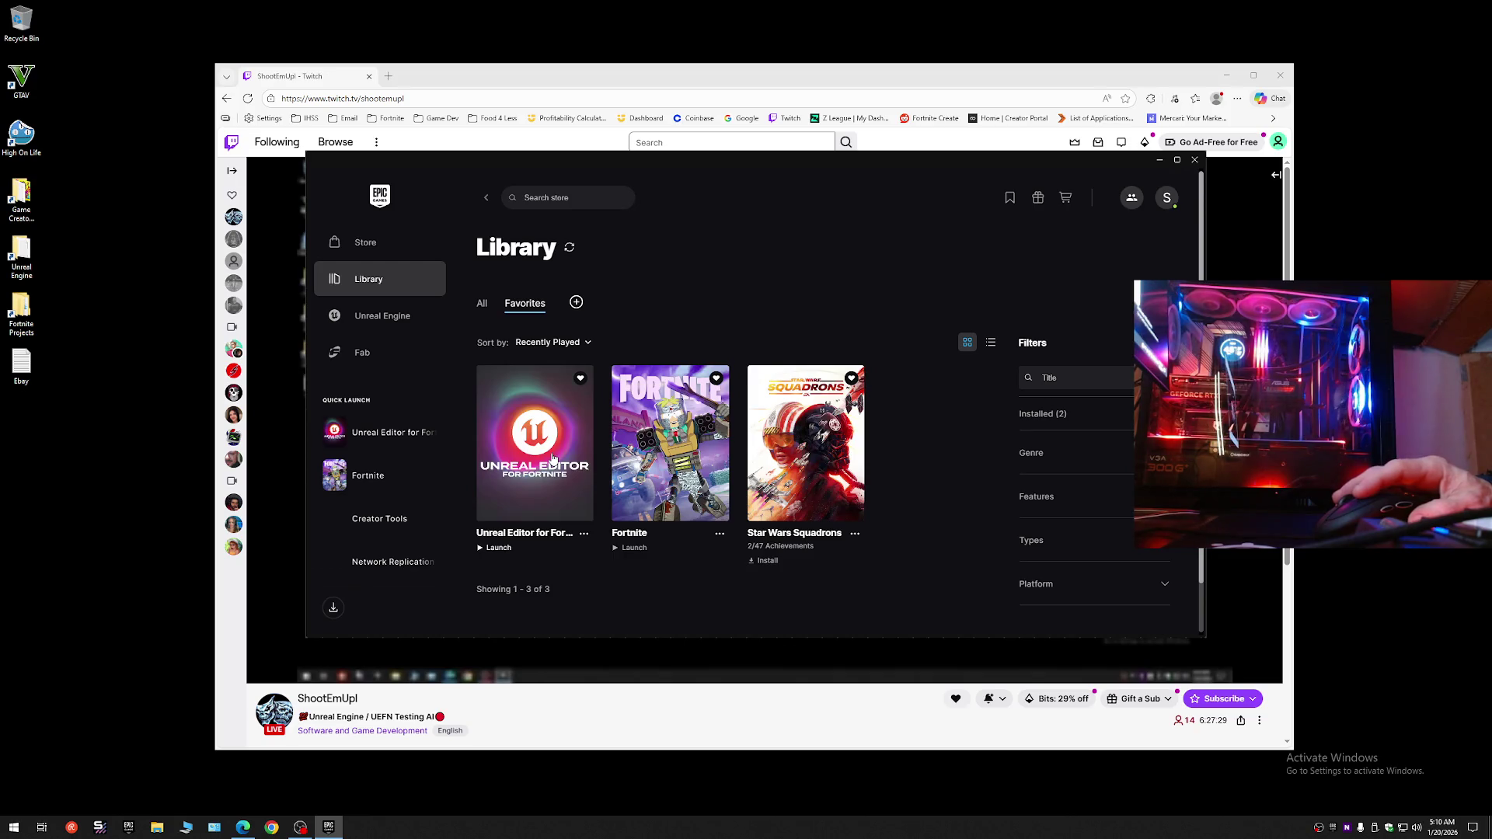
- Launch Unreal Editor for Fortnite from the library and view Task Manager's startup apps while it loads
click(553, 457)
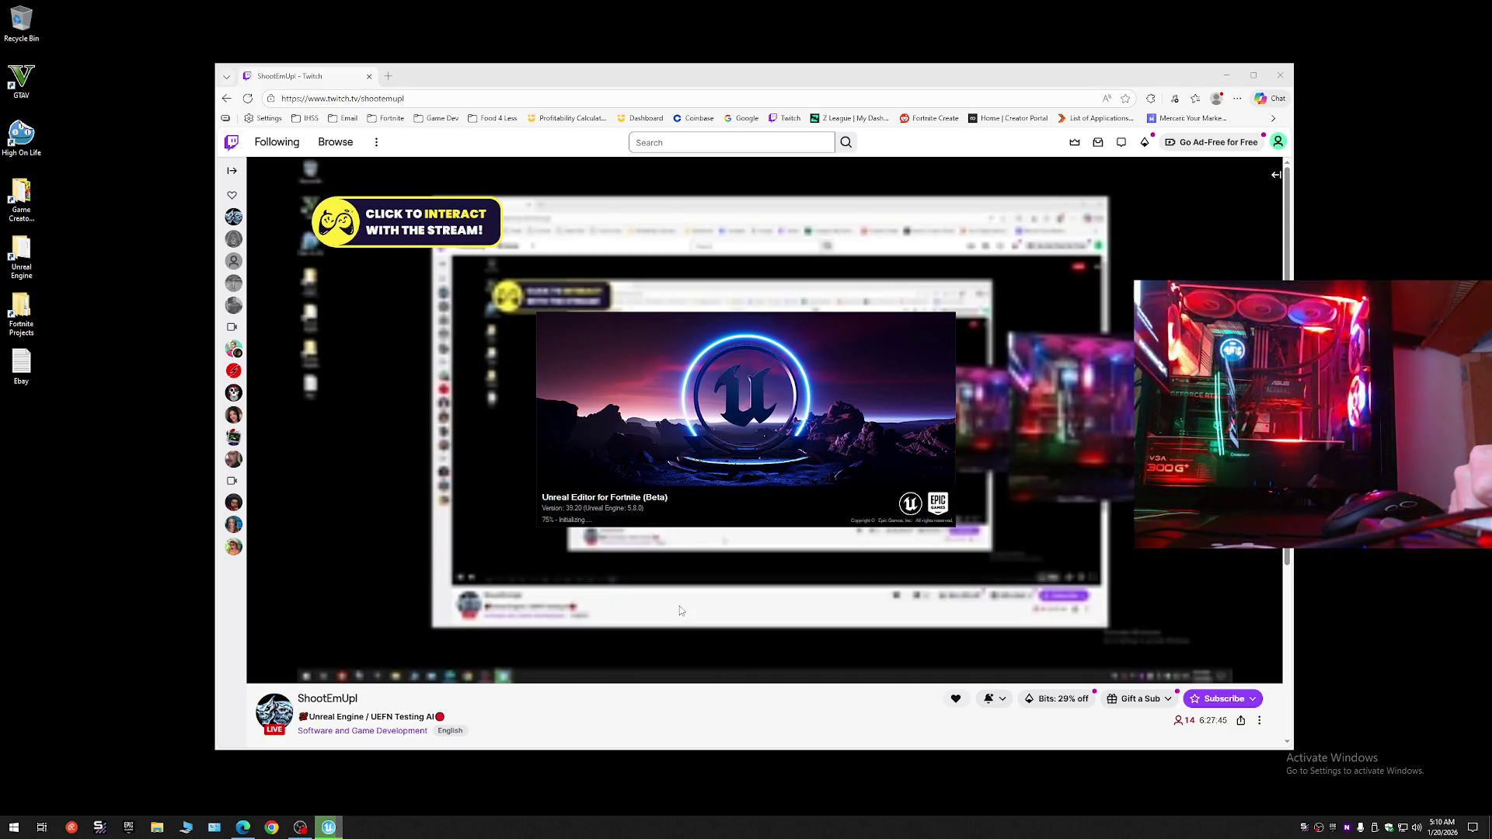
right_click(681, 826)
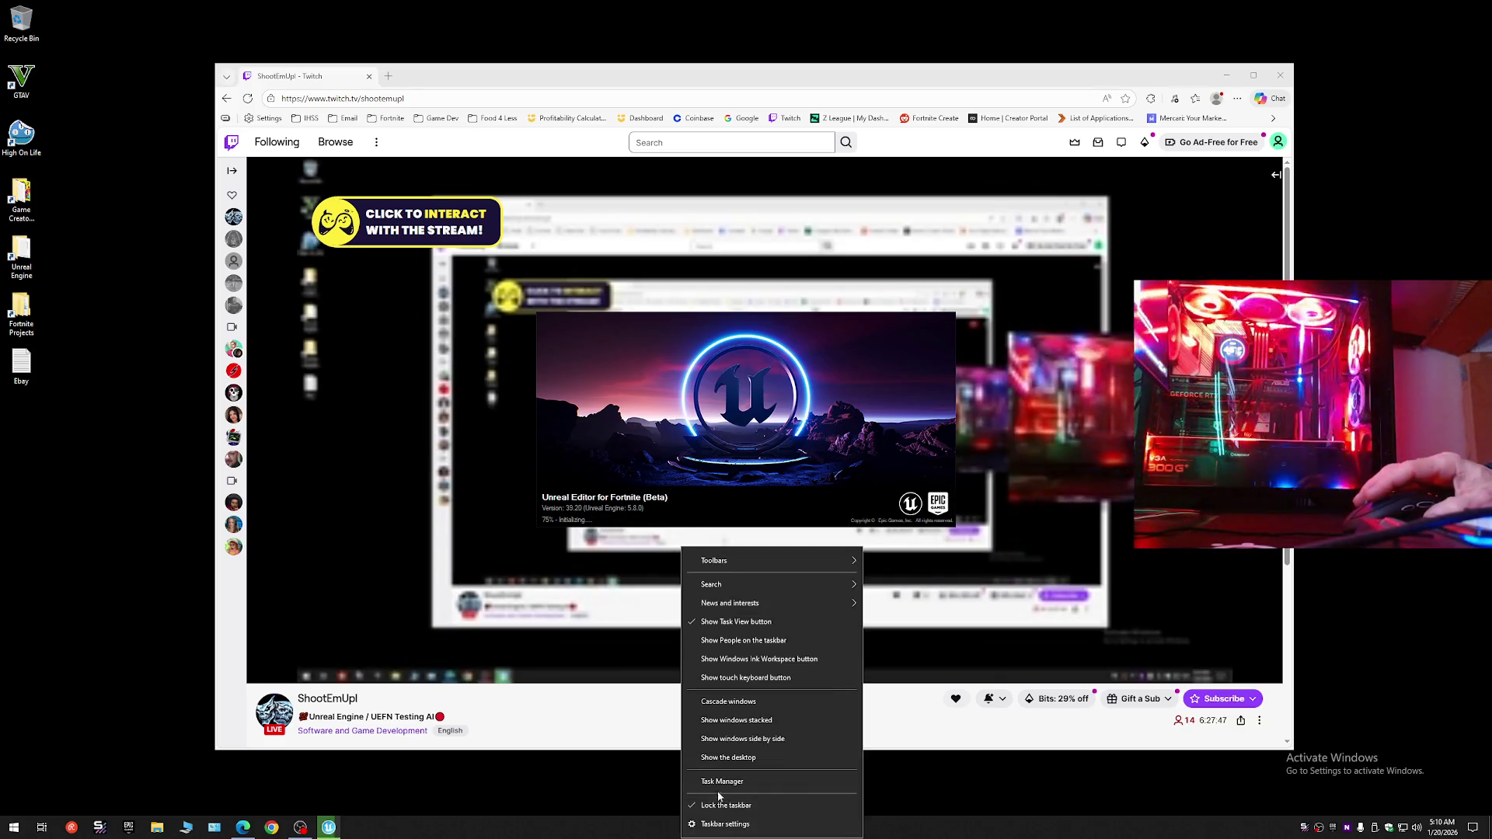
click(721, 781)
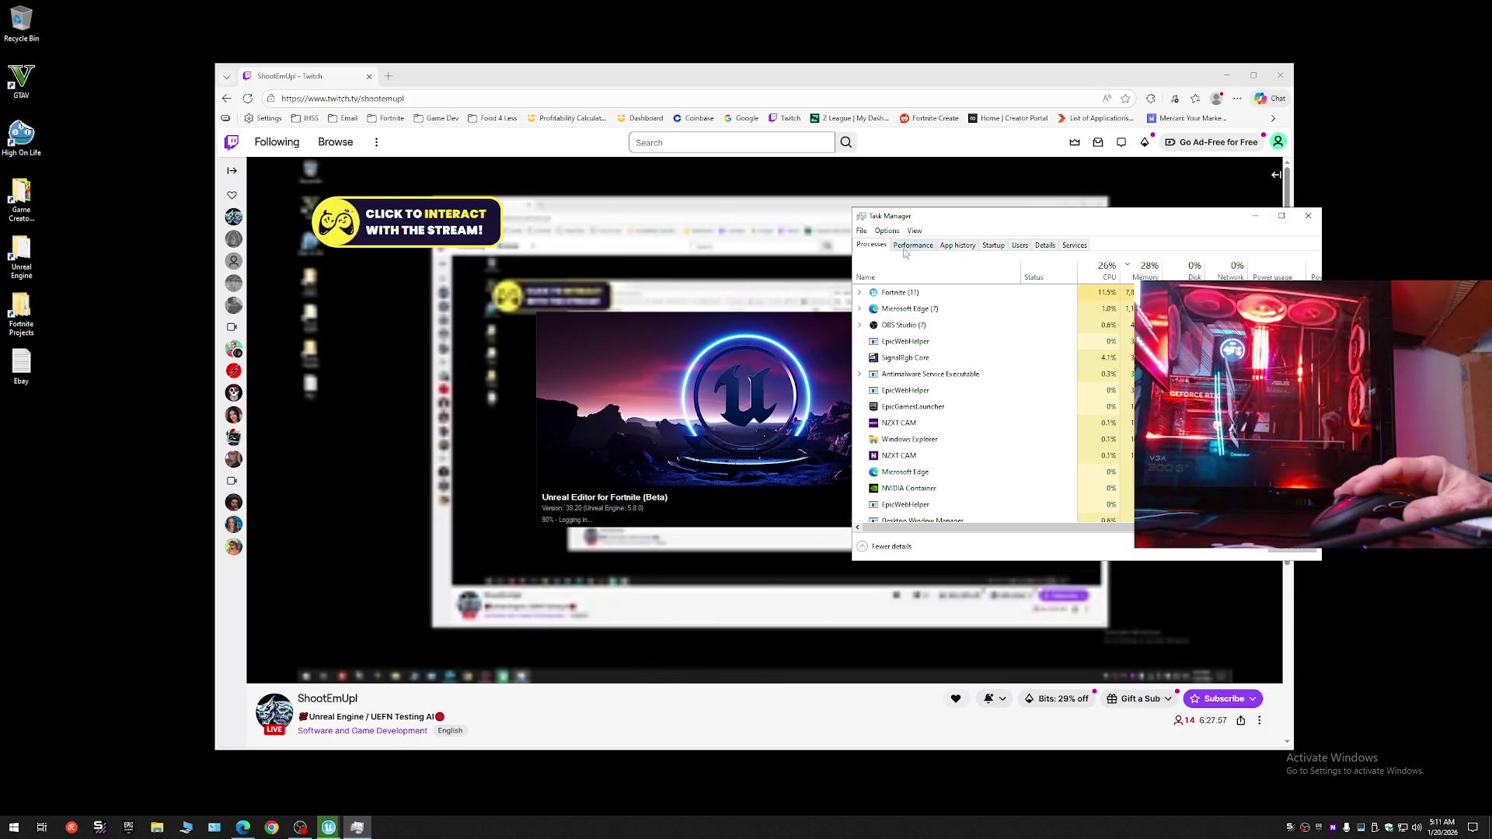
click(994, 245)
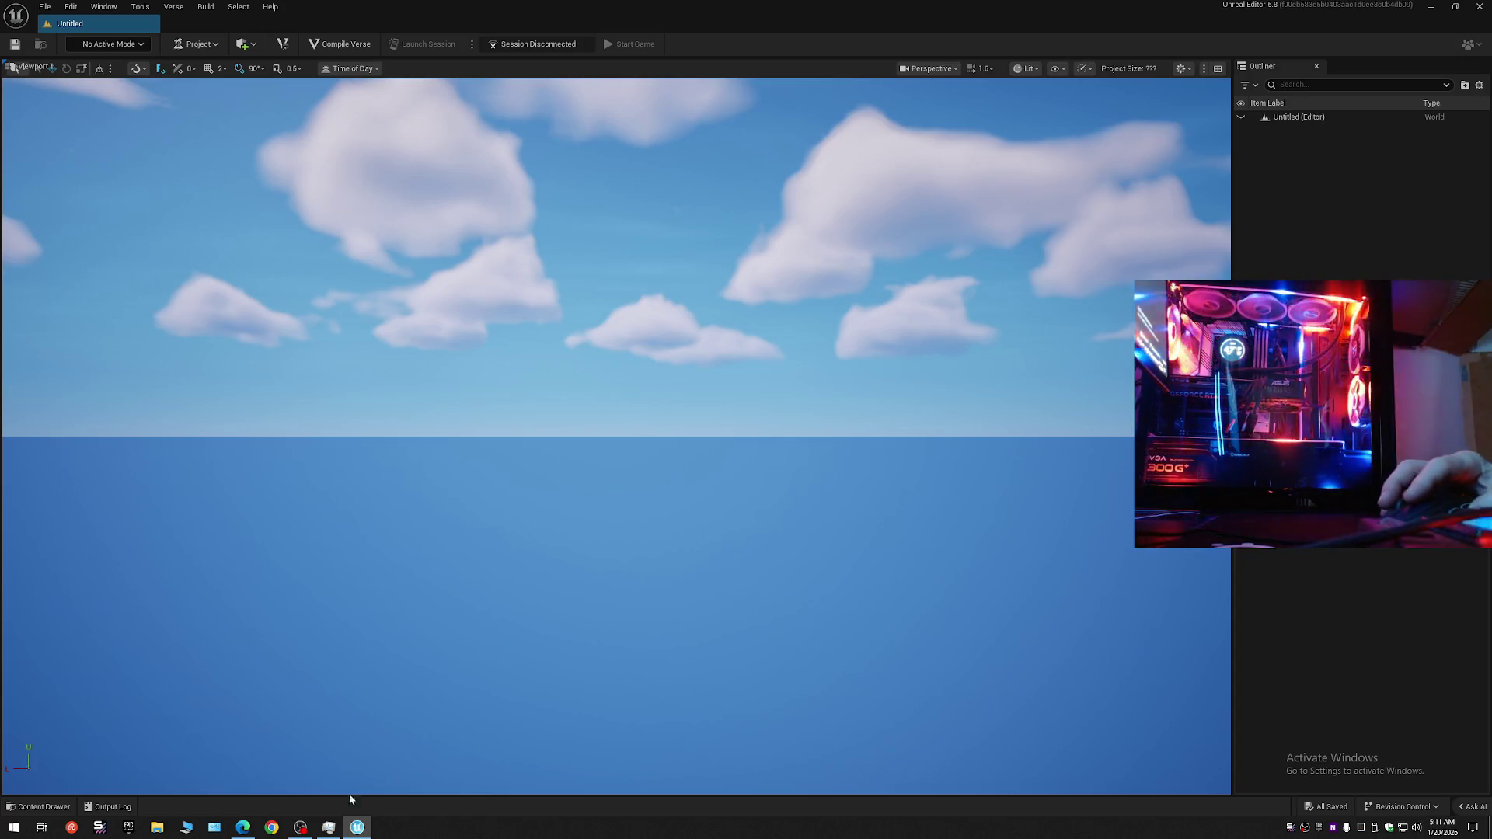
- Choose an option for the SignalRgb startup entry in Task Manager, then close Task Manager
click(327, 828)
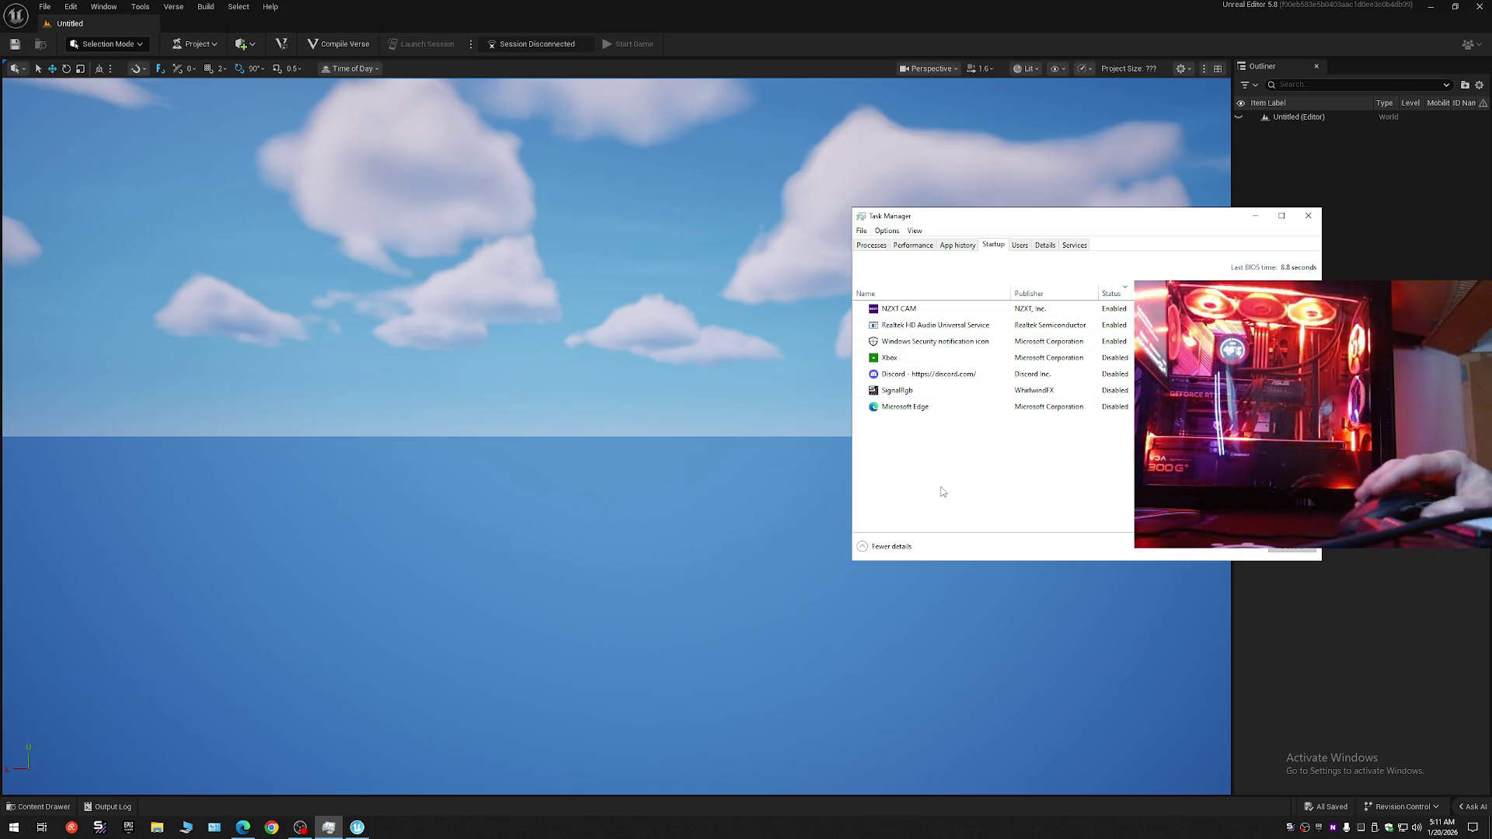
right_click(944, 388)
click(919, 505)
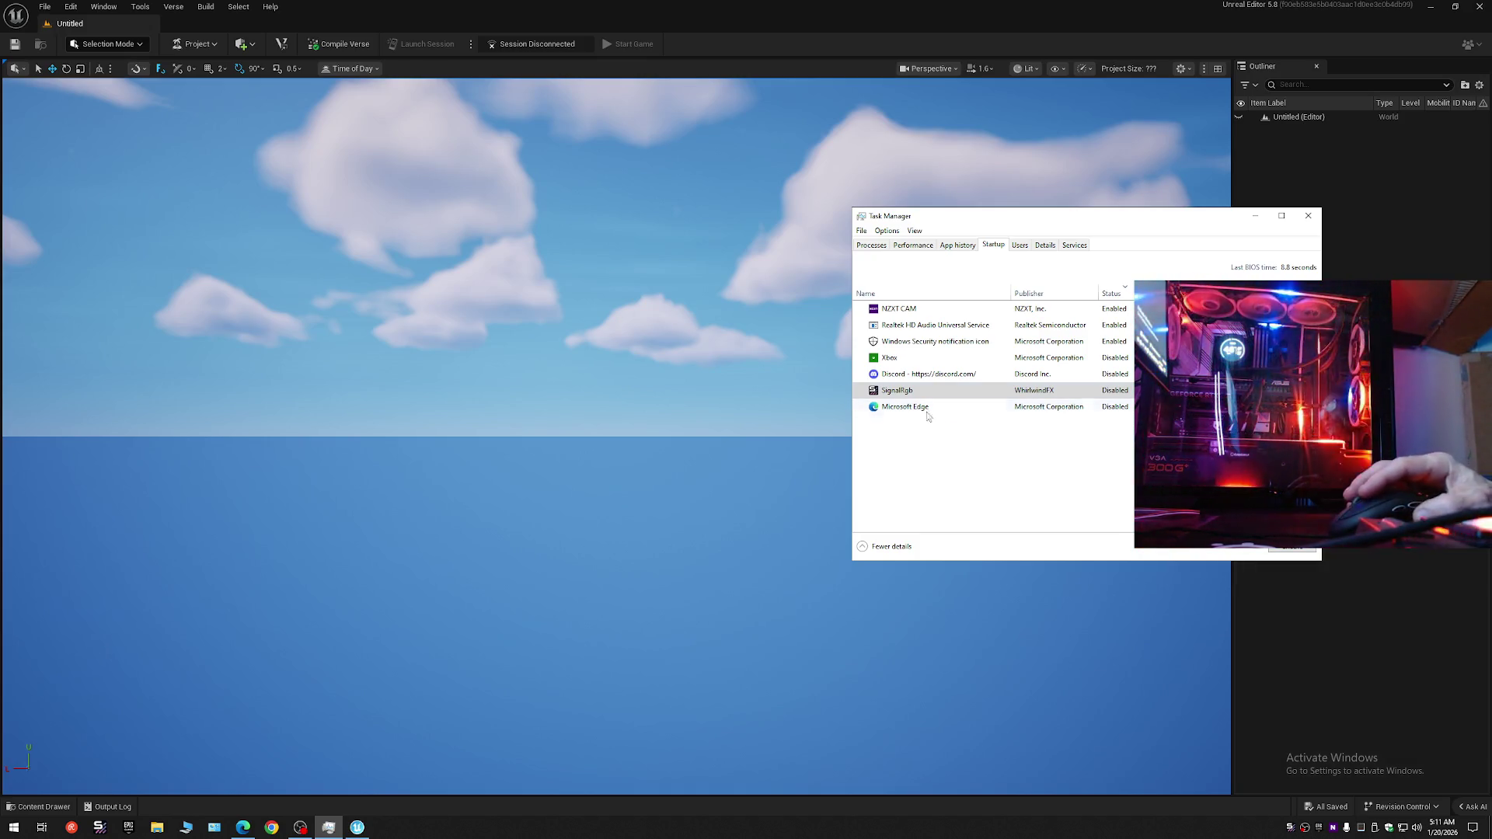
click(870, 245)
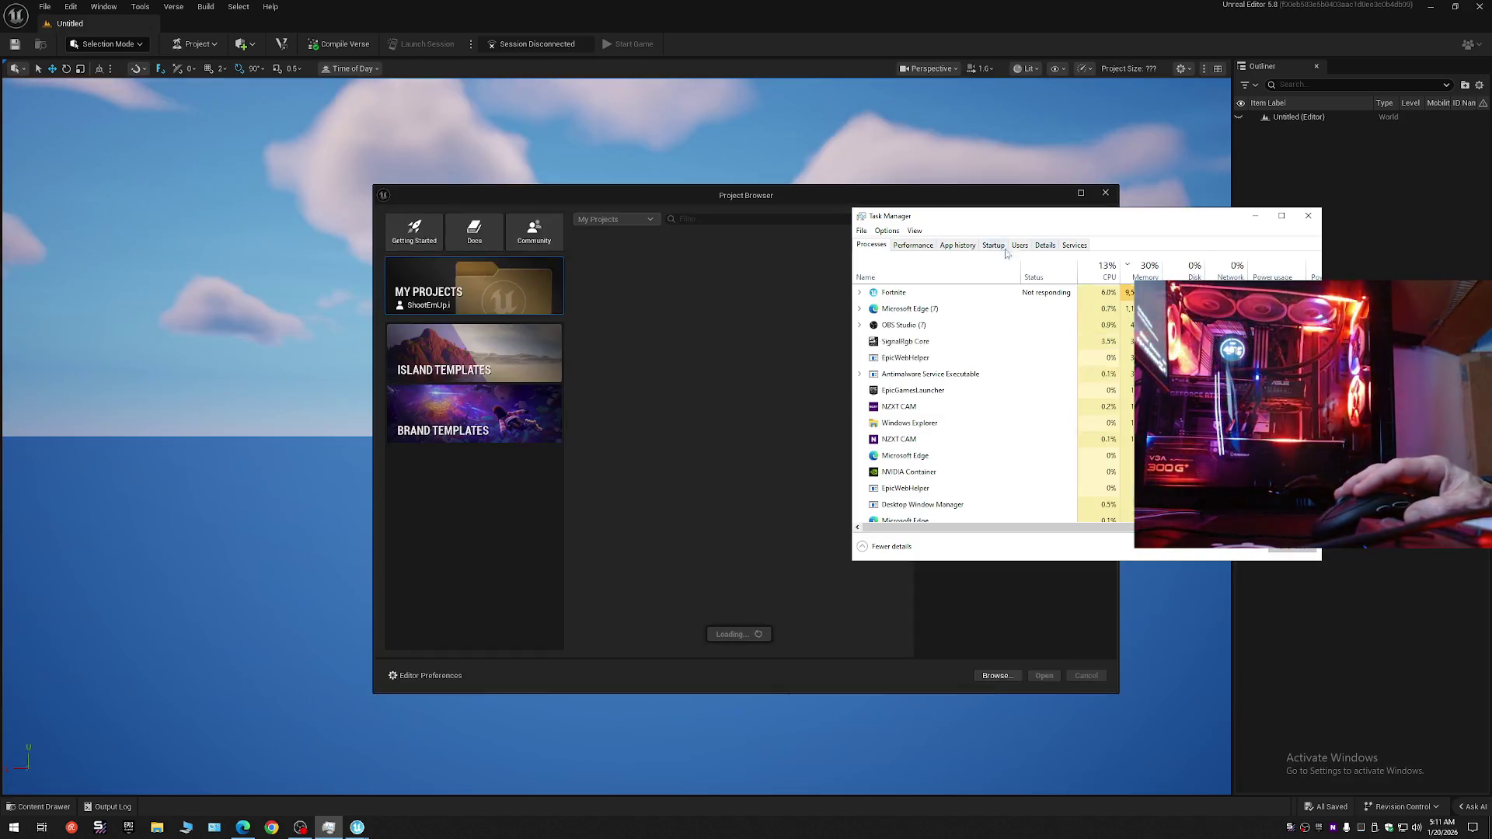
click(1308, 215)
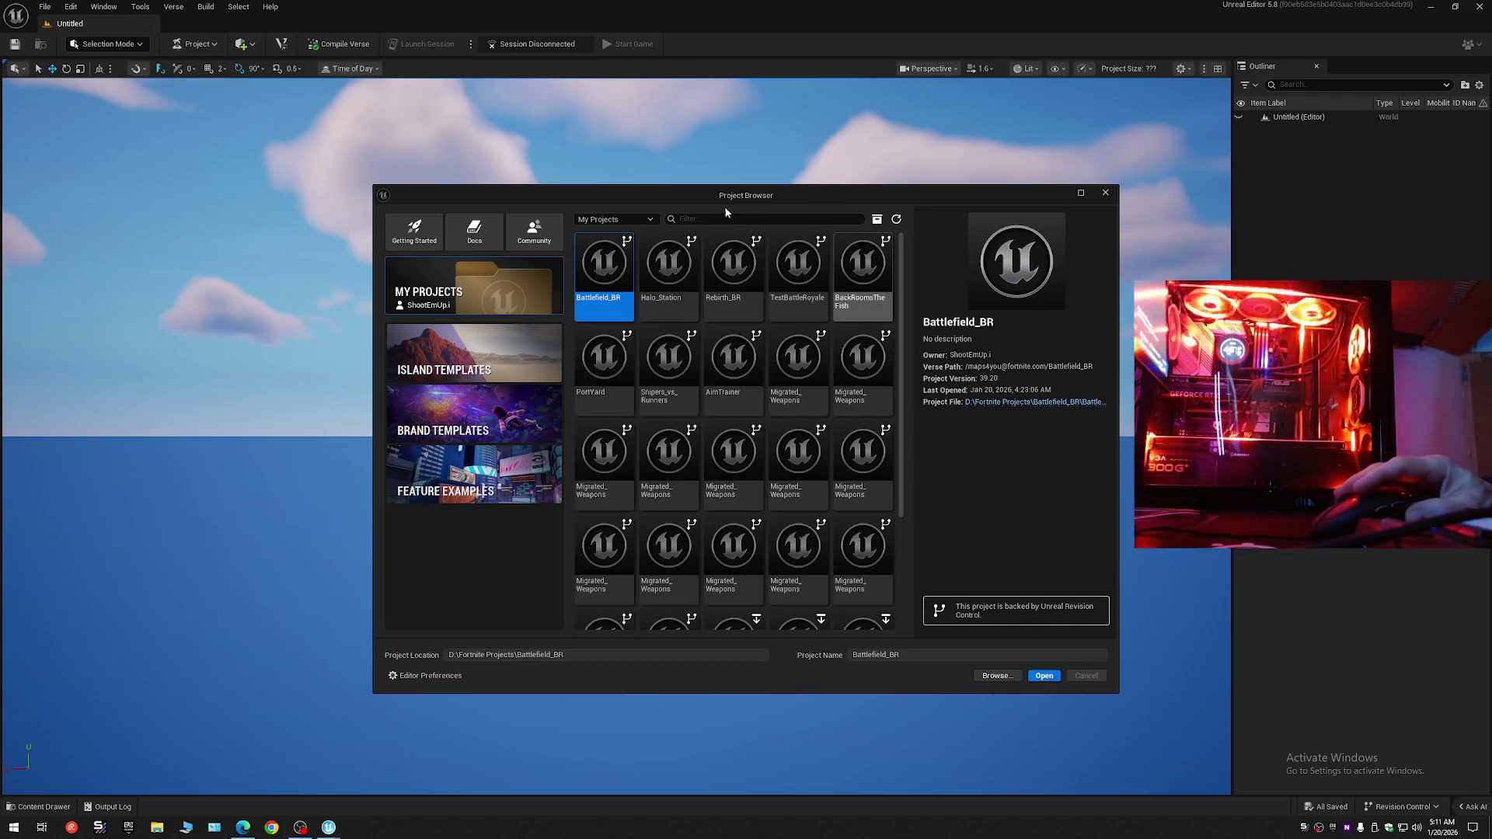
- Open the Battlefield_BR project and bring up Task Manager's process list over the editor
double_click(604, 264)
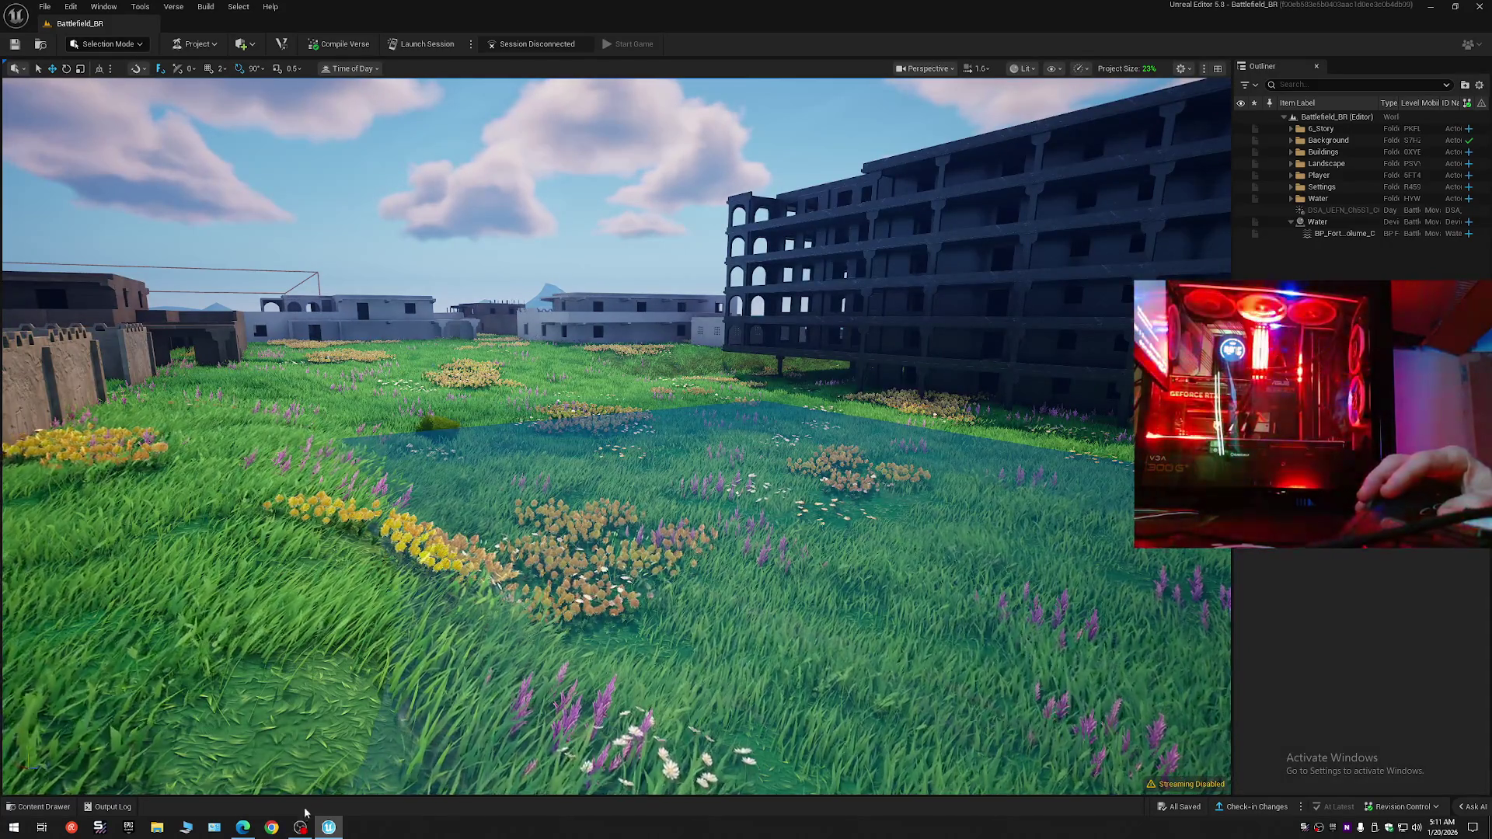
mouse_move(300, 826)
mouse_move(317, 770)
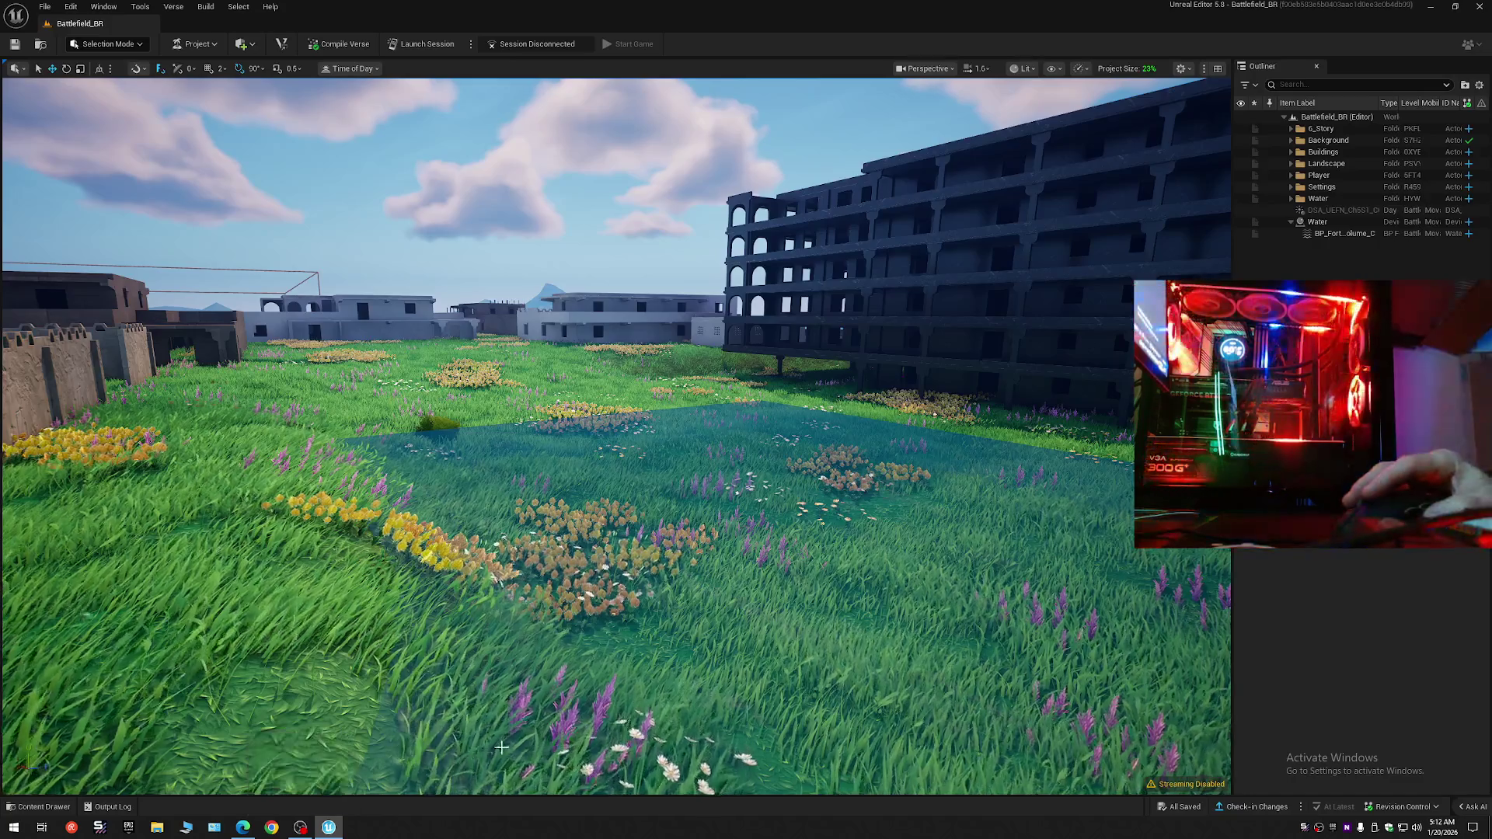
right_click(507, 827)
click(549, 782)
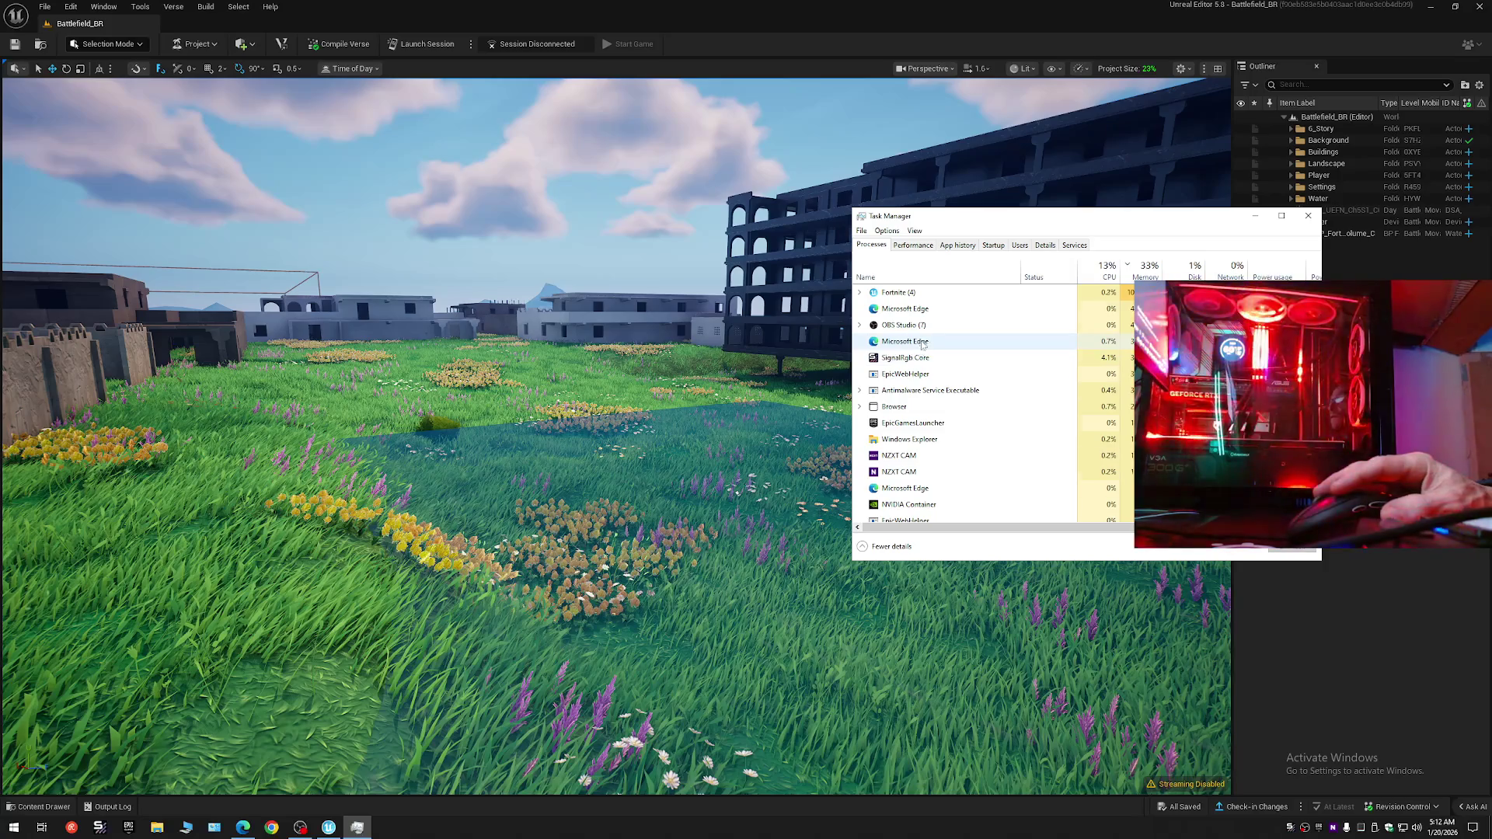
- Review CPU, memory and GPU load in Task Manager's Performance tab, then close it
click(917, 245)
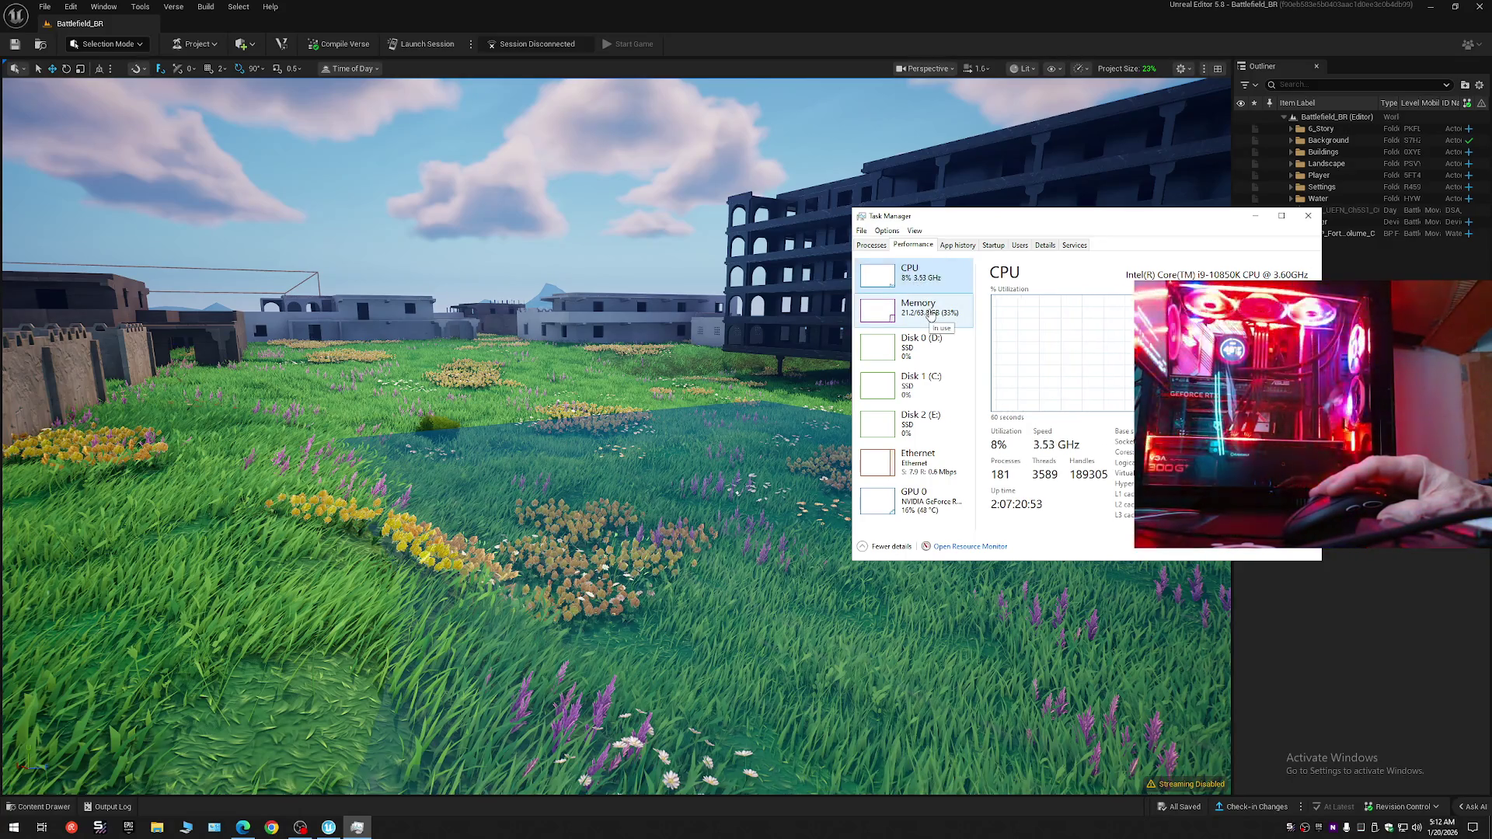
click(930, 313)
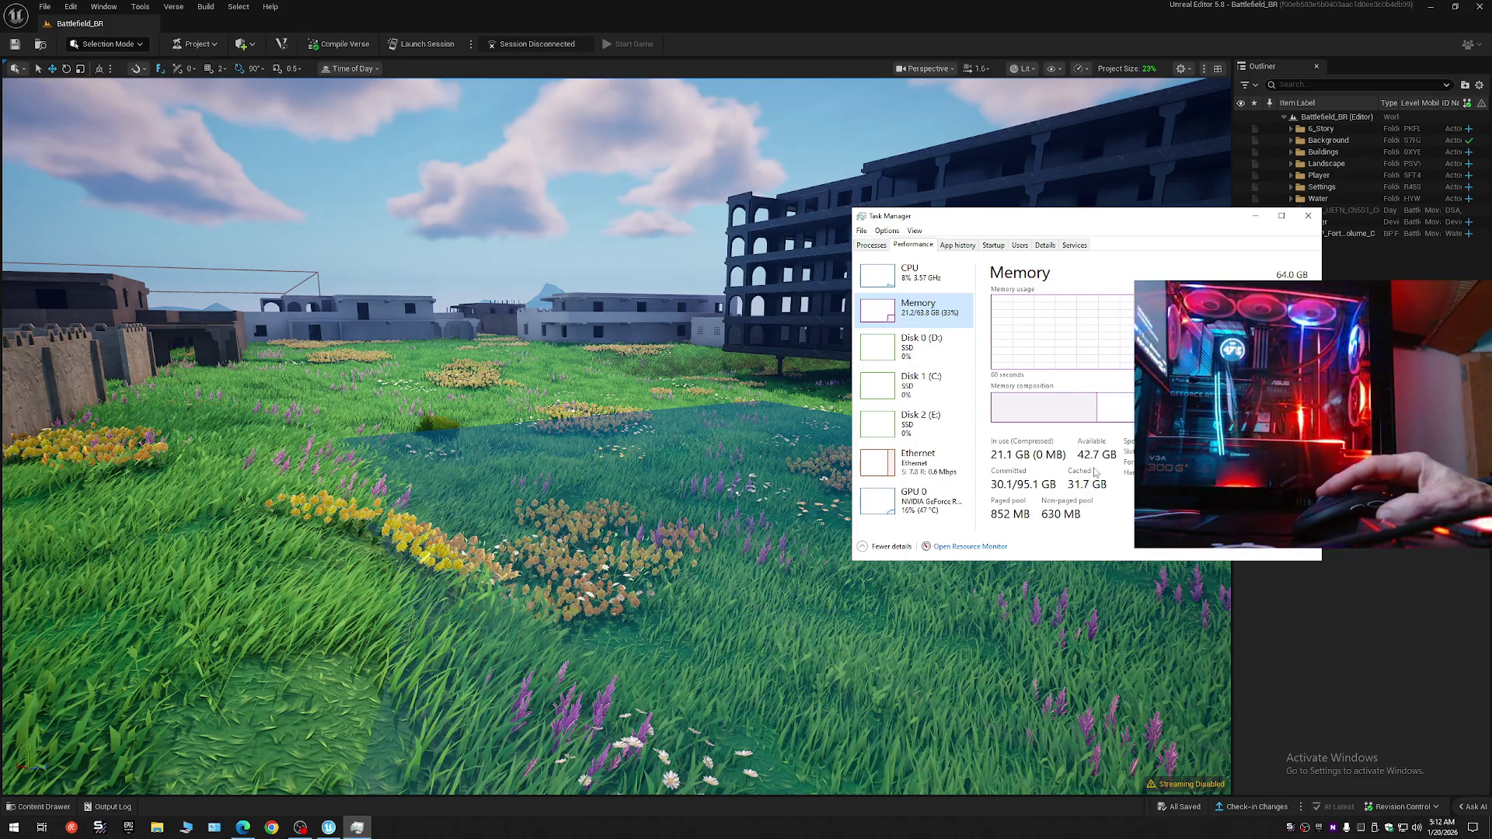
click(916, 497)
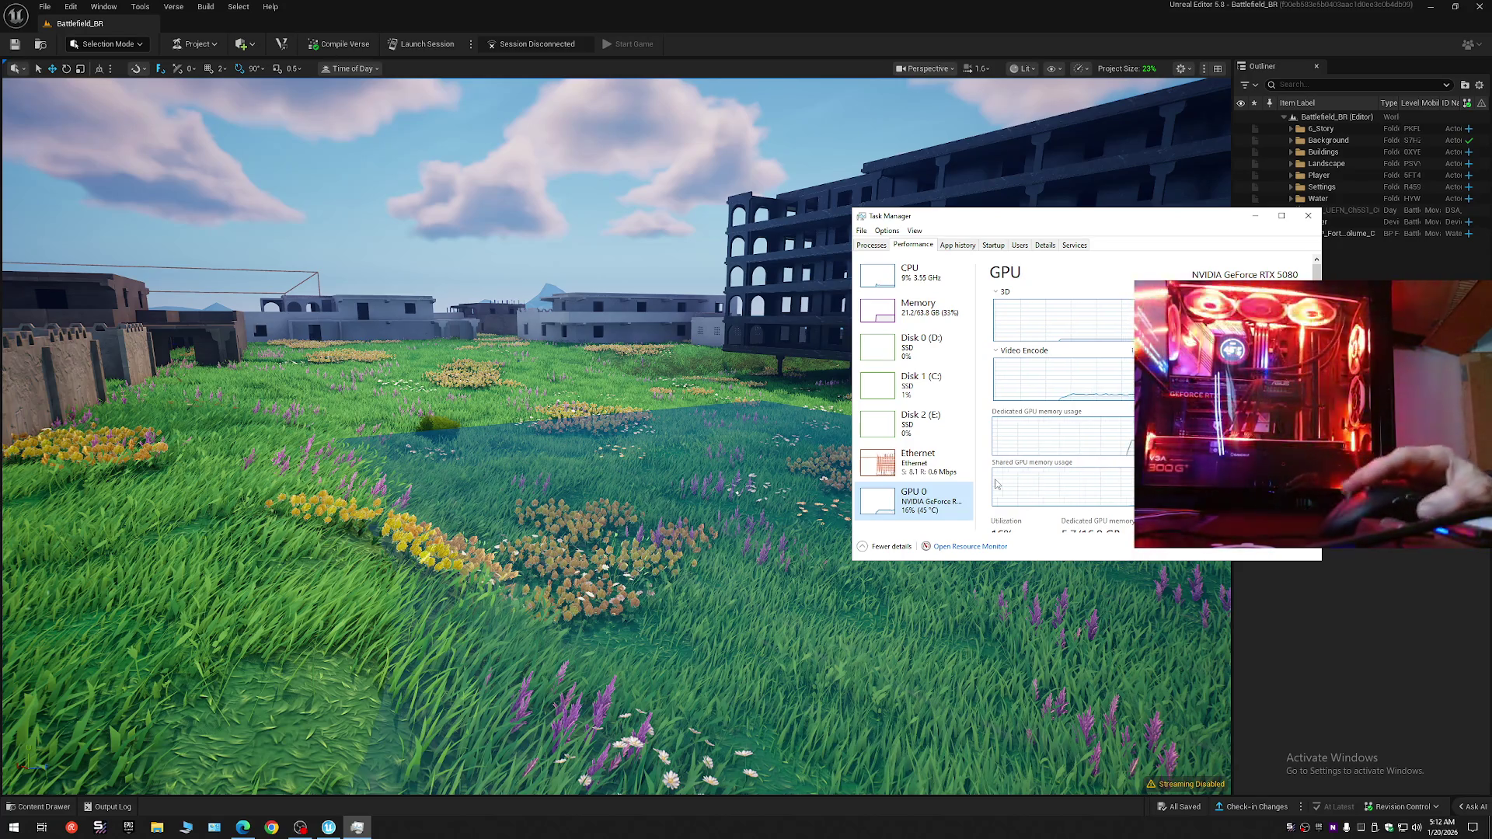
click(1309, 217)
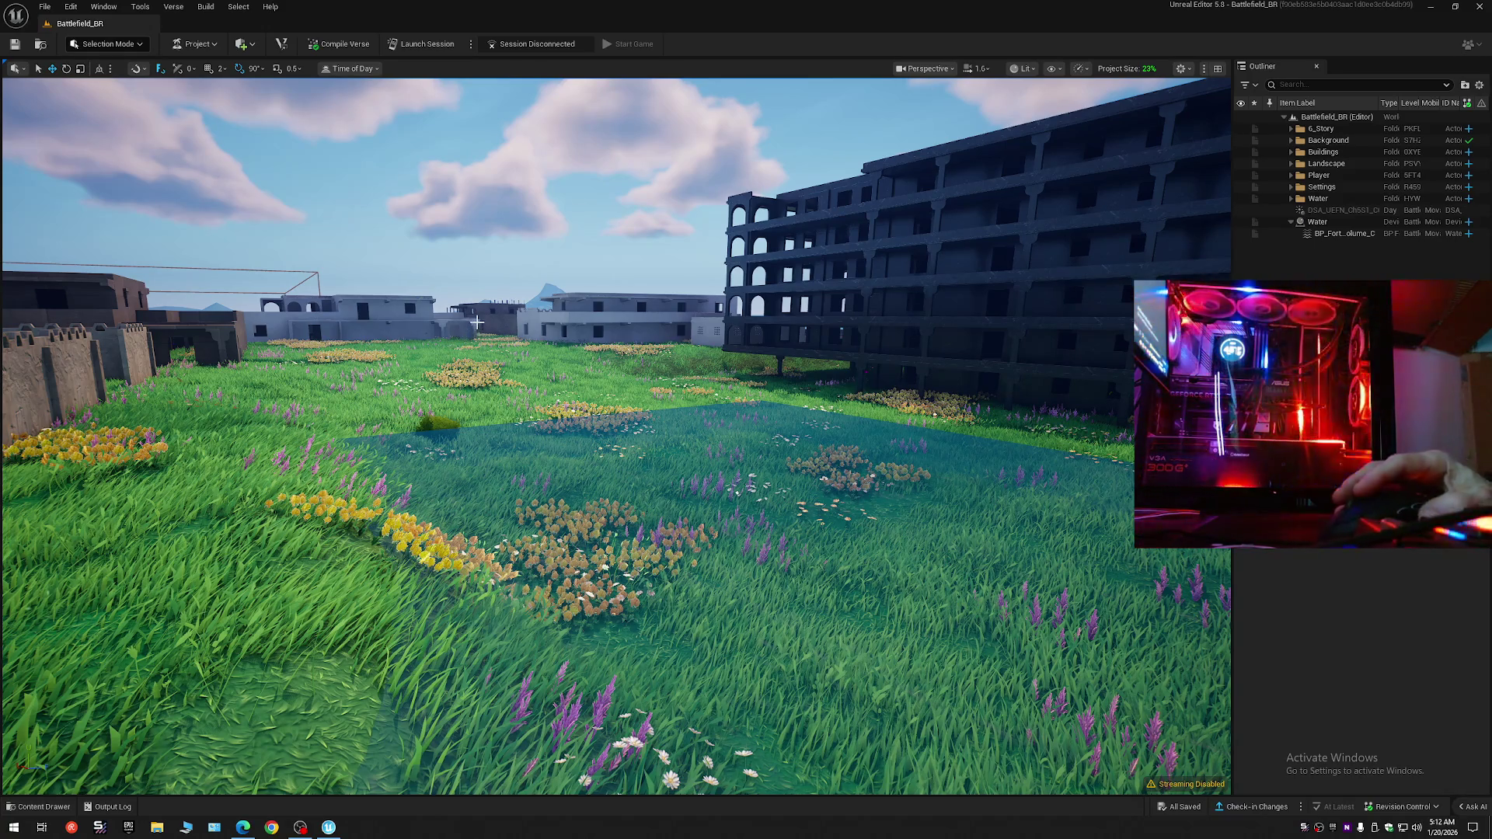
- Check the Project Size statistics, then start a live session of Battlefield_BR
click(1132, 70)
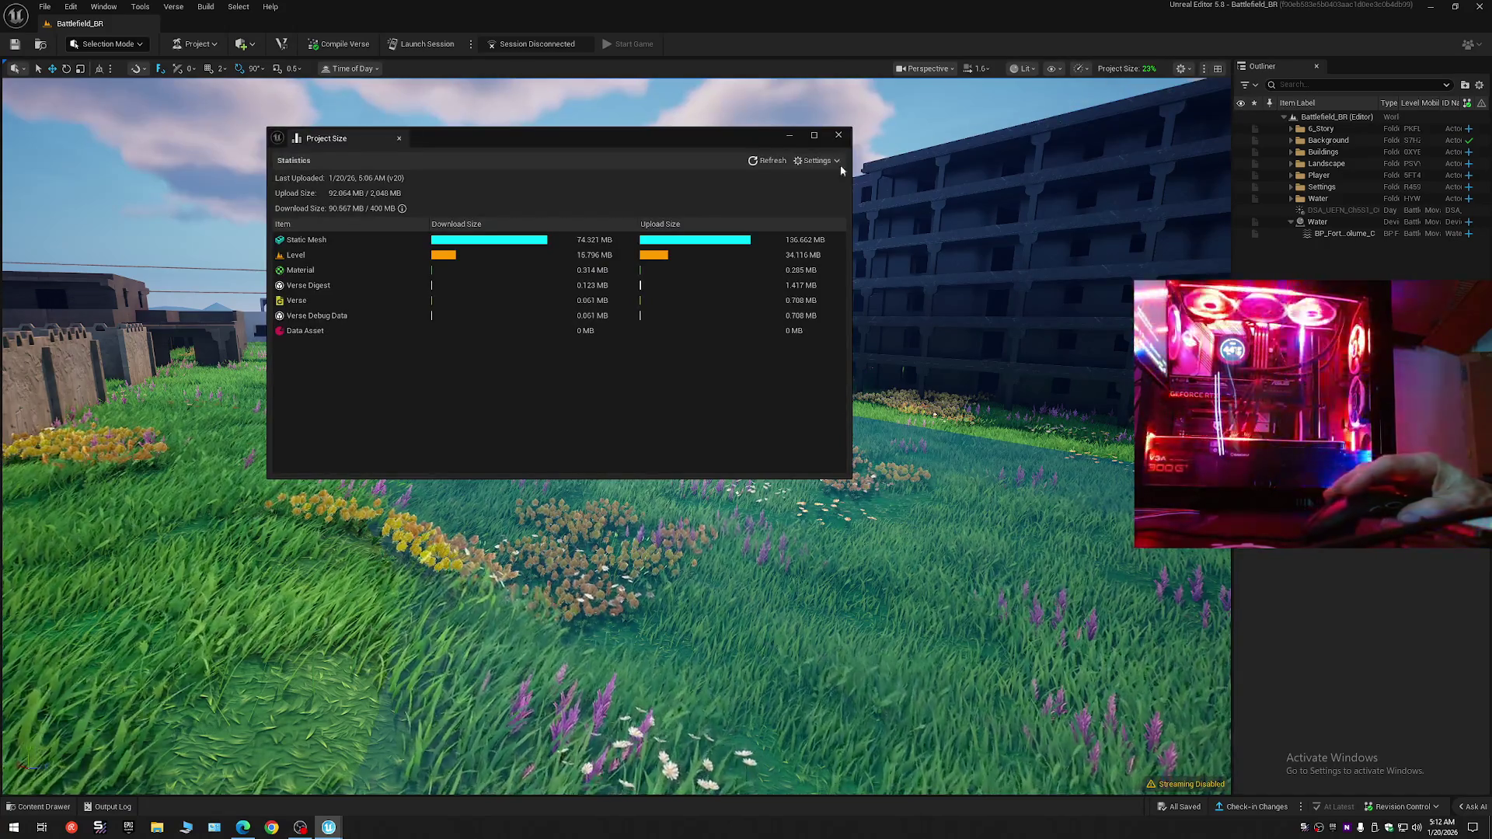
click(842, 138)
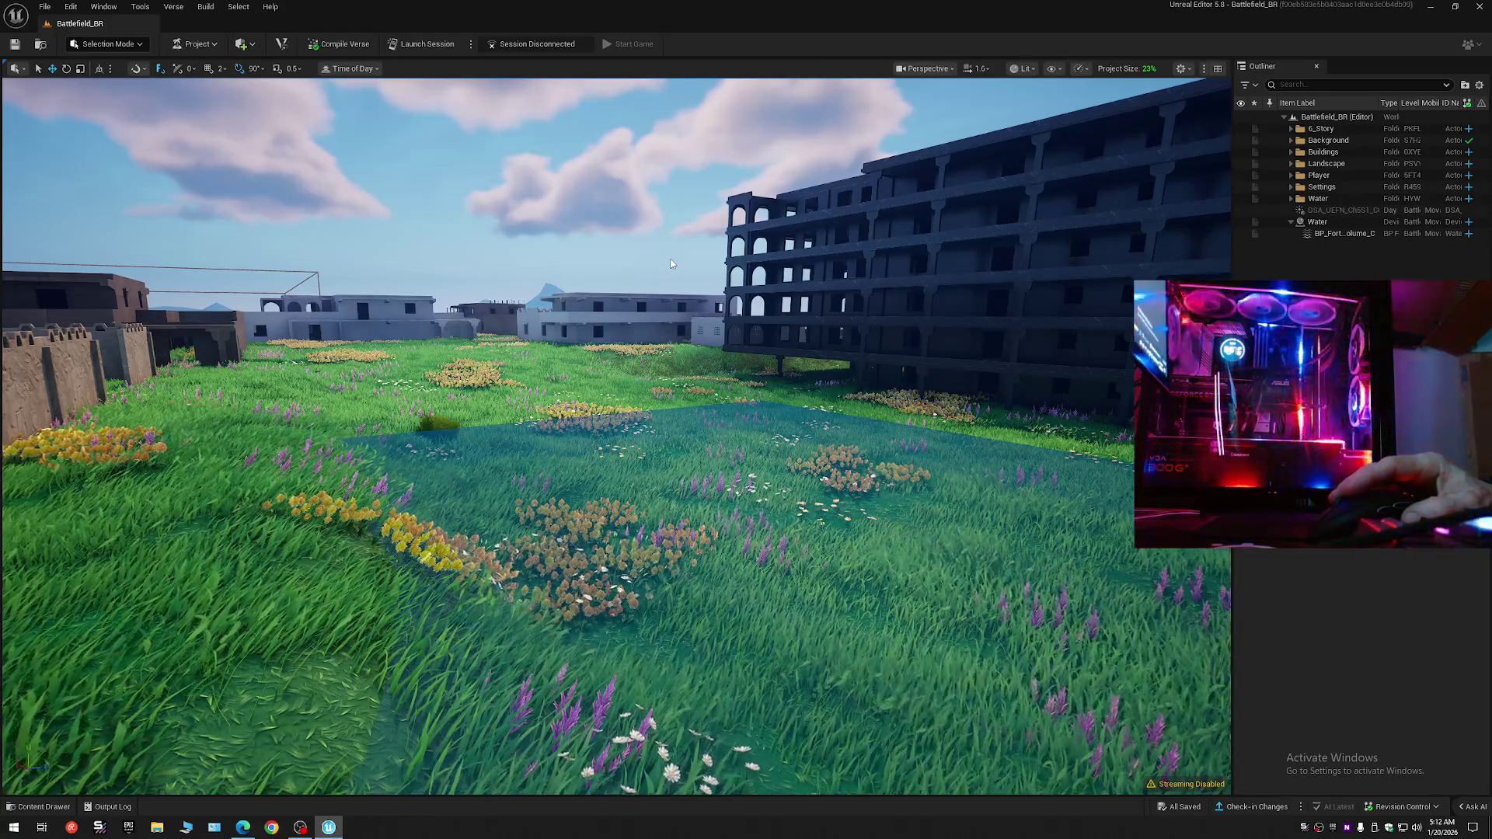
click(429, 45)
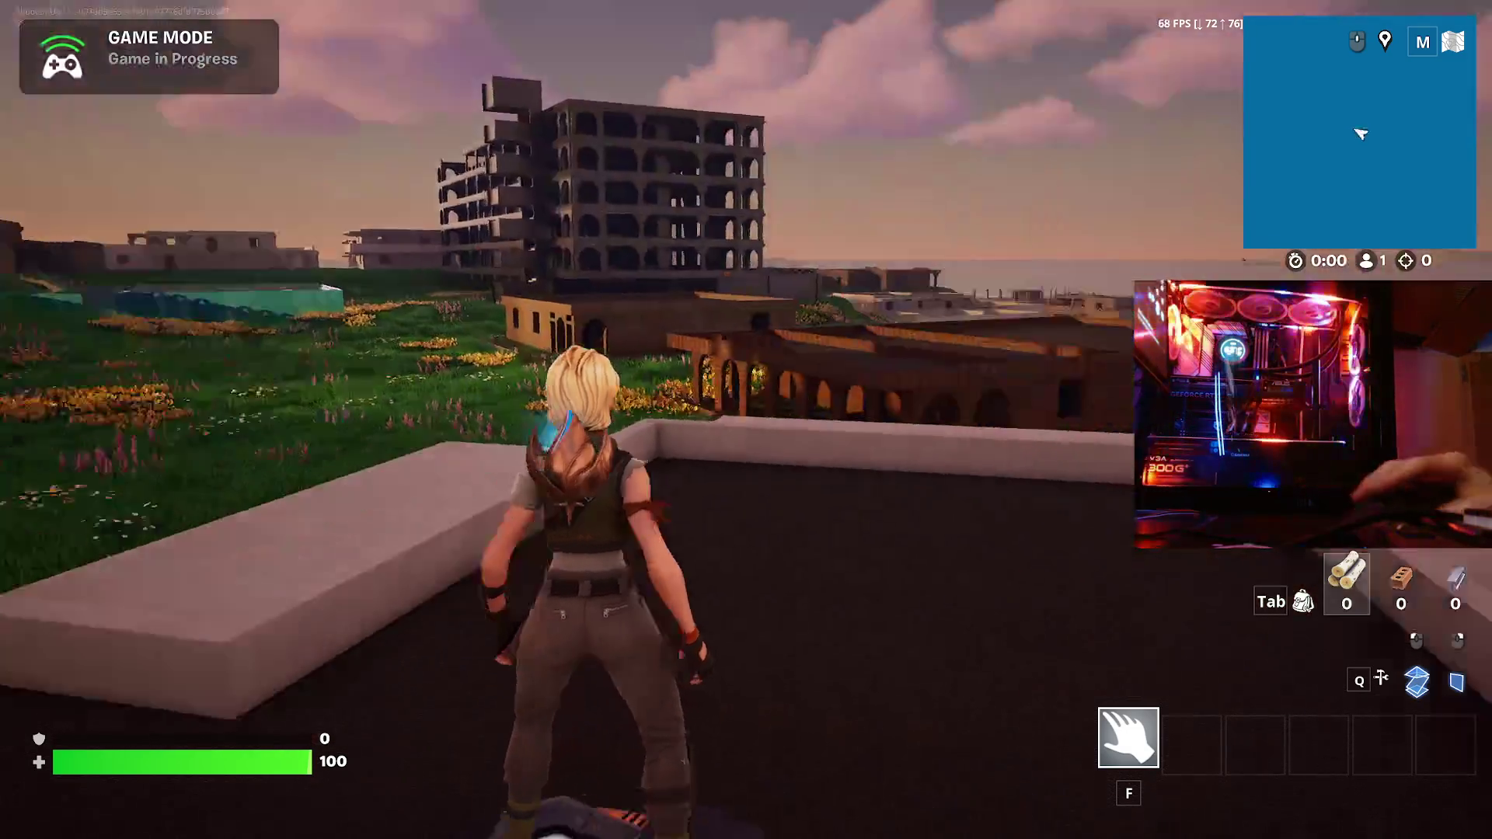
- Sprint off the rooftop across the flower field, swim through the Water device pond, and climb out
mouse_move(746, 419)
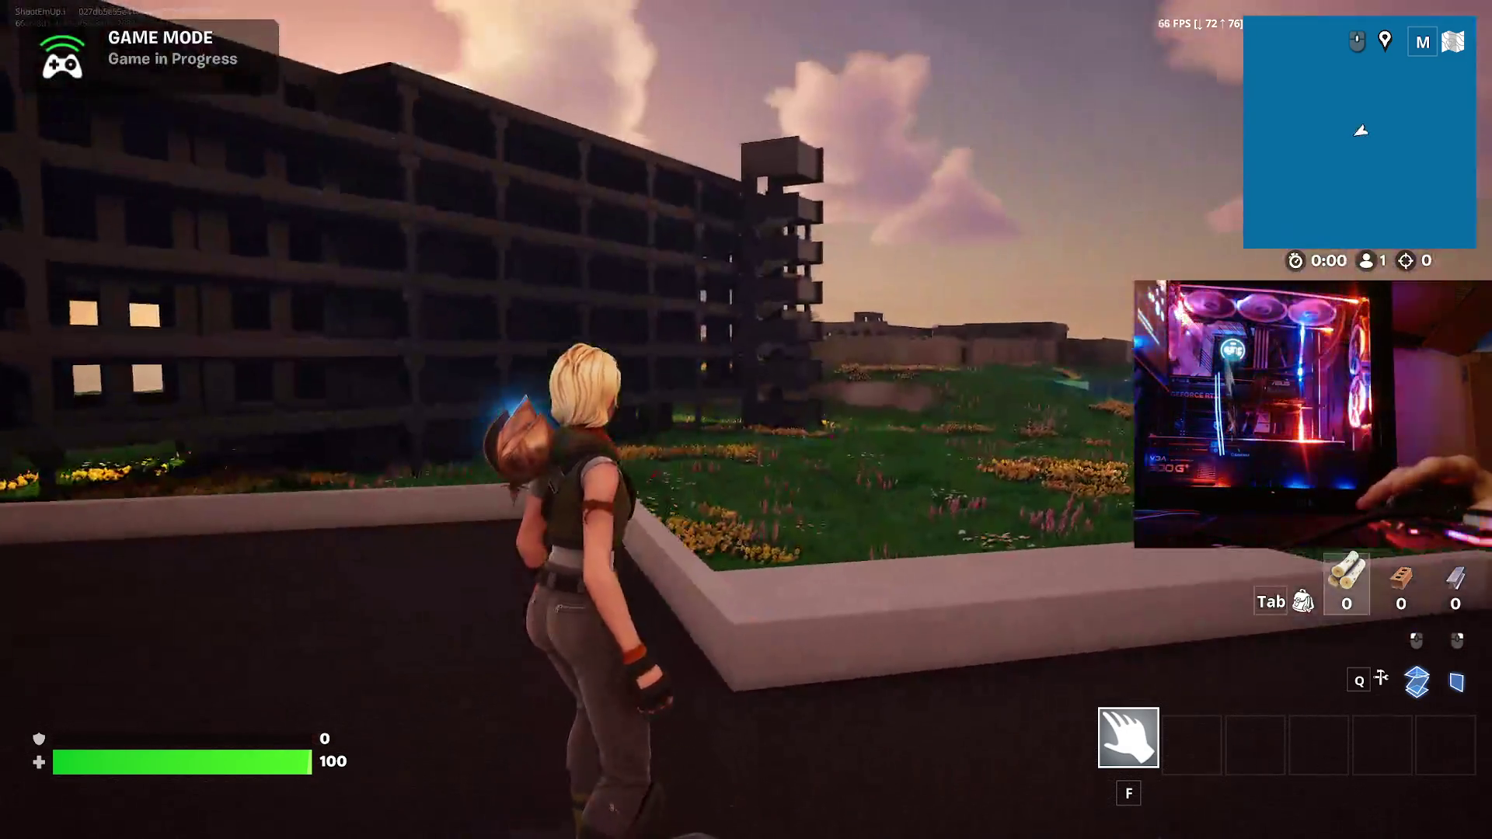
key(w)
key(space)
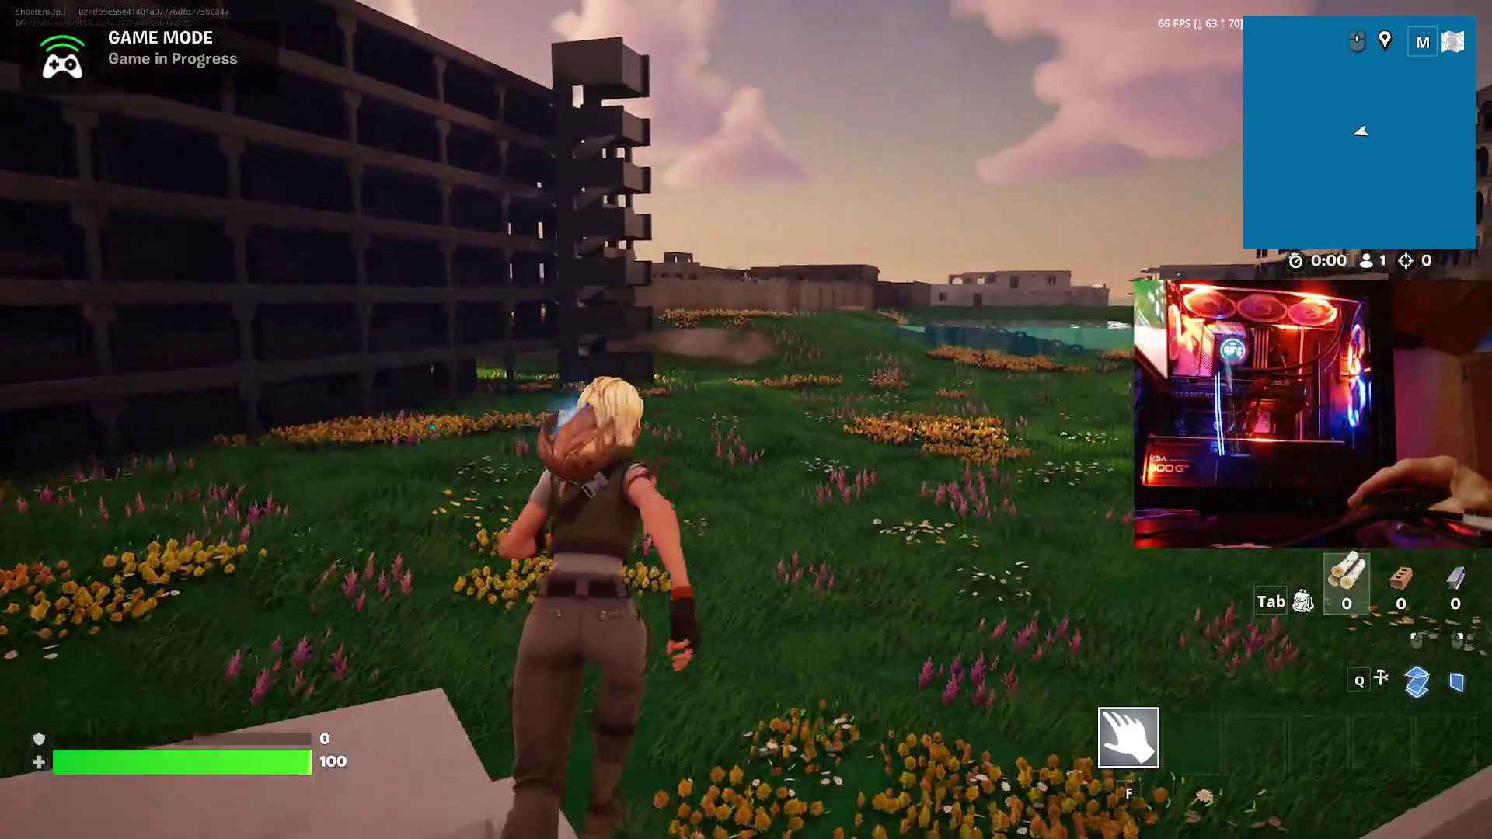
key(shift)
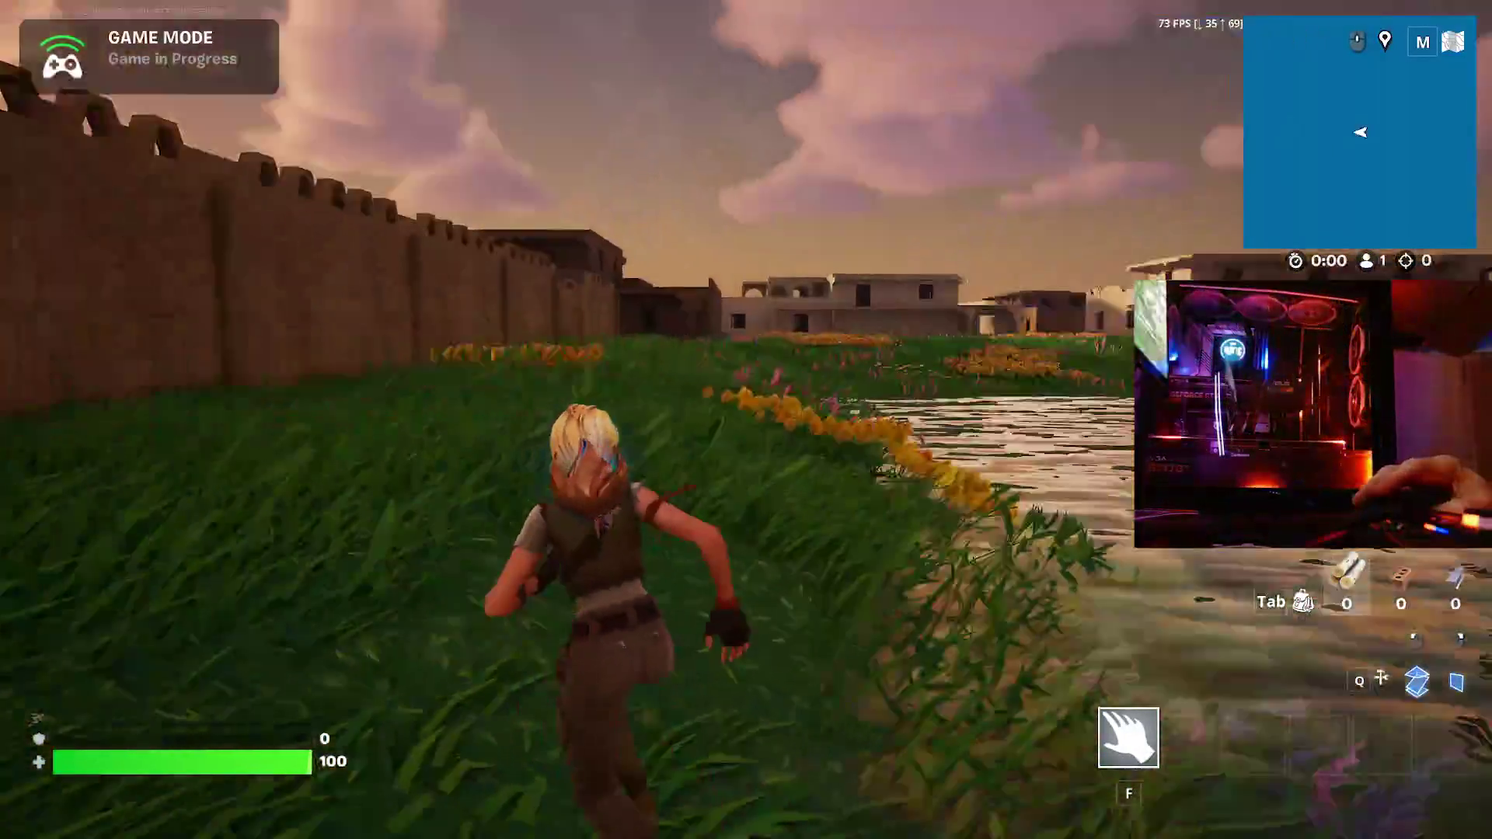
key(w)
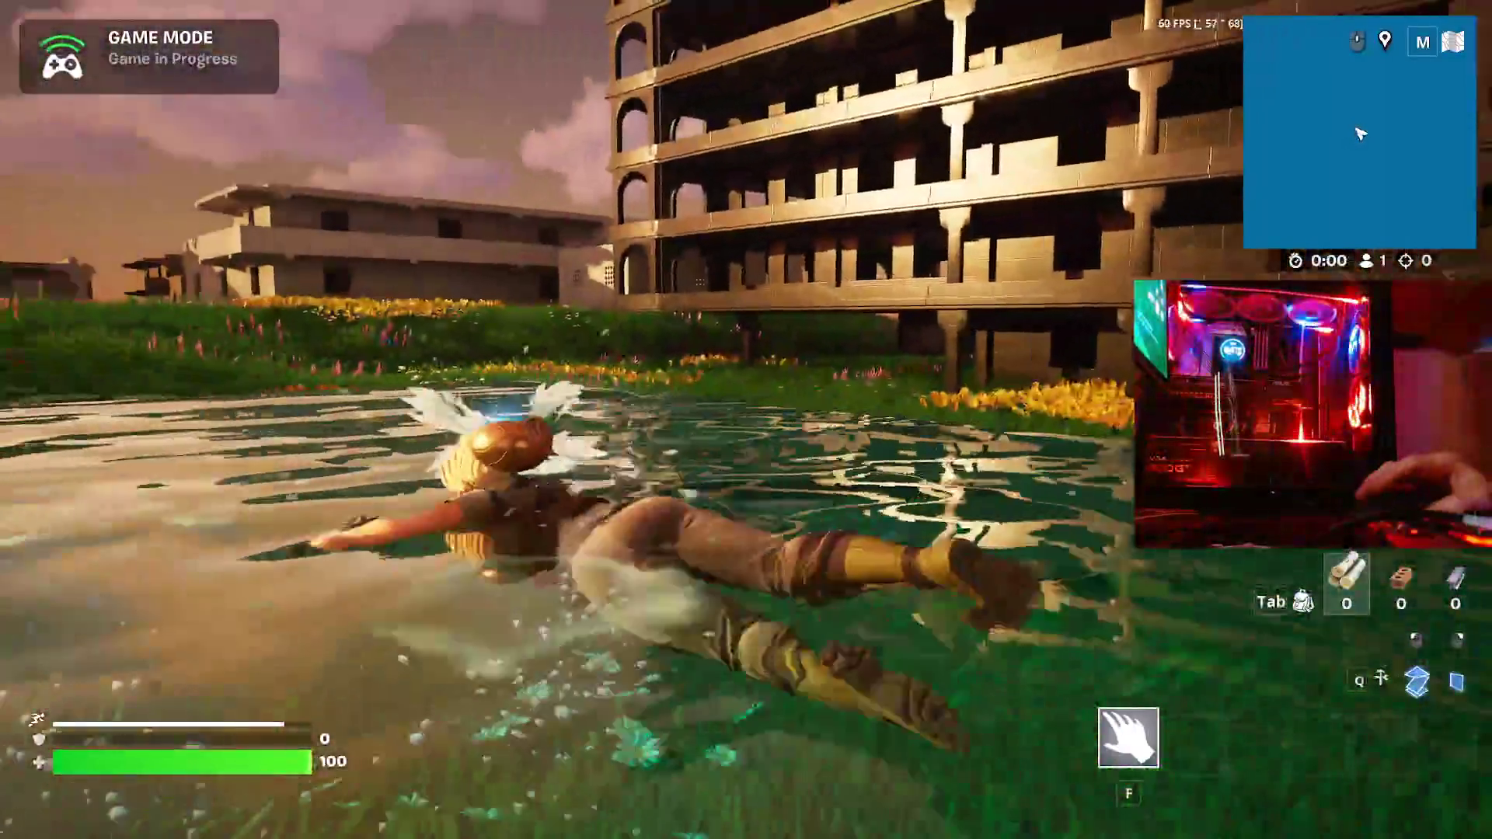
key(w)
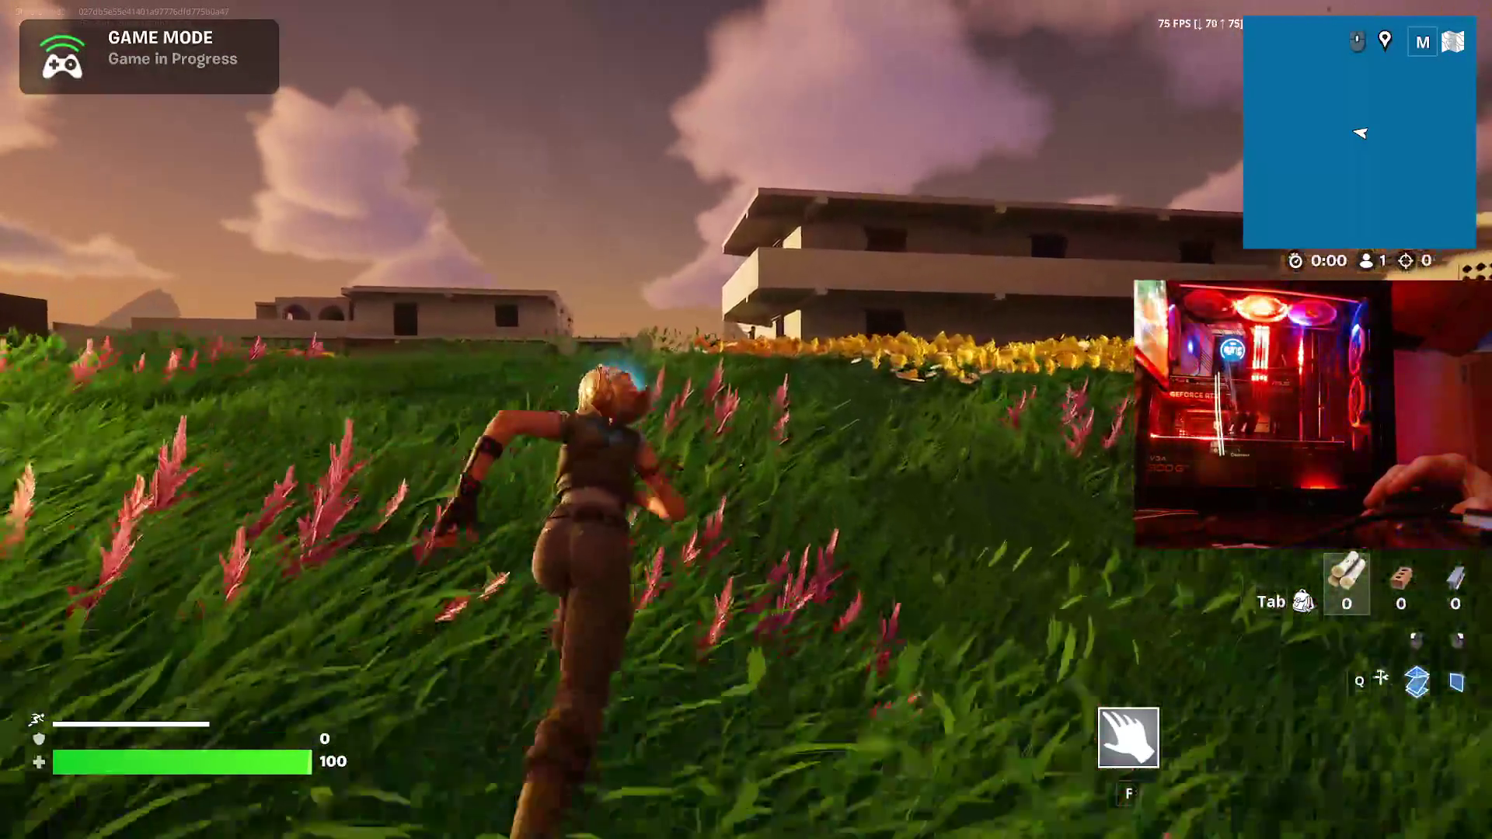
- Vault in and out through a building's windows, then climb a tall wall onto its flat rooftop
key(w)
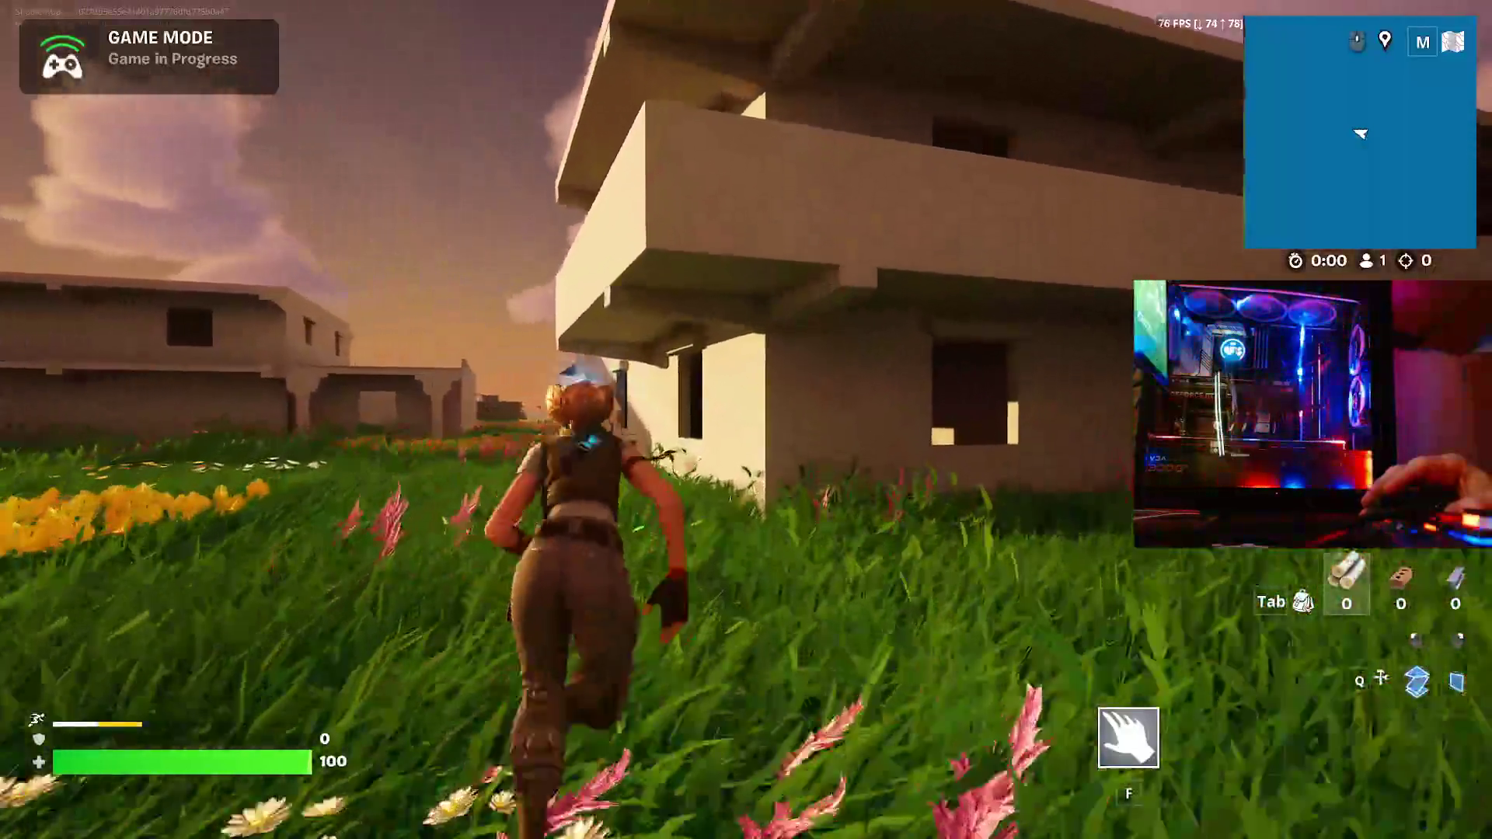
key(w)
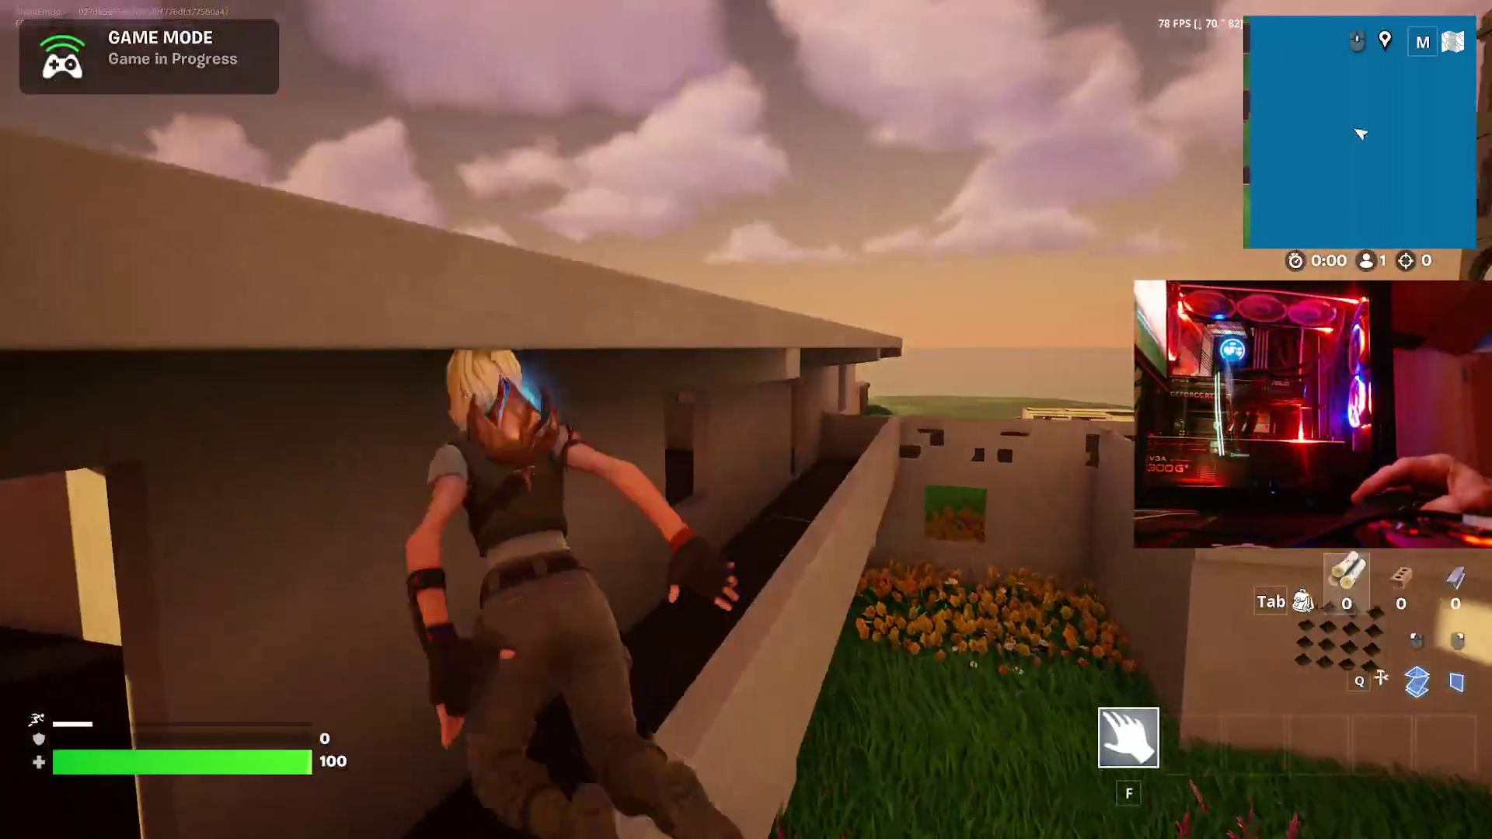
key(w)
key(space)
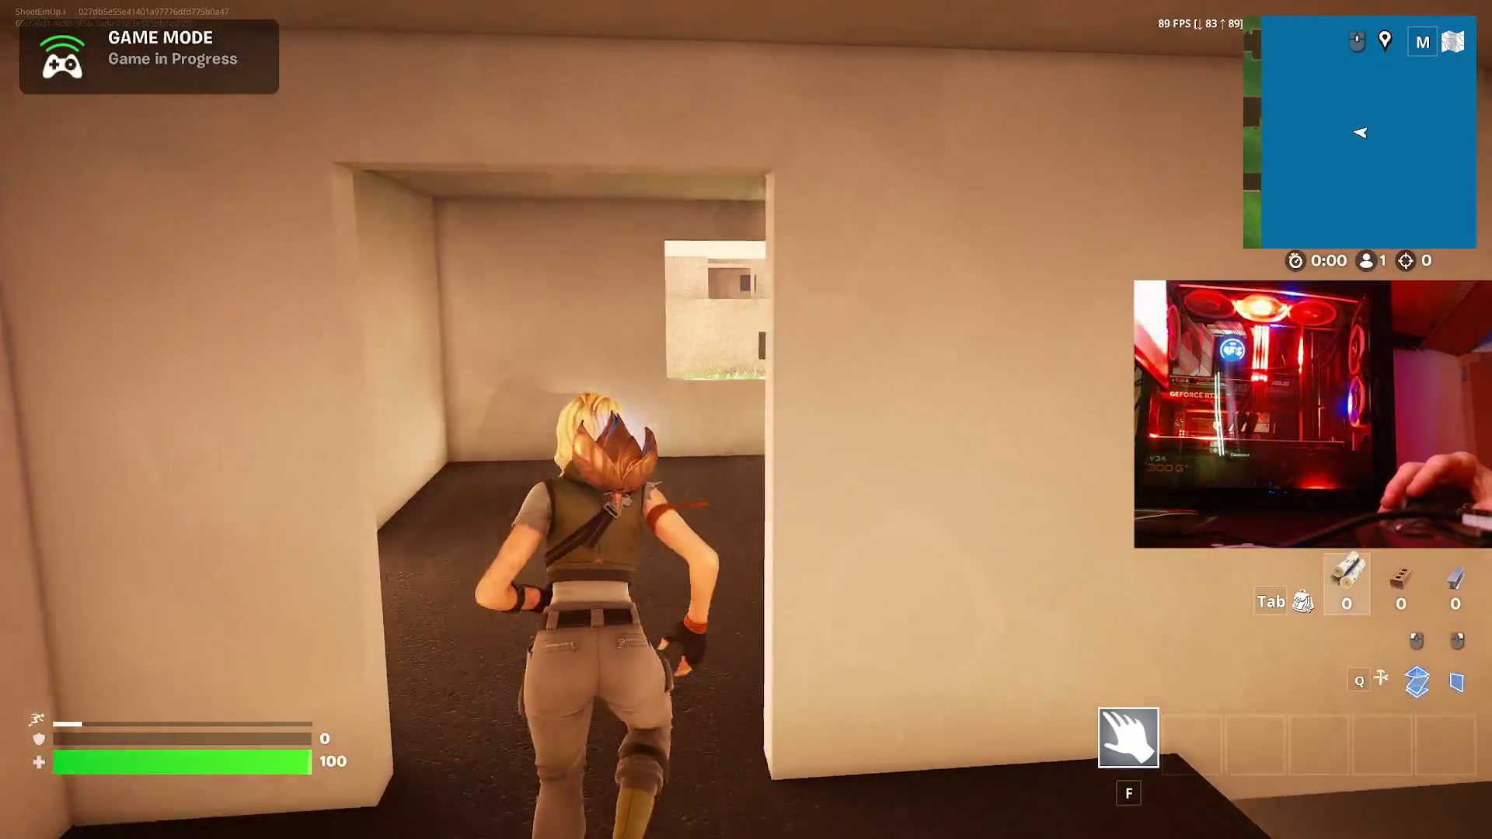
key(w)
key(space)
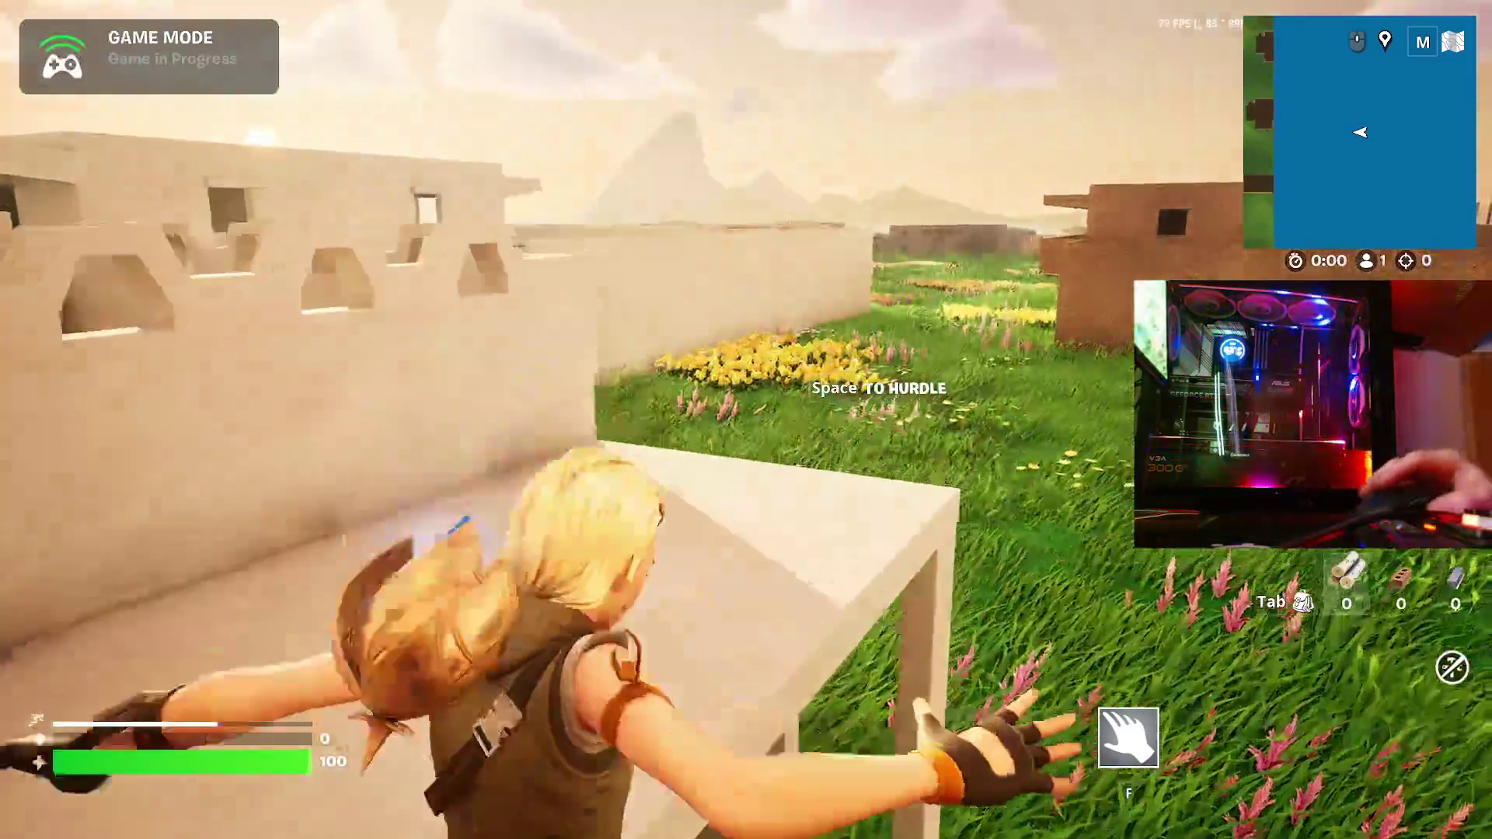
key(w)
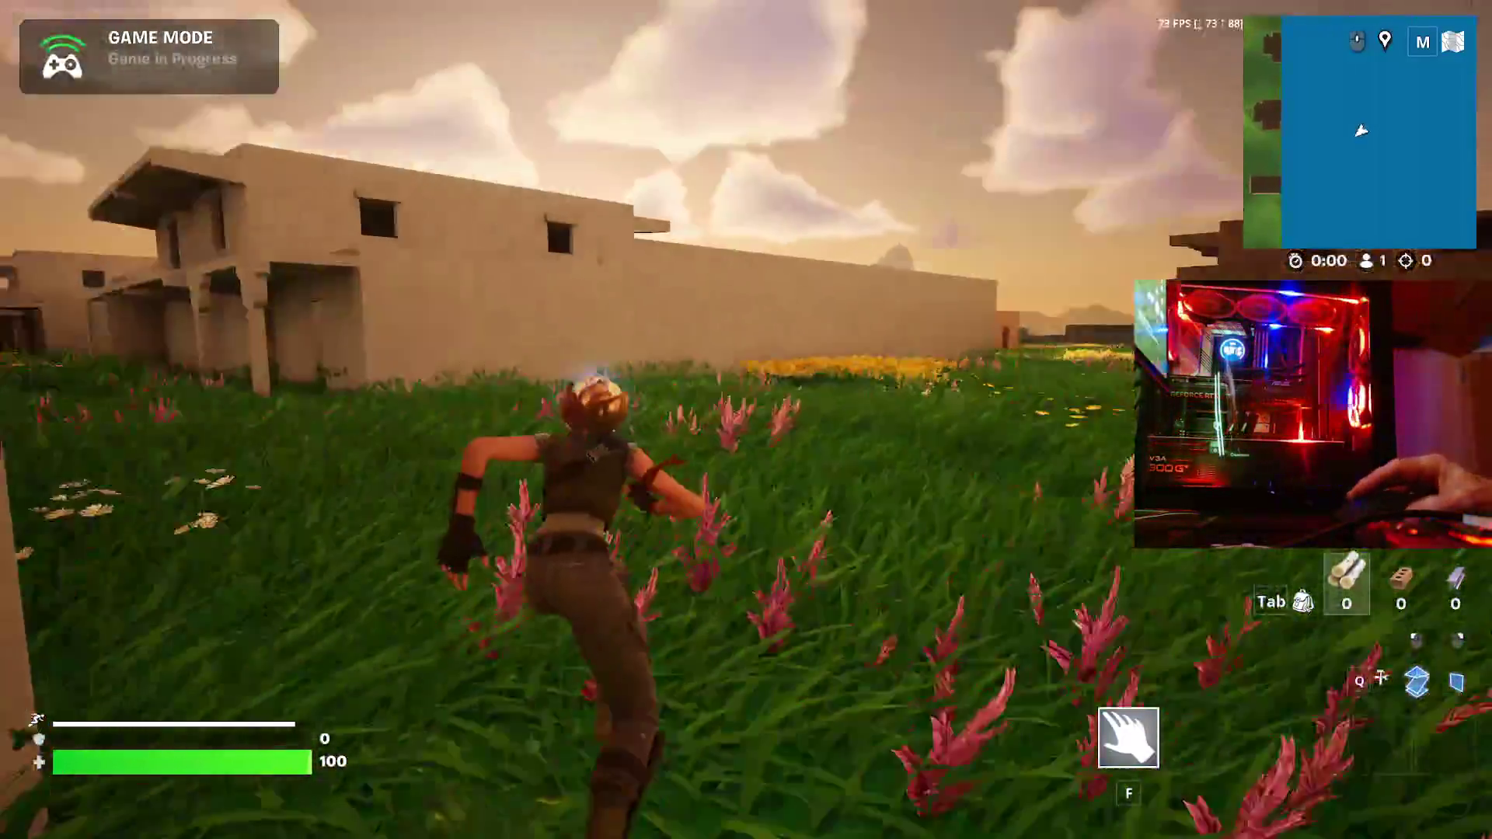
key(w)
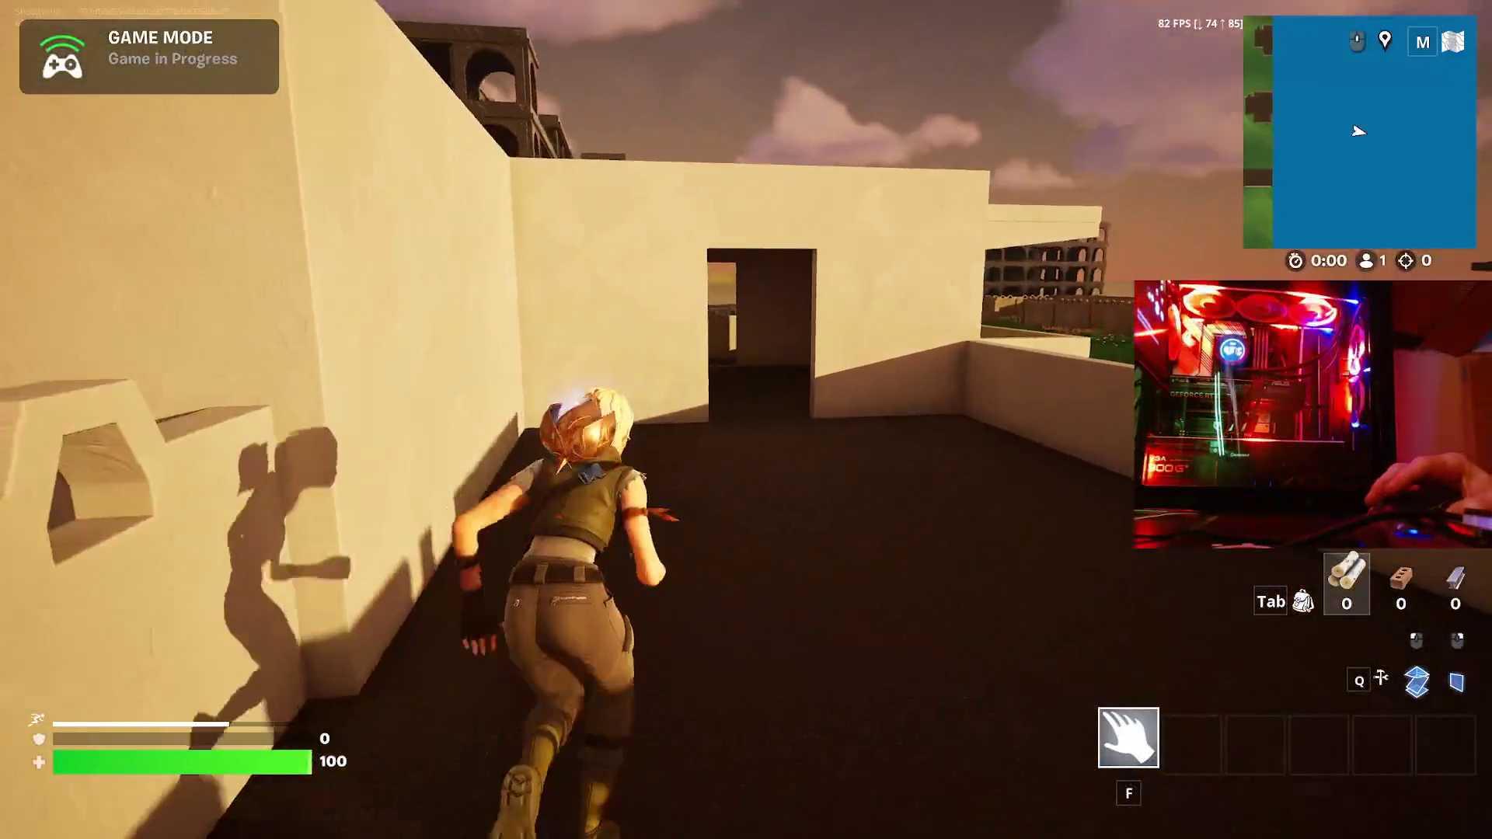
key(w)
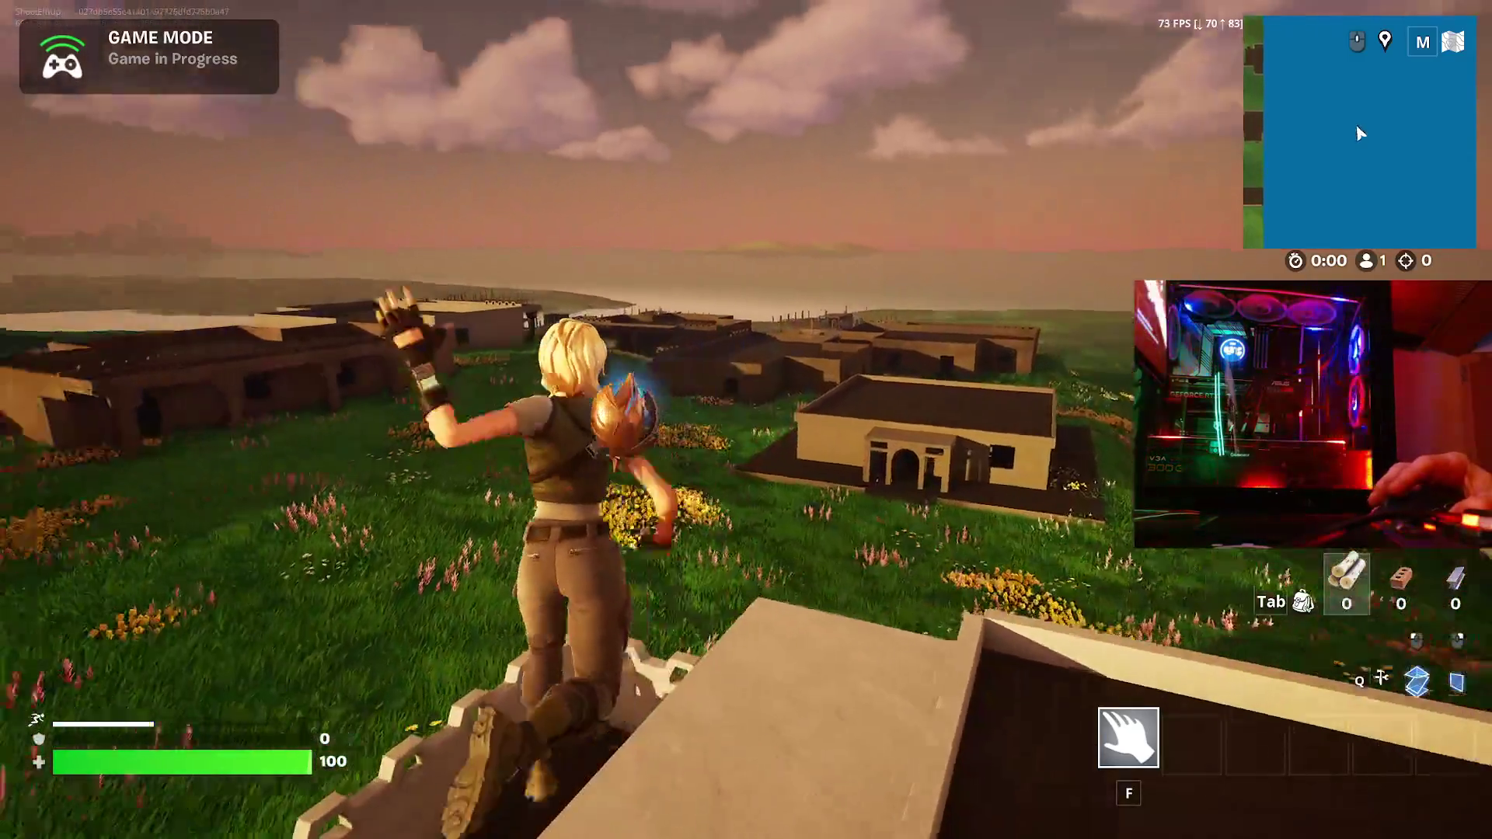
- Jump down and run uphill over the brown building's roof toward the wooden structures
key(w)
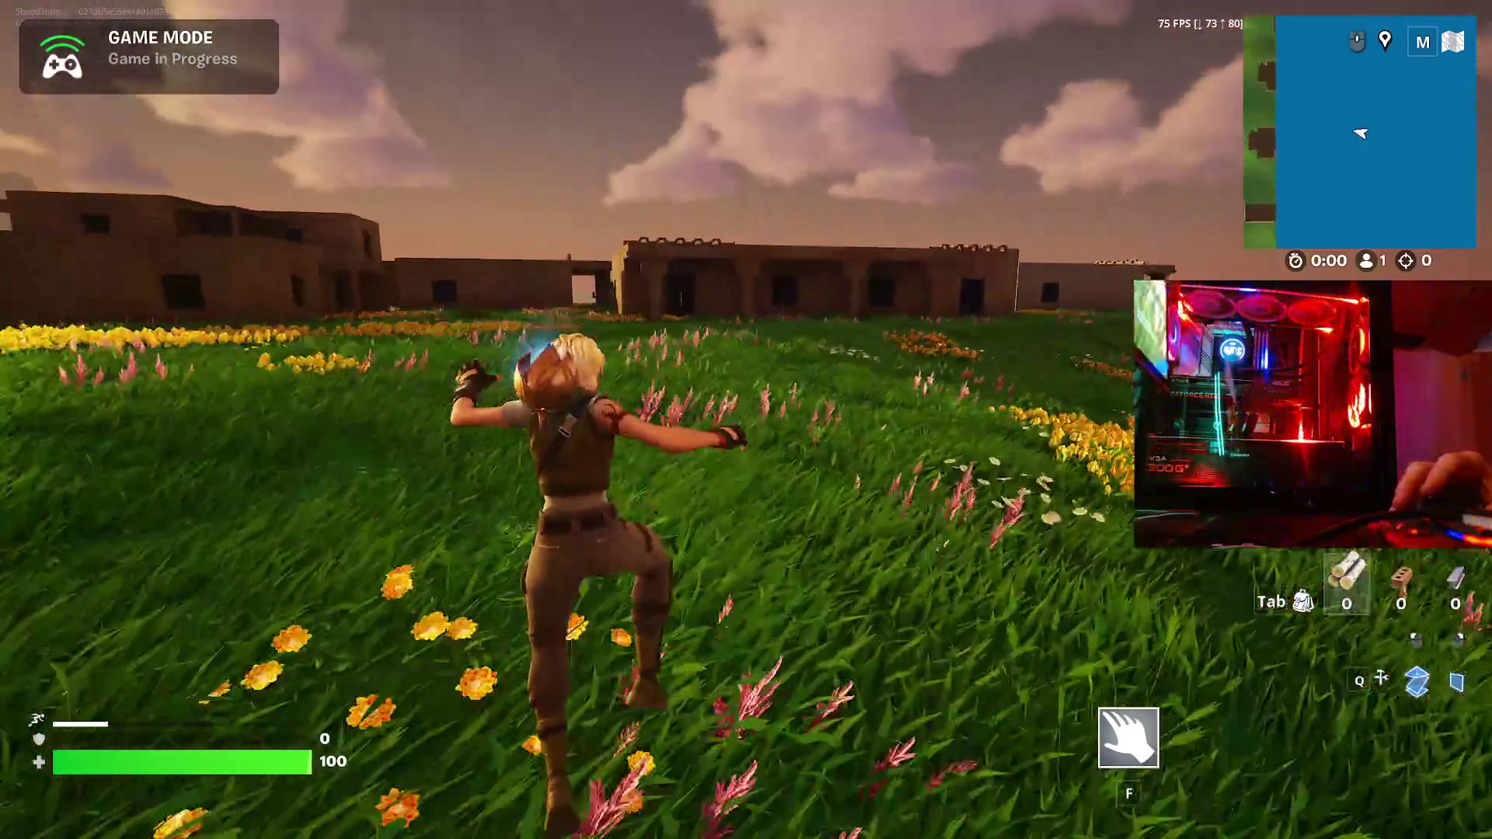
key(w)
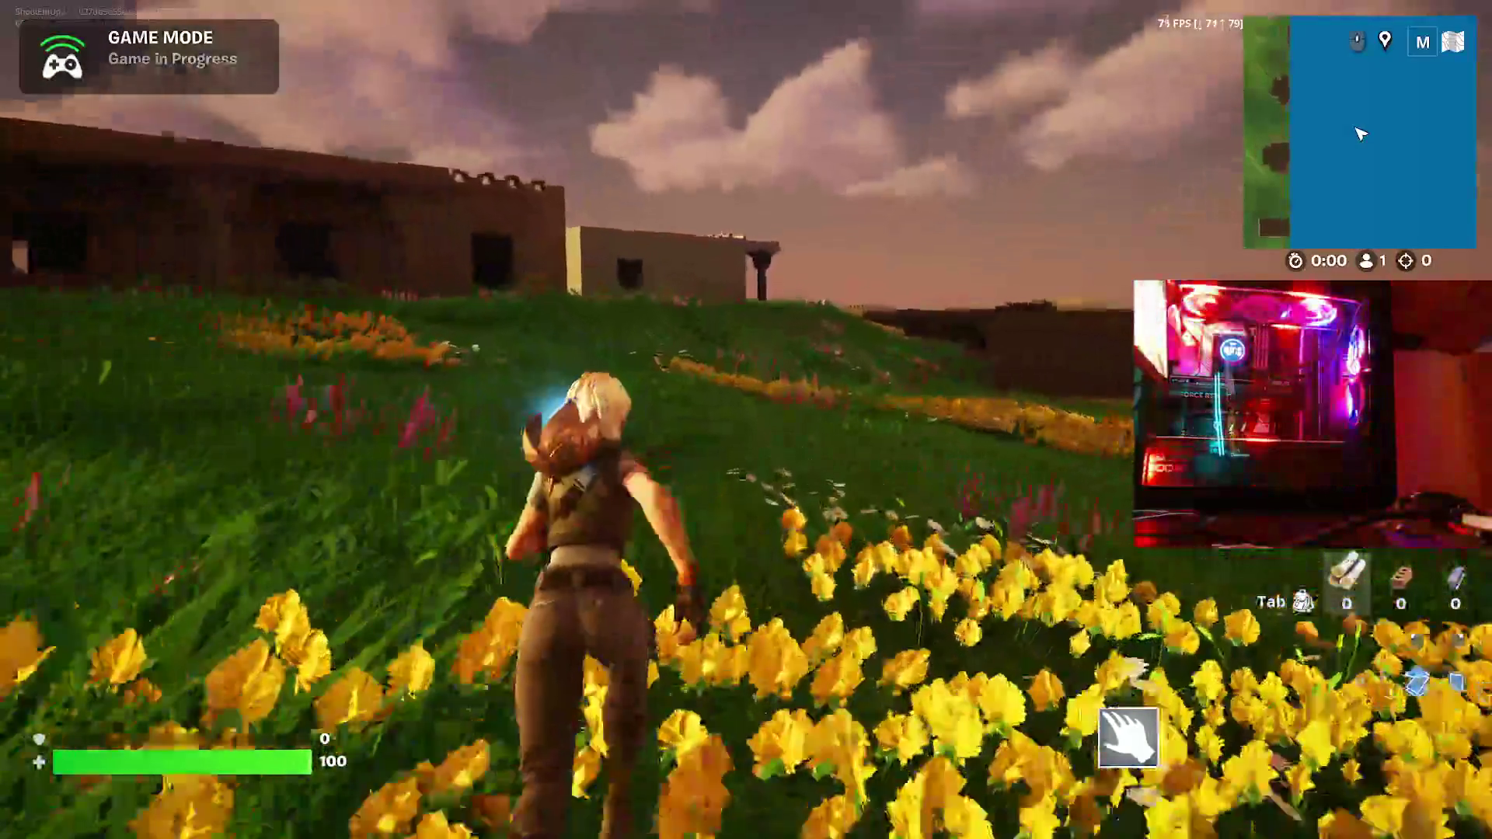
key(w)
key(w)
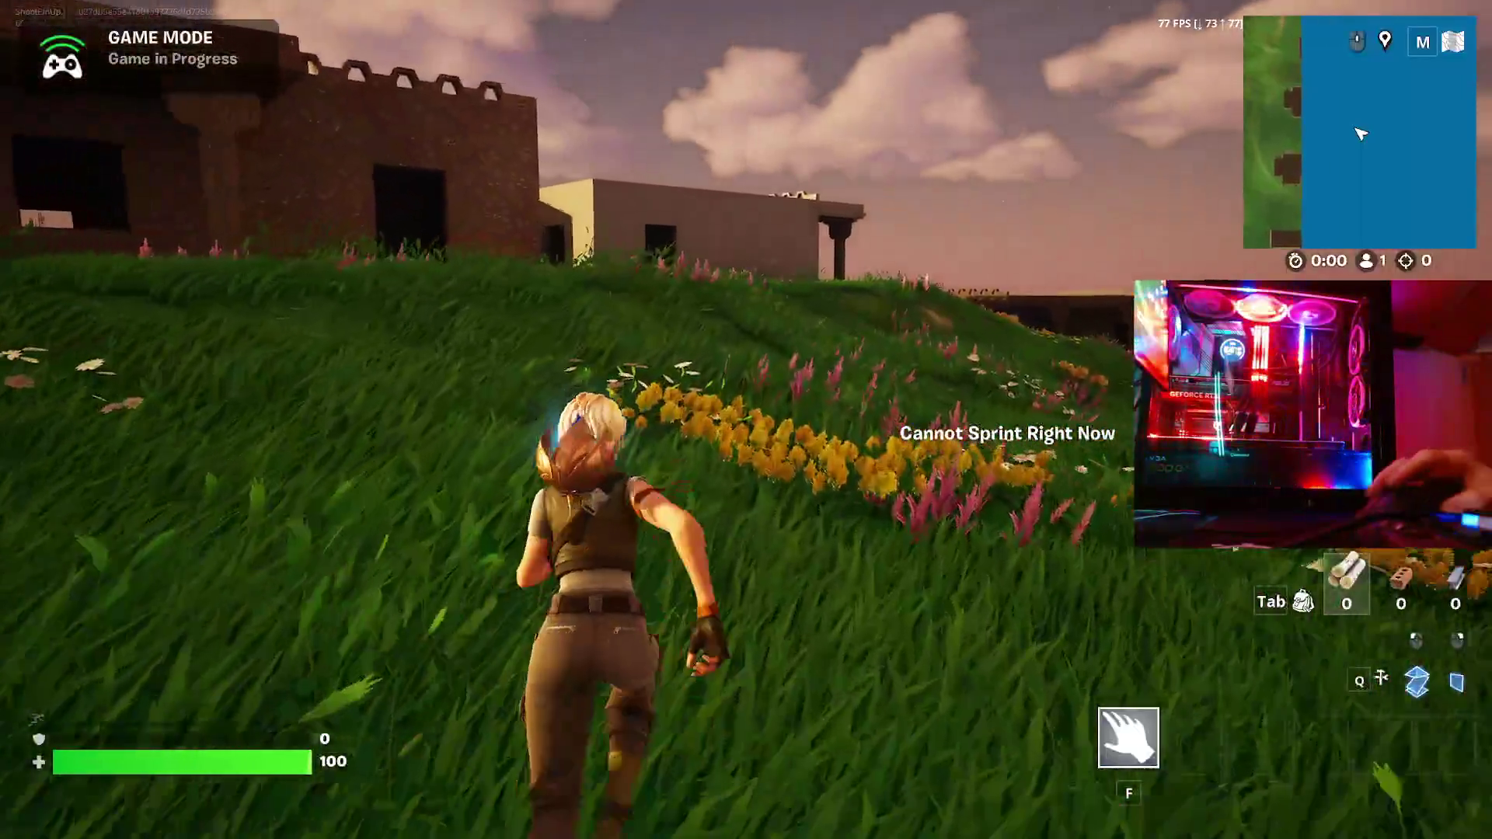
key(w)
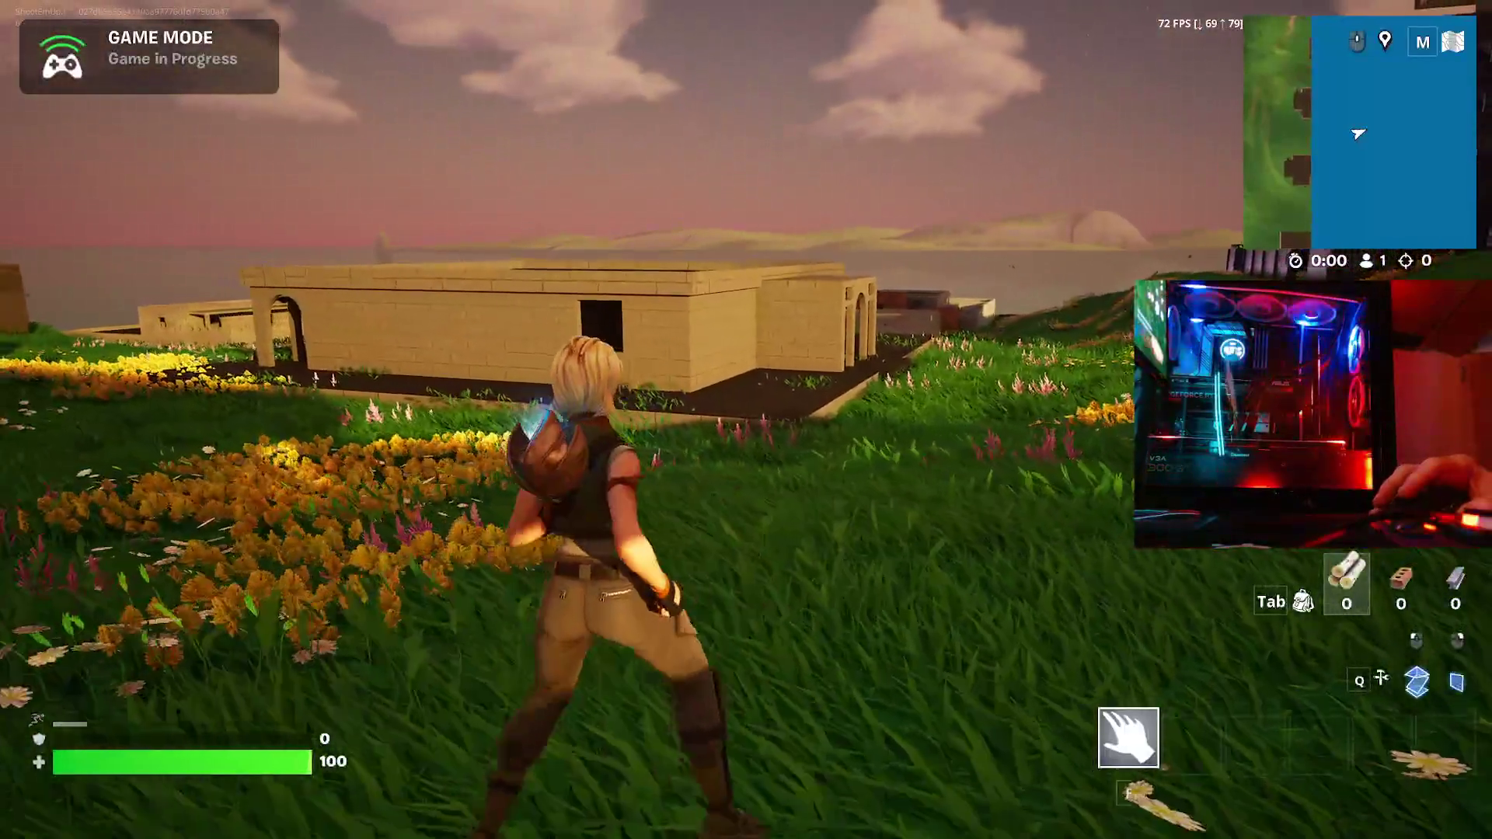
key(w)
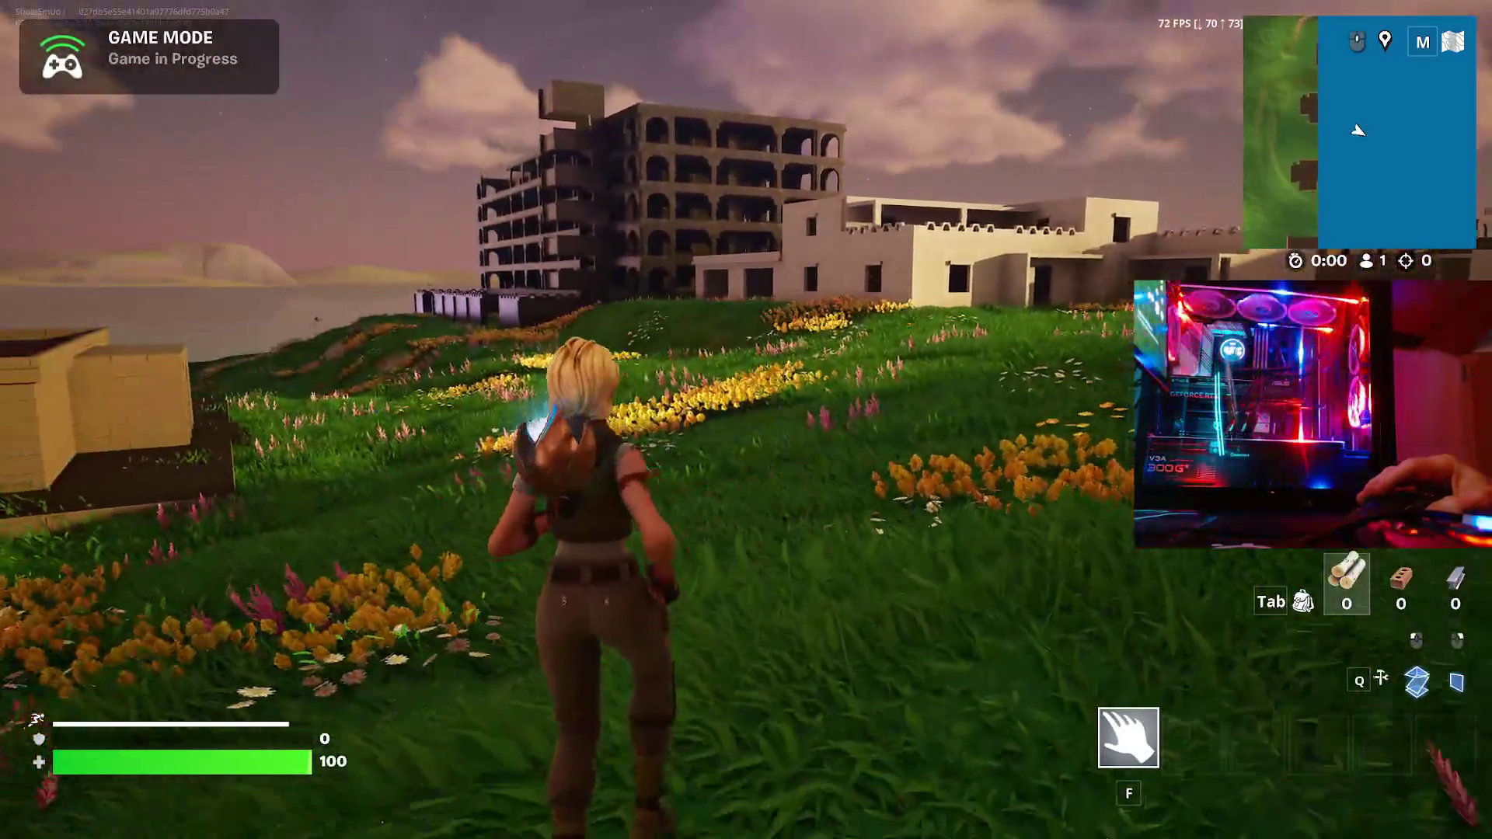
key(w)
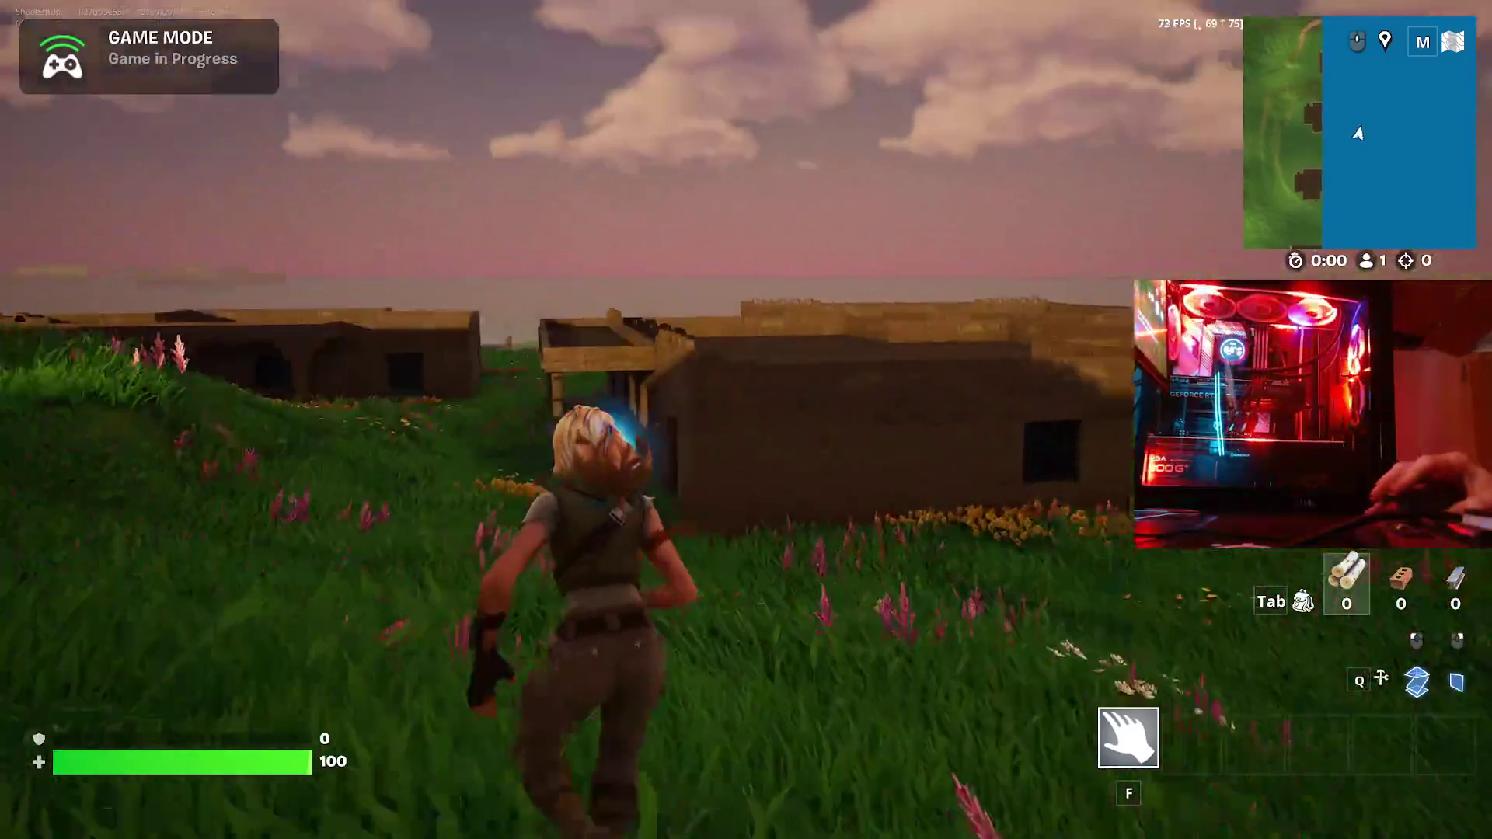
key(w)
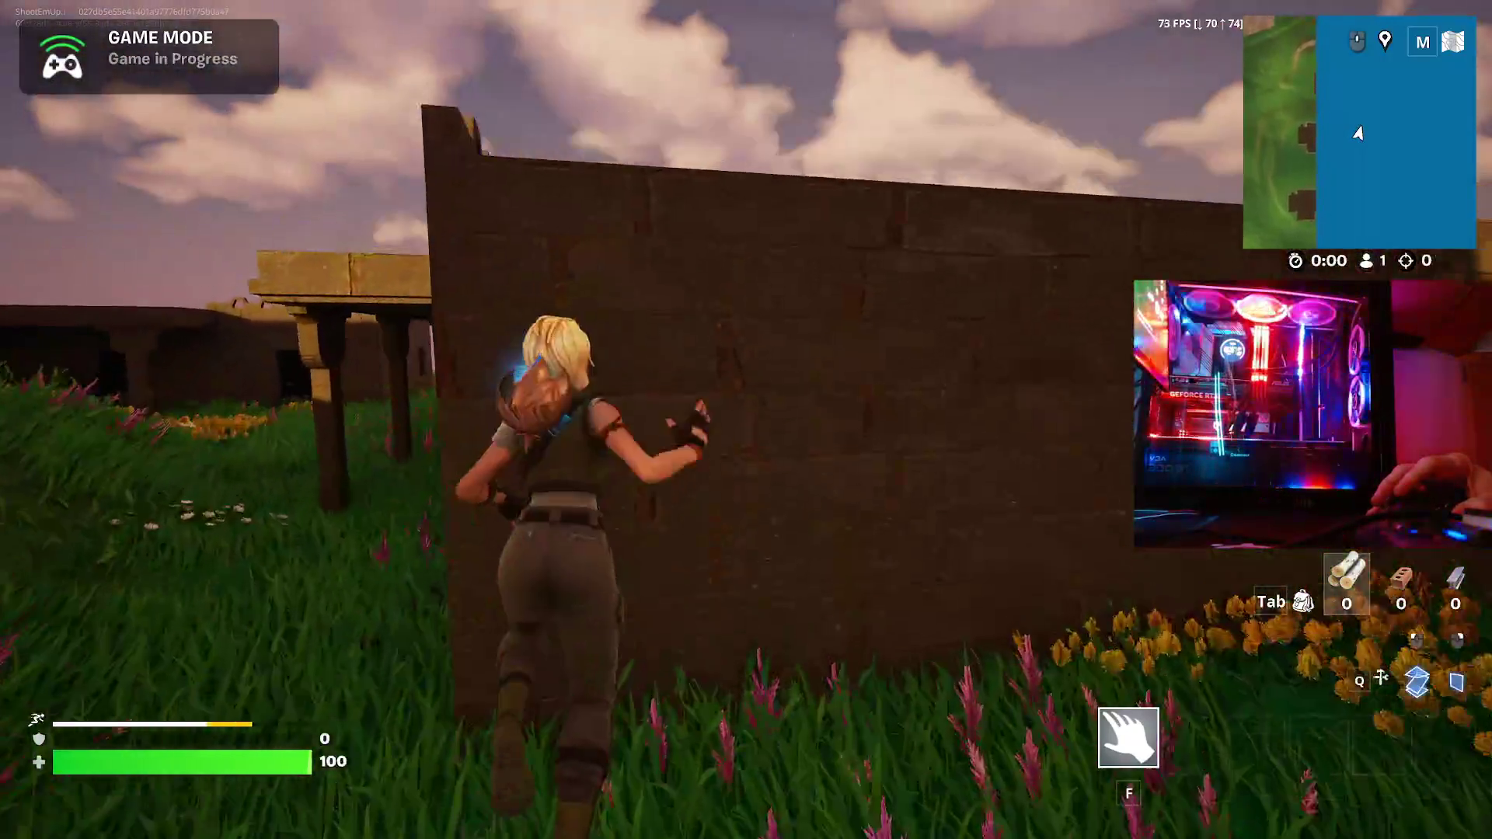
key(space)
key(w)
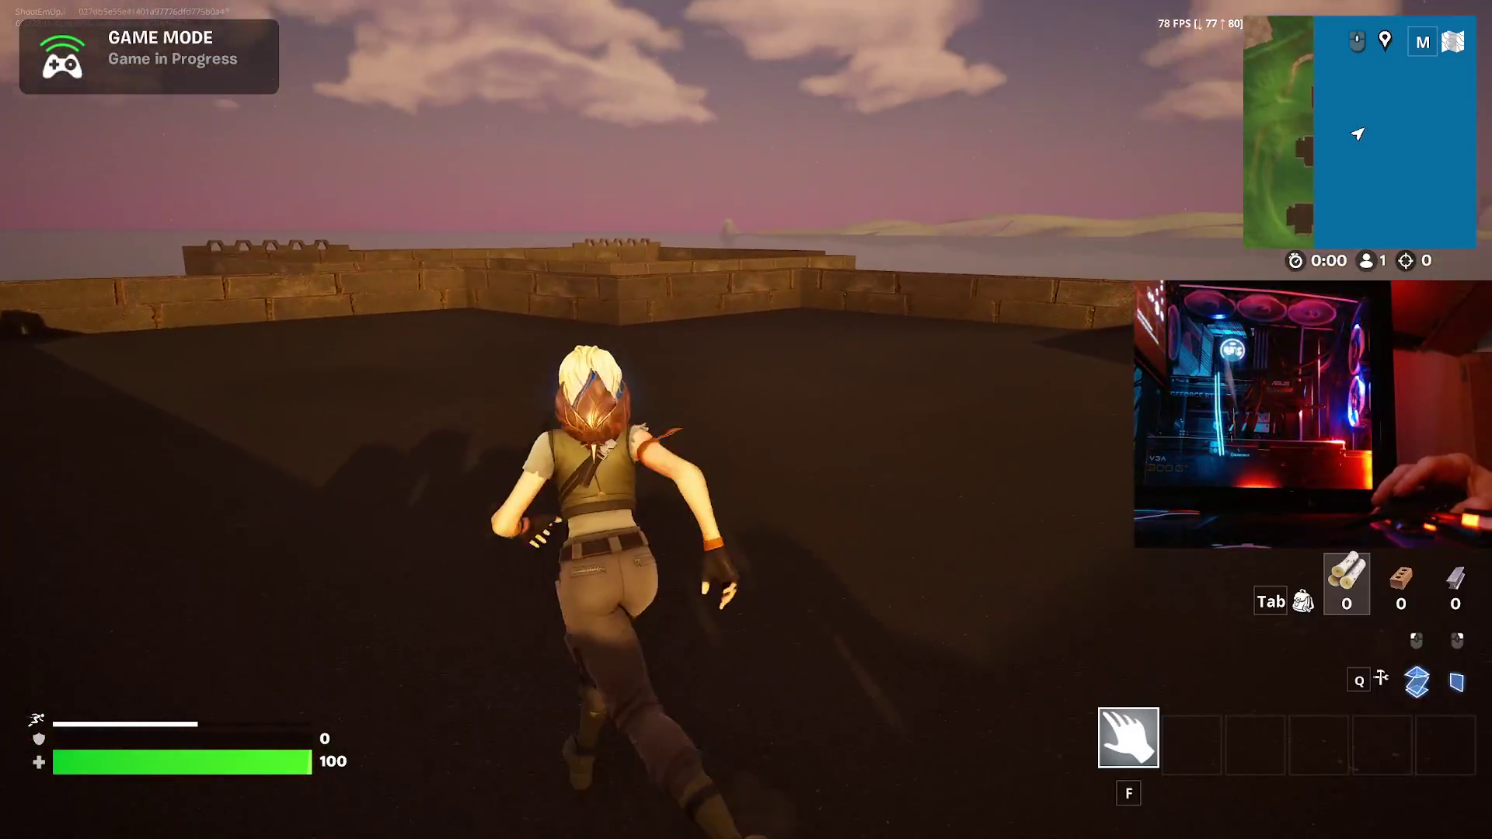
key(w)
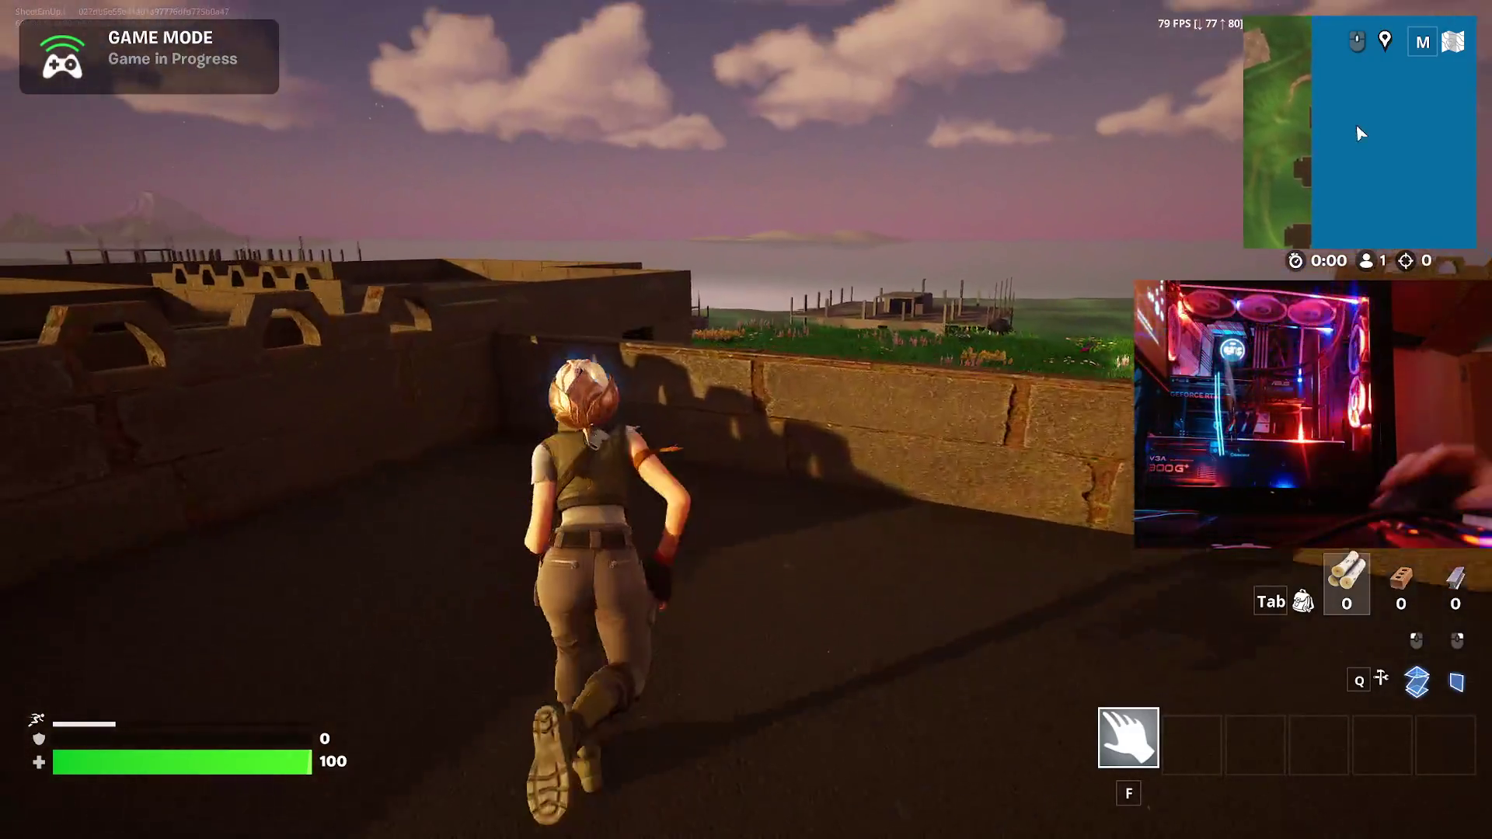
key(w)
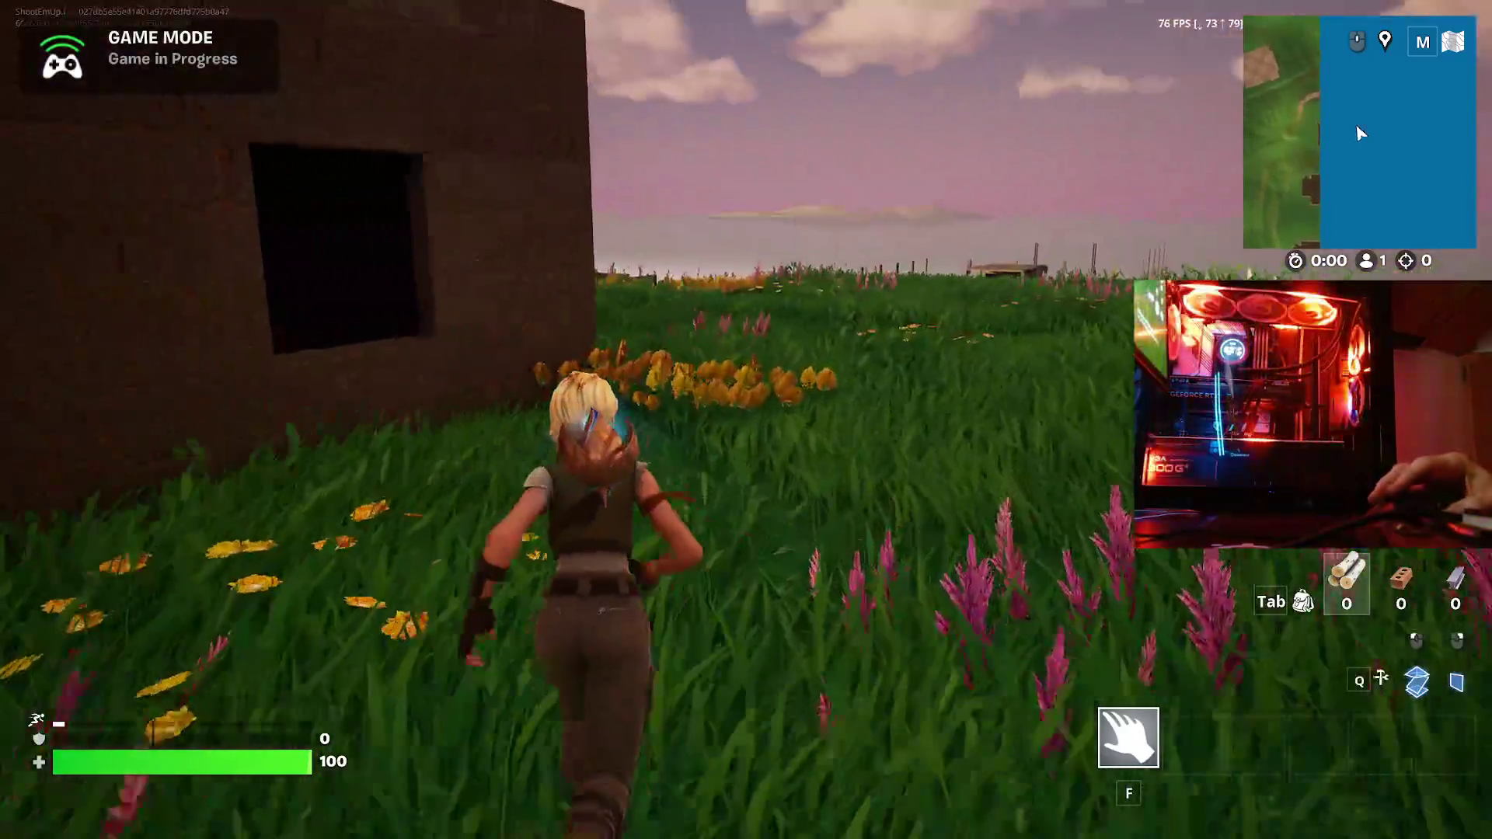
key(w)
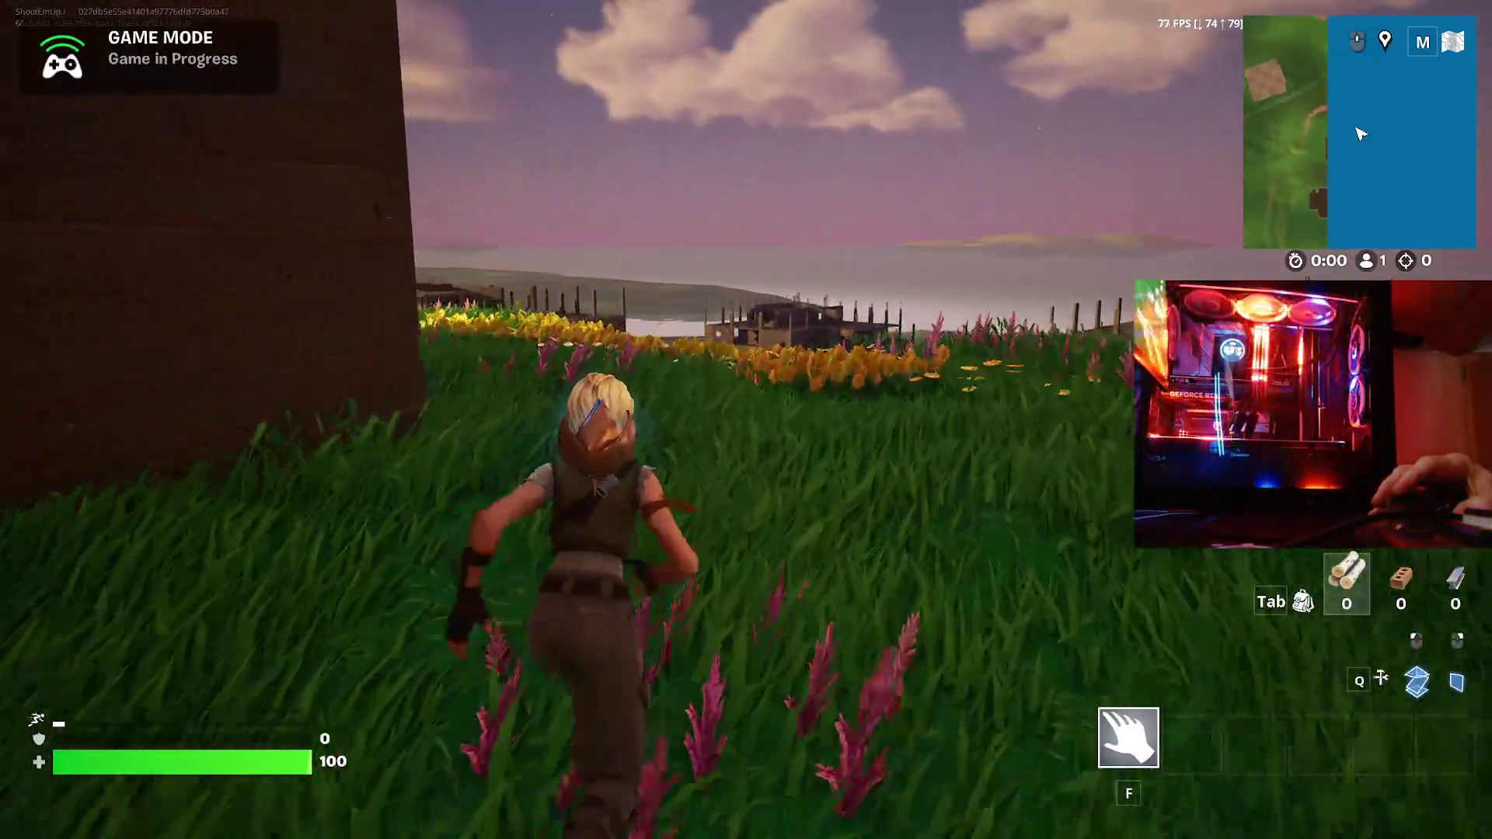
key(w)
key(w)
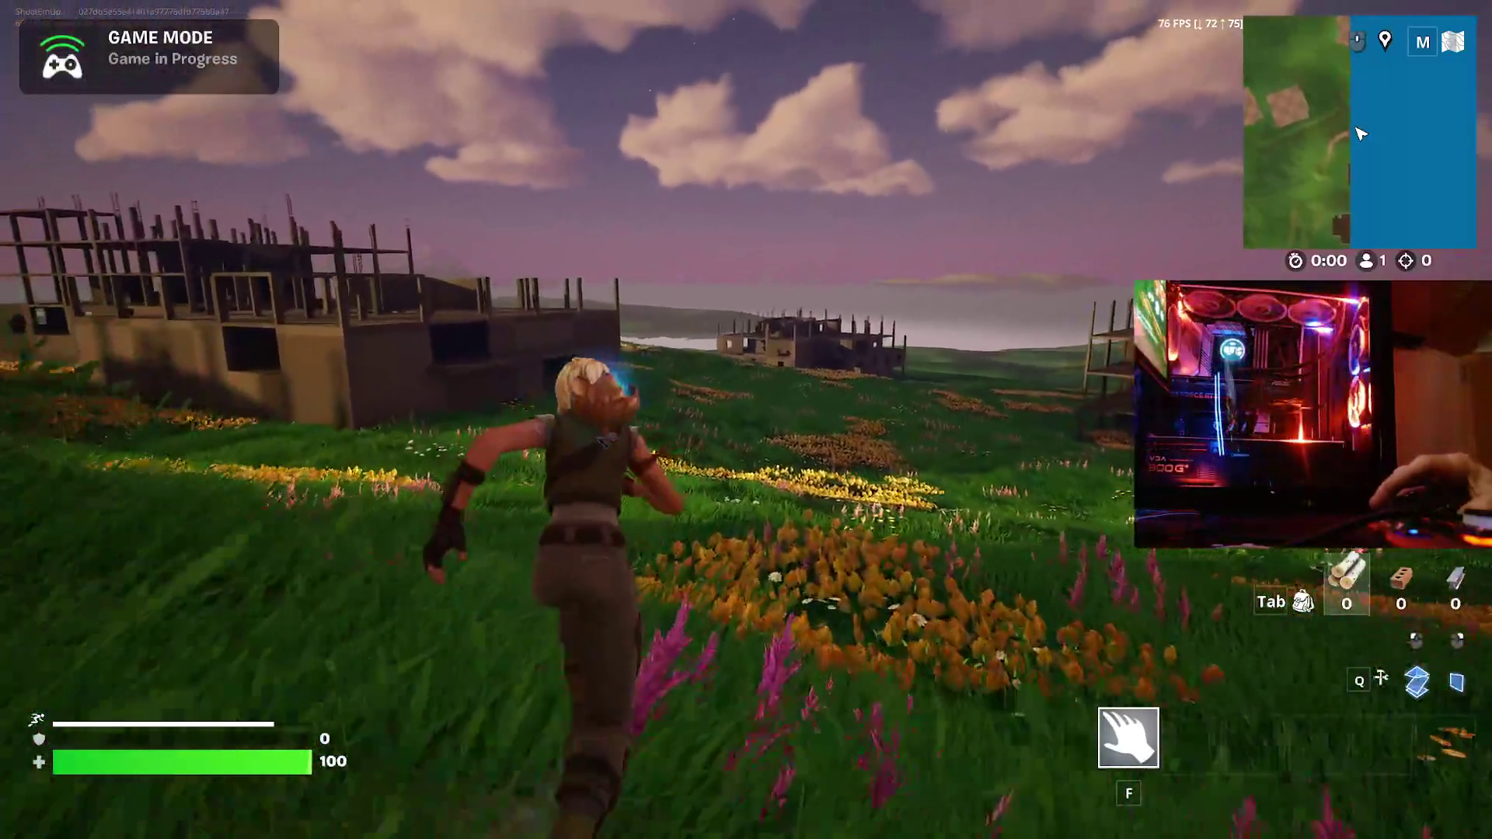
- Sprint across the field into the stone building's ground floor
key(w)
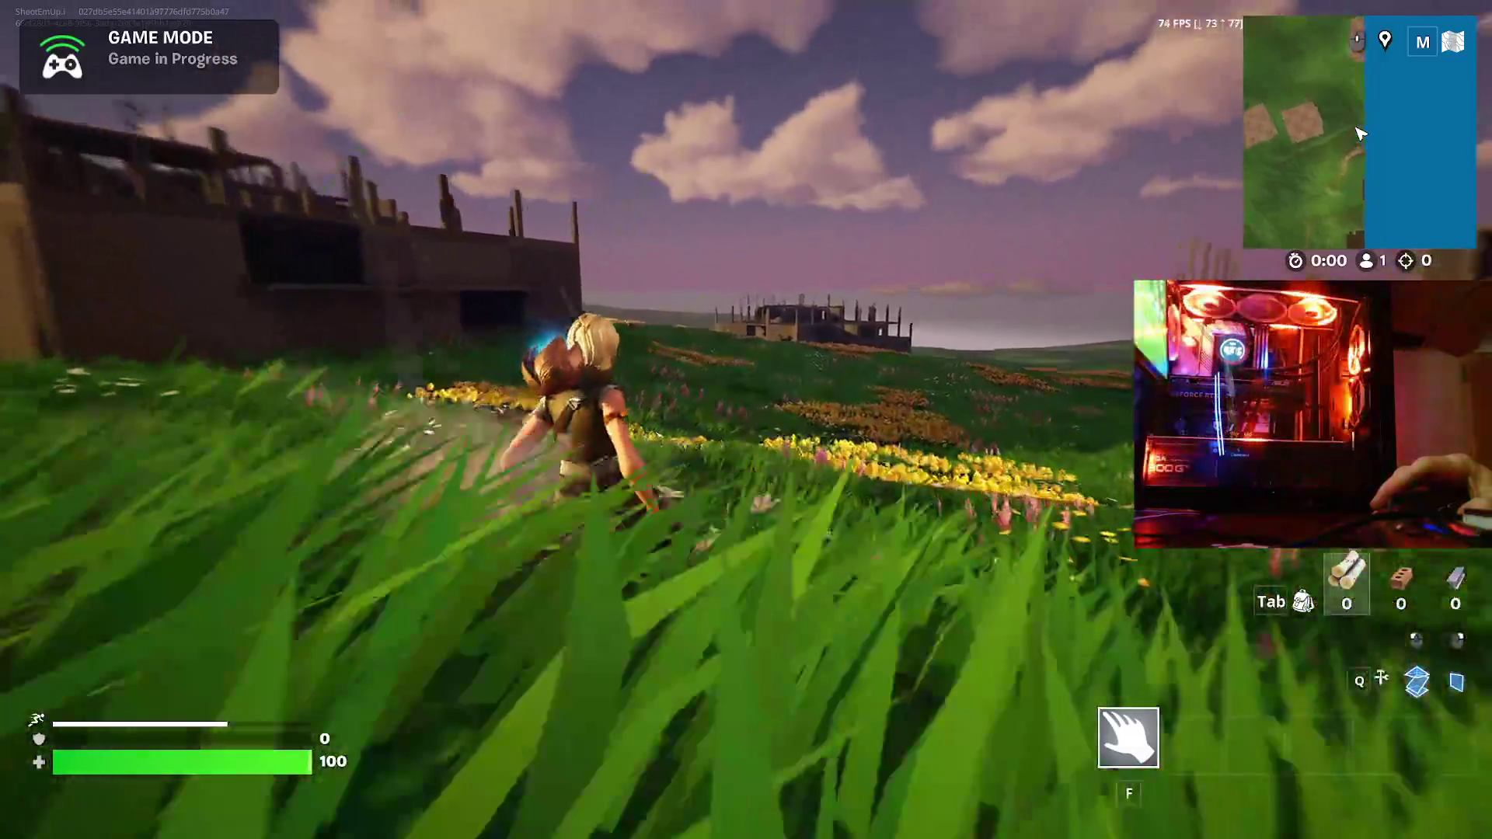
key(w)
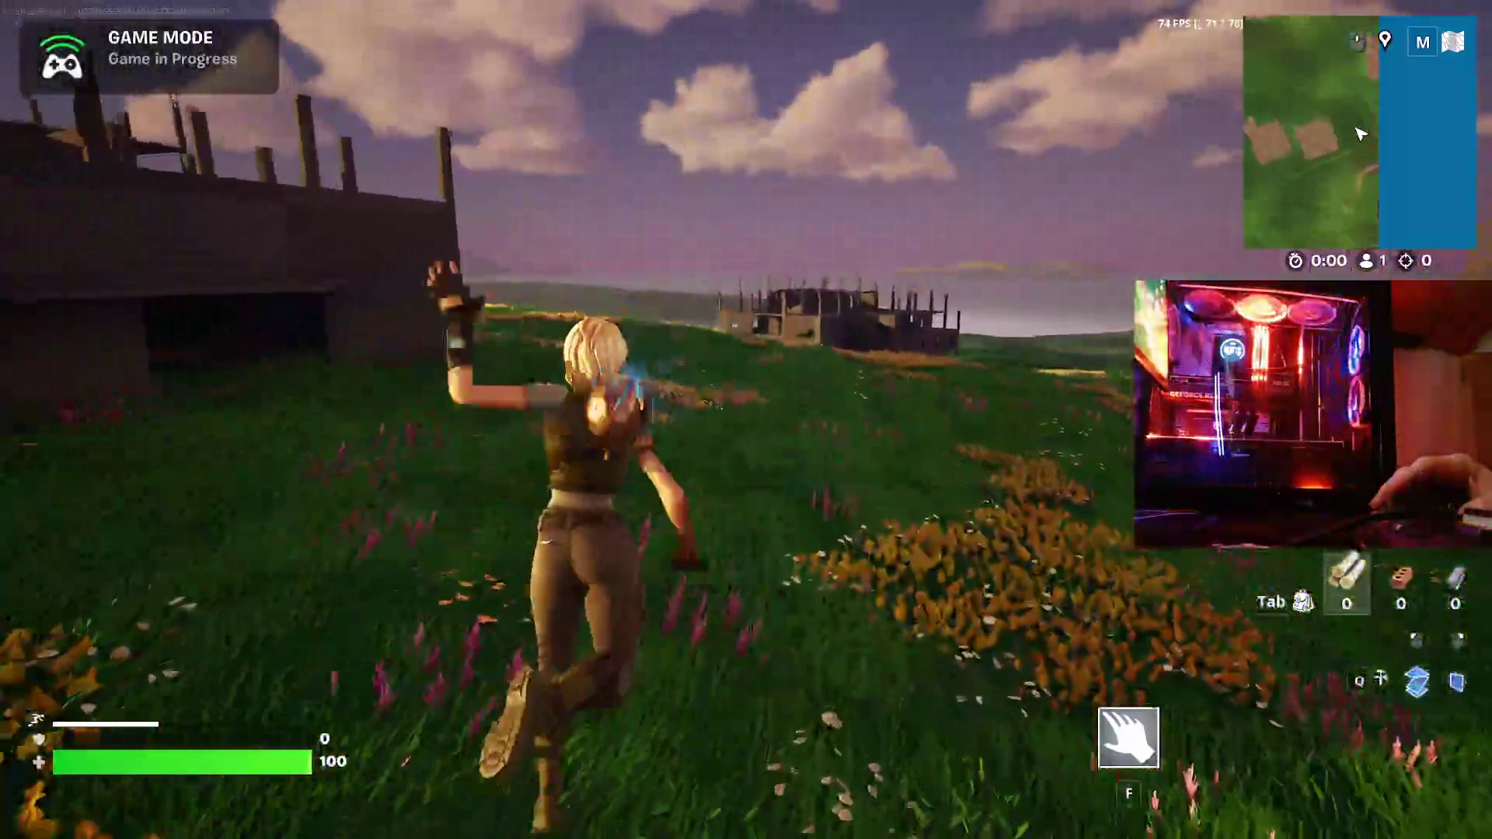
key(w)
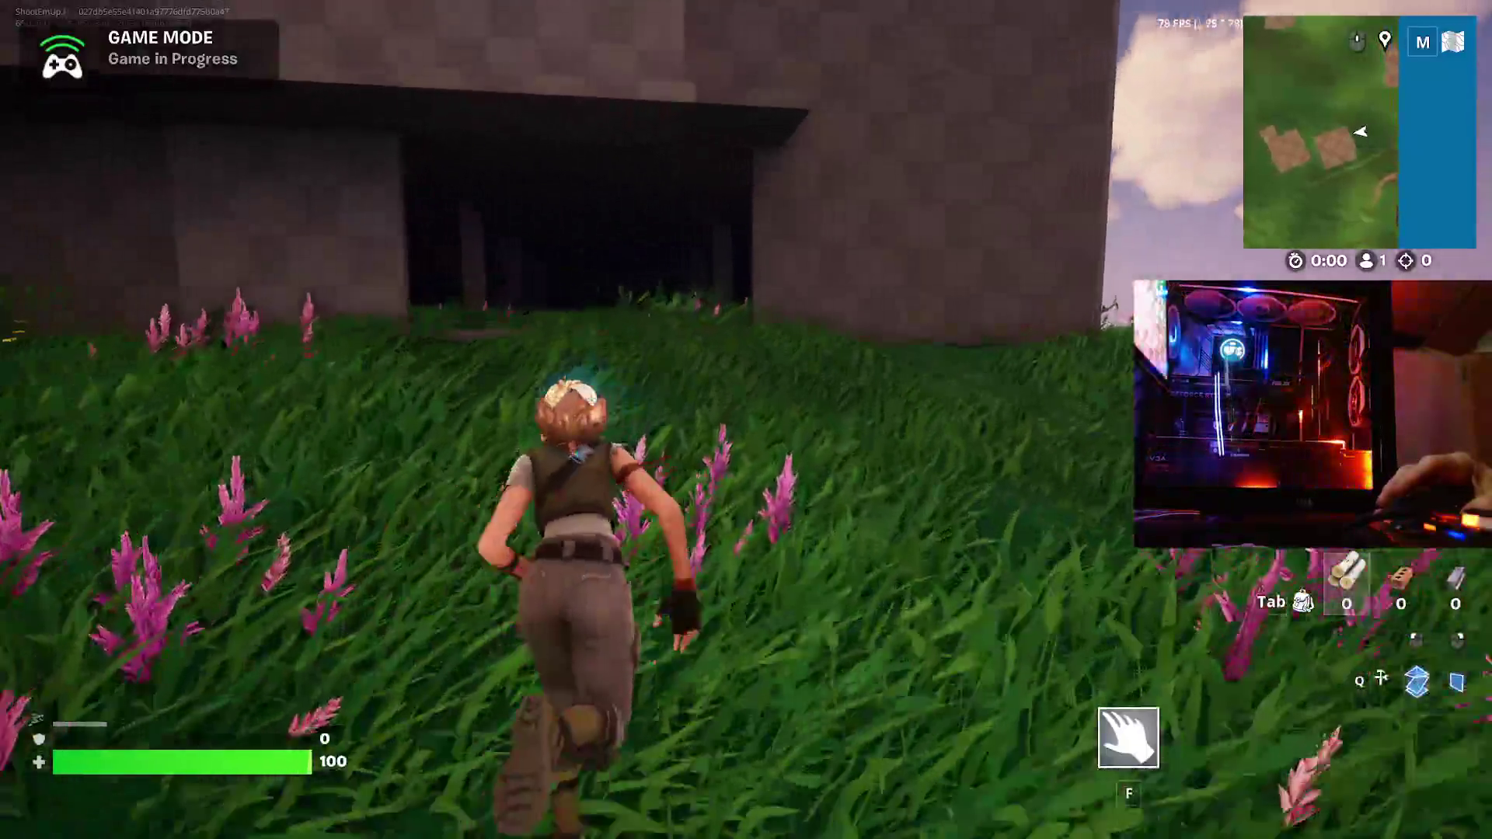
key(w)
key(w)
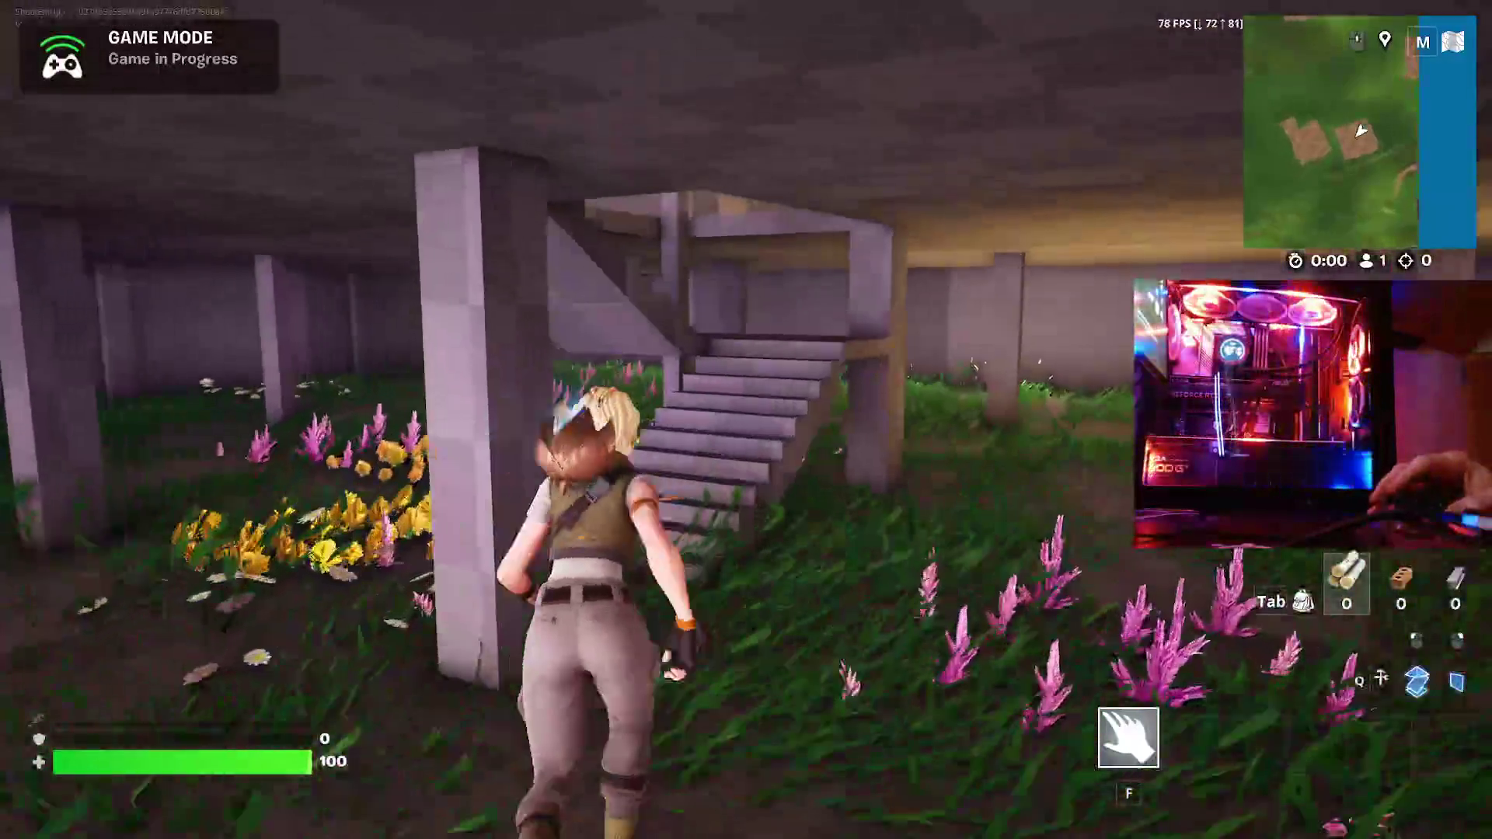
- Climb the building's staircase and cross the open upper floor to the checkered walls
key(w)
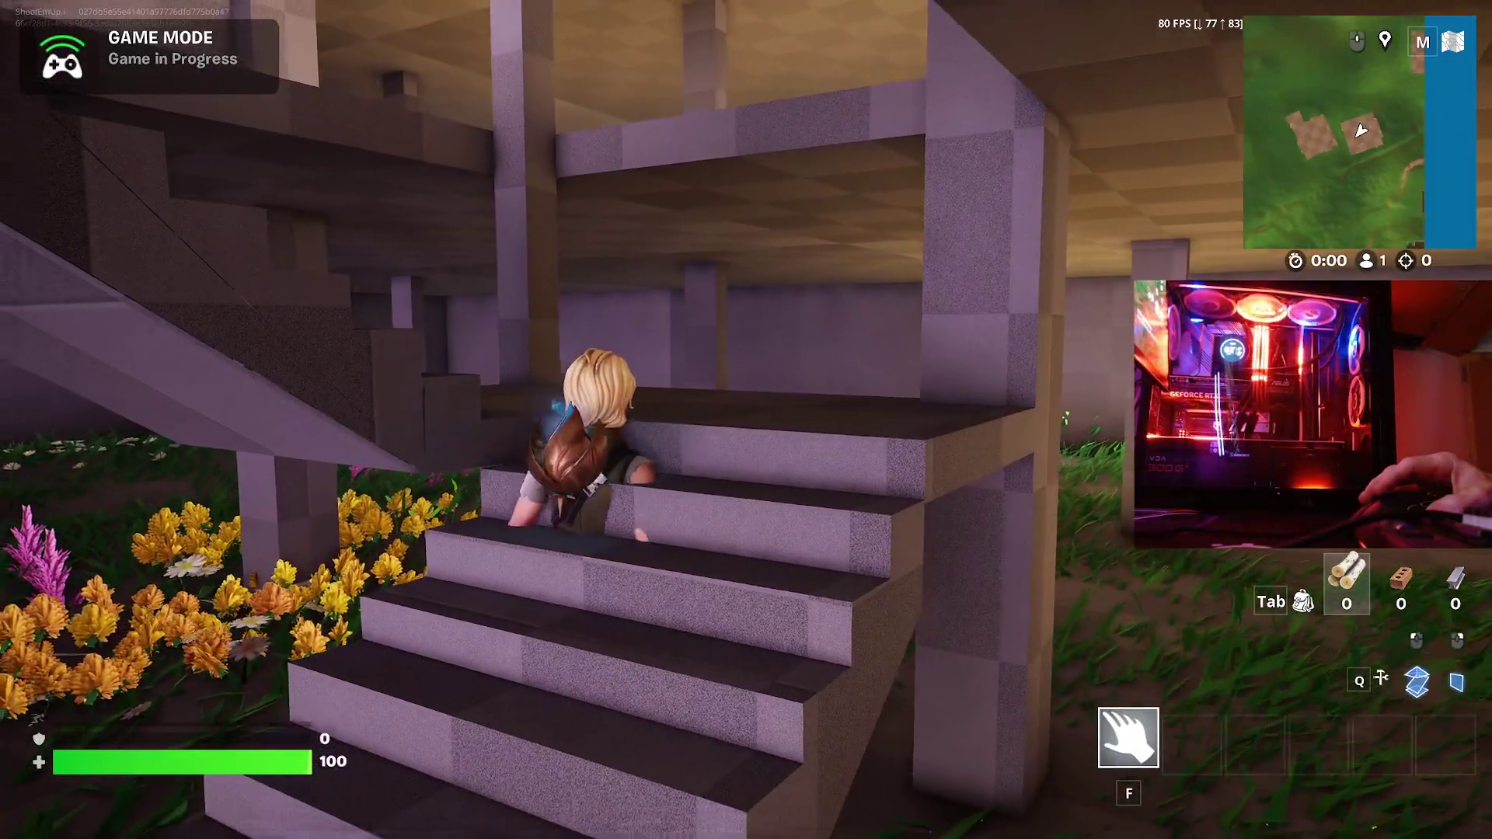
key(w)
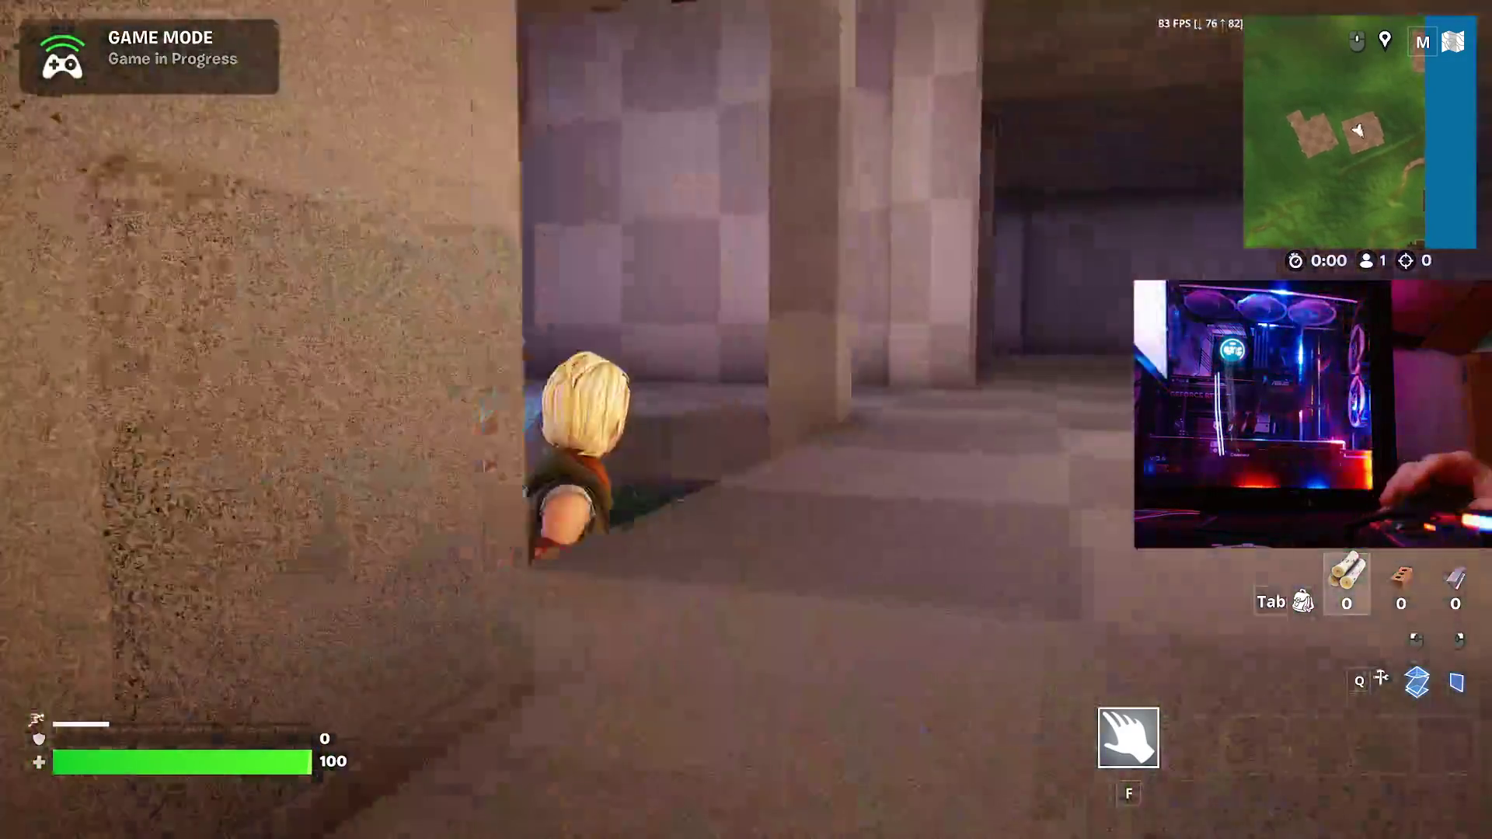
key(w)
key(w)
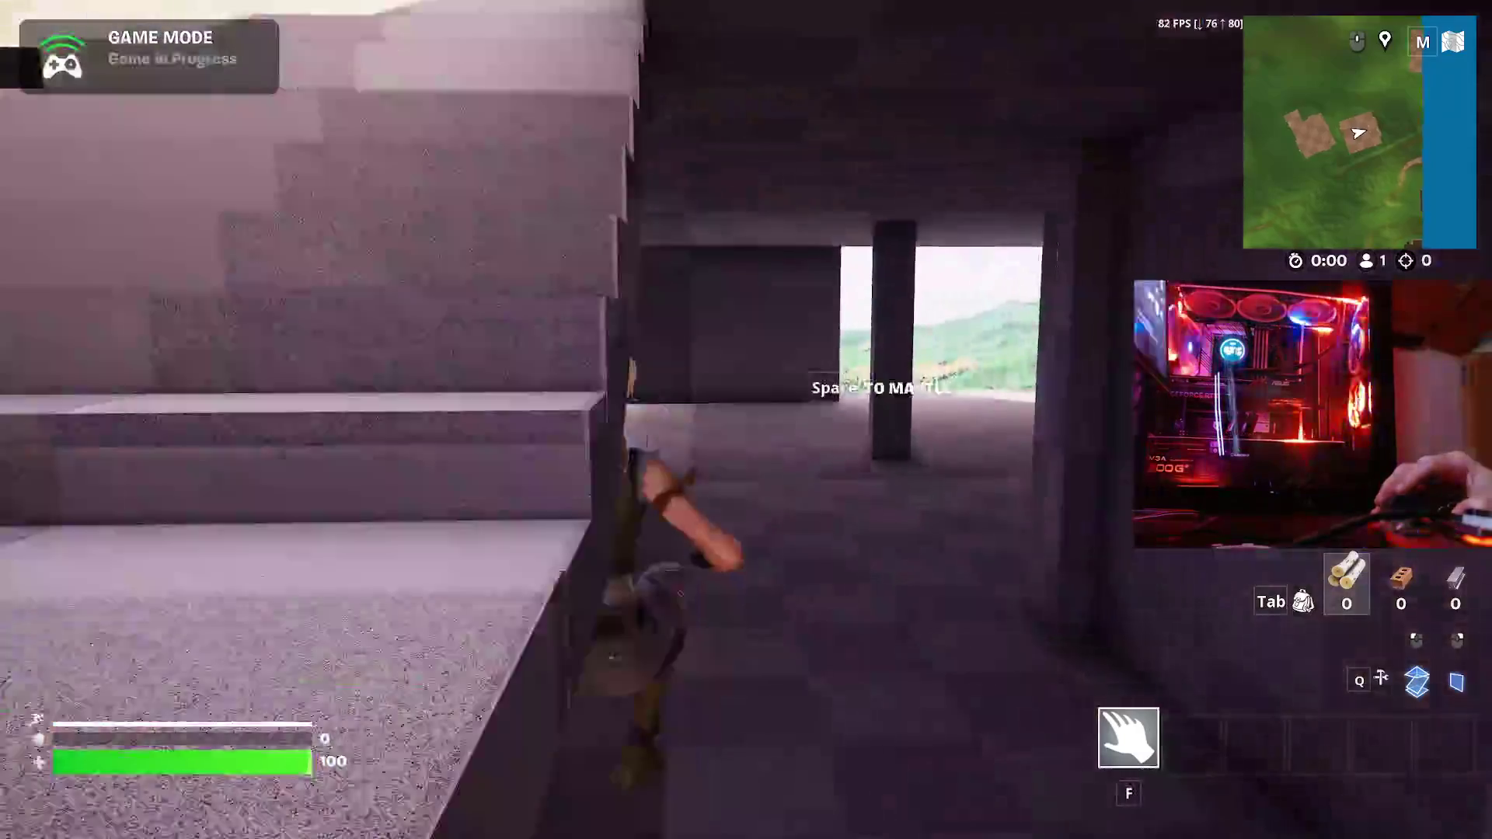
key(w)
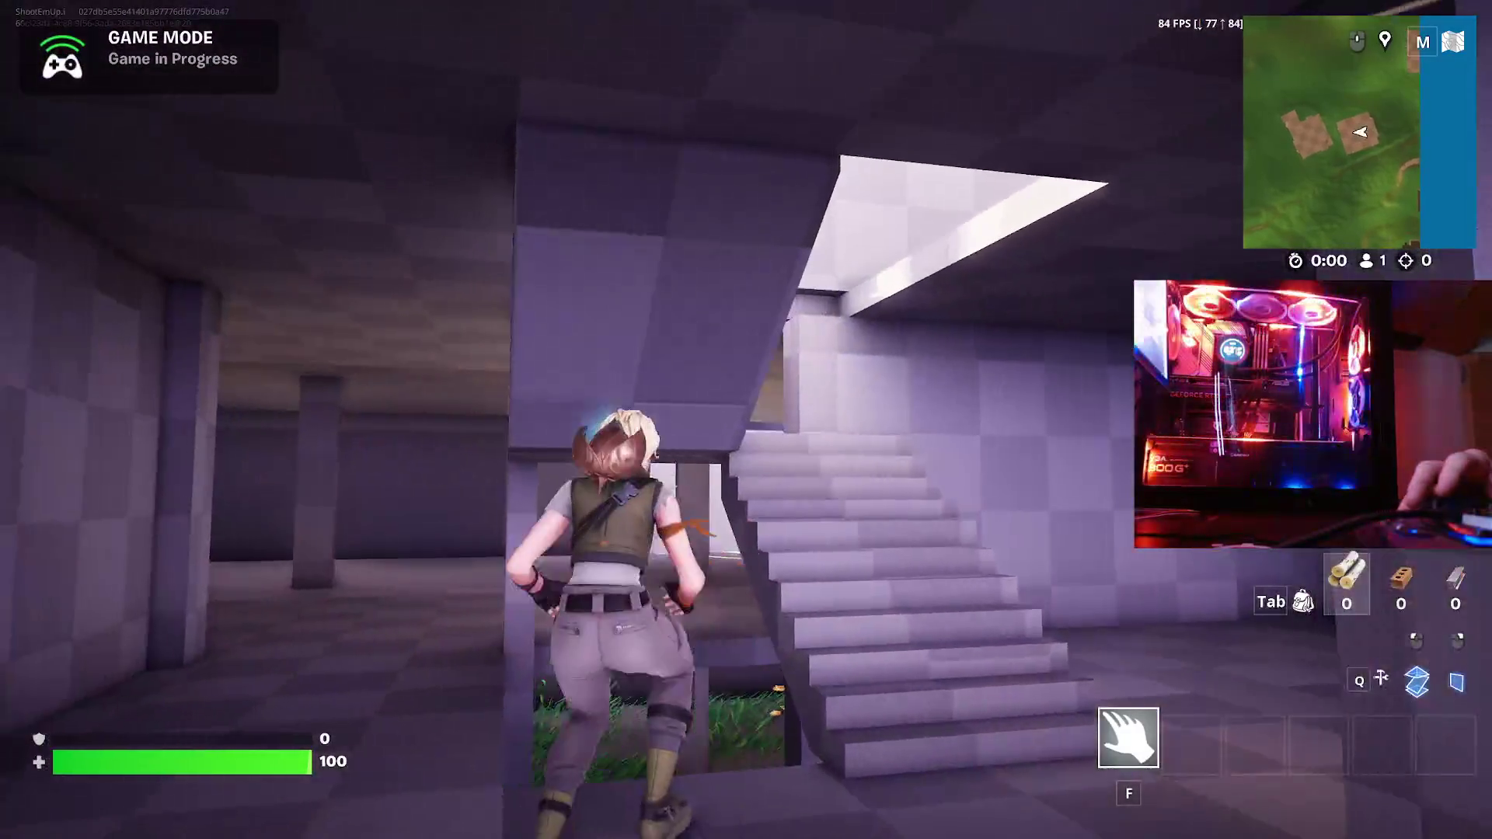
key(w)
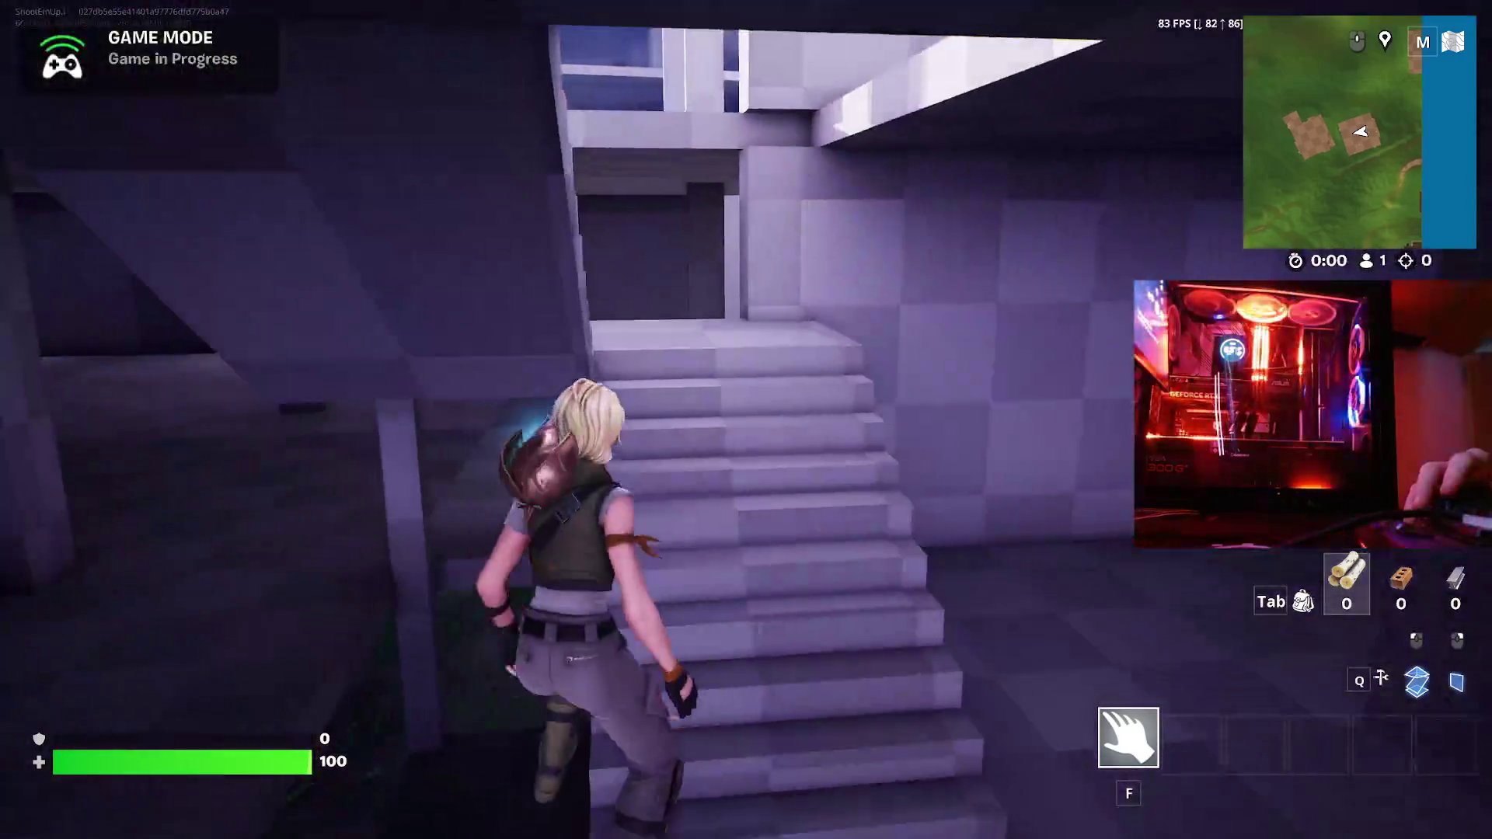
key(w)
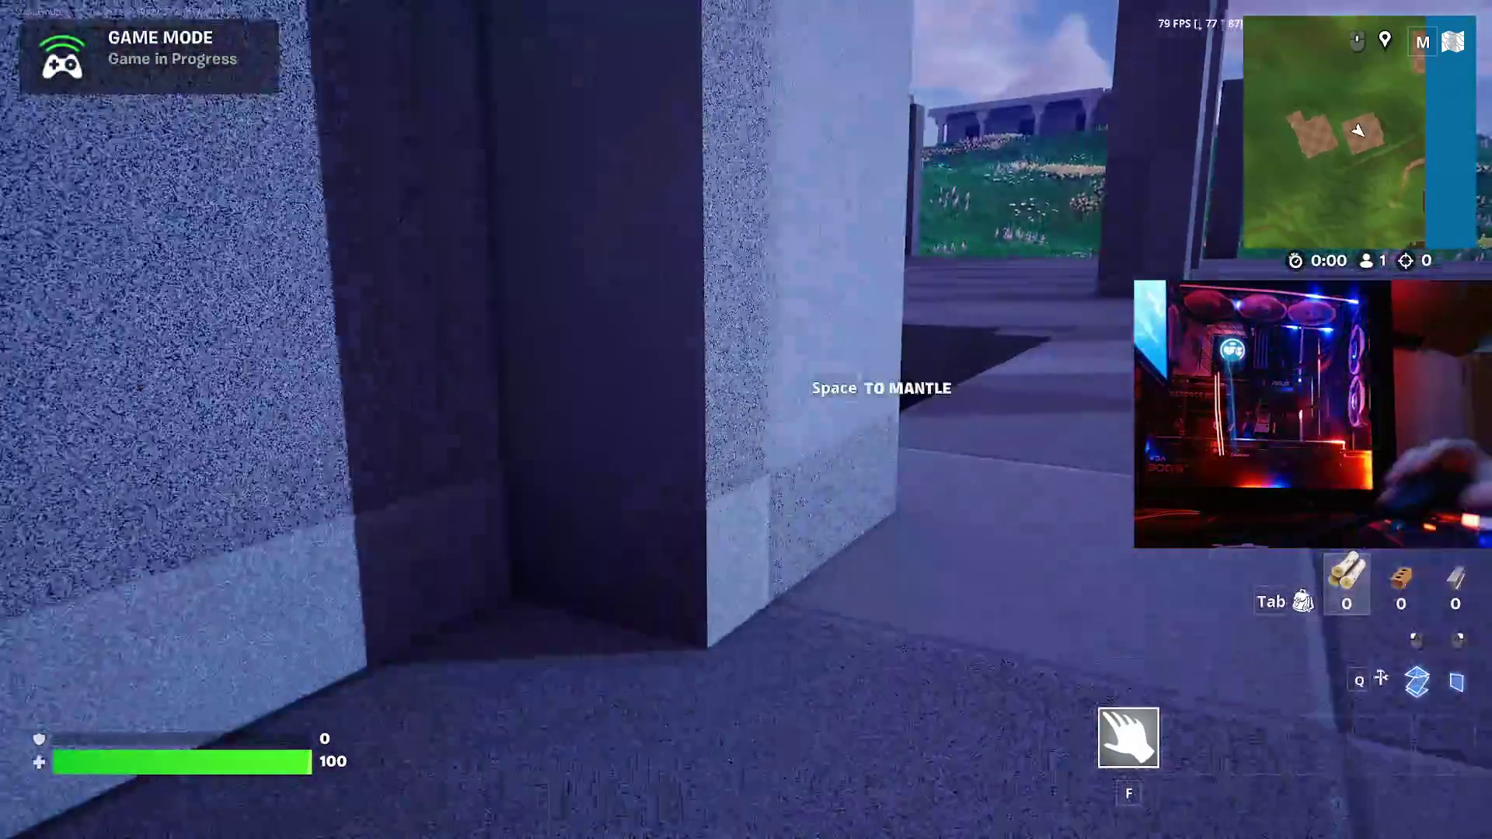
key(w)
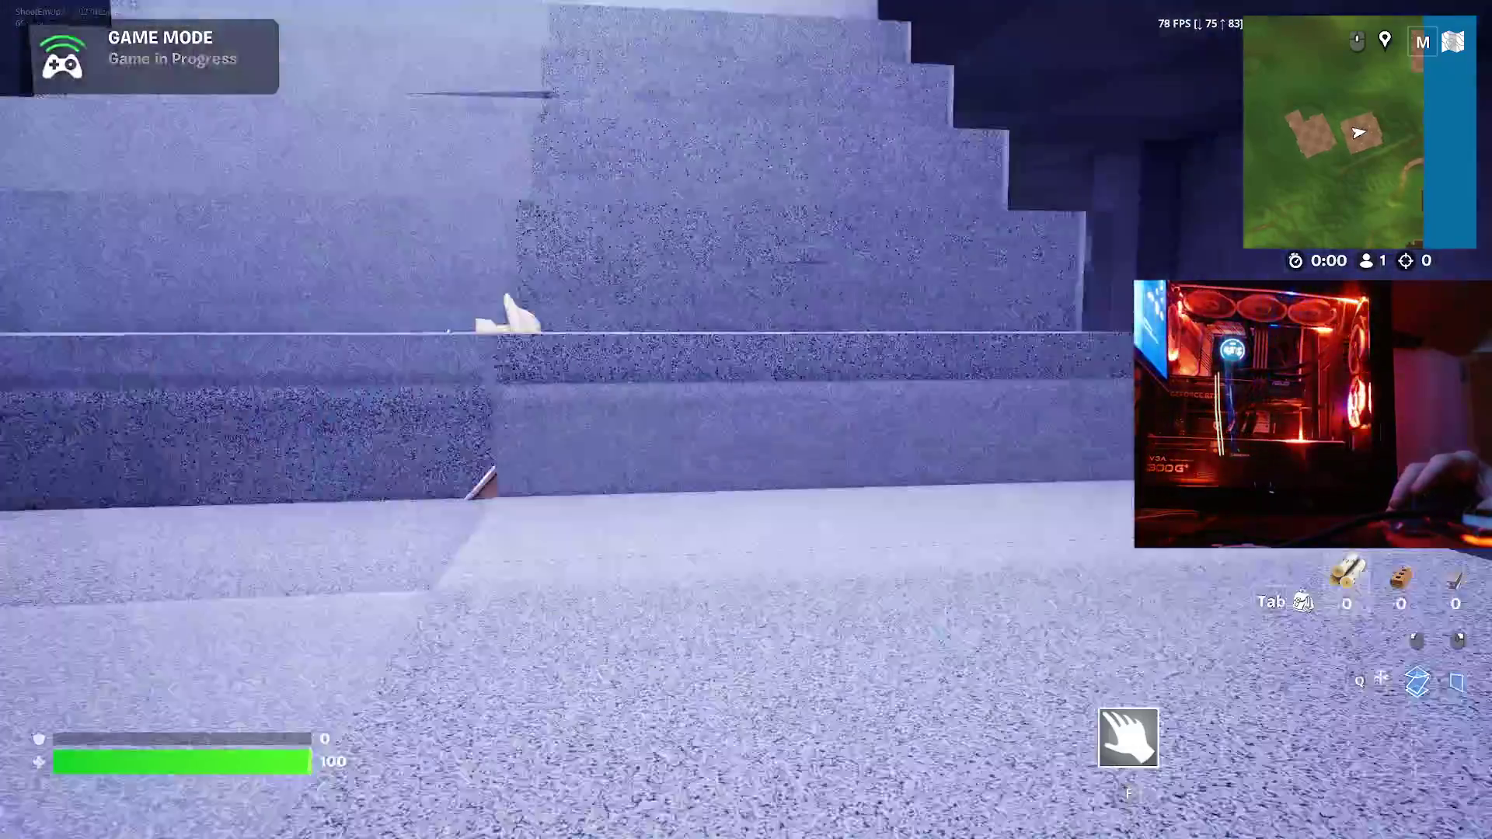
key(w)
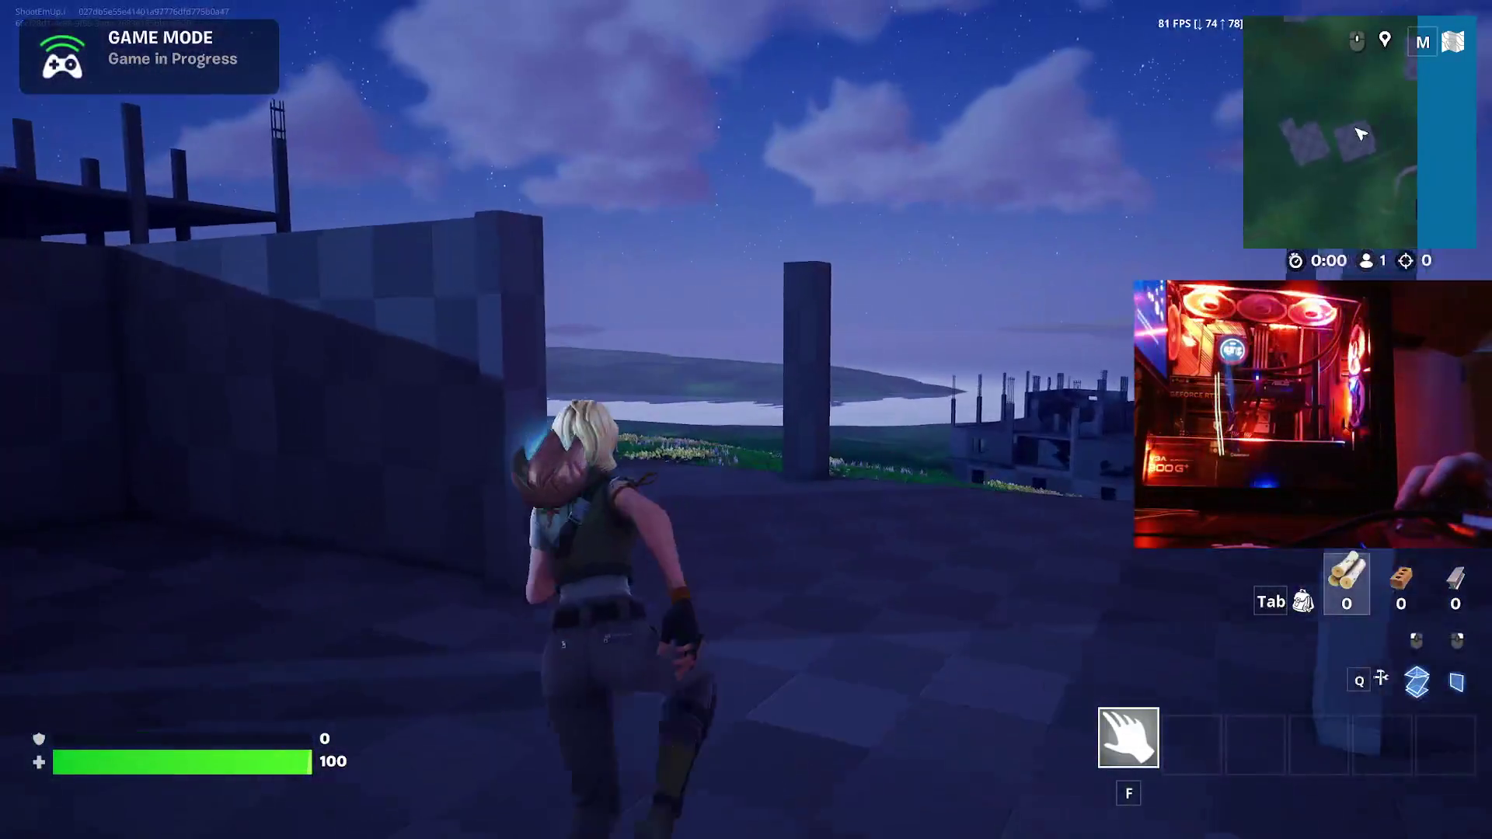
- Walk to the checkered wall's corner, look around, then exit the structure onto the grass
key(w)
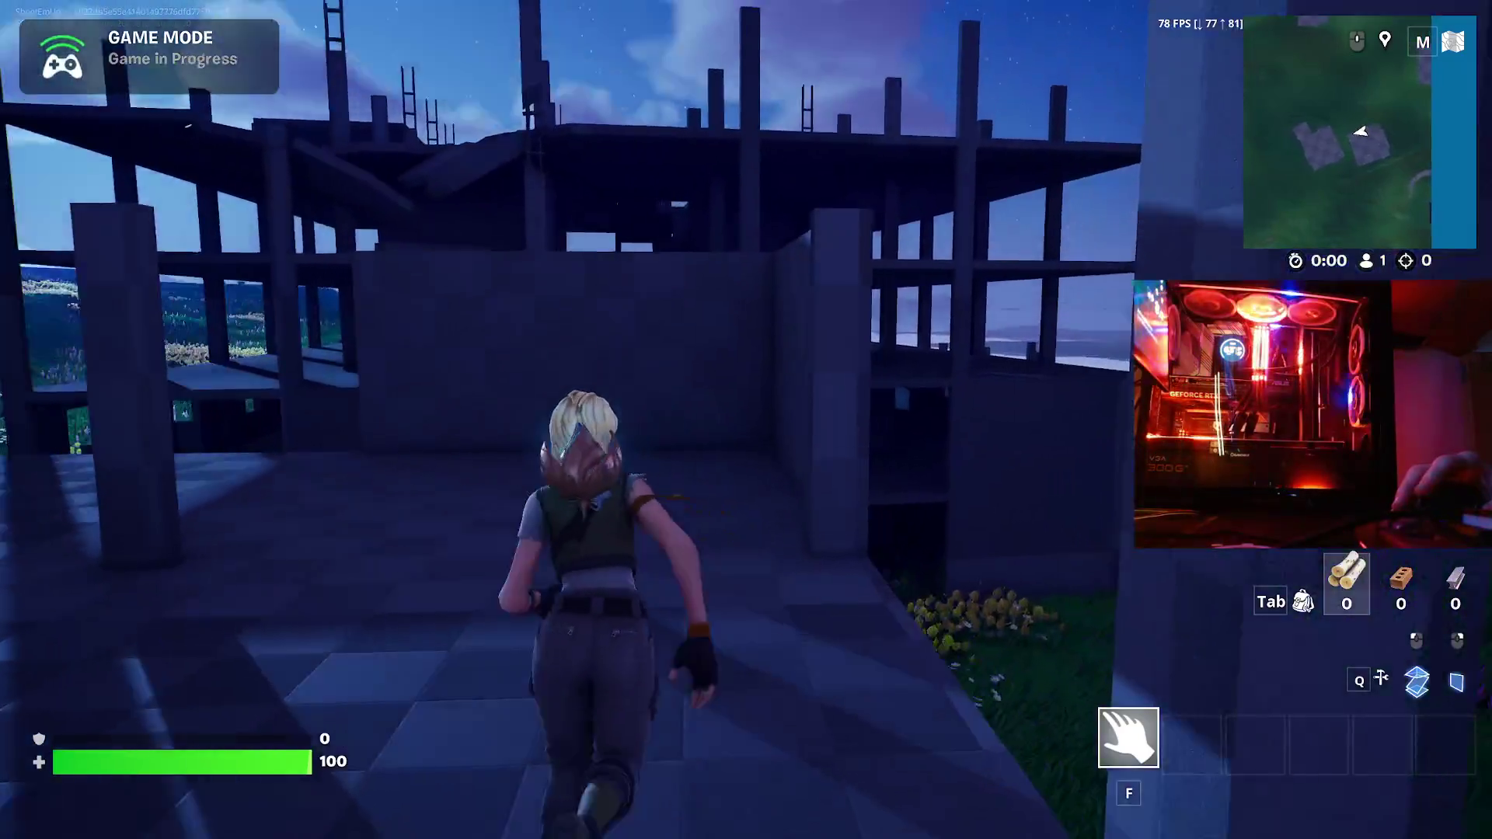
key(w)
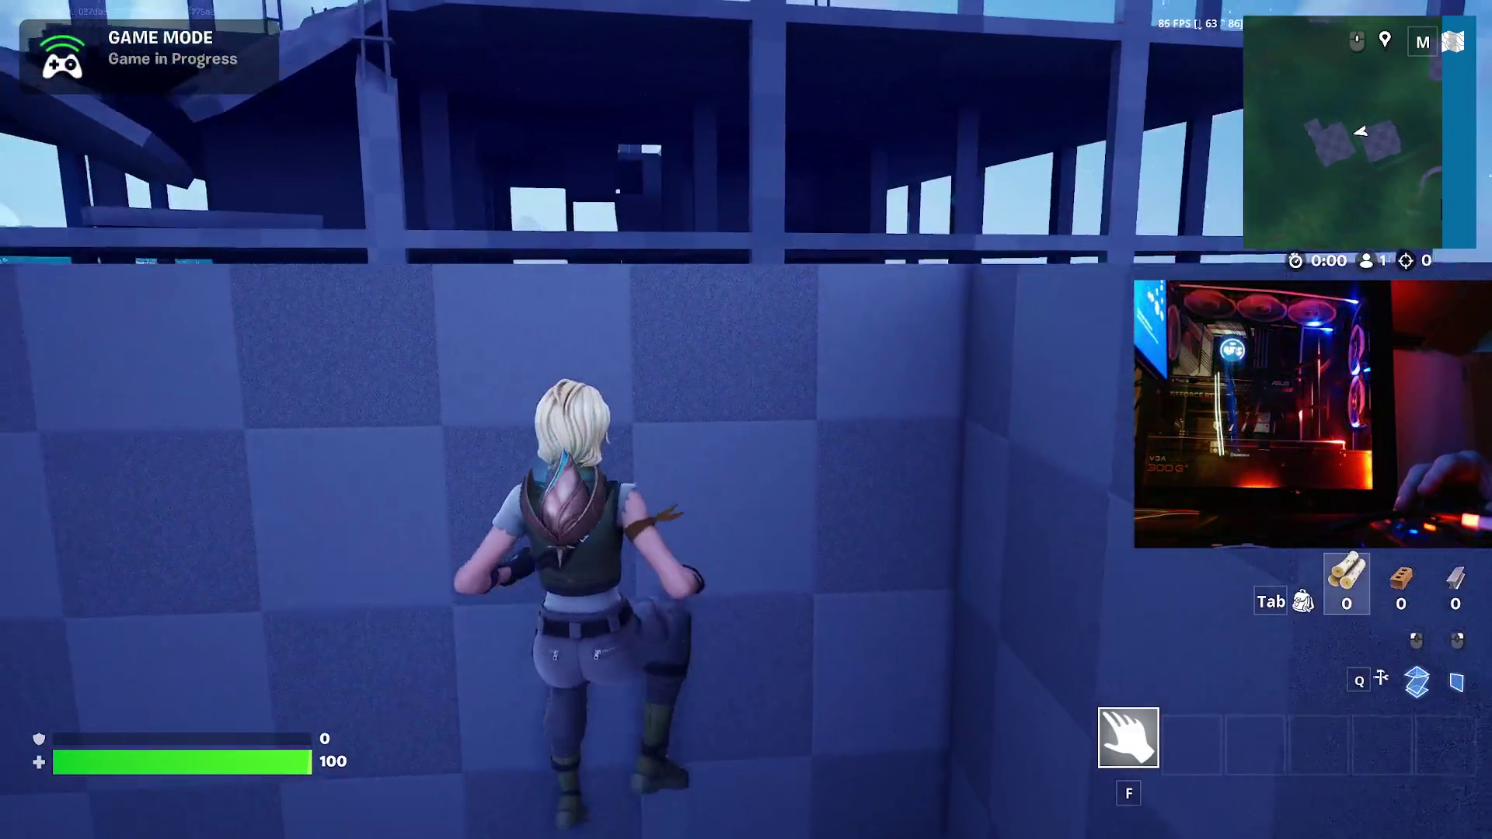
key(w)
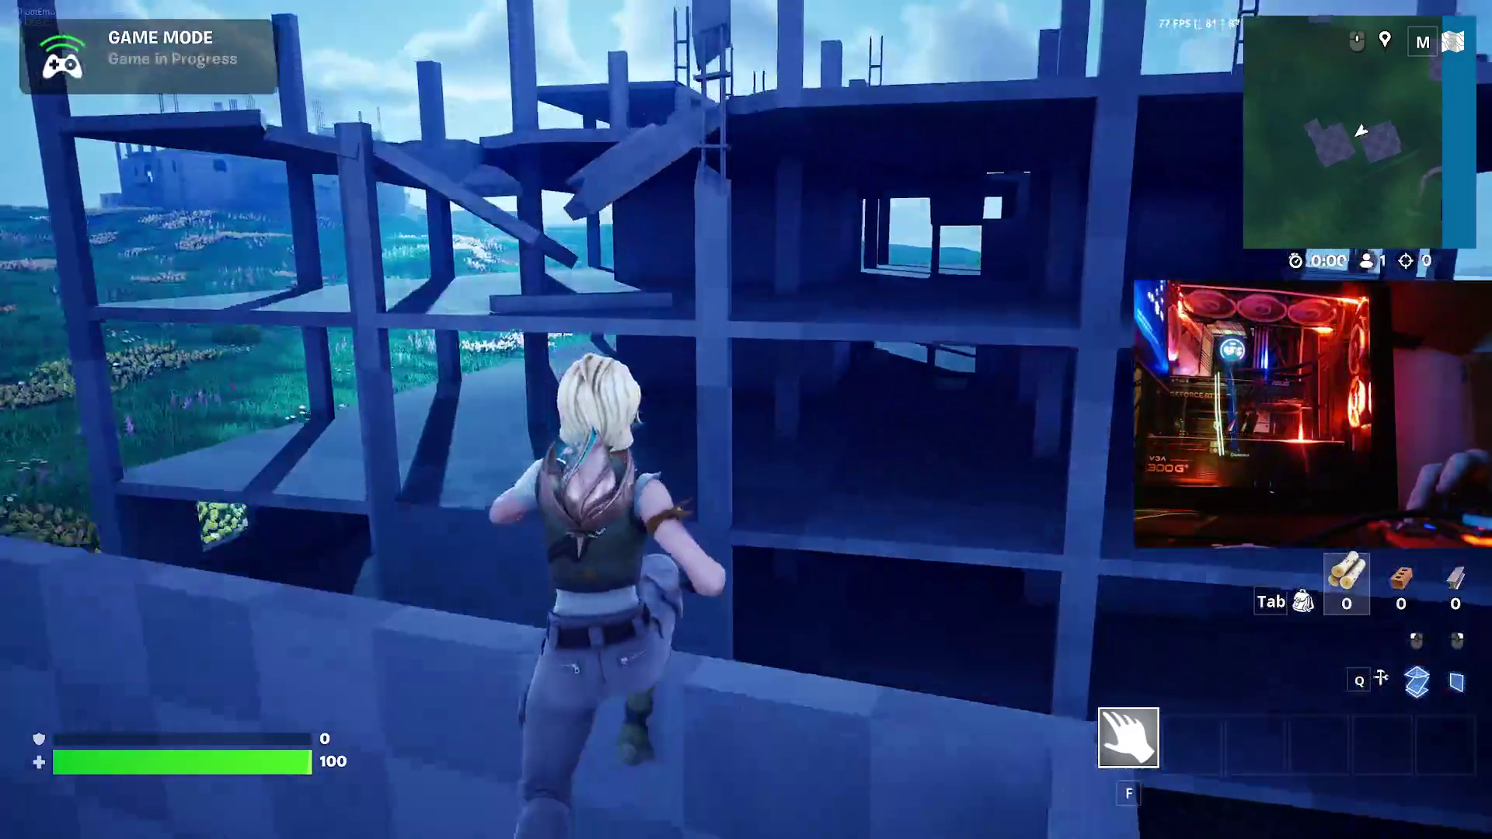
key(w)
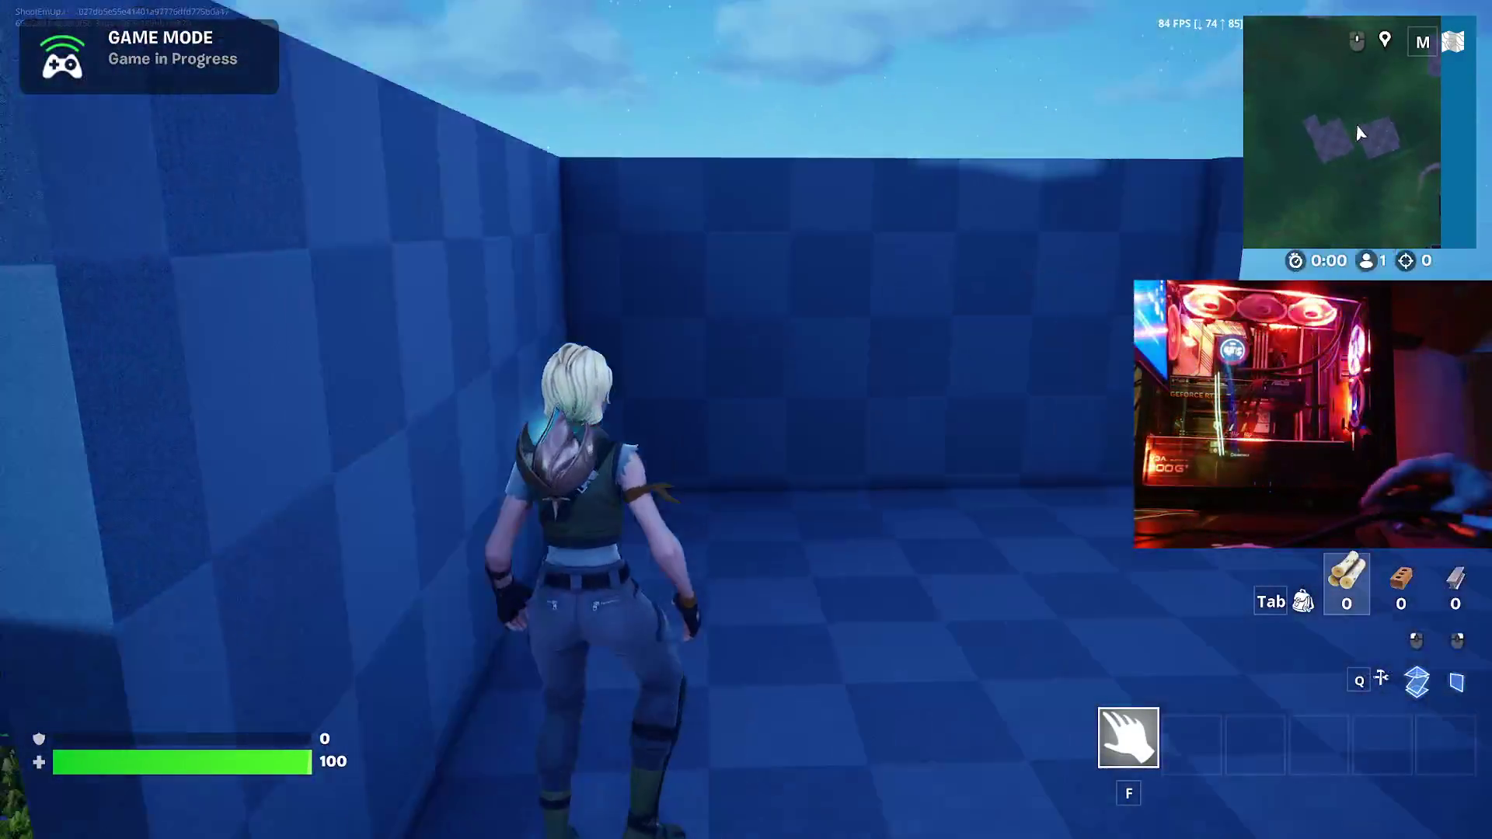
- Sprint across the night meadow away from the structure until stamina runs out
key(w)
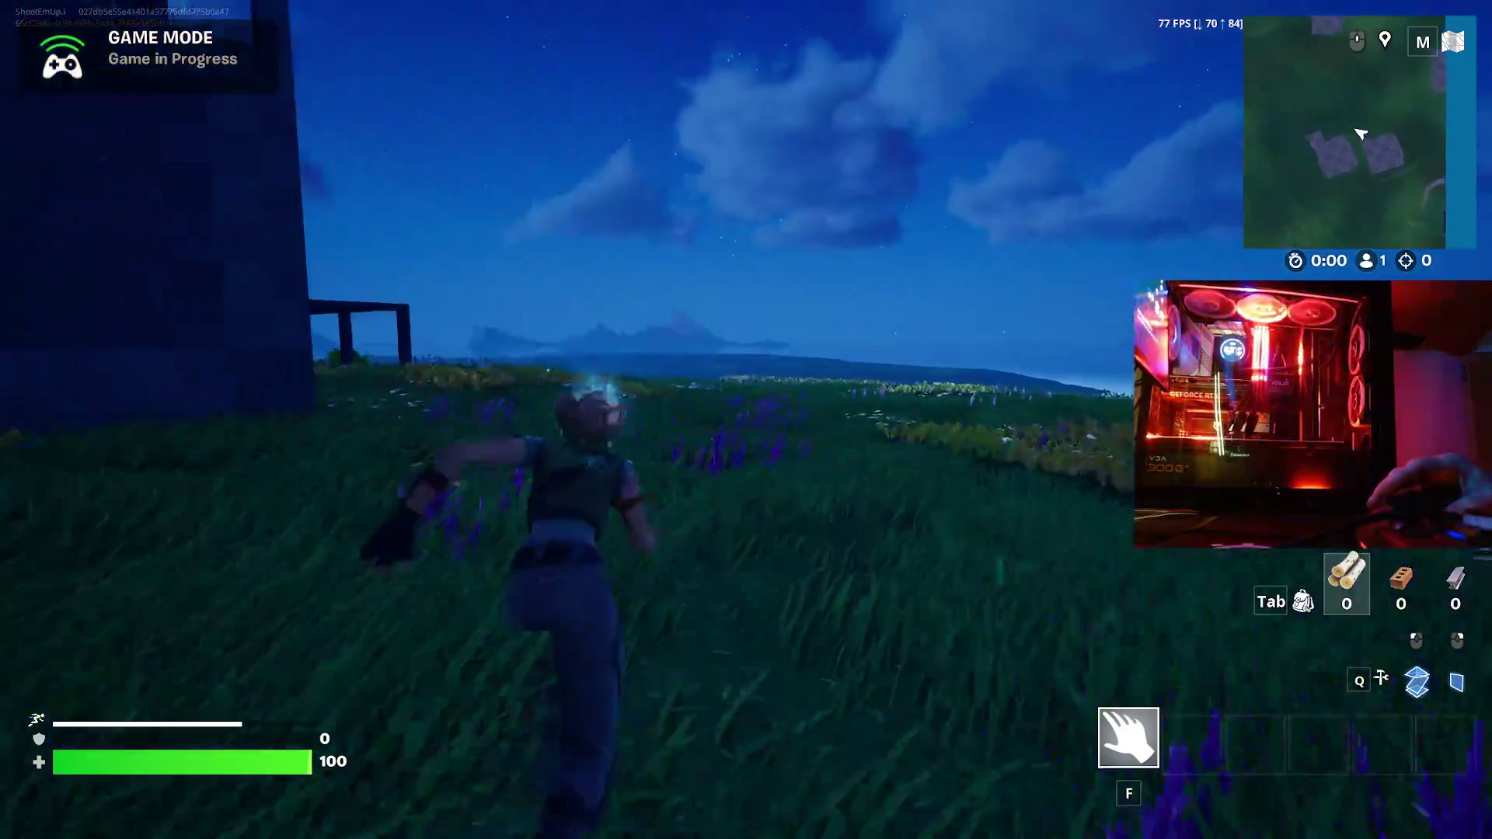
key(w)
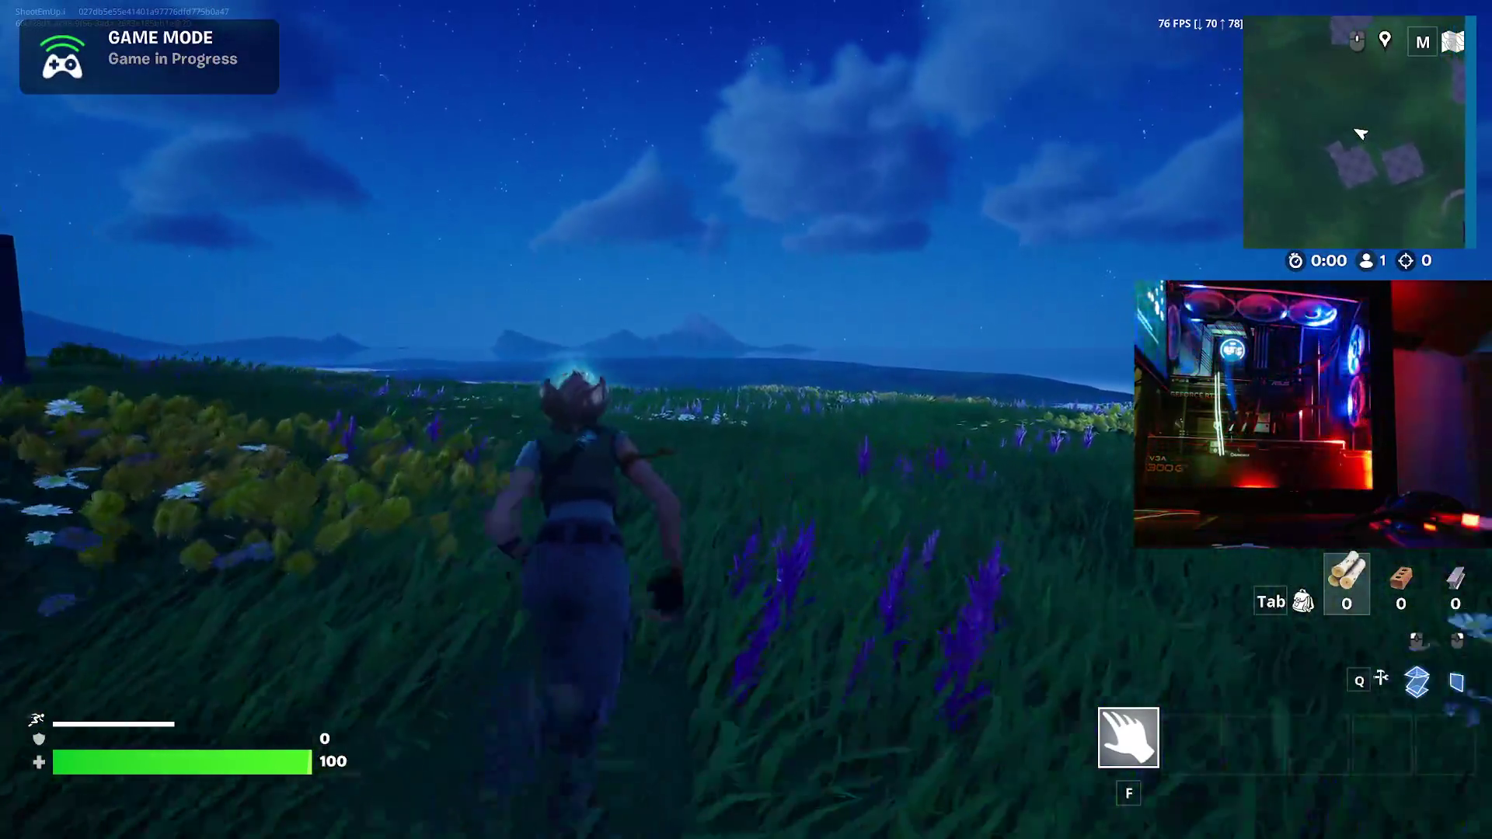
key(w)
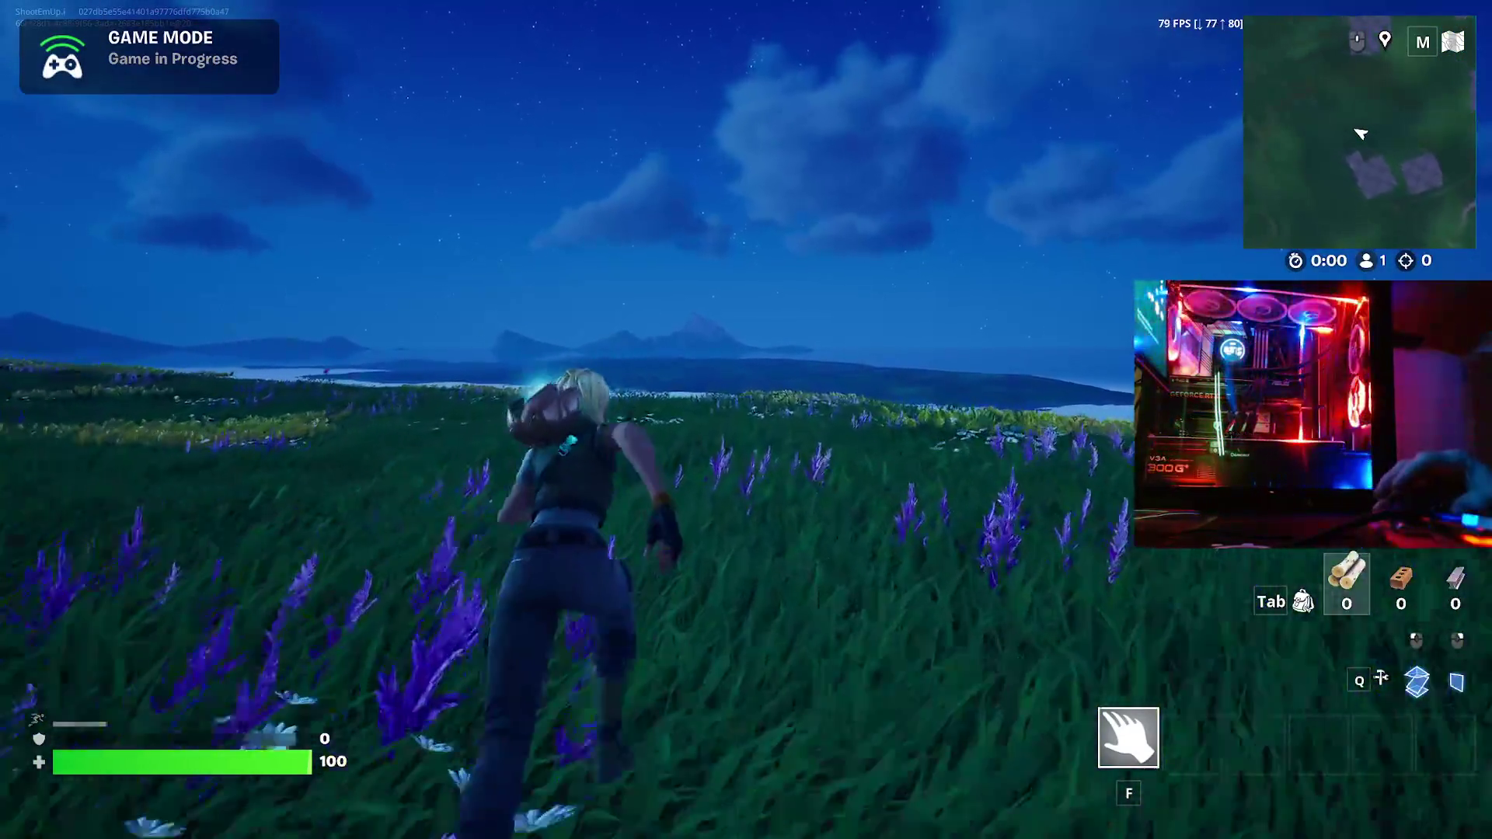
key(w)
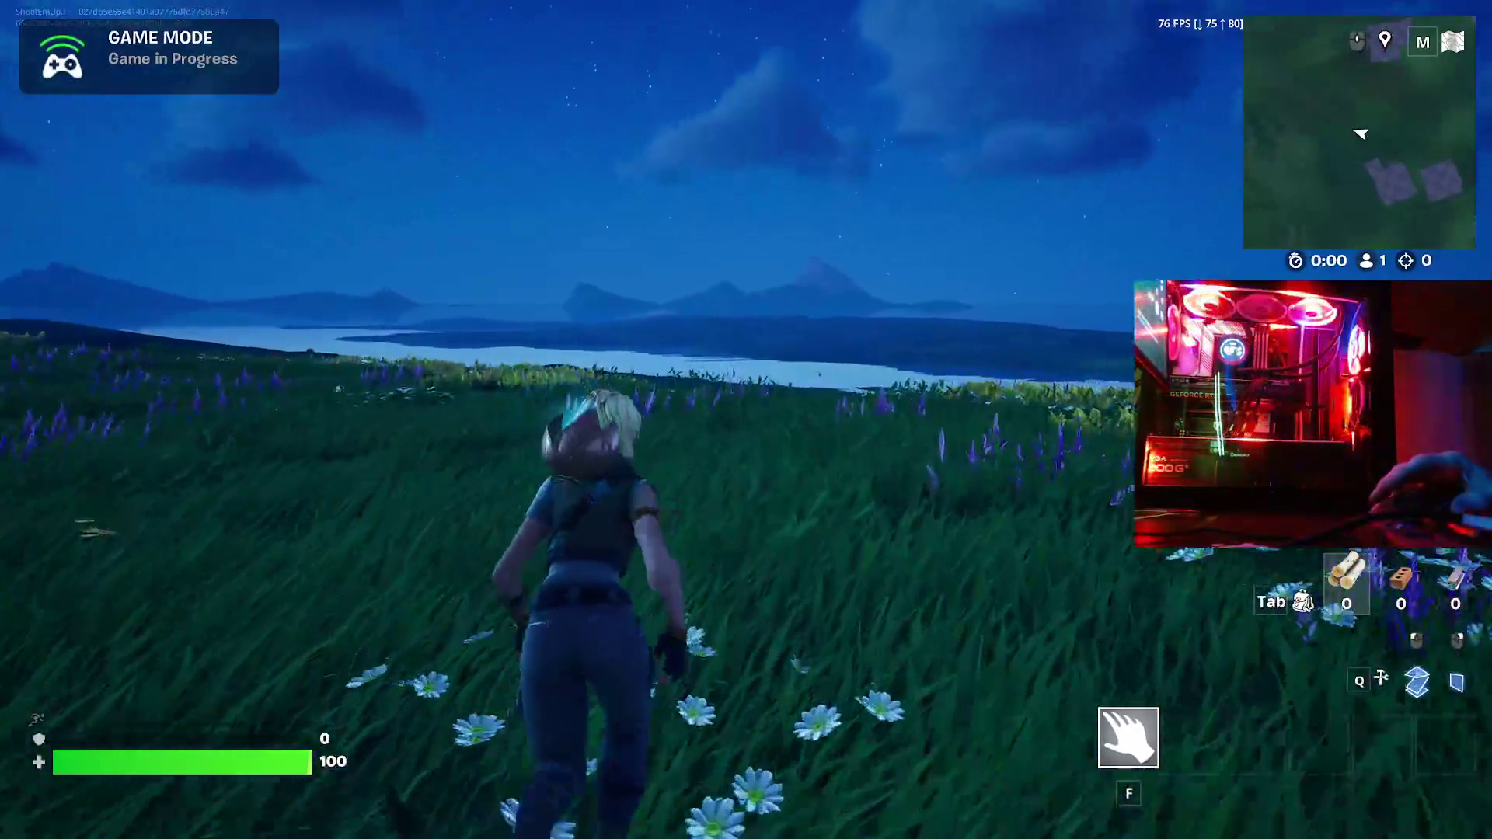
key(w)
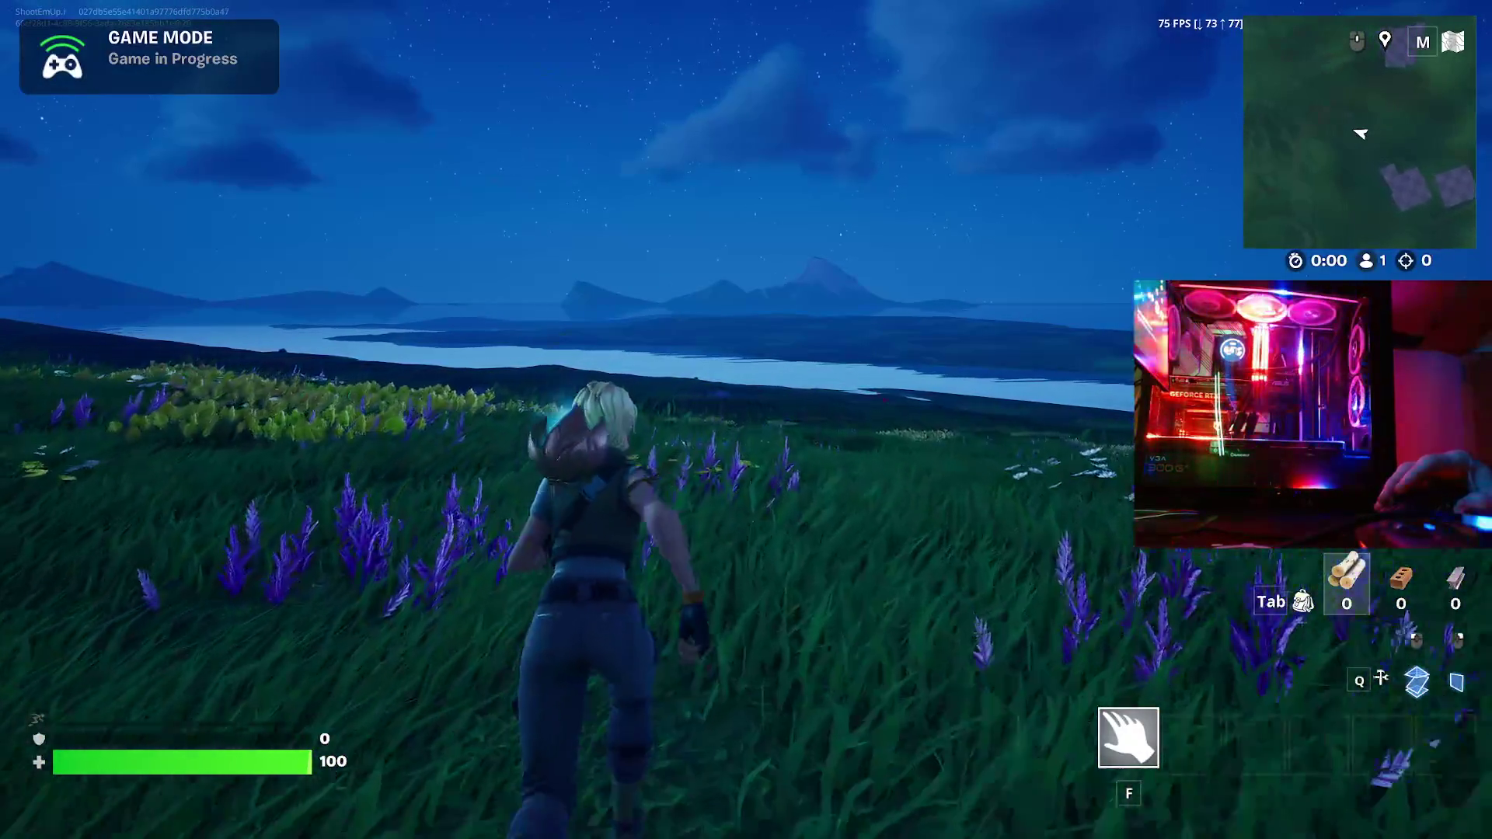
key(shift)
- Keep running downhill past the flowers toward the lake's shoreline
key(w)
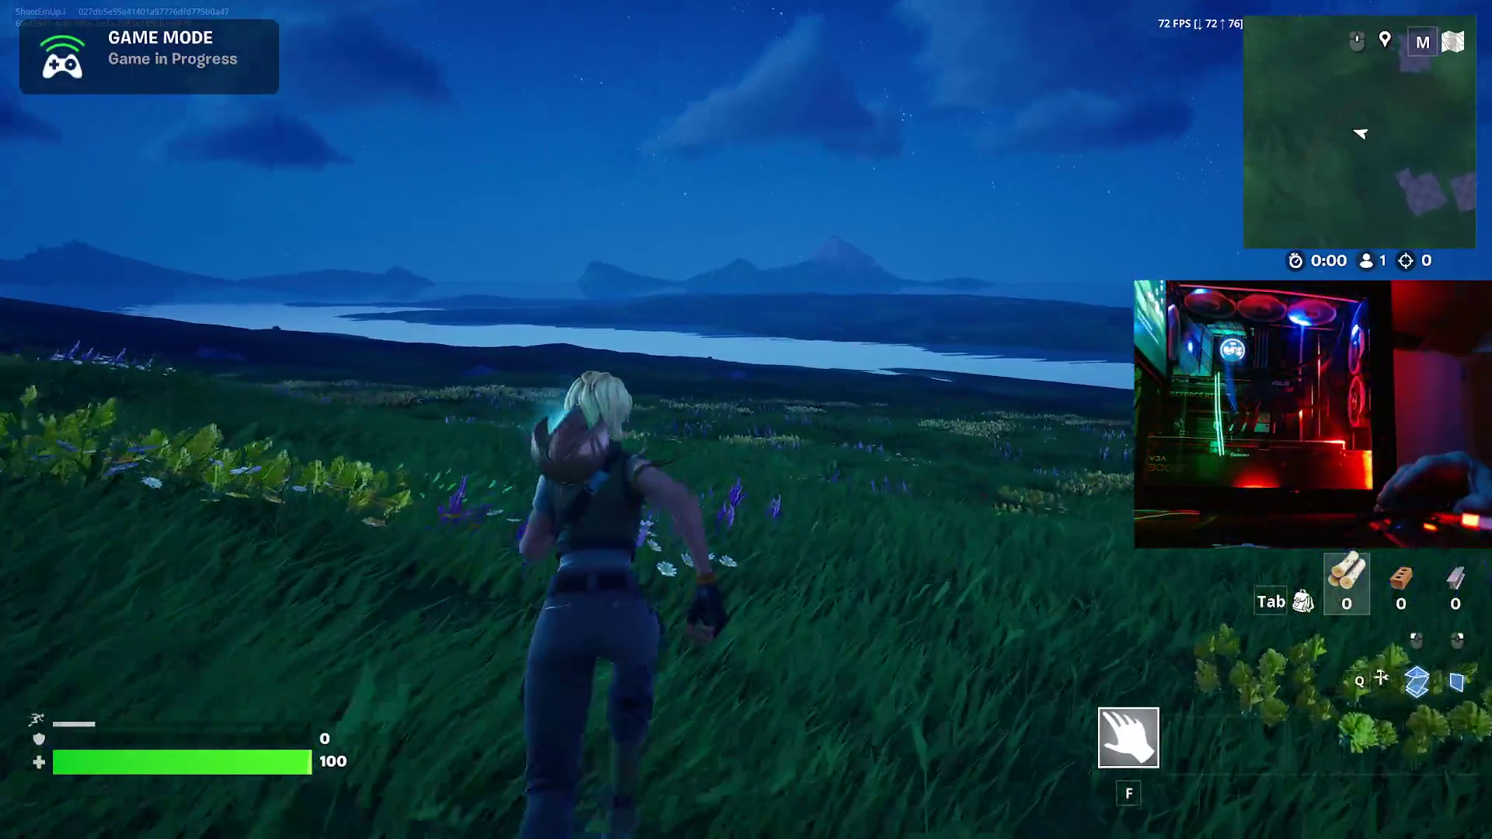
key(w)
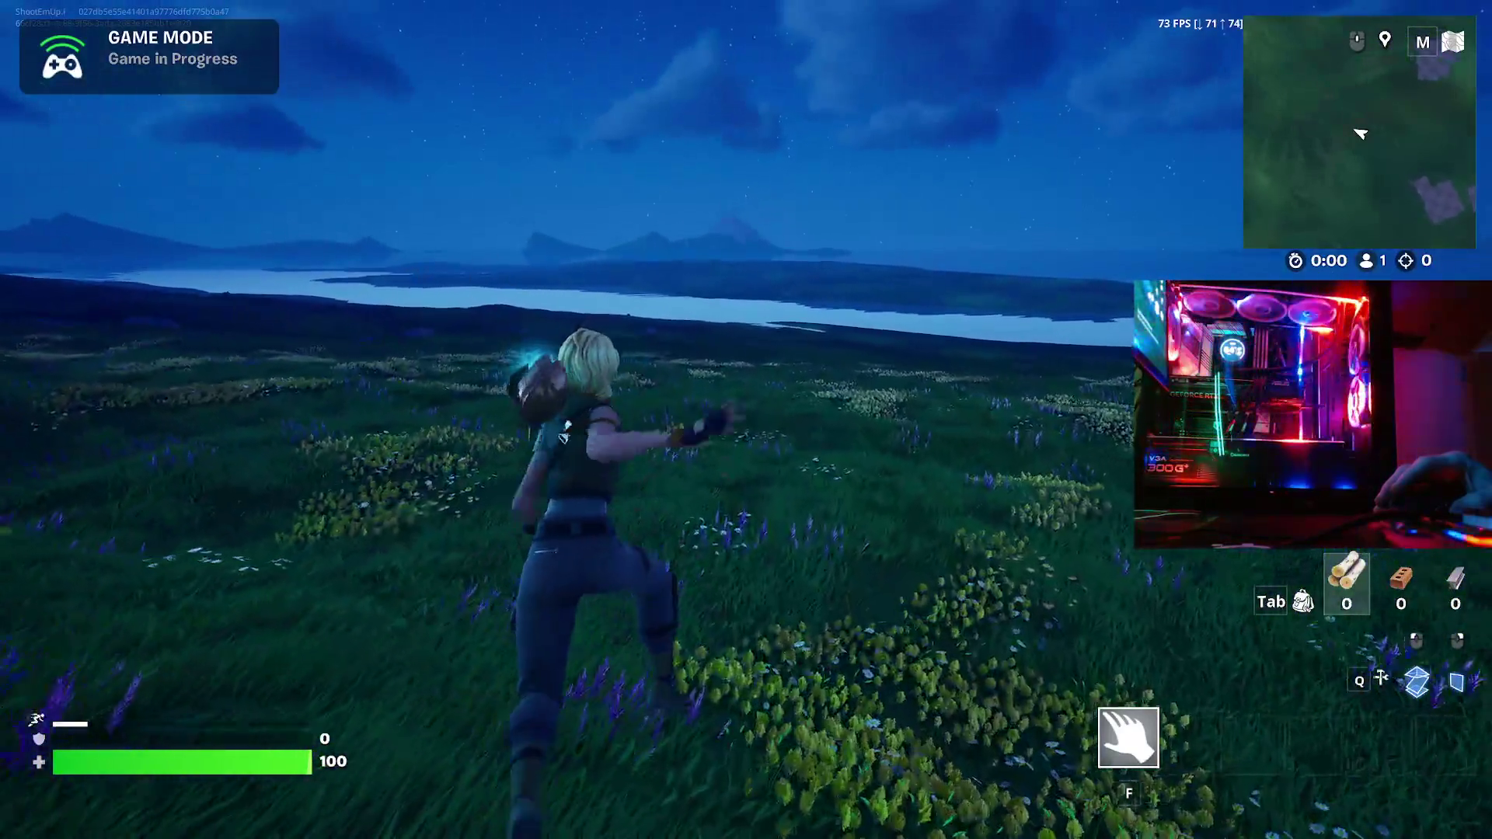
key(w)
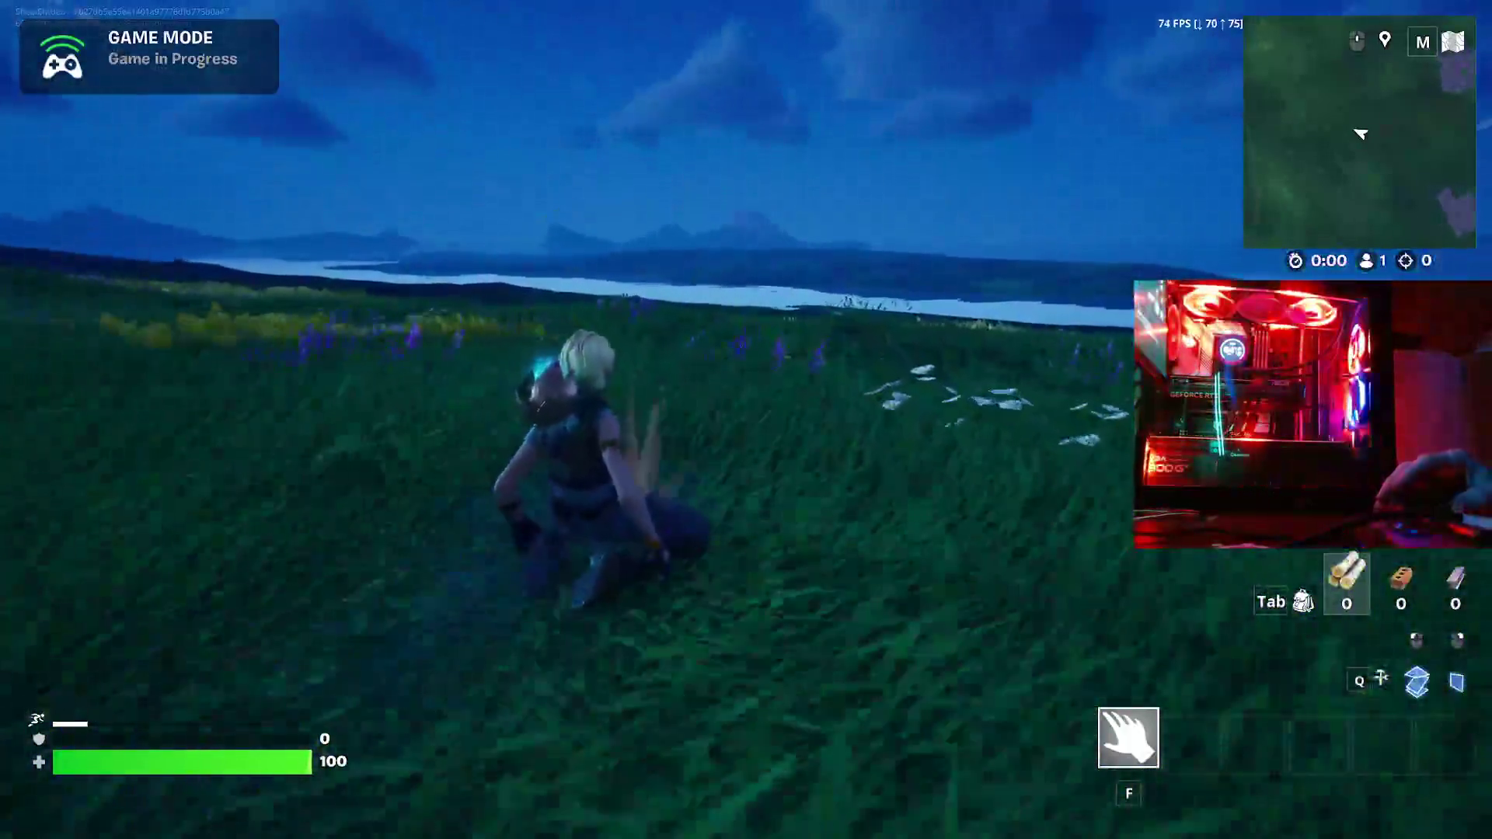
key(w)
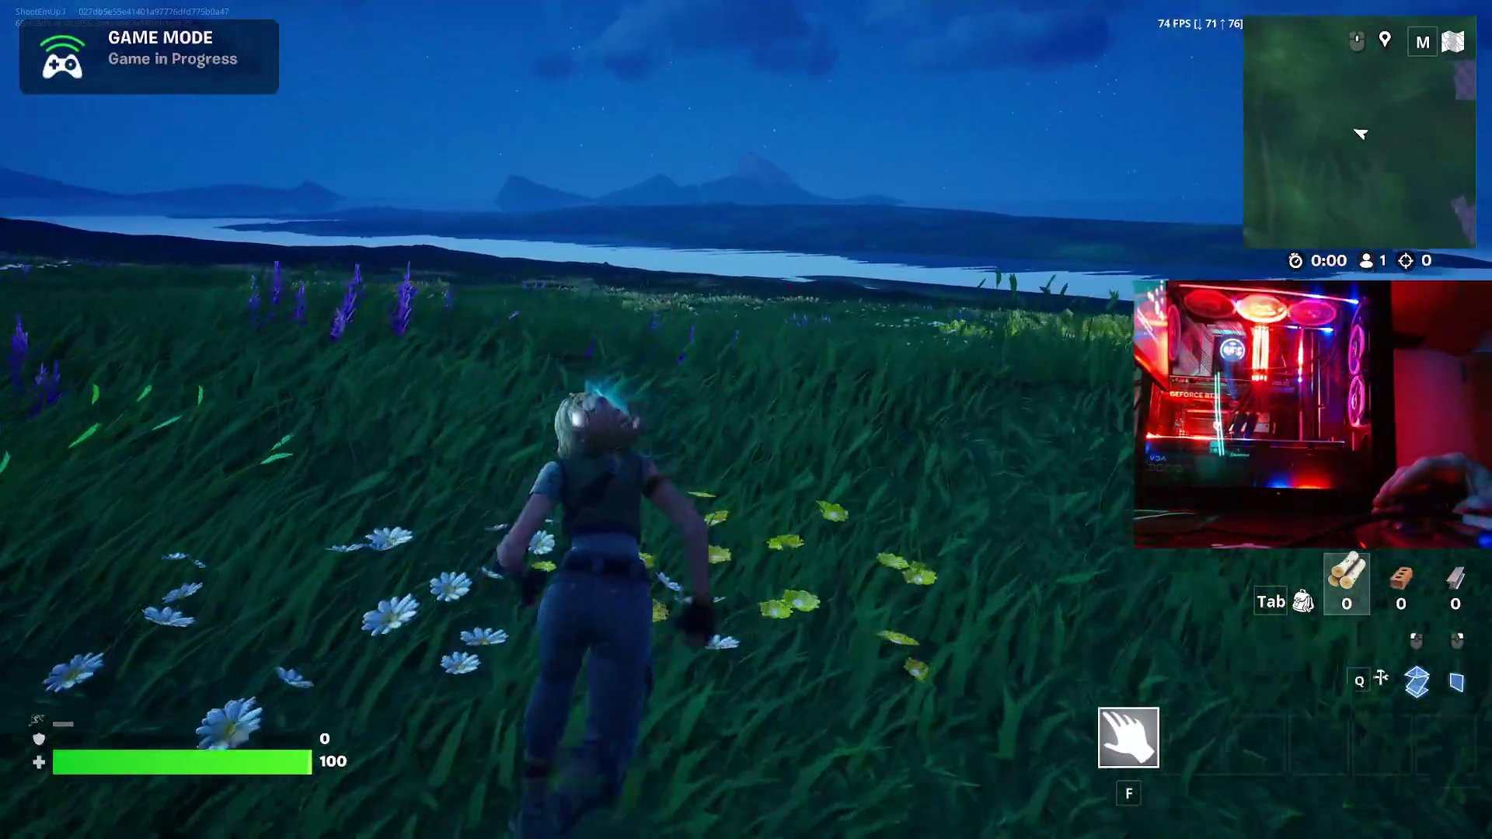
key(w)
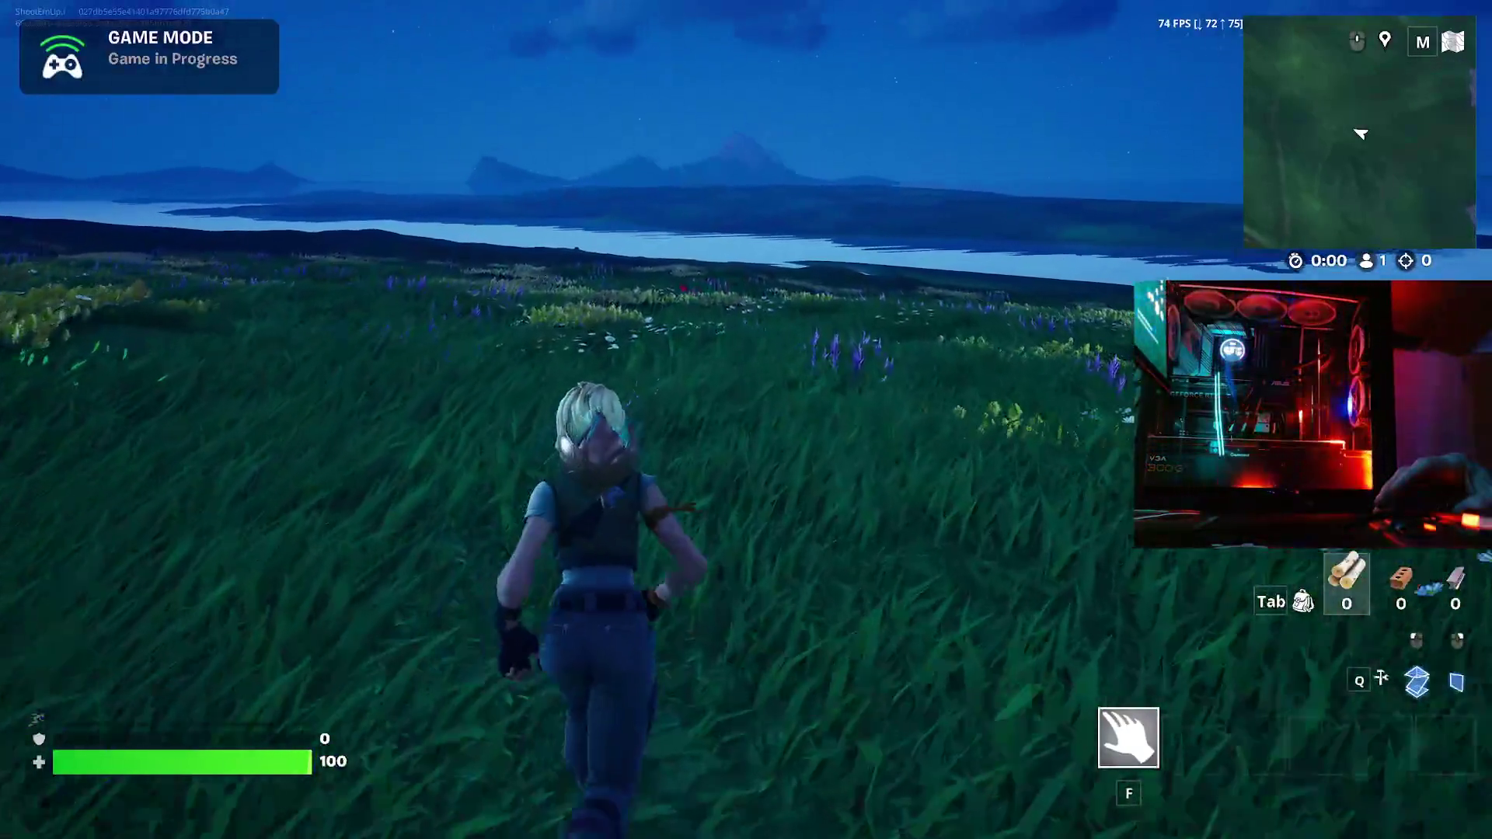
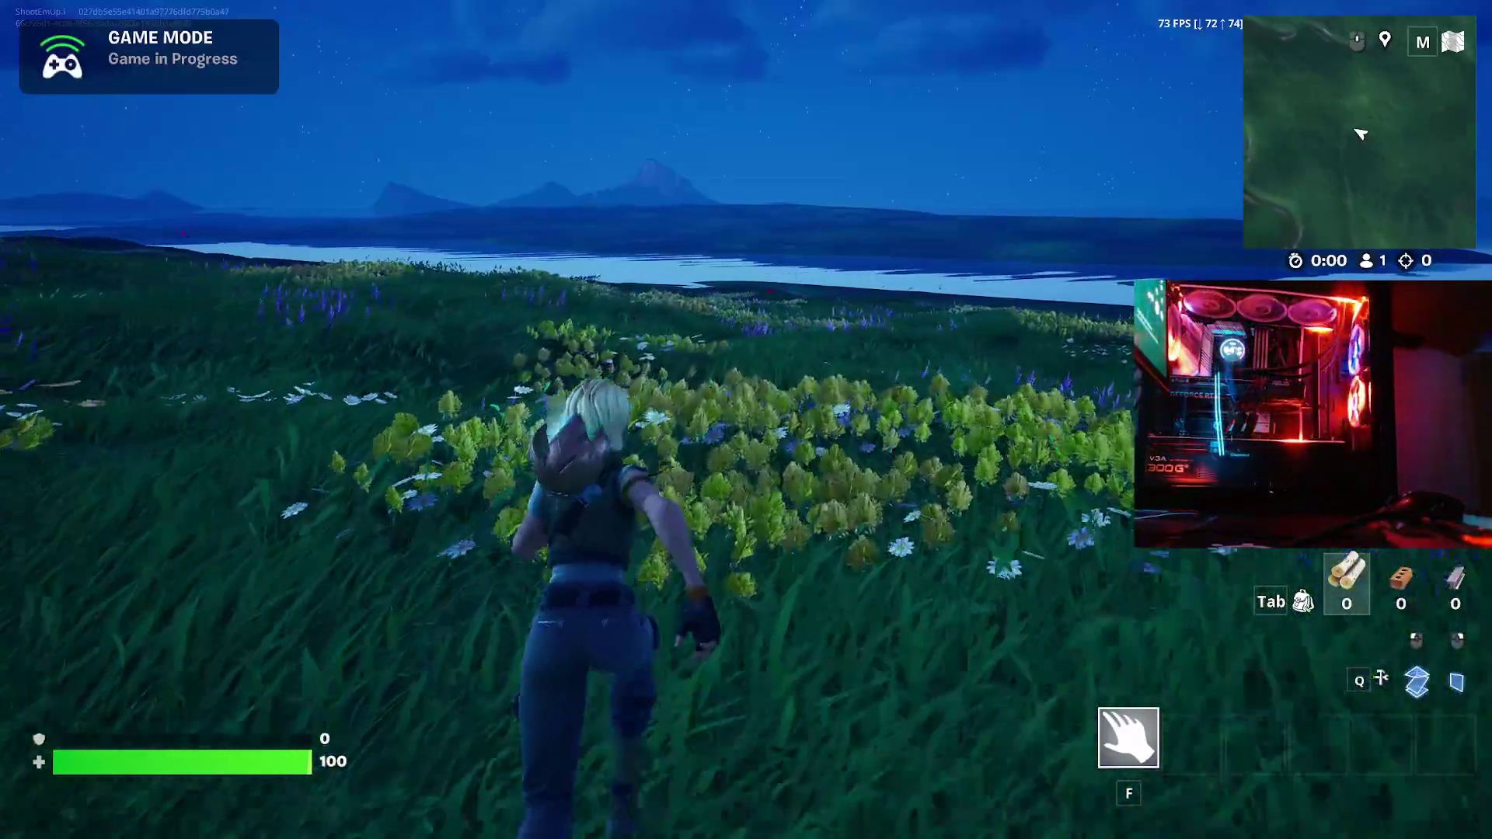
- Sprint through the meadow toward the hilltop ruins and the lake, then bring up the game menu
key(w)
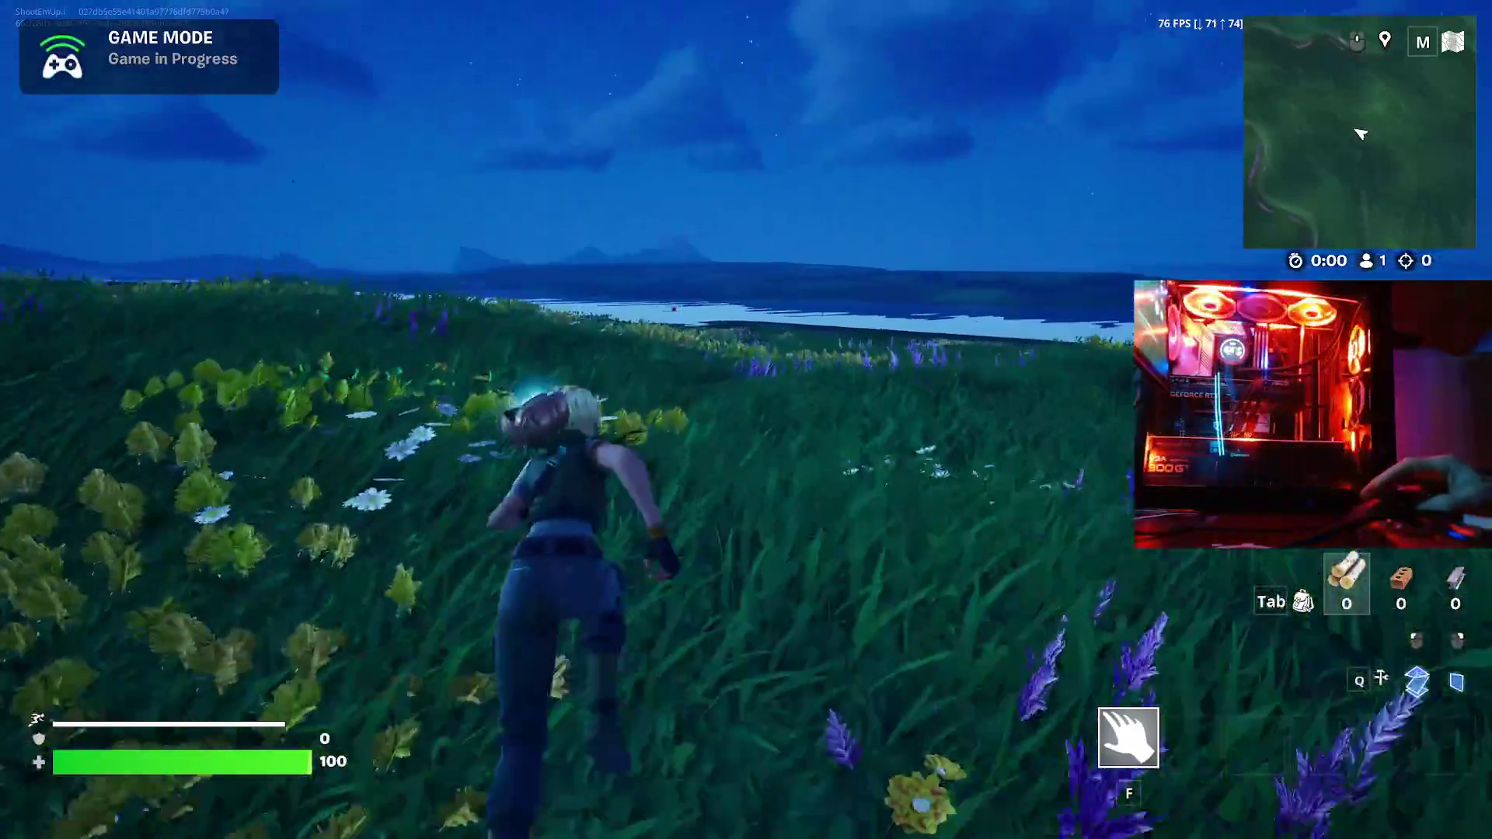
key(w)
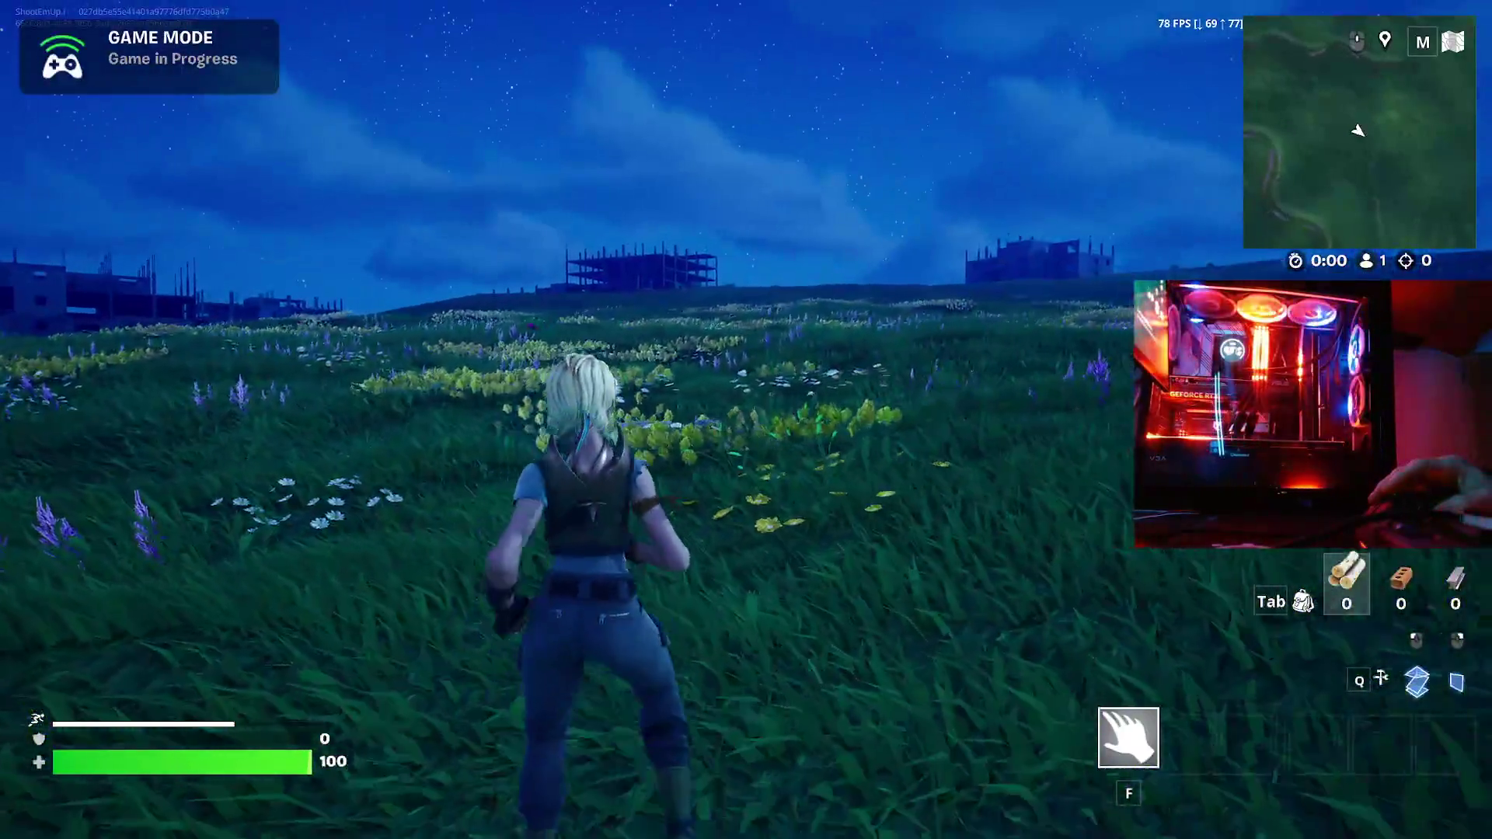
key(w)
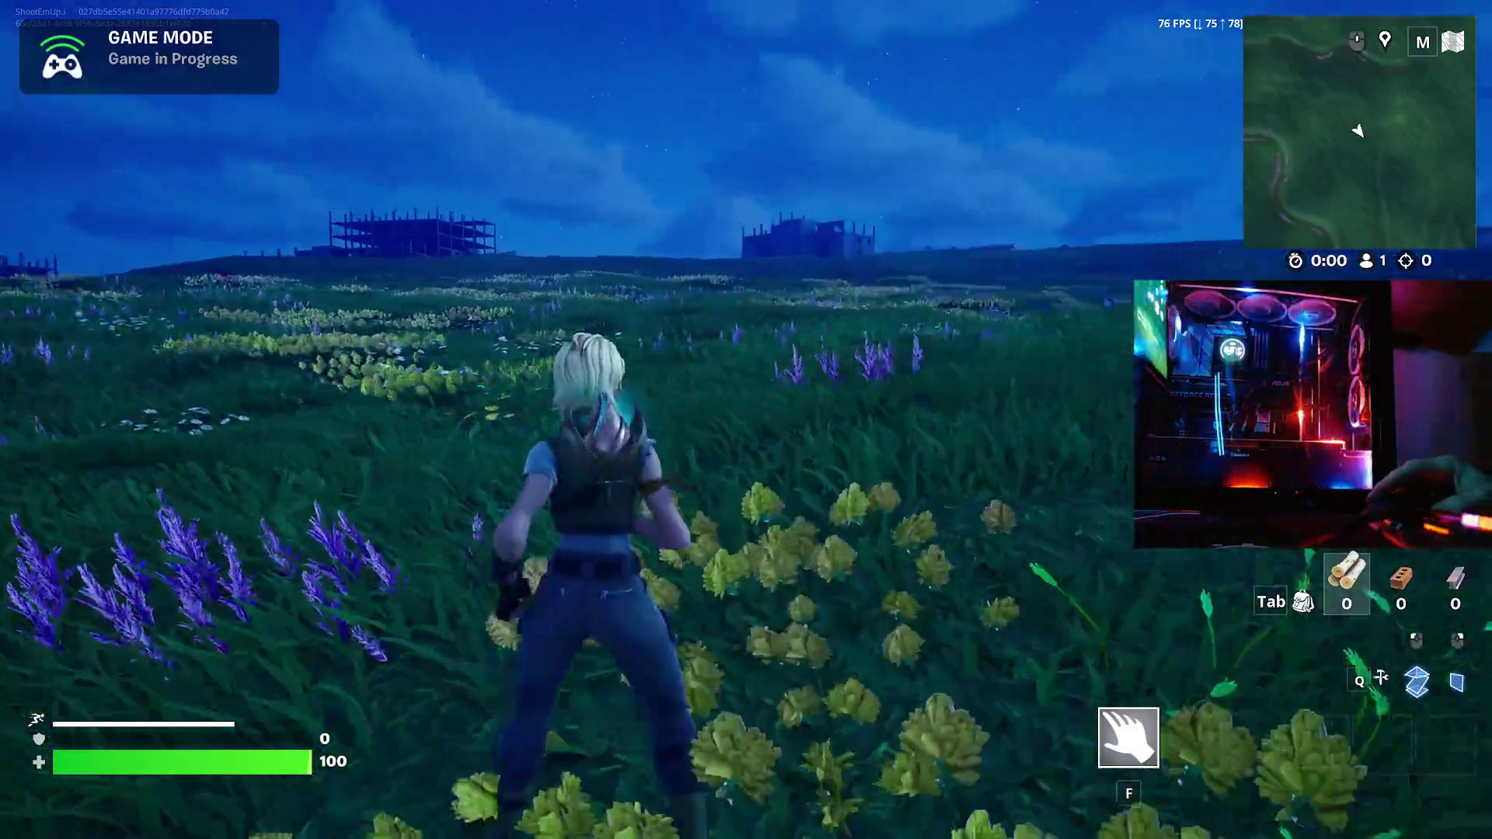
key(w)
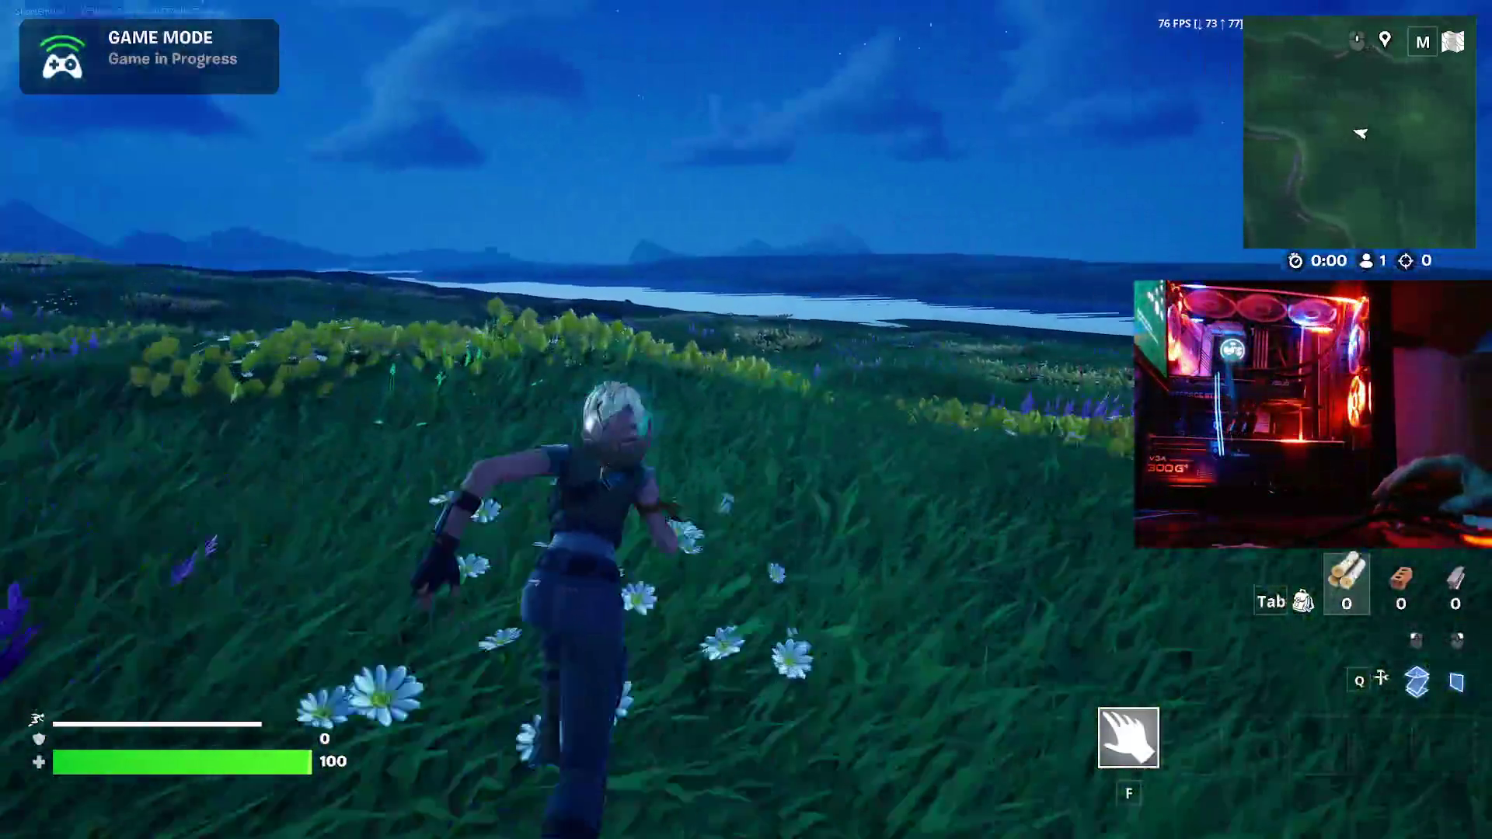
key(w)
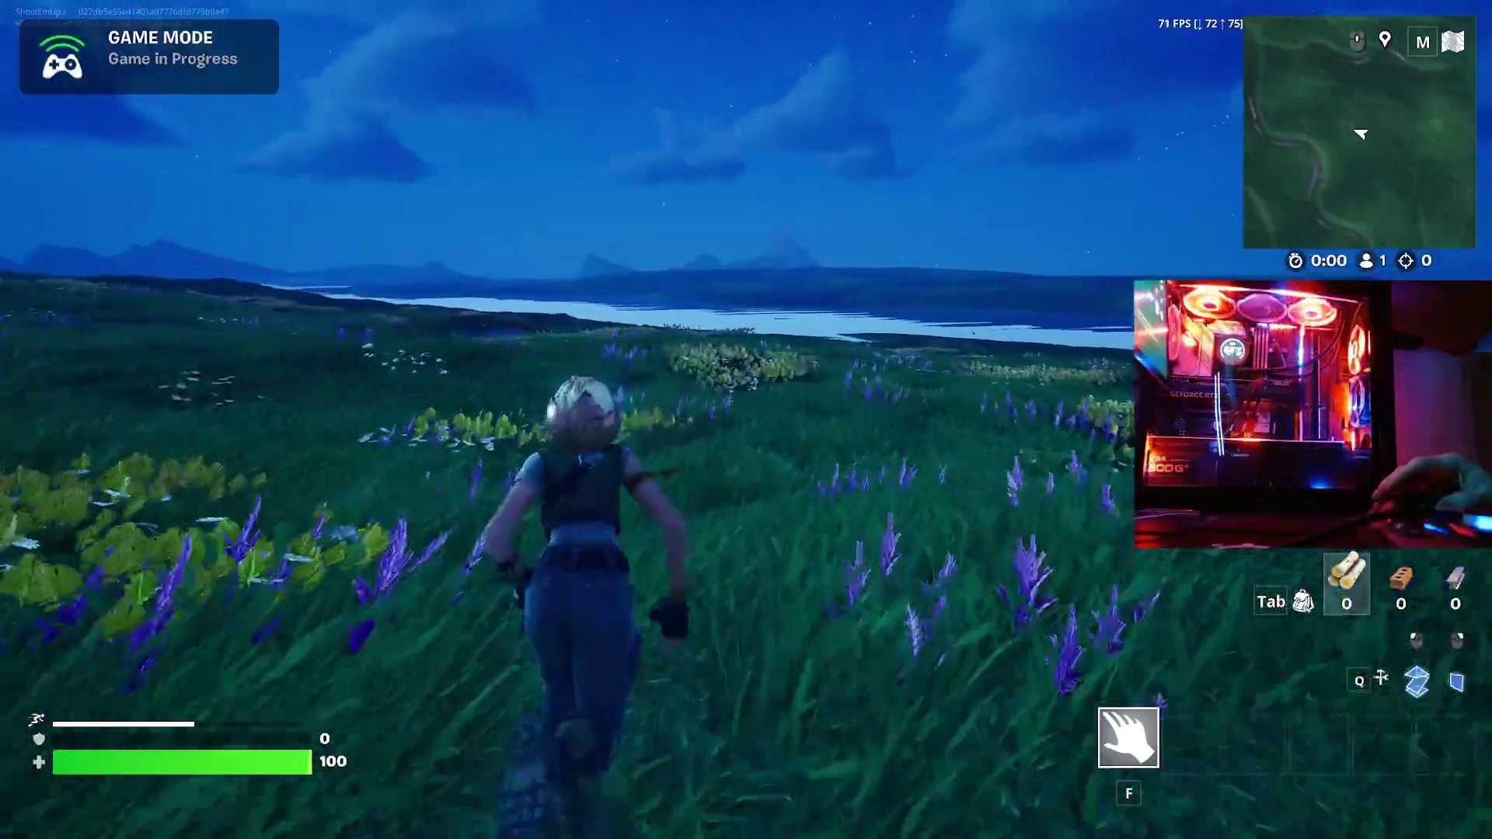
key(w)
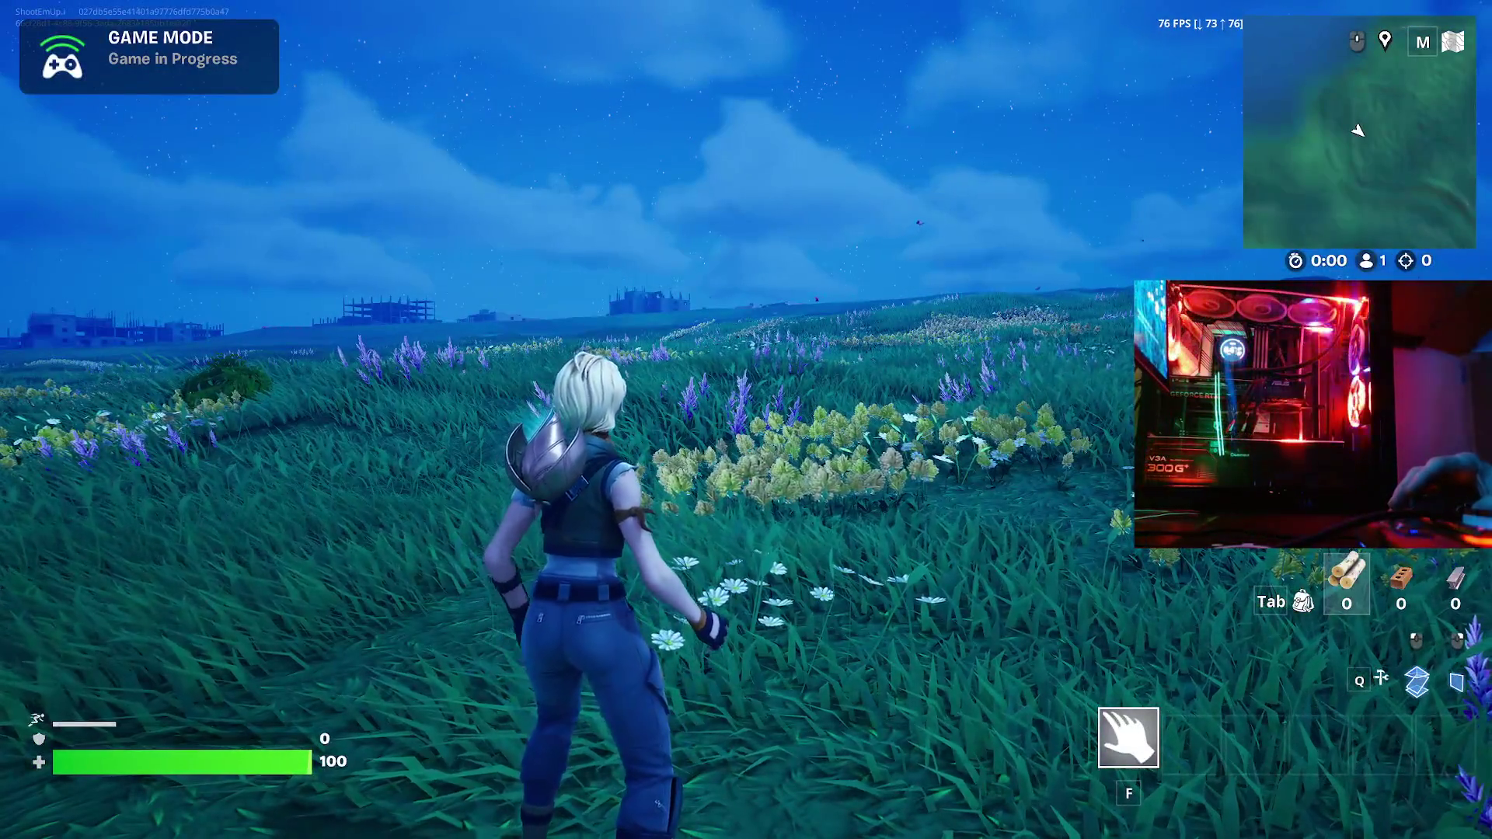
key(Escape)
key(Escape)
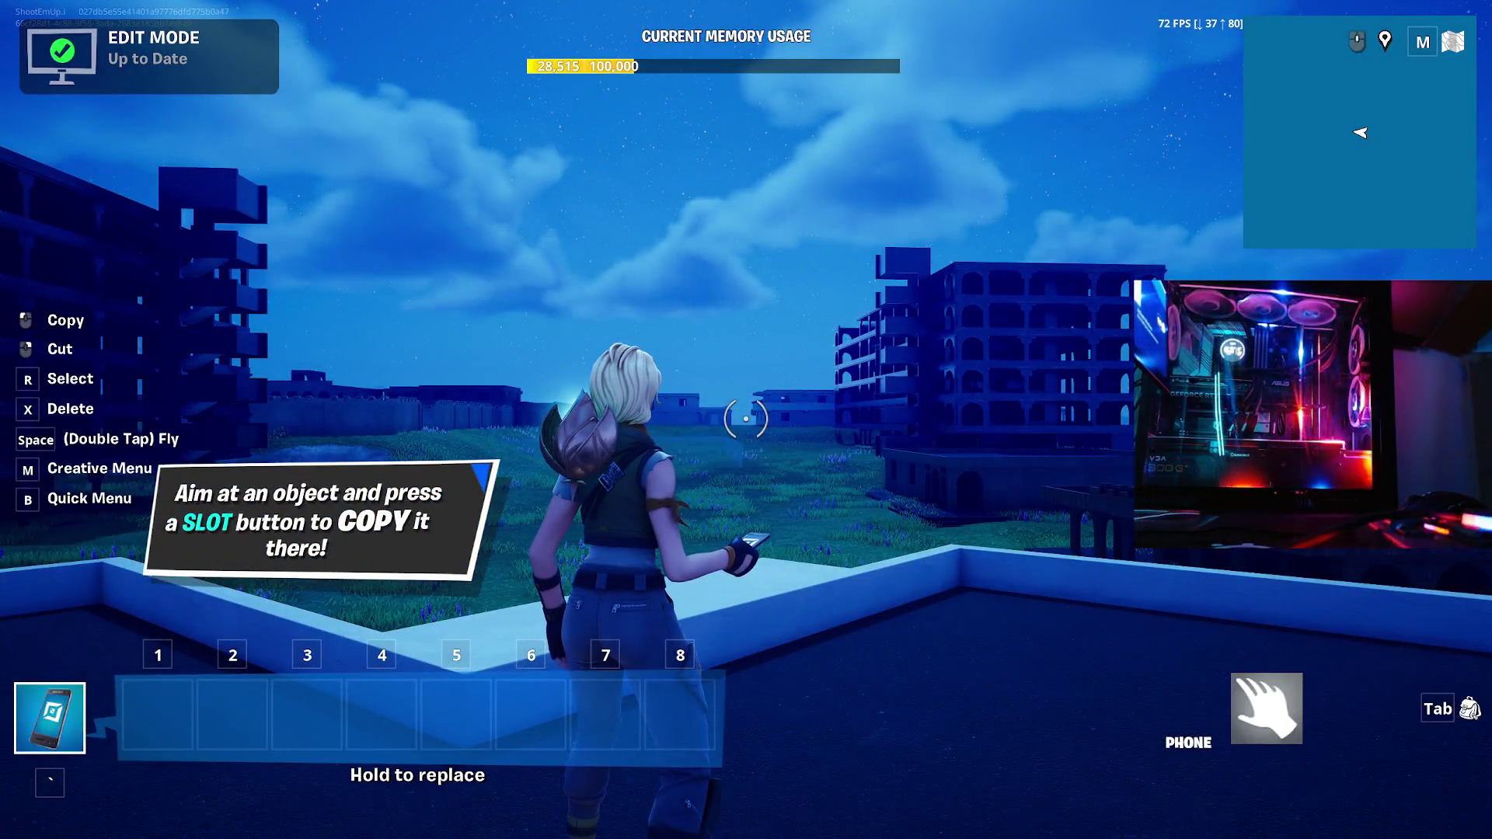
- Put away the copy phone, then run off the rooftop through the flower field past the arched building
key(f)
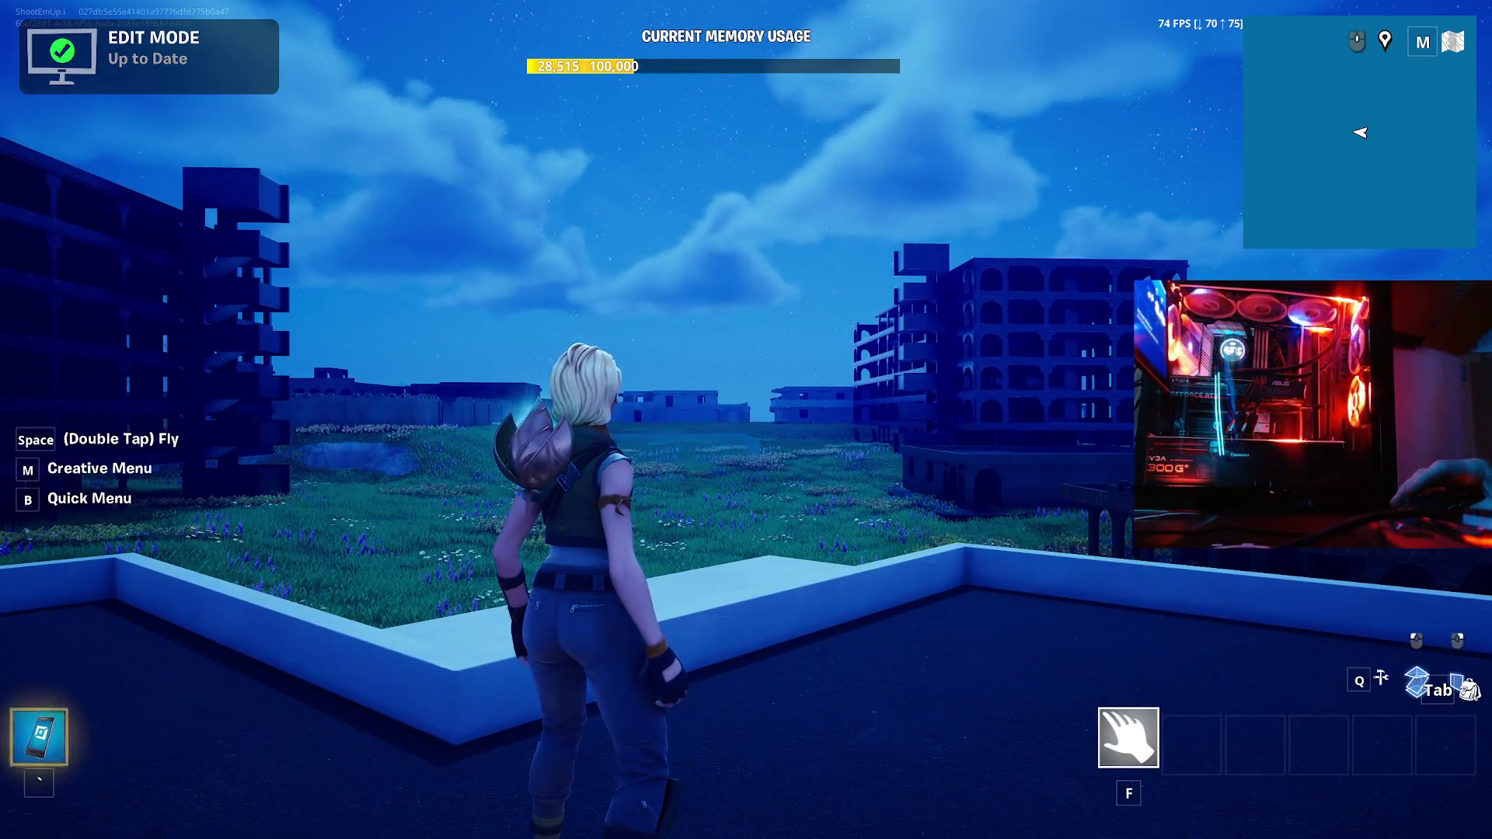
key(w)
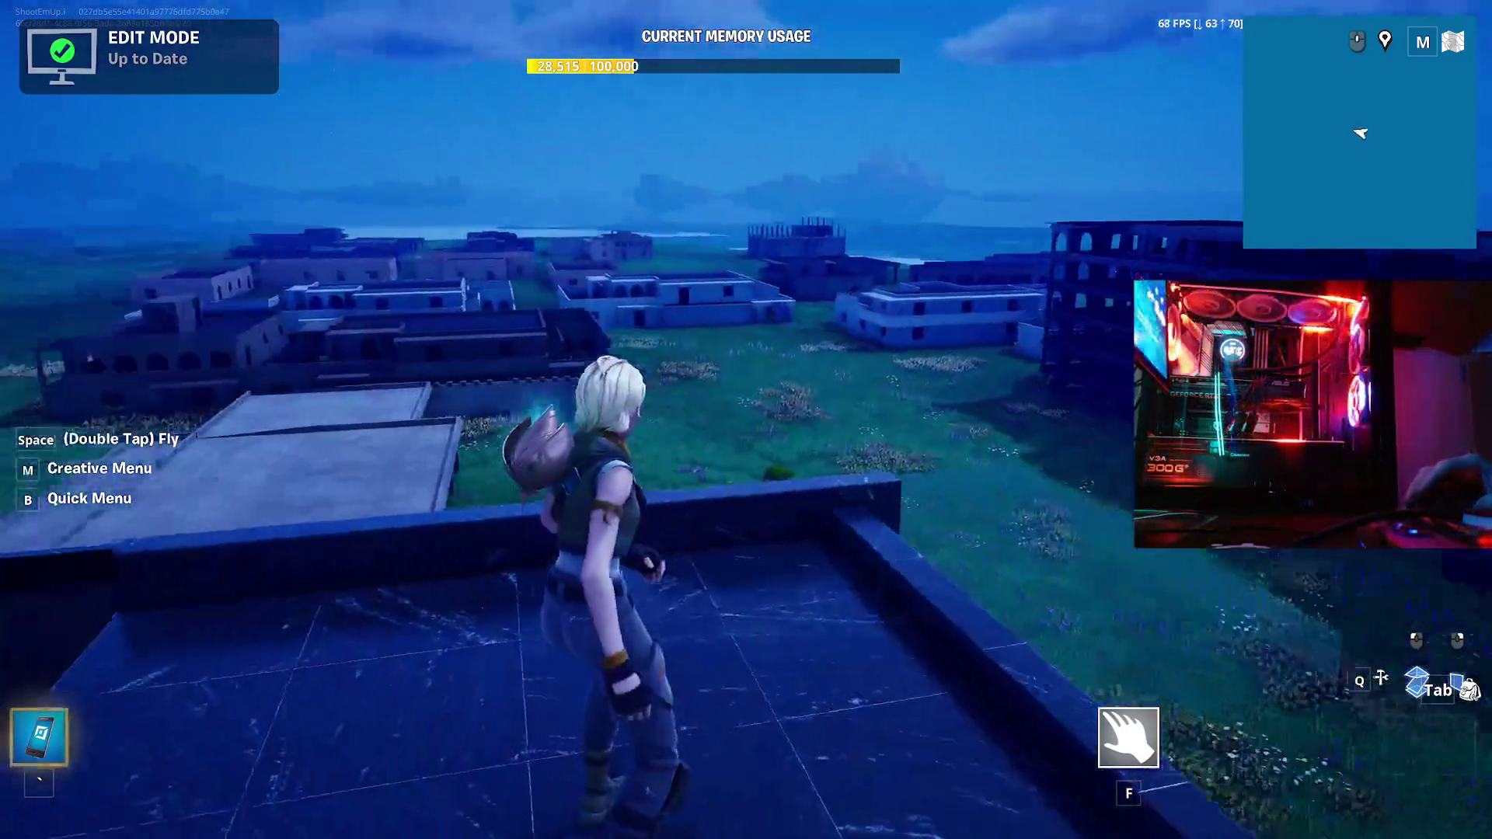
key(w)
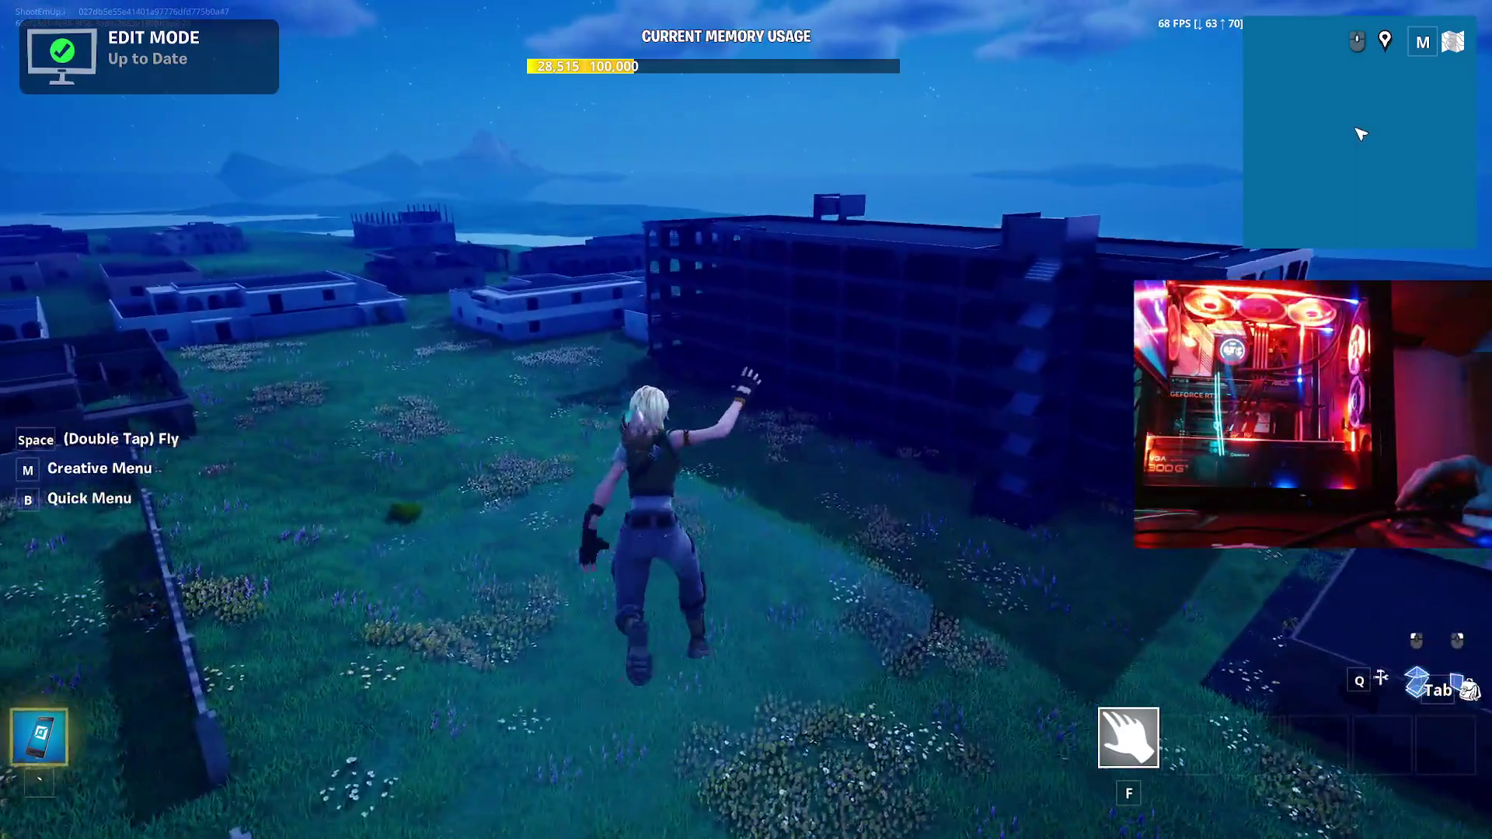
key(w)
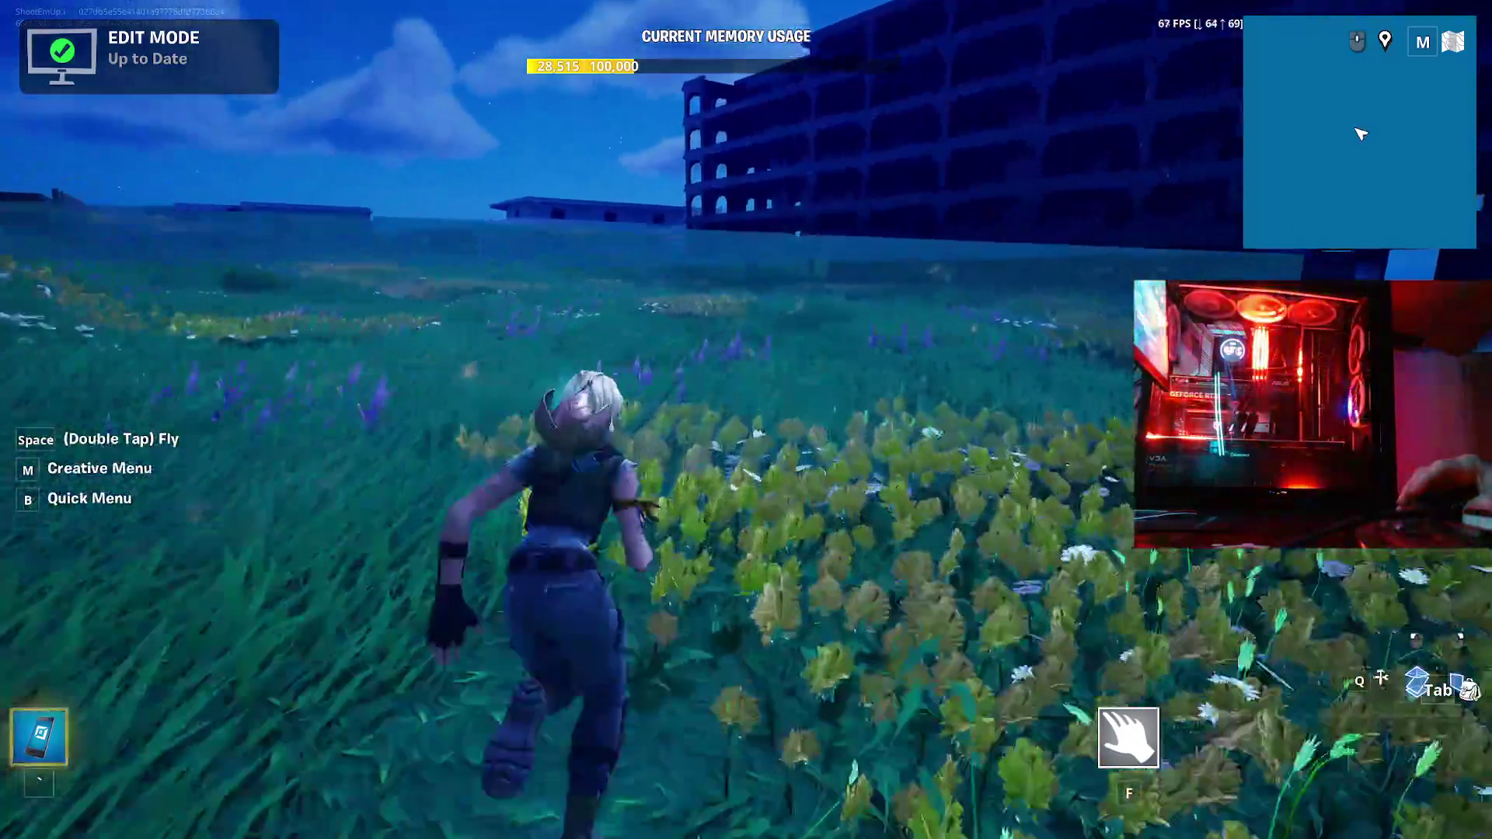
key(w)
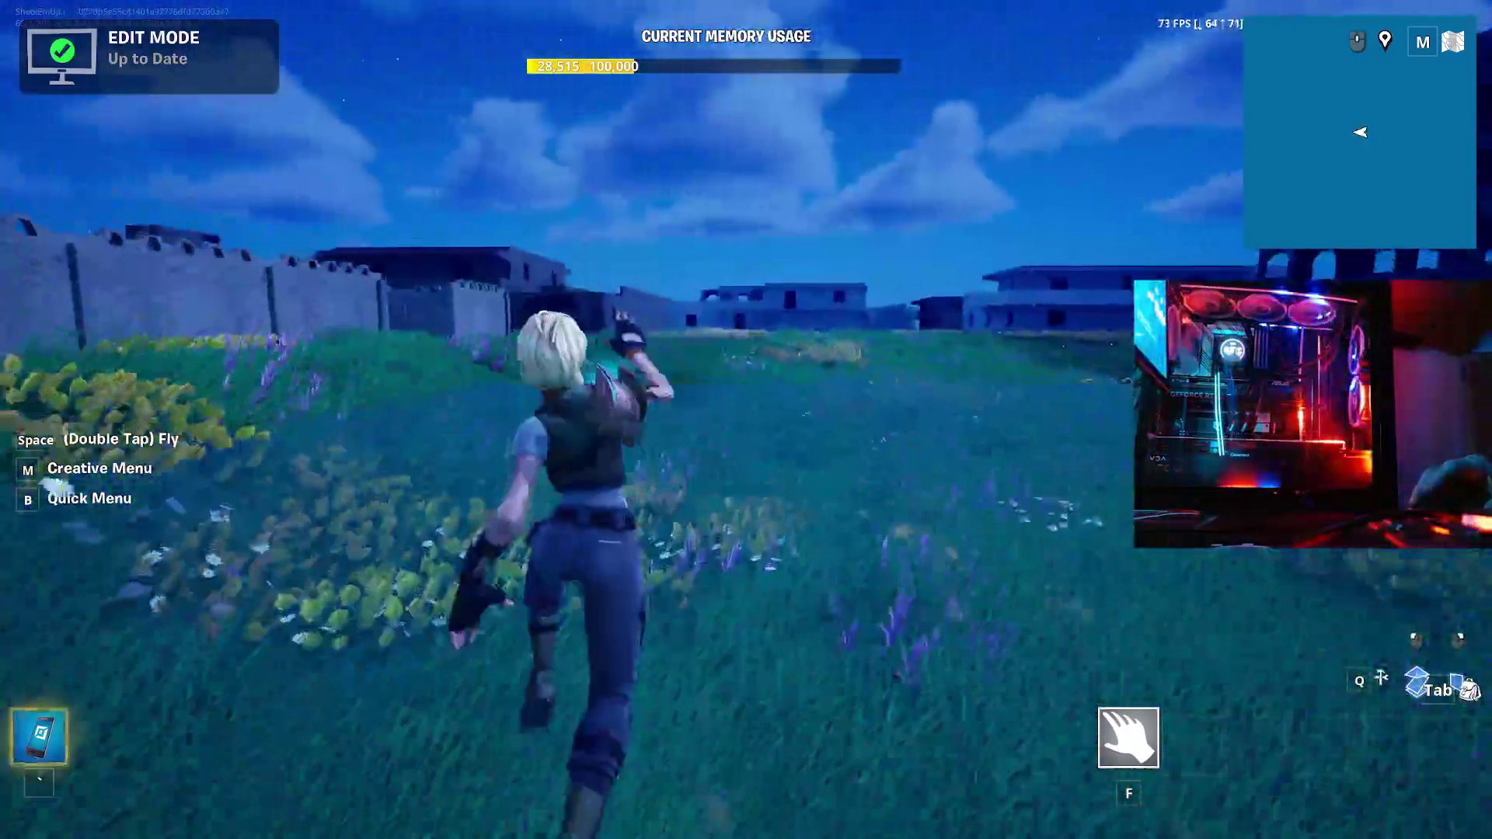
key(w)
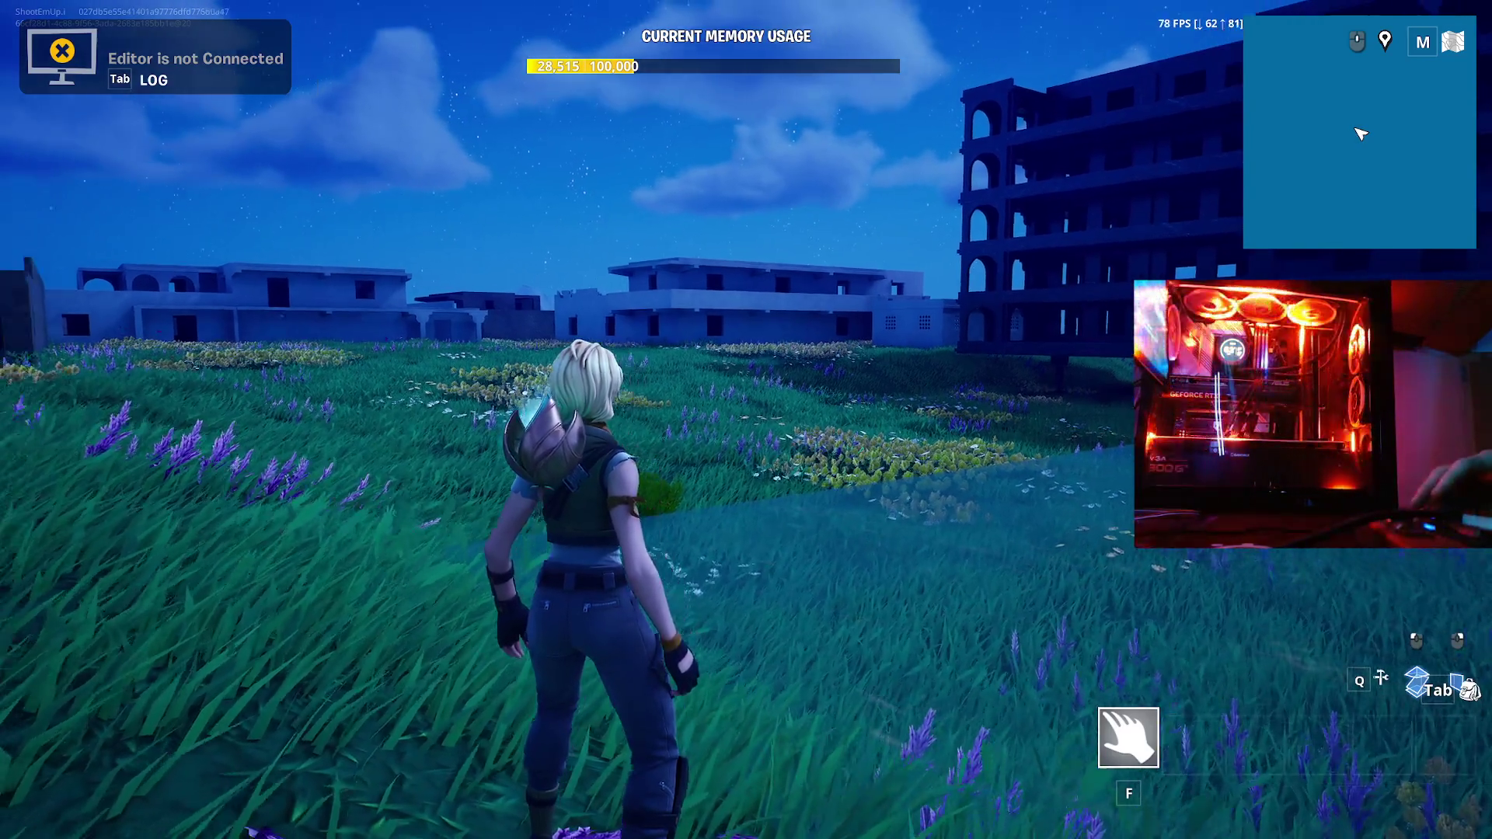
- Leave the island through Exit > Return to Lobby and confirm with Yes
key(Escape)
click(1424, 59)
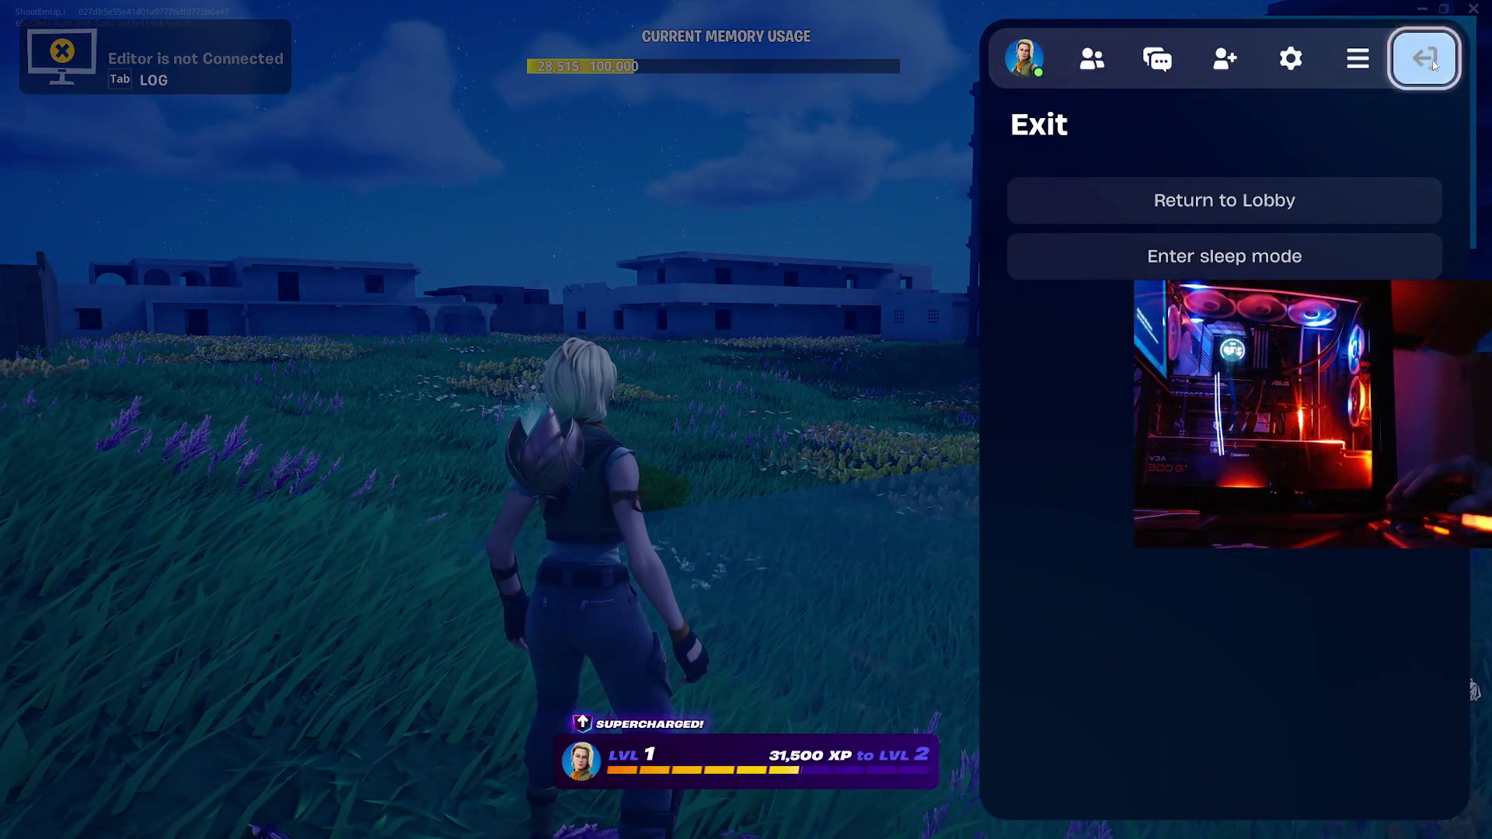
click(1198, 202)
click(1142, 718)
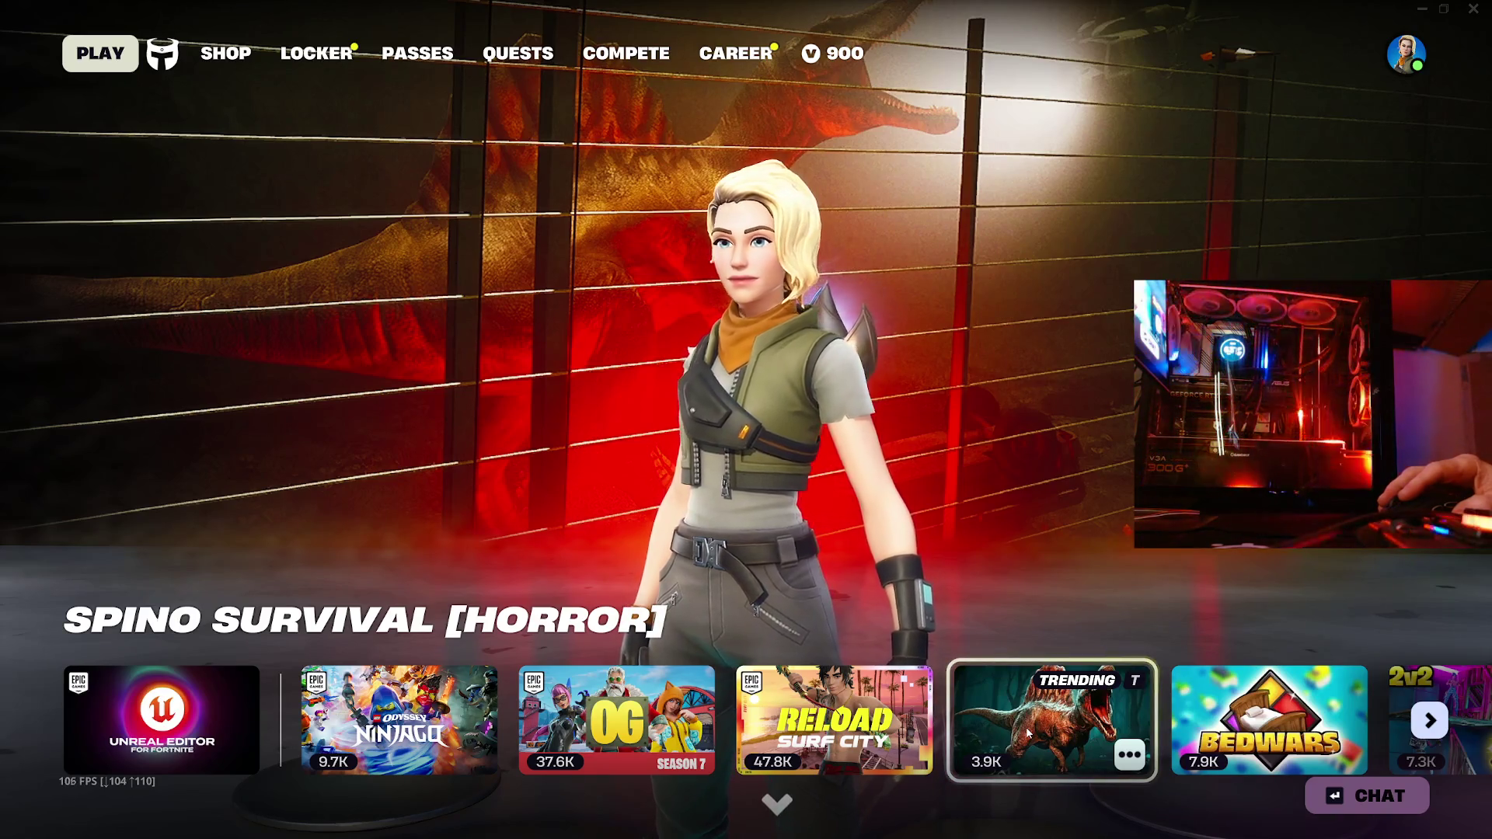
- Pick Spino Survival [Horror], start matchmaking, and page the game carousel while it loads
click(1029, 734)
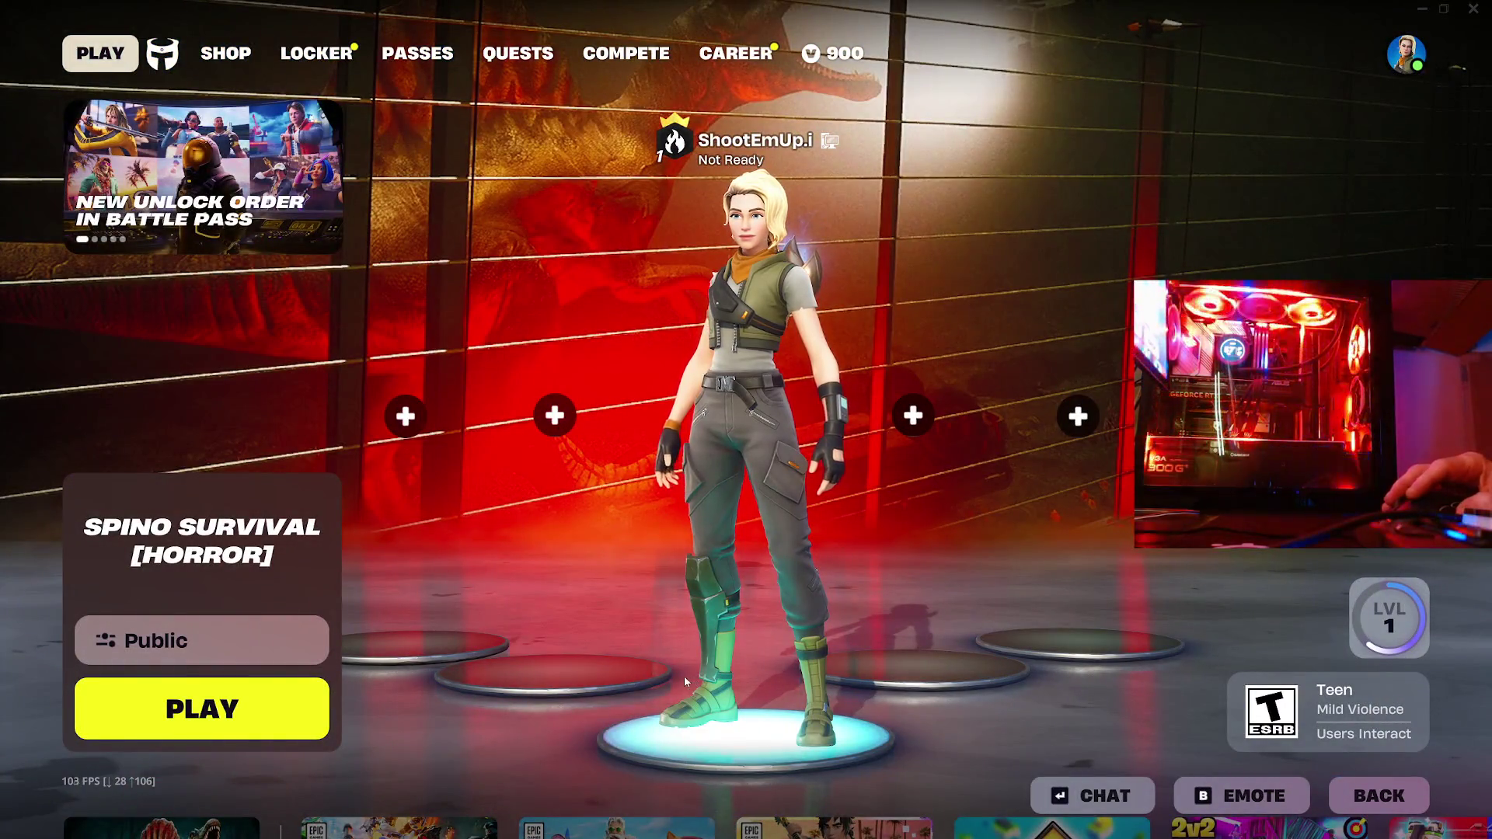
click(202, 708)
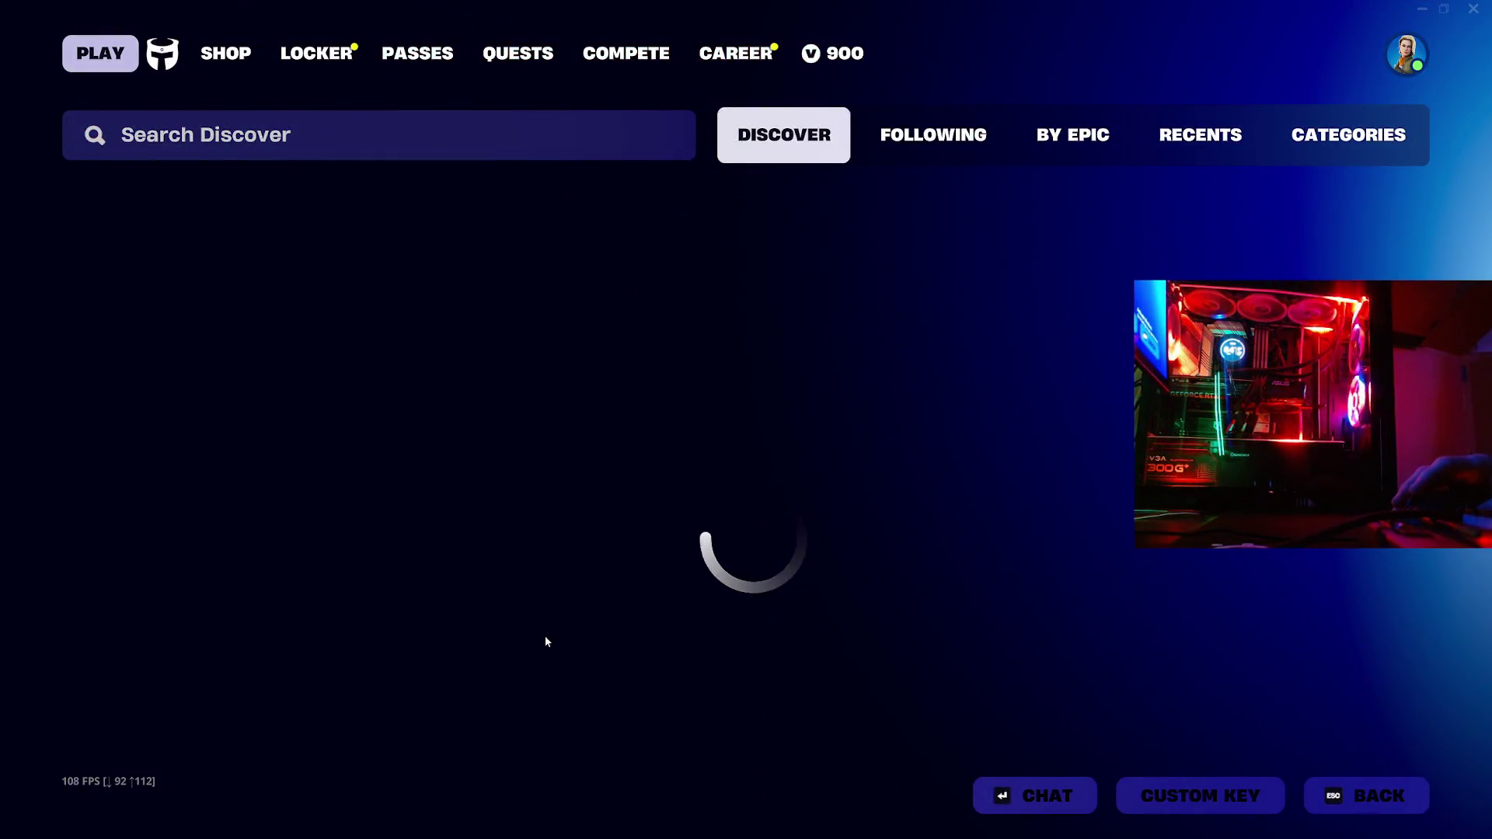
key(Escape)
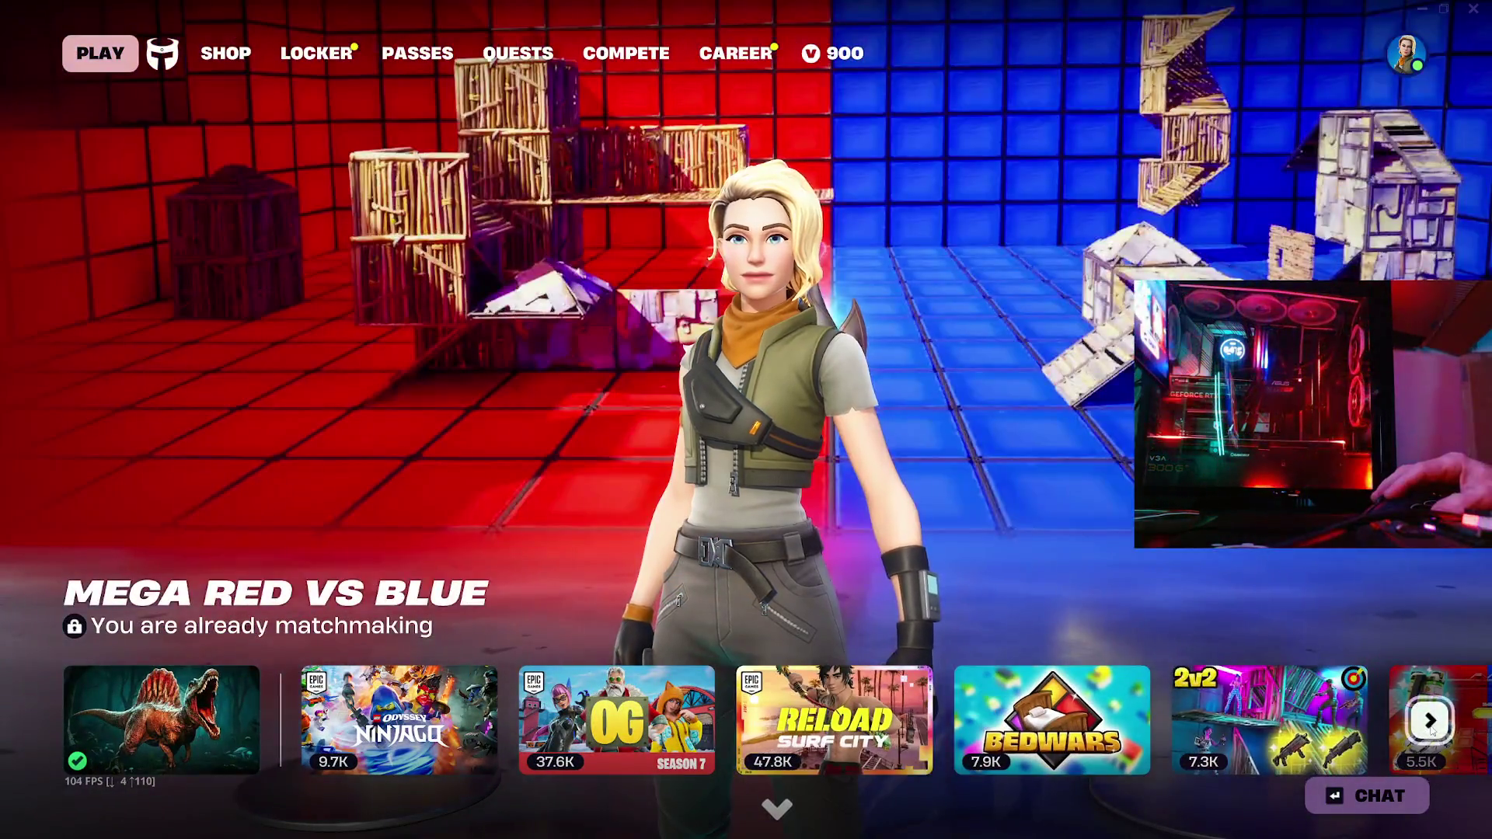
click(1430, 722)
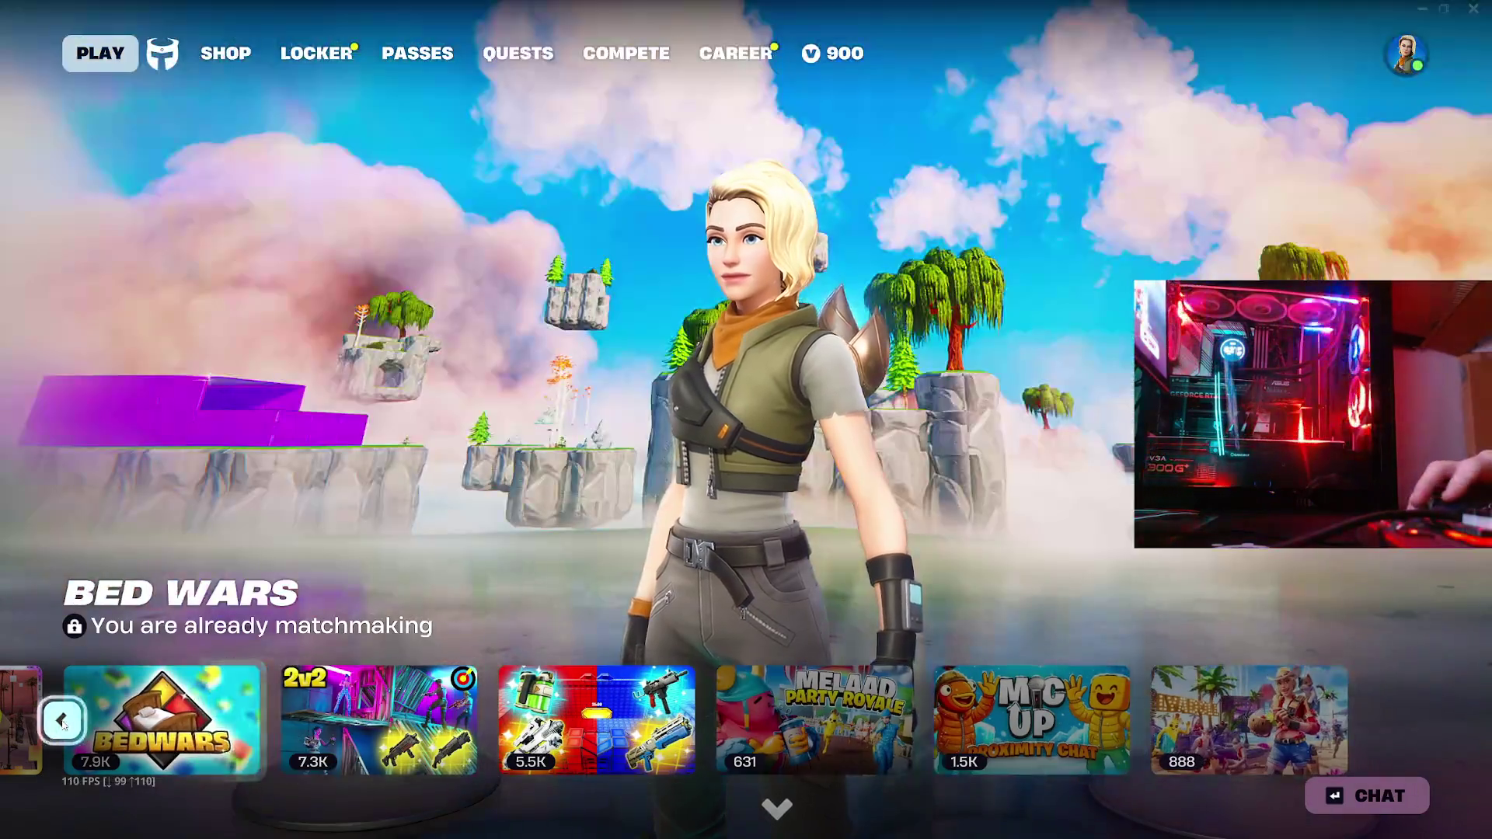
click(62, 722)
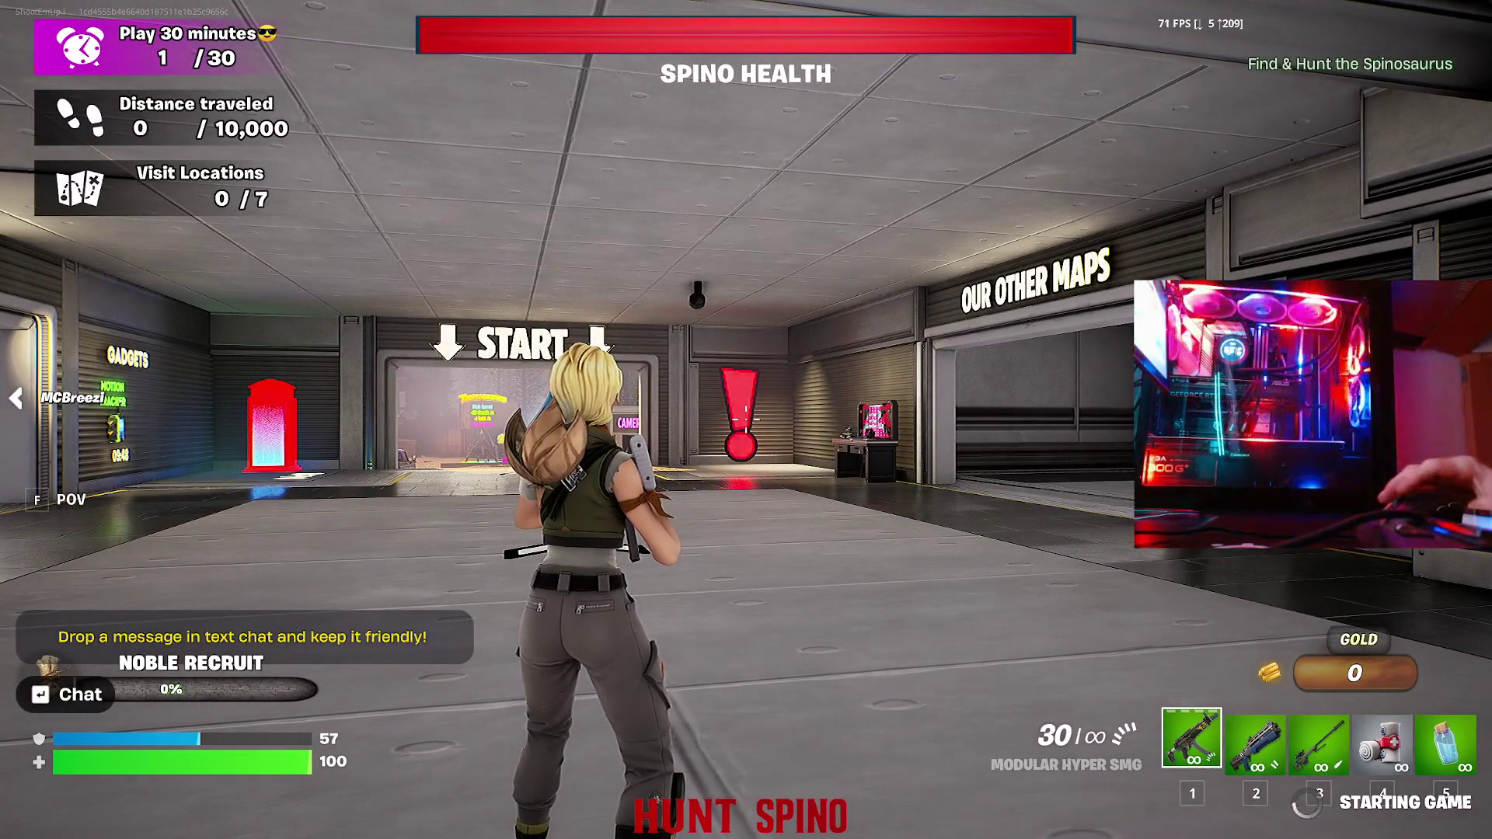
- Equip the Iron Pump Shotgun and run out the Start gate toward the Tropeognathus stand
mouse_move(746, 420)
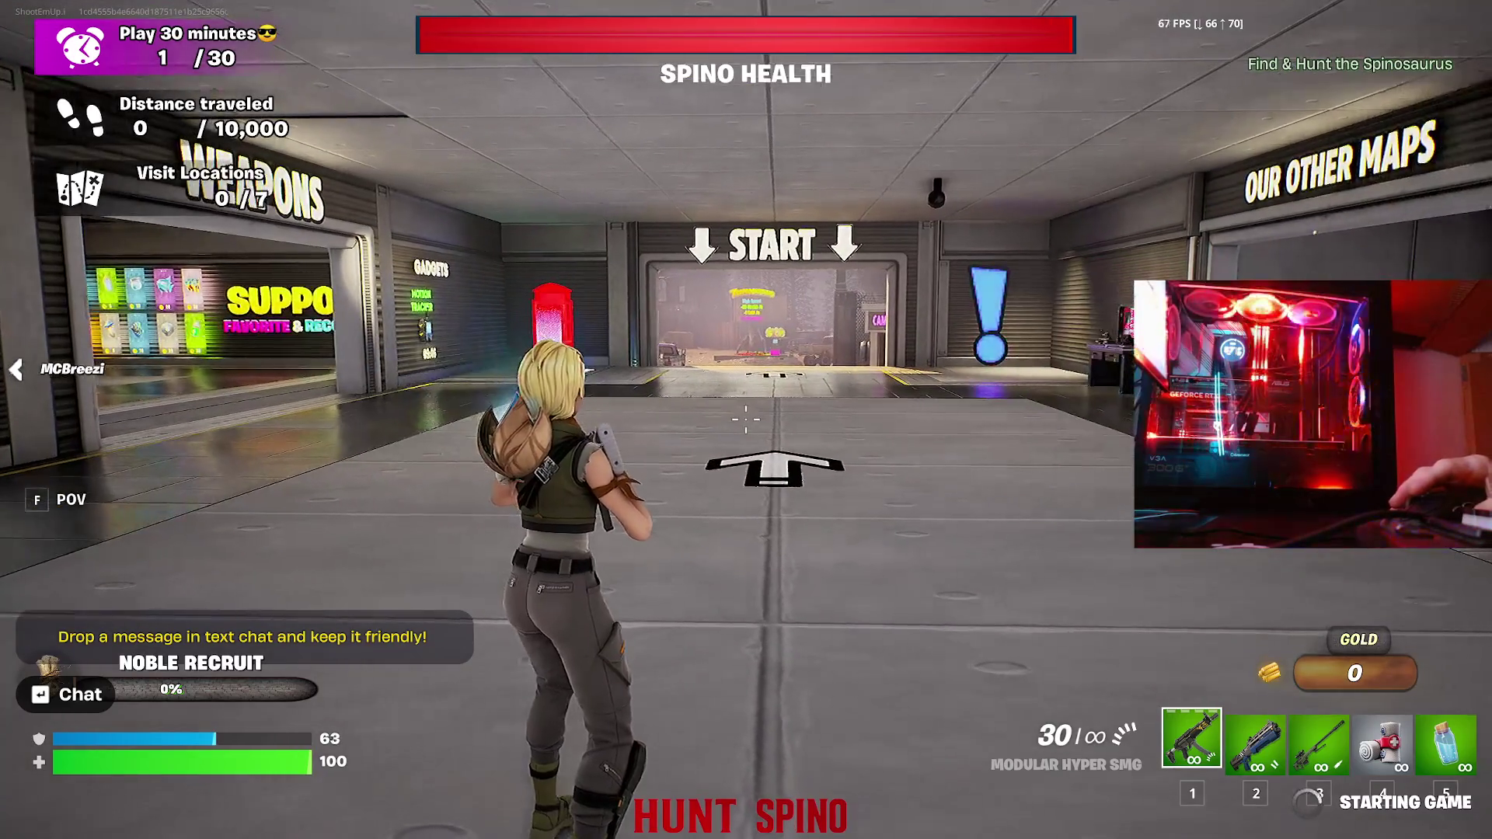
key(w)
key(2)
key(w)
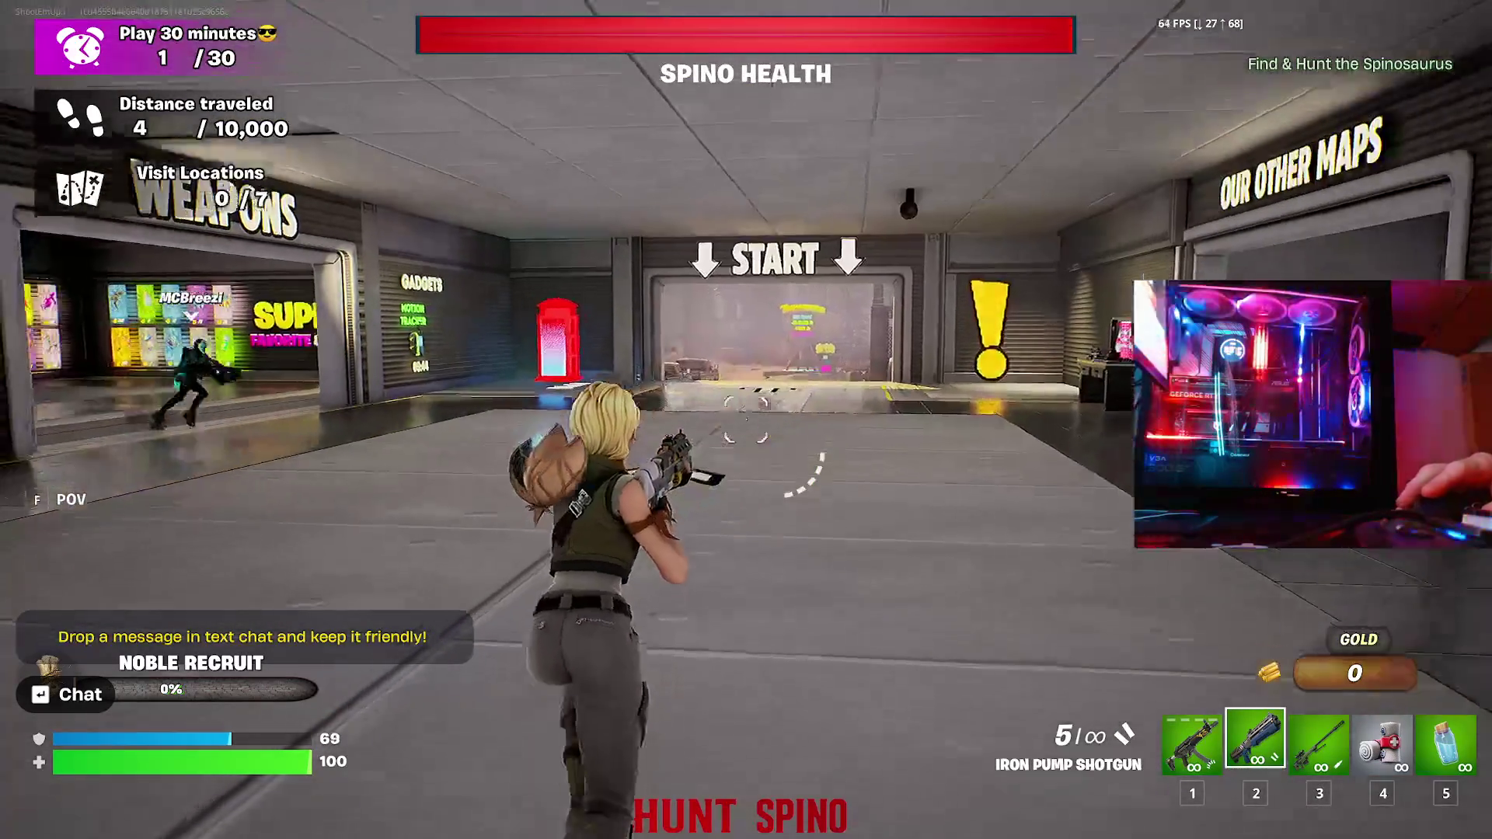
key(w)
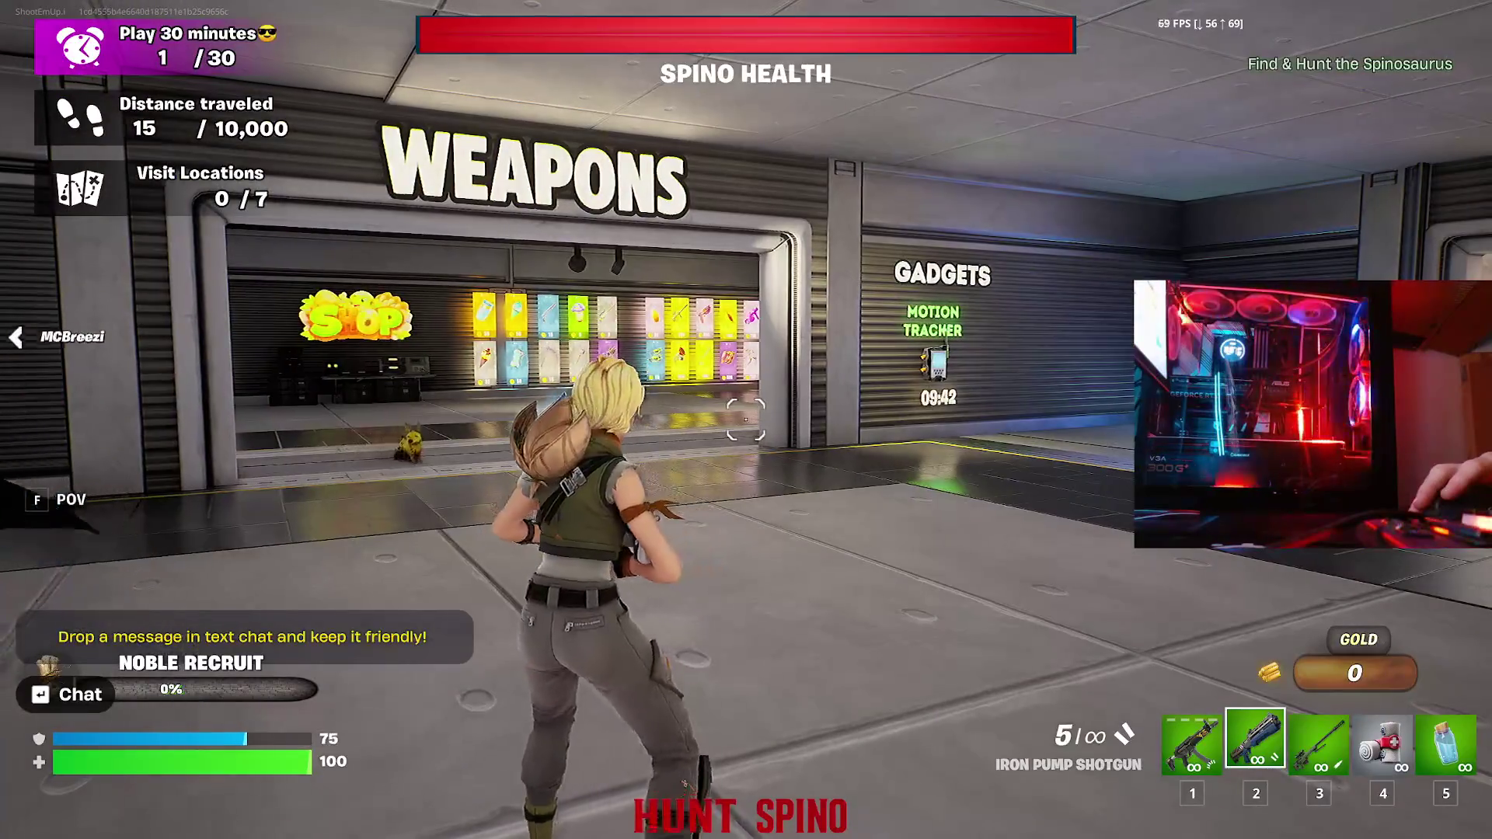
key(w)
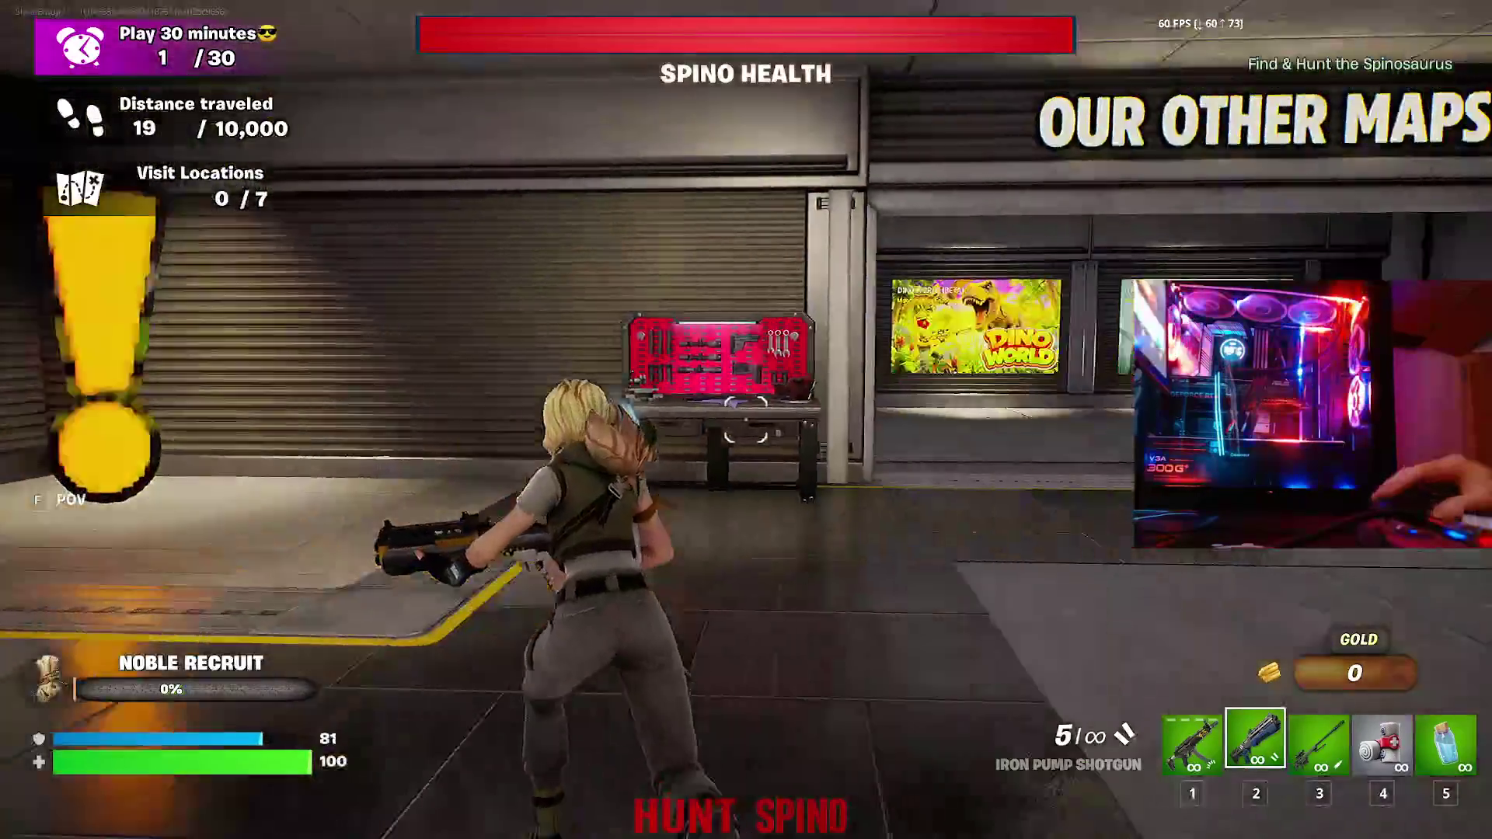
key(w)
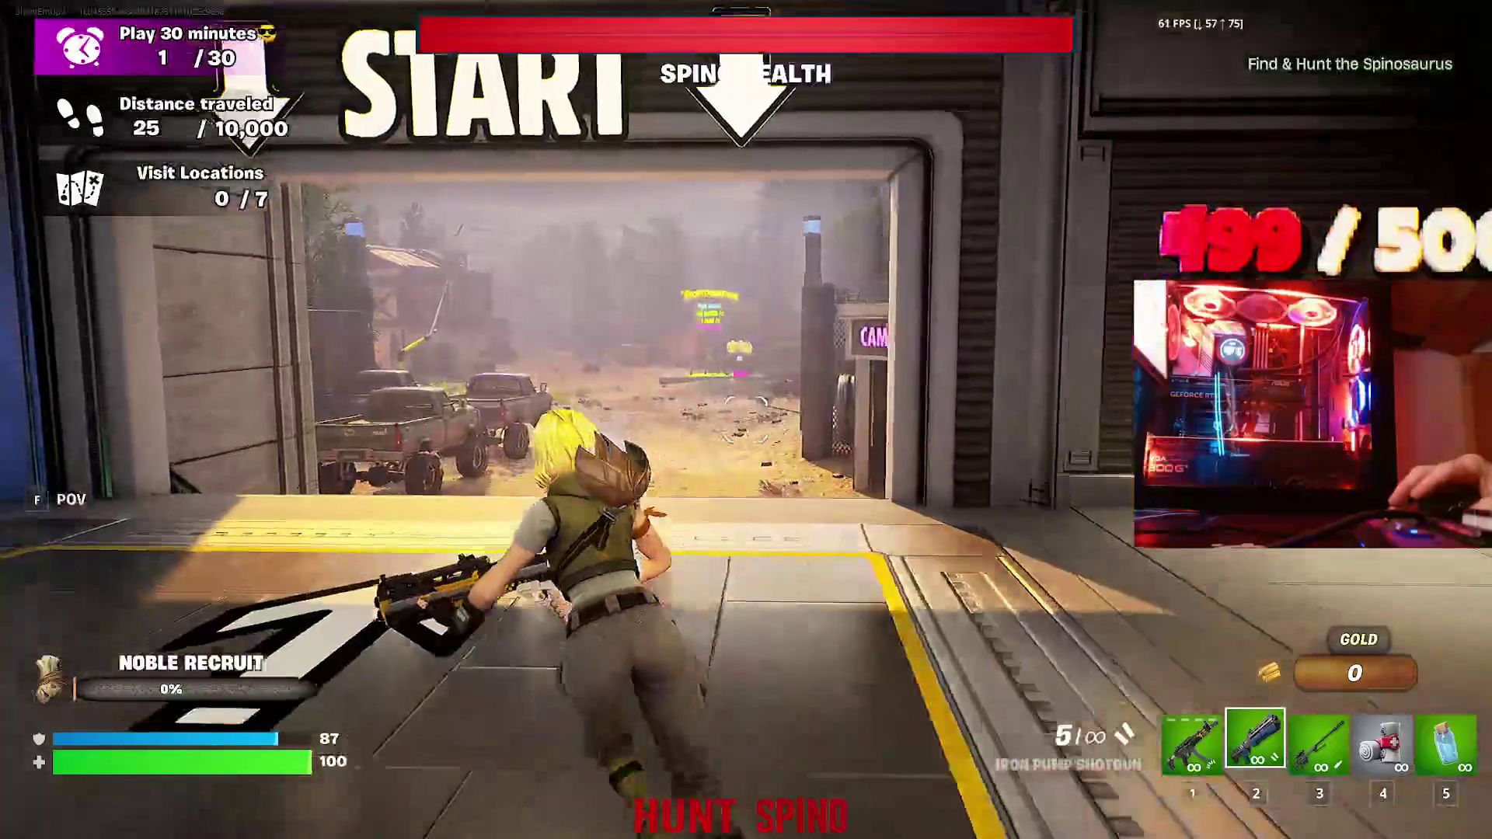
key(w)
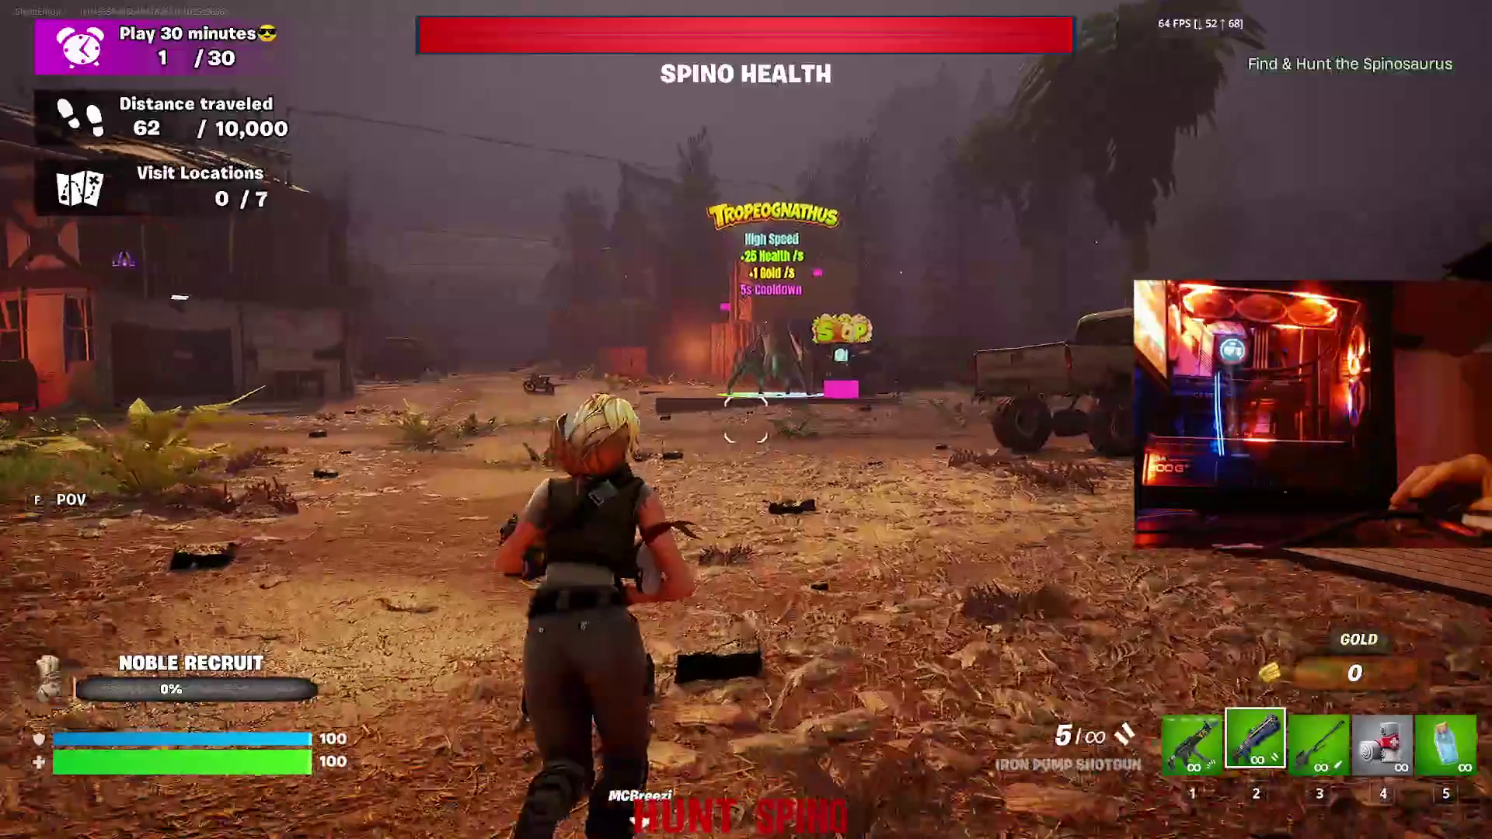
key(w)
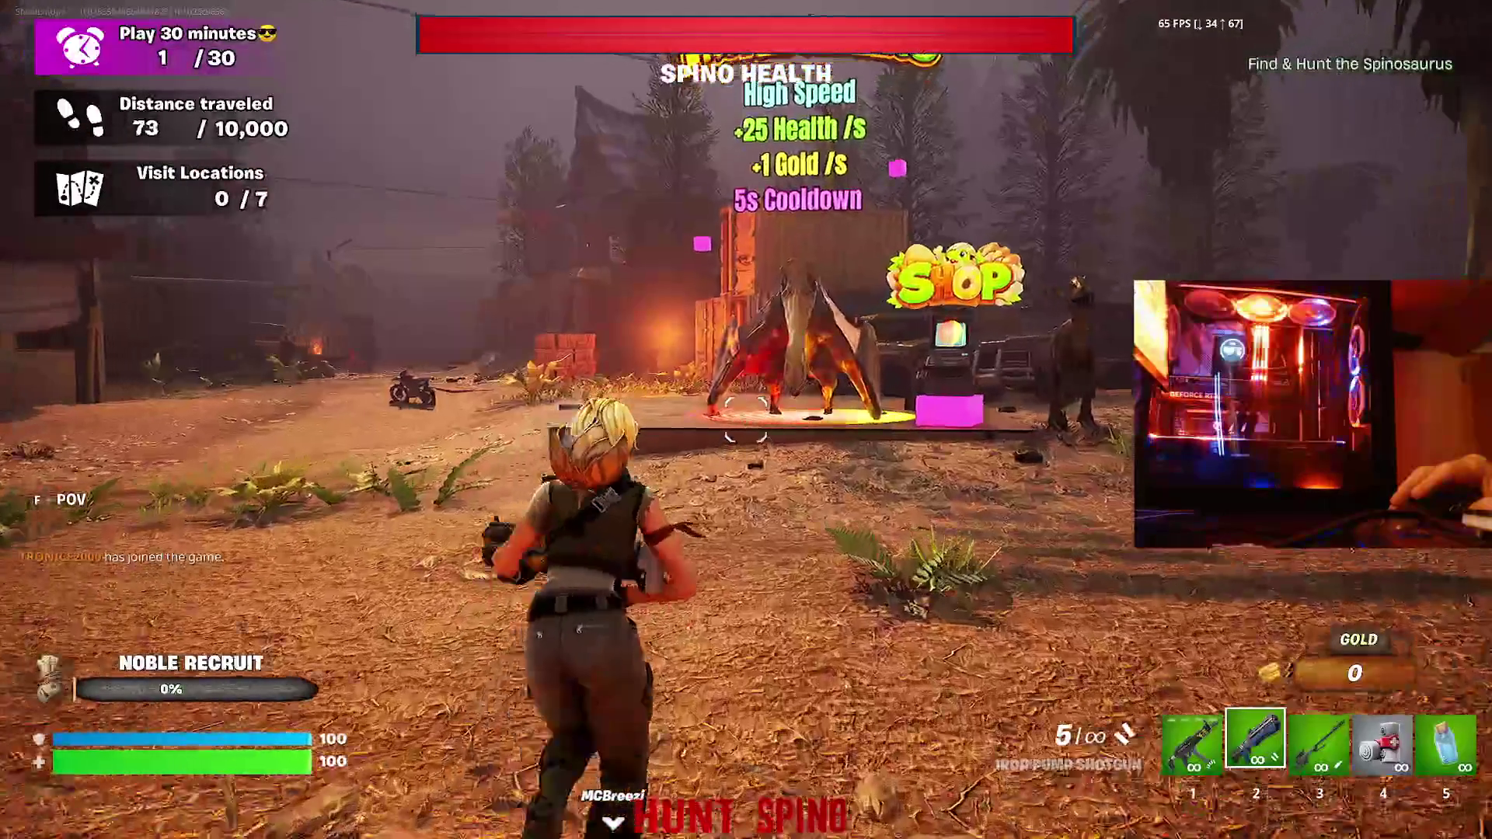
key(w)
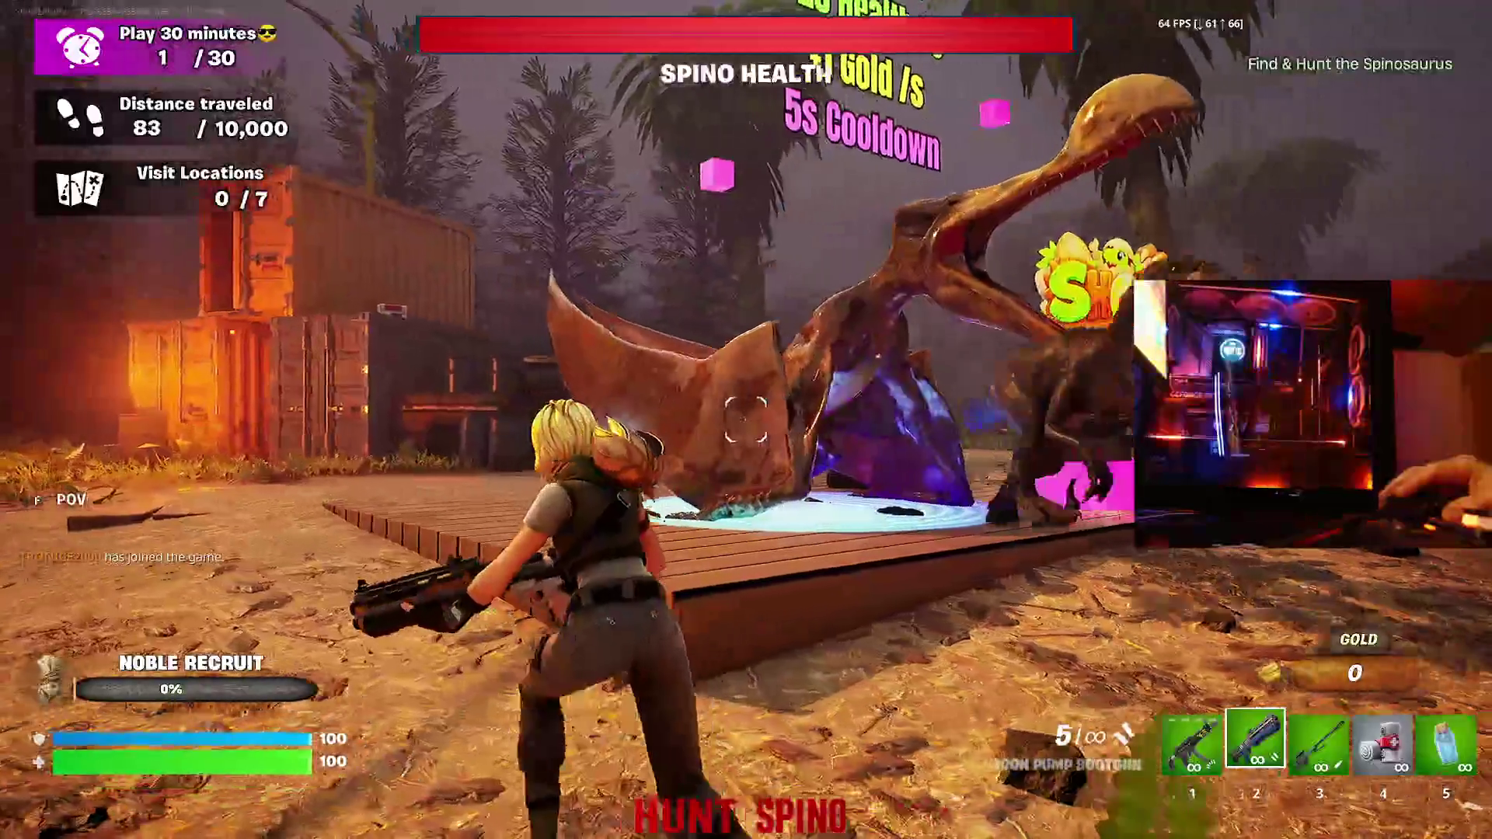
- Shoot the attacking raptor with the pump shotgun until it dies, then reload
key(w)
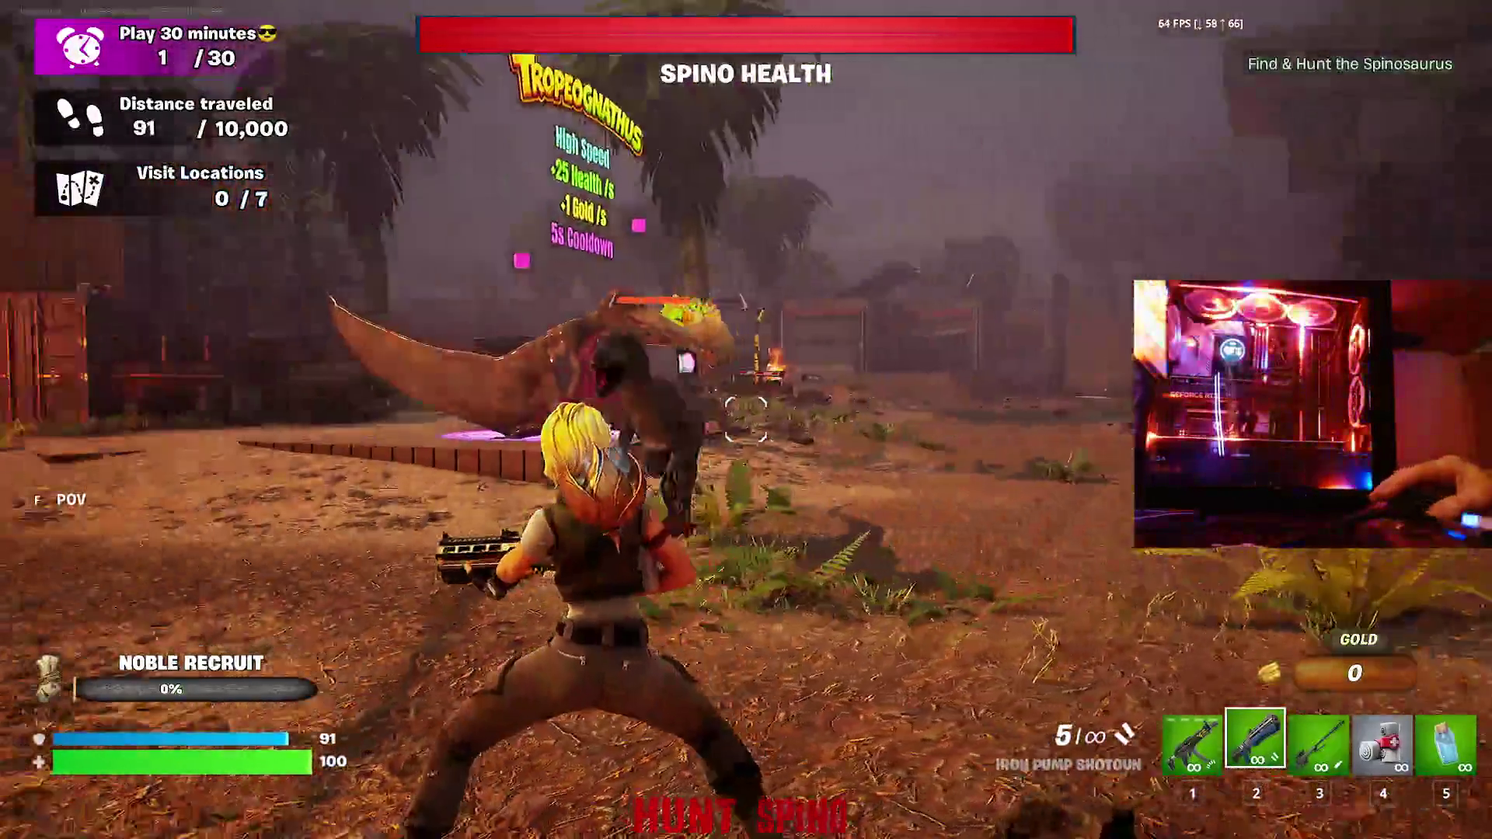
key(w)
click(746, 420)
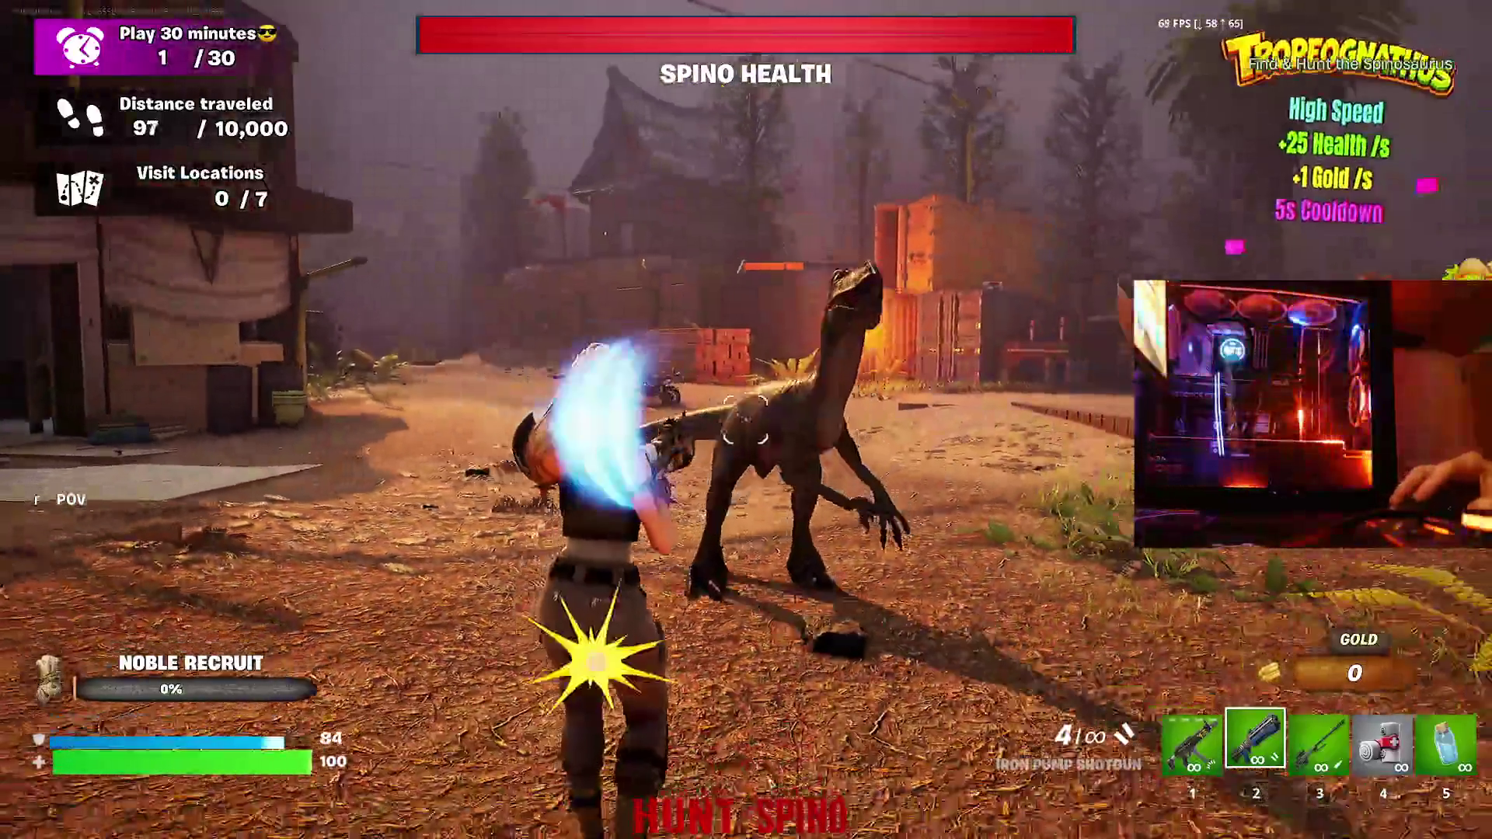
click(747, 419)
key(w)
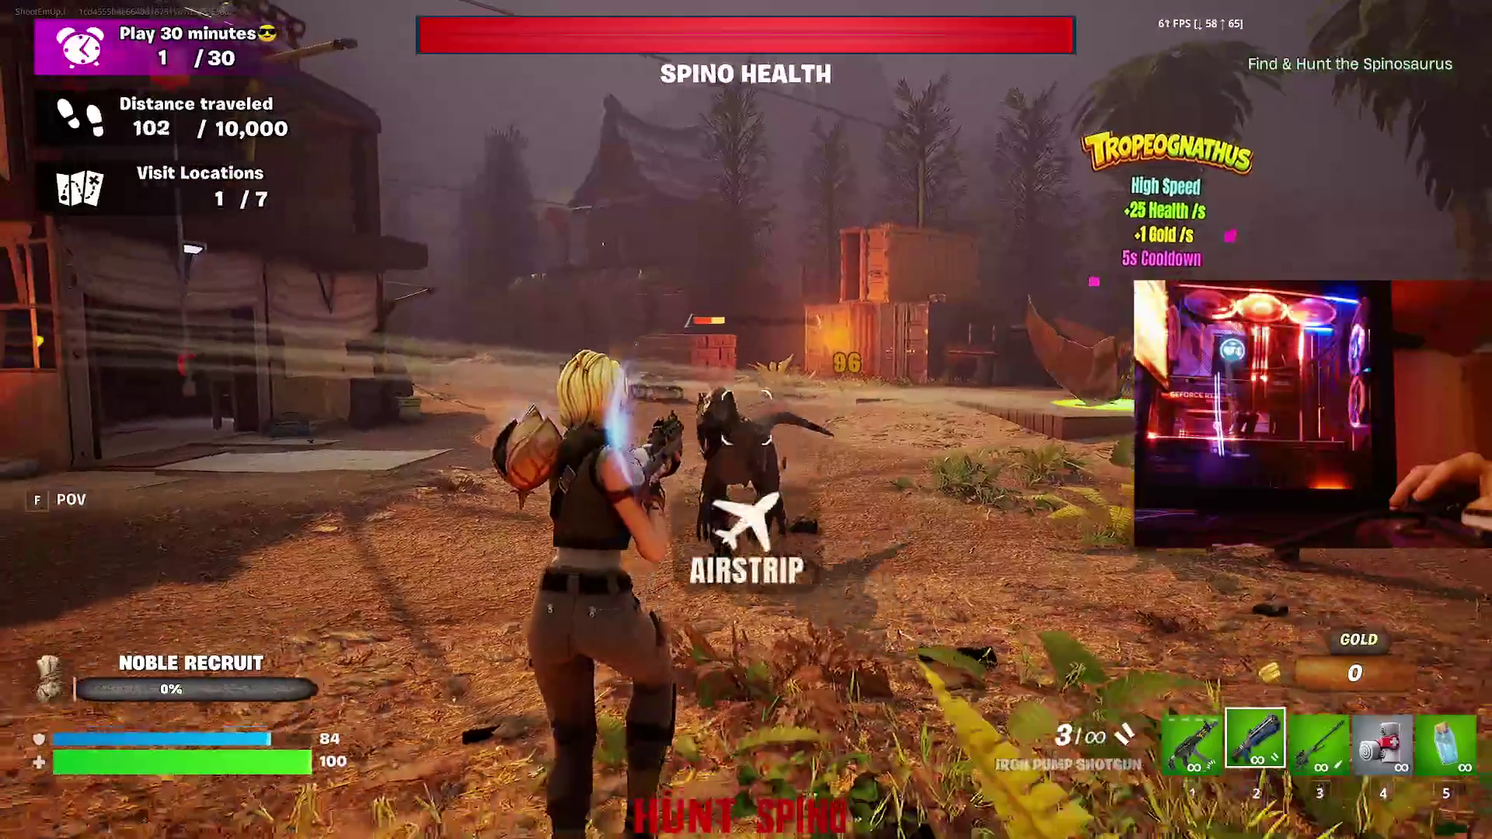
click(747, 420)
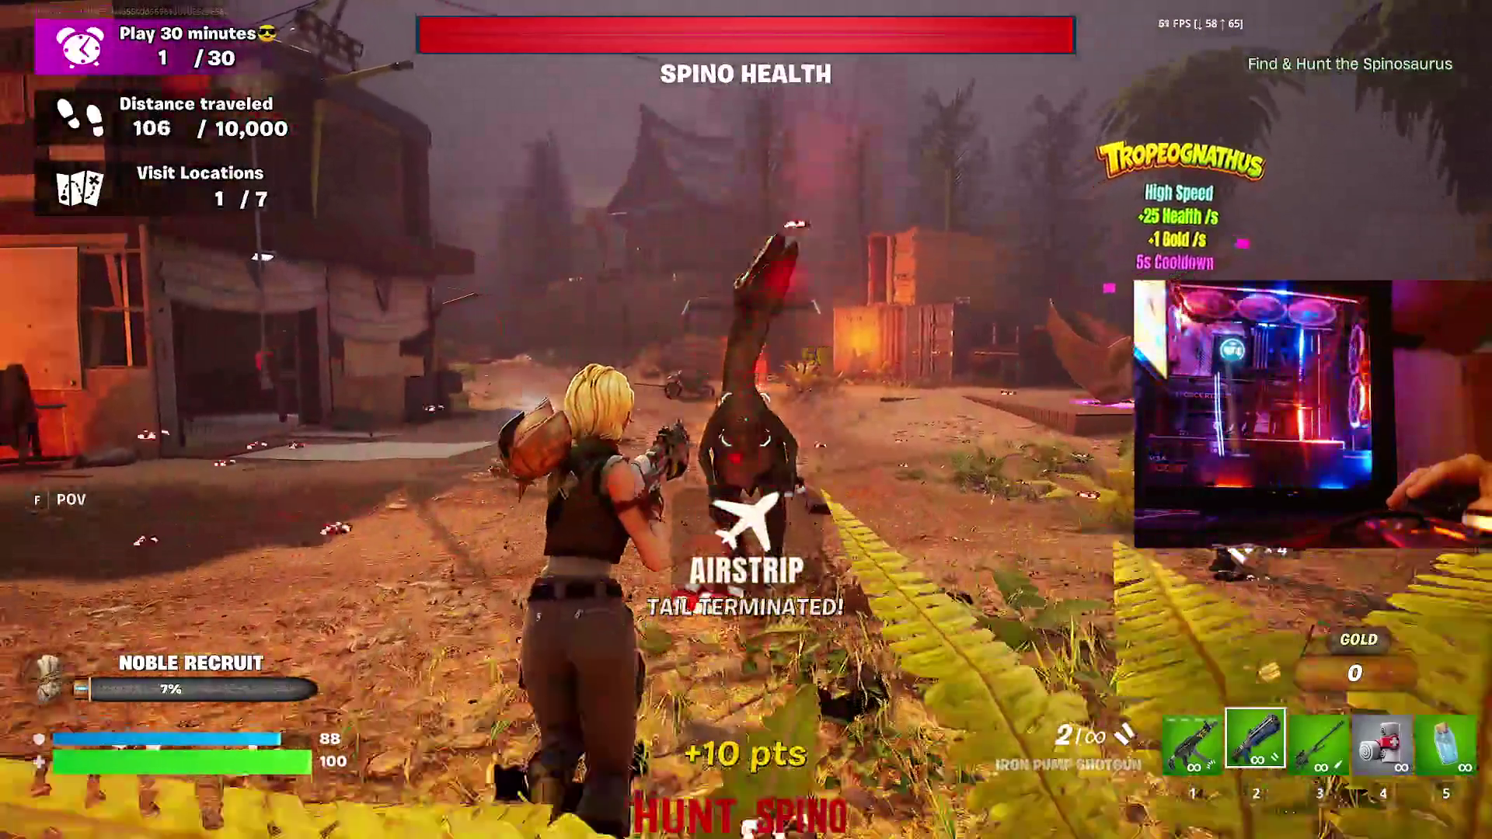
key(w)
click(746, 419)
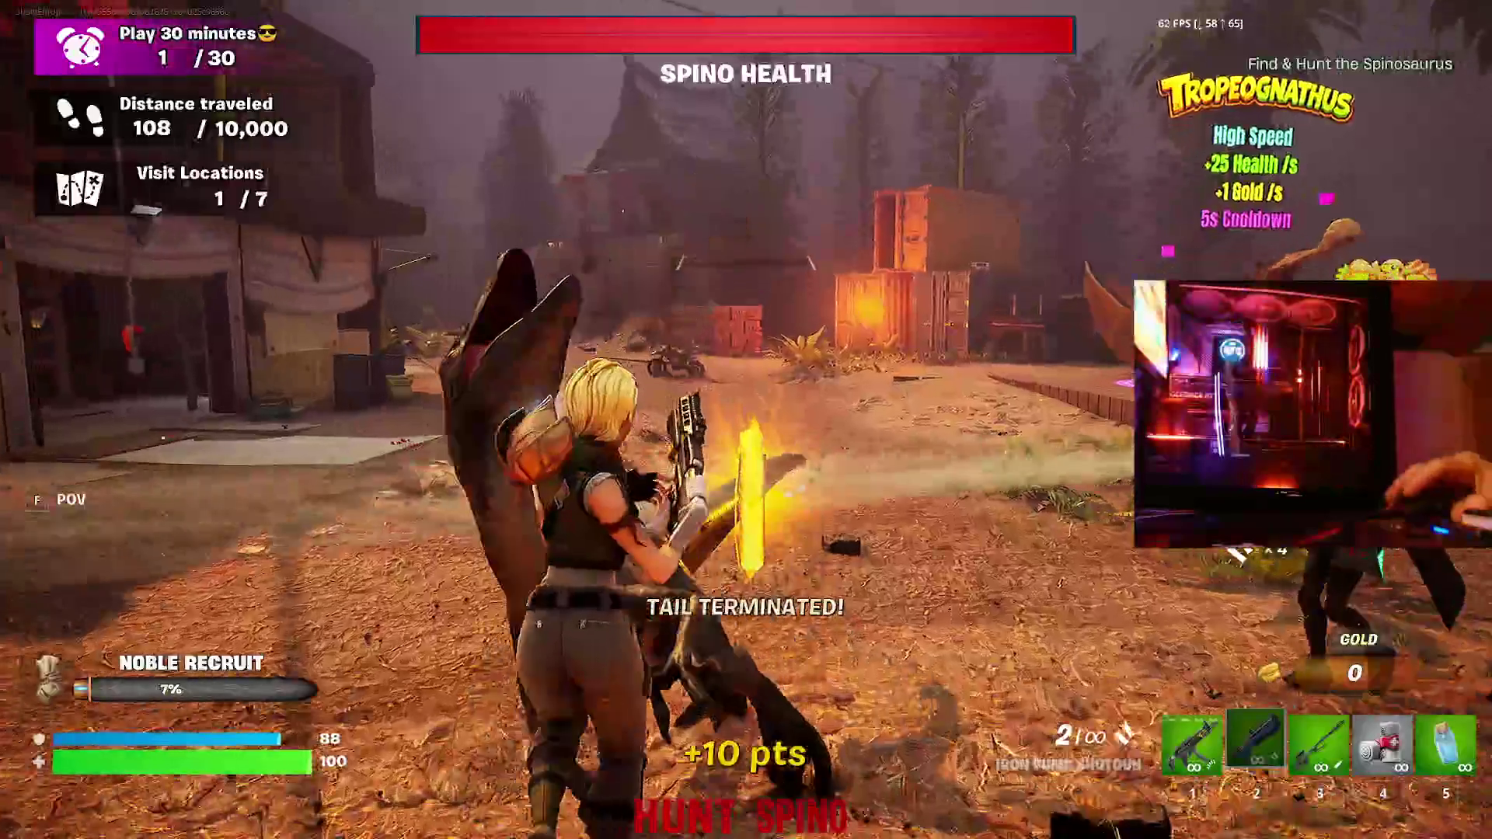
key(r)
- Run past the dinosaur shop and down the burning street toward the Airstrip sheds
key(w)
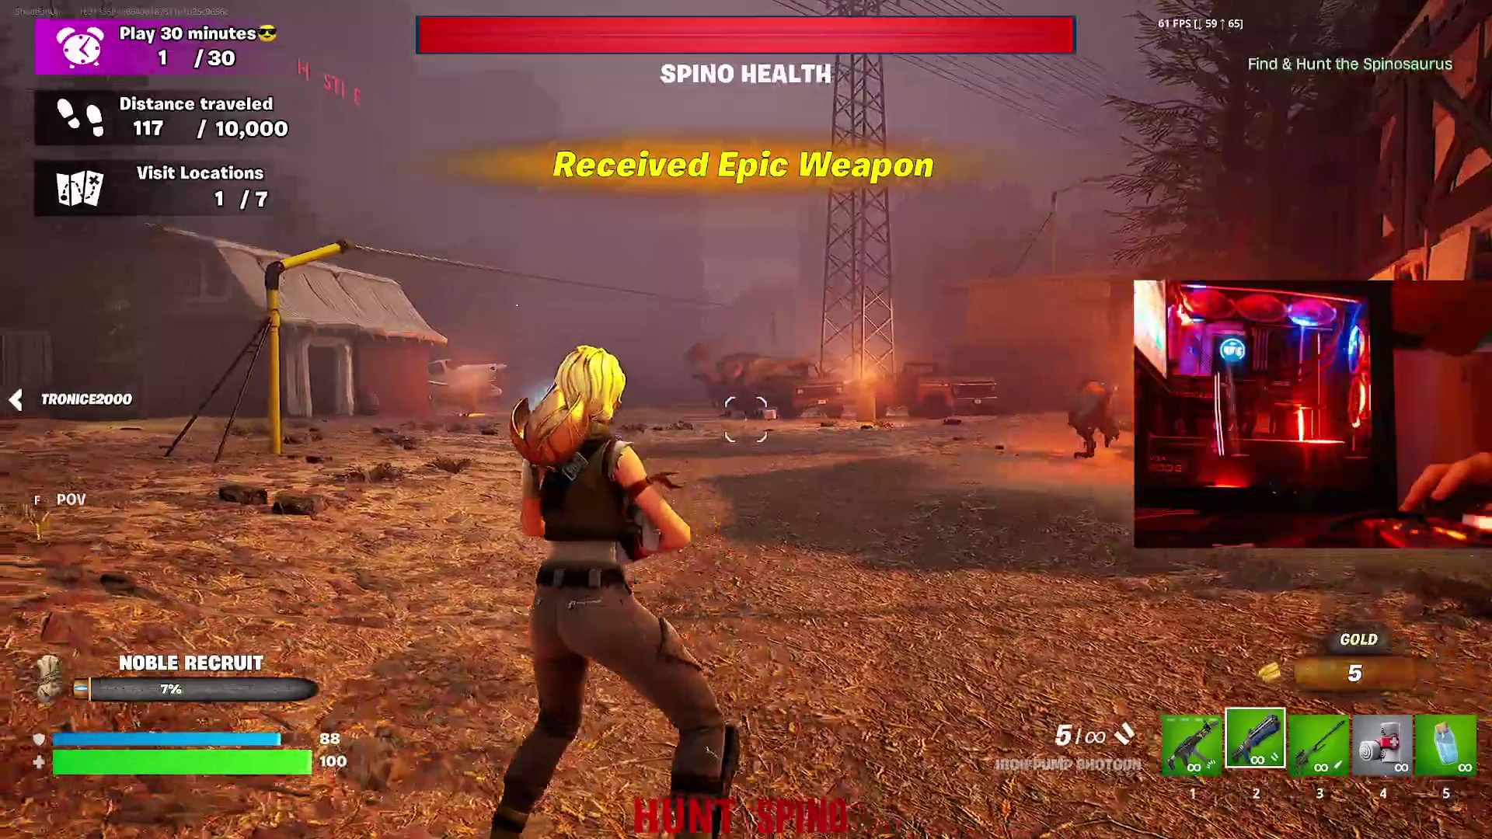
key(w)
key(w)
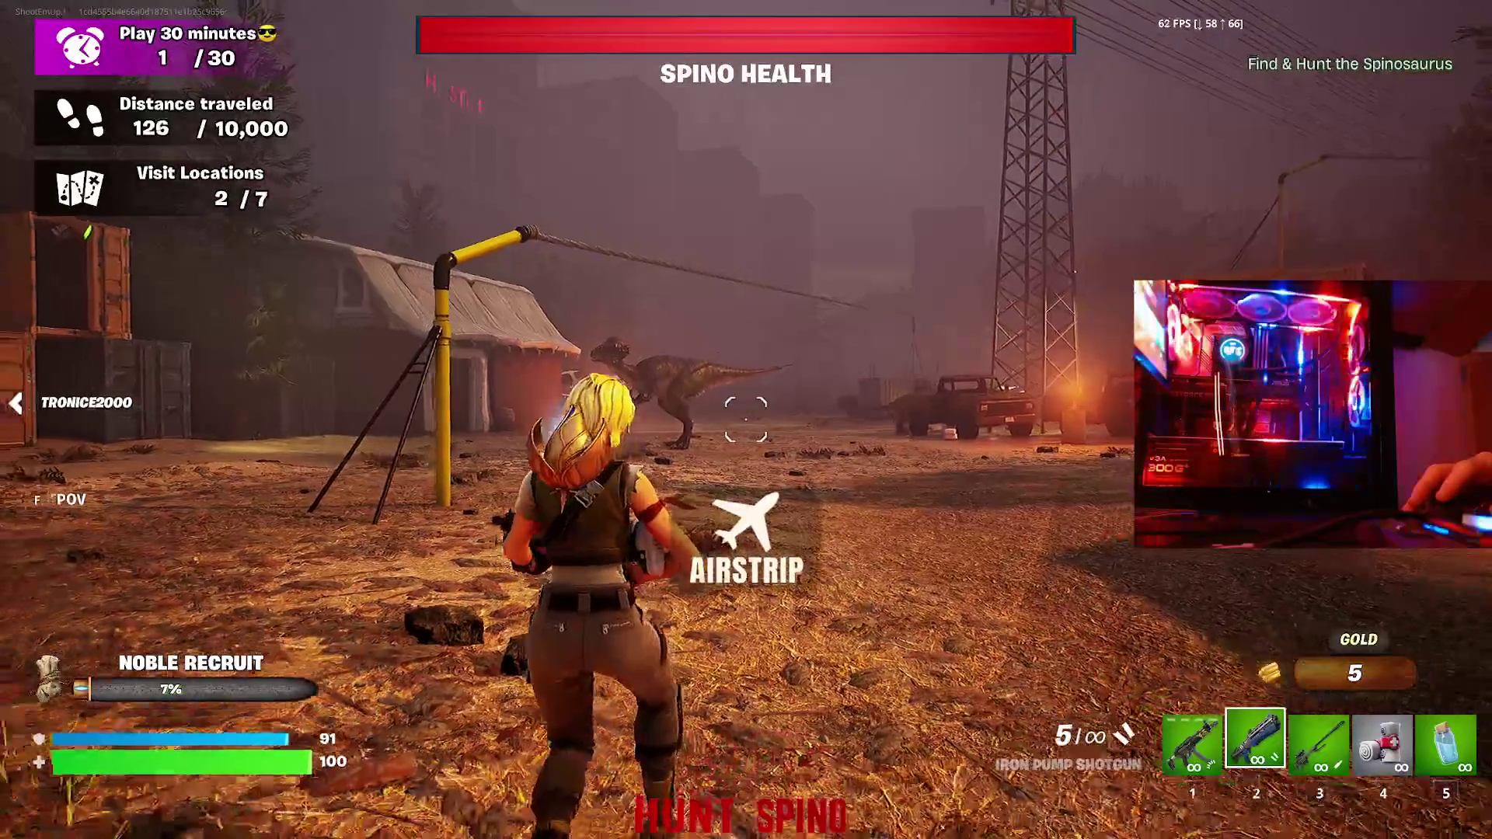
key(w)
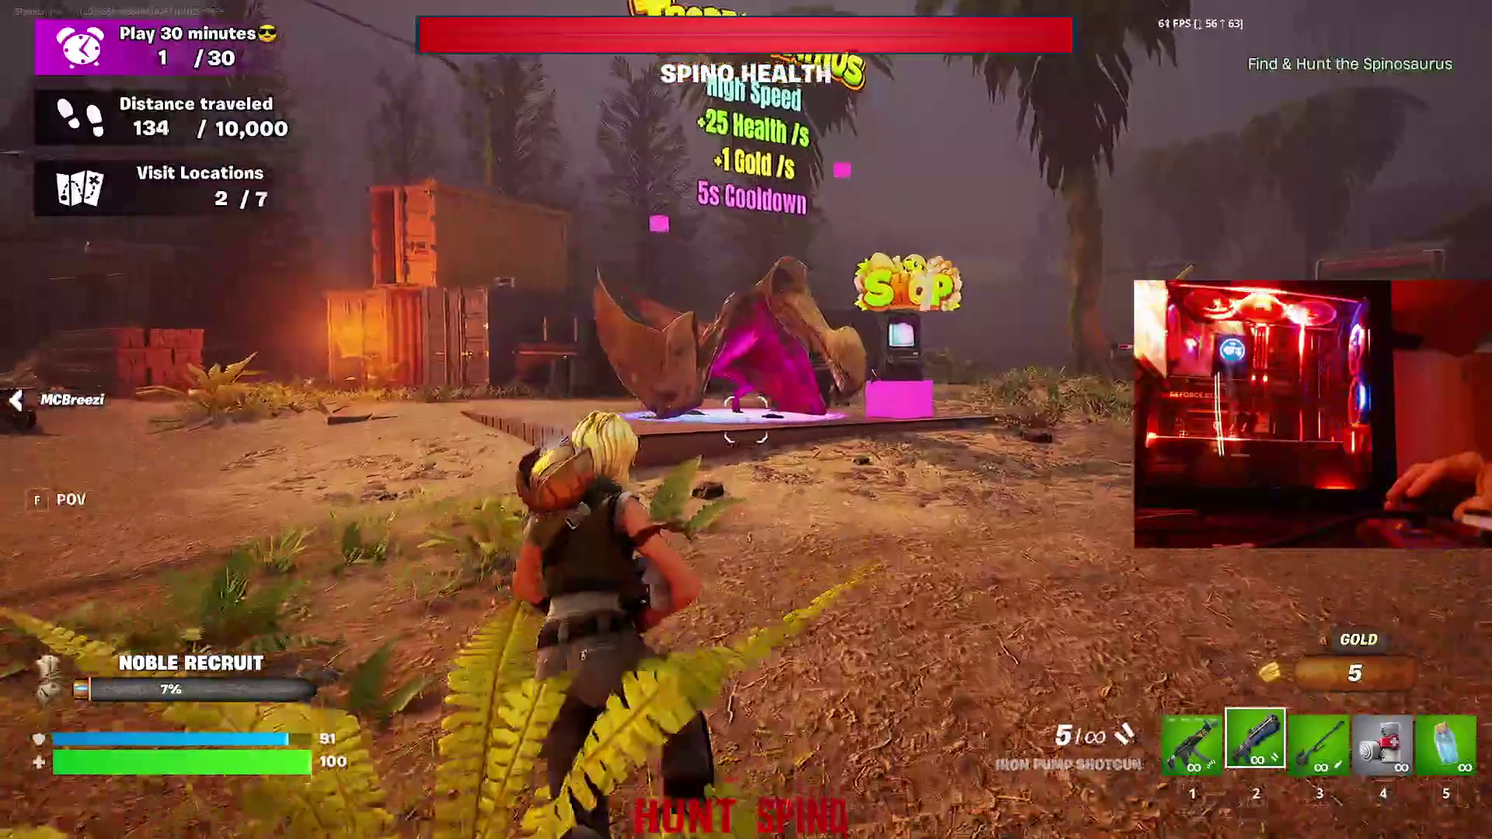
key(w)
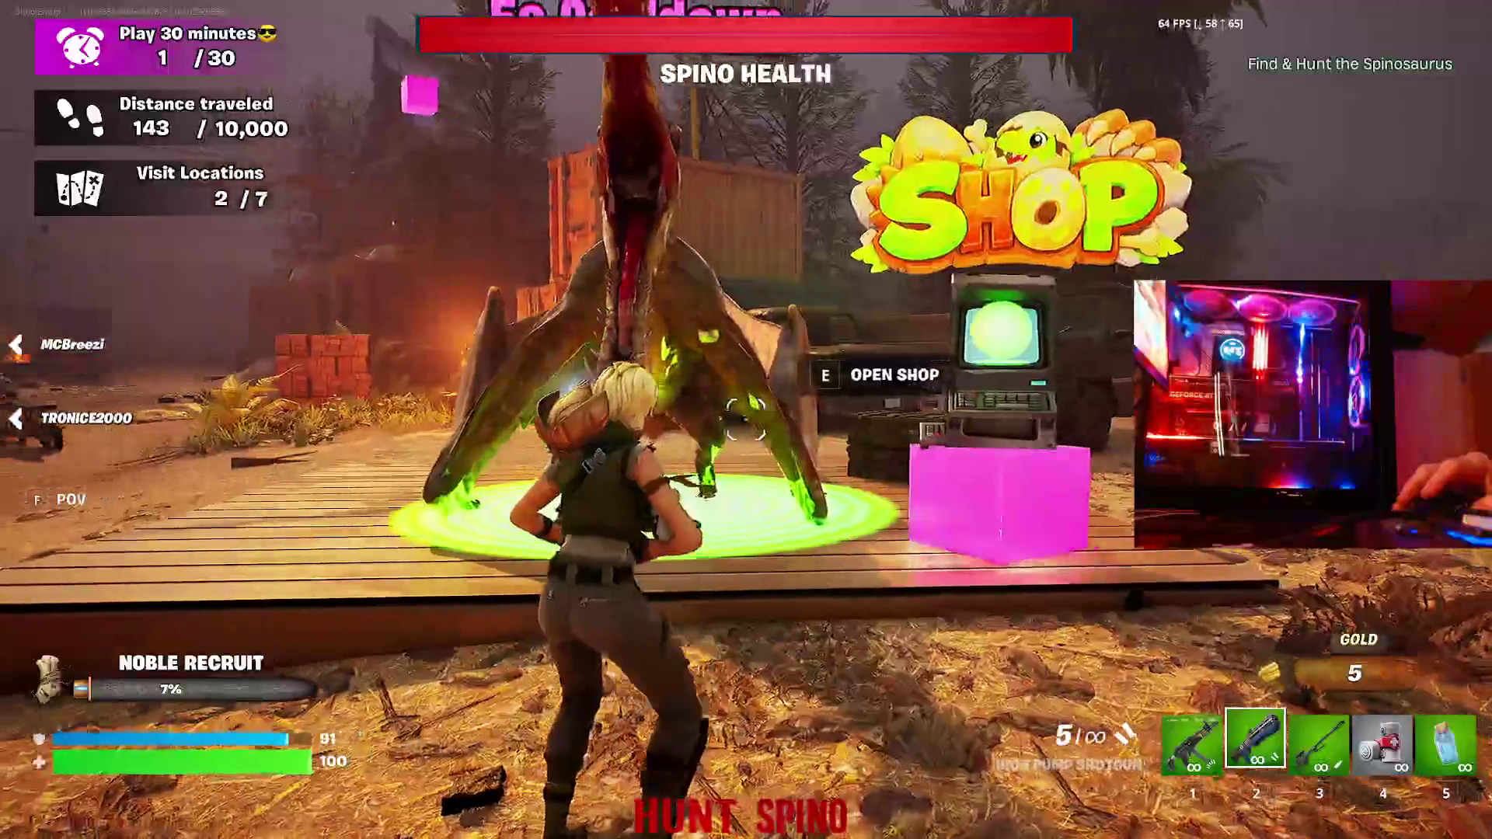
key(w)
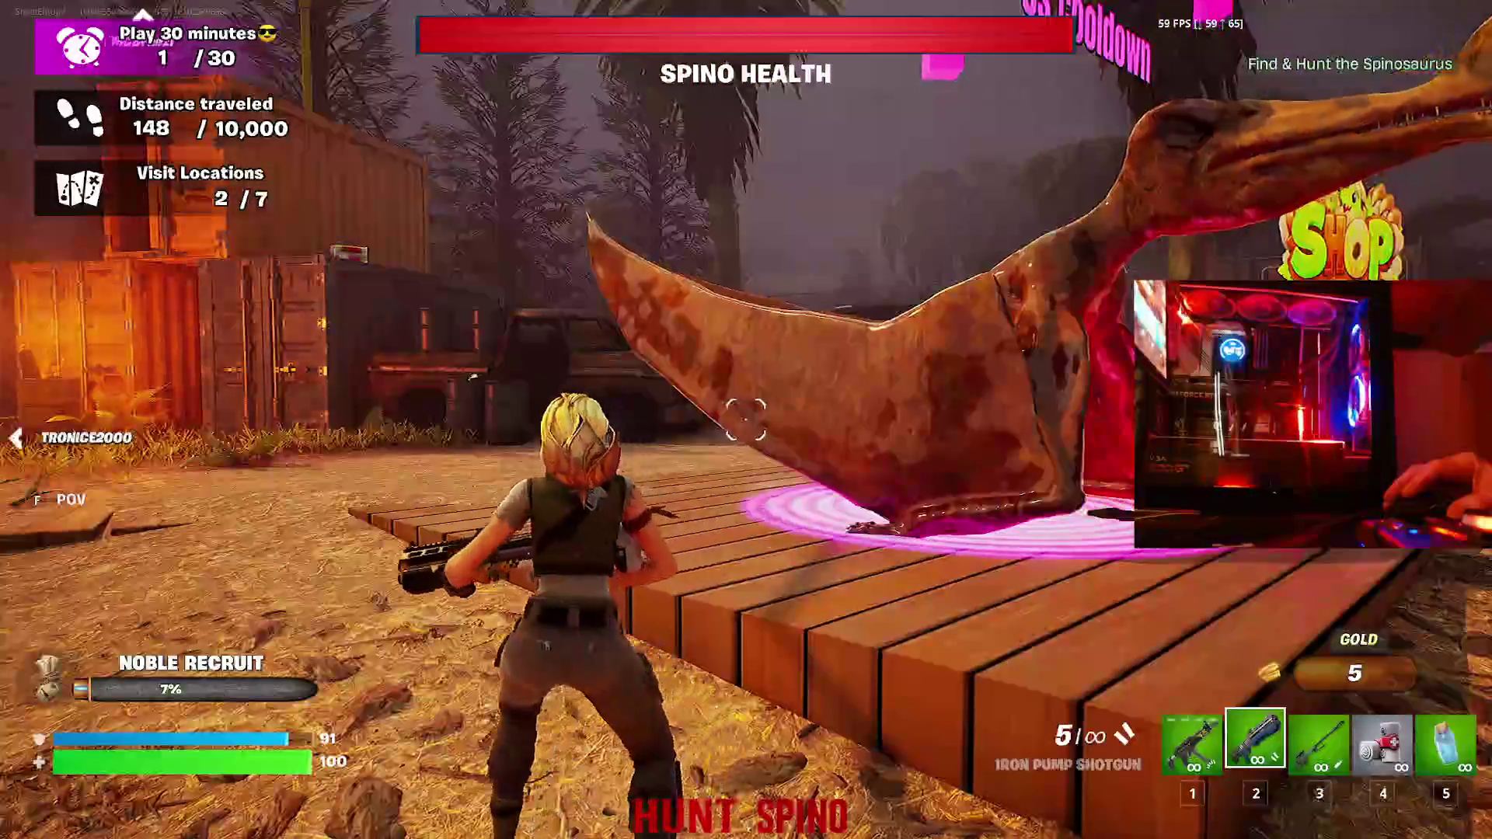
key(w)
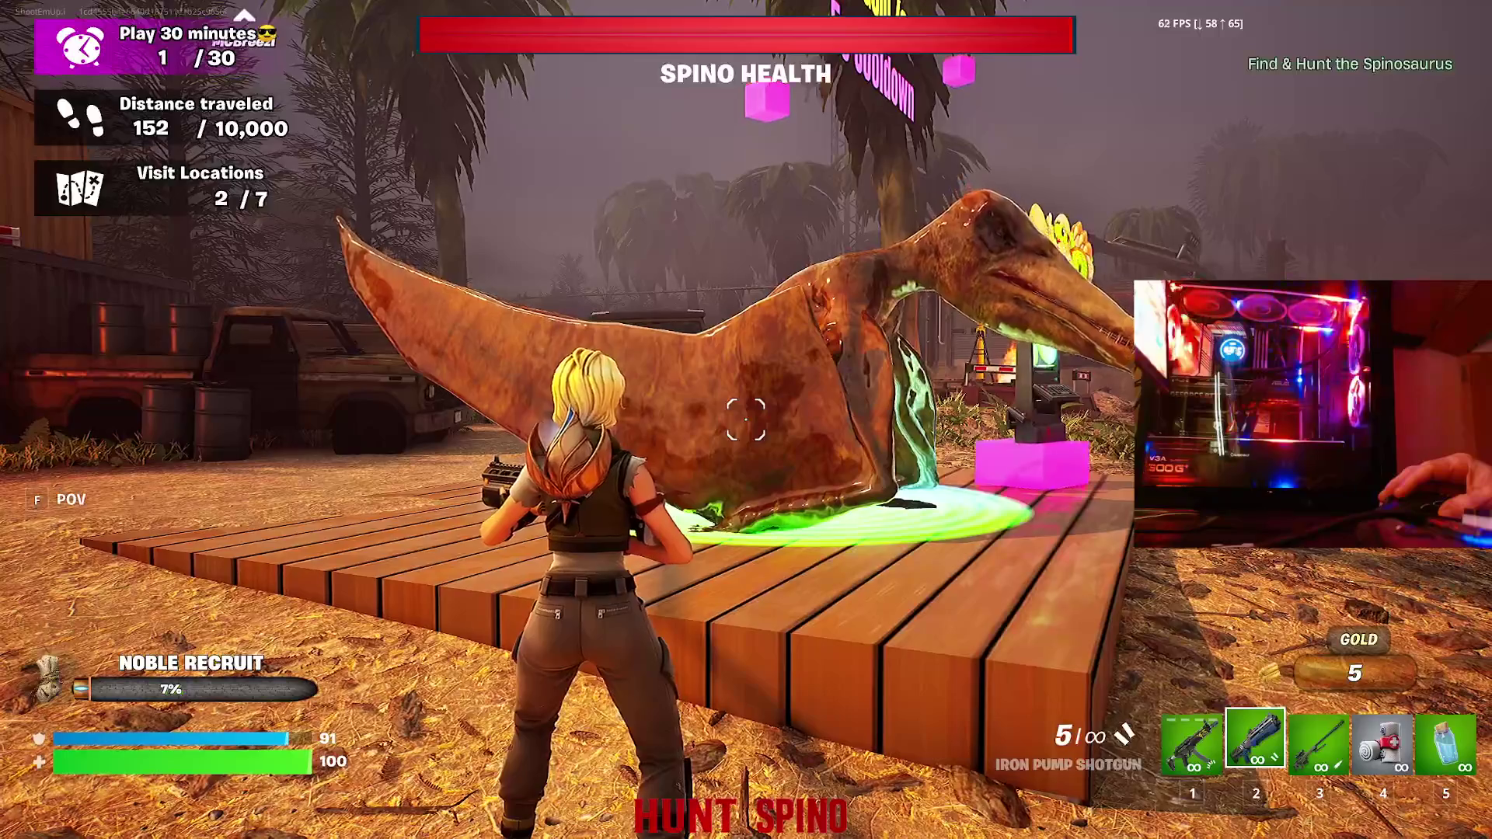
key(w)
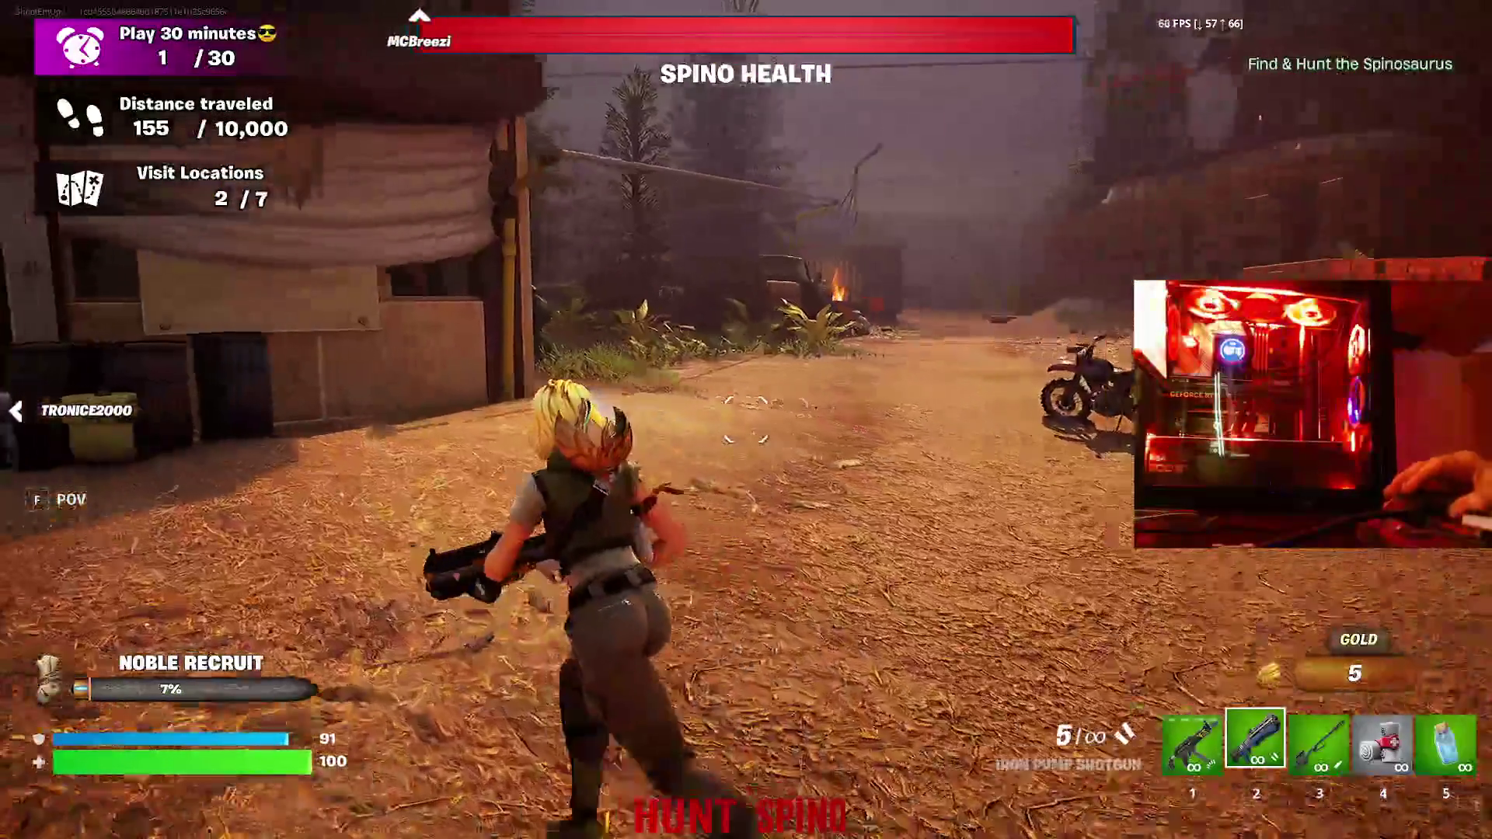
key(w)
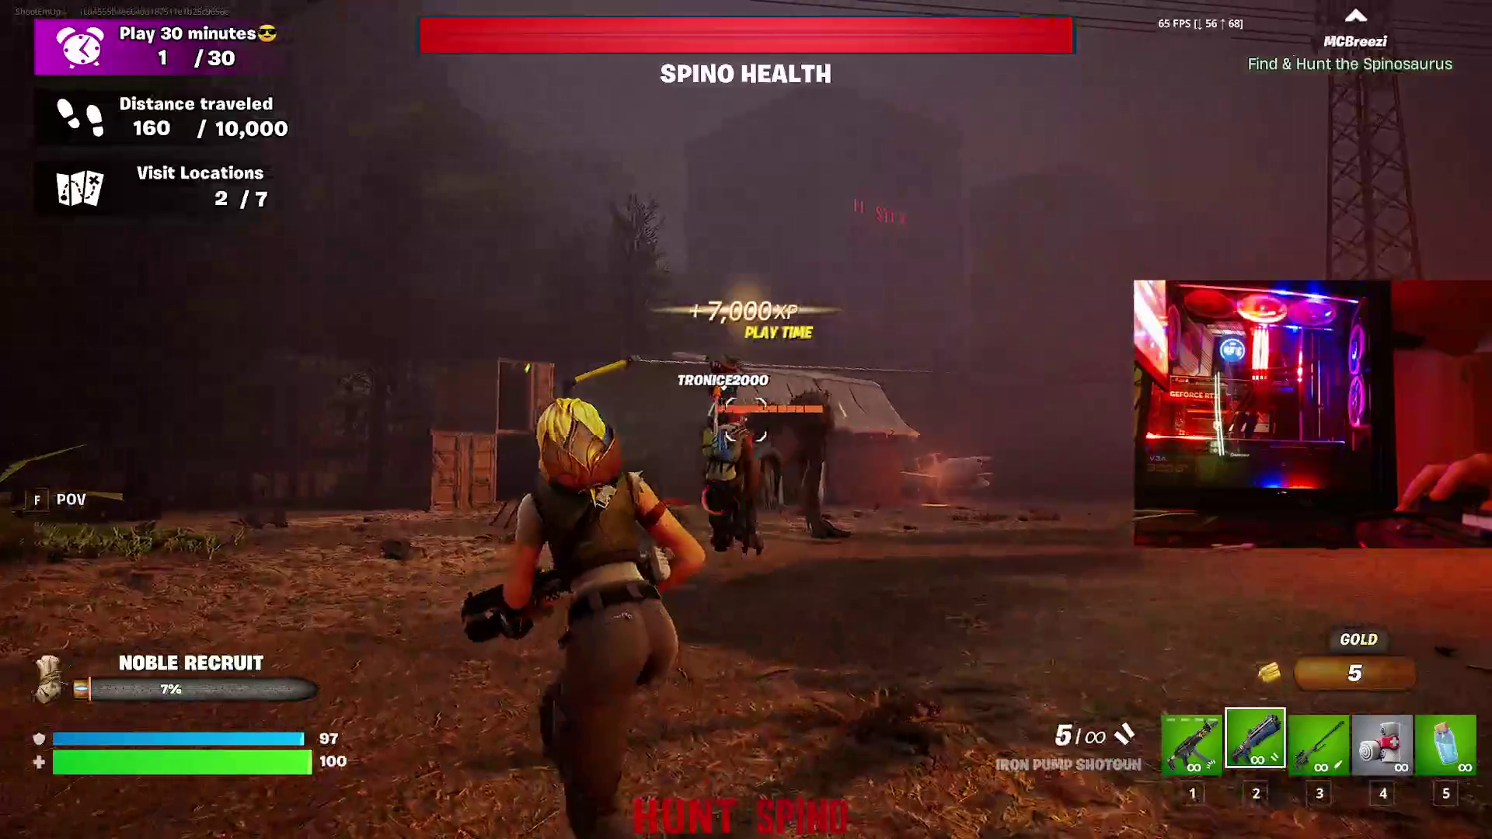
- Shotgun the raptor near the shed, collect its gold drop, and reload
click(746, 419)
click(747, 420)
key(w)
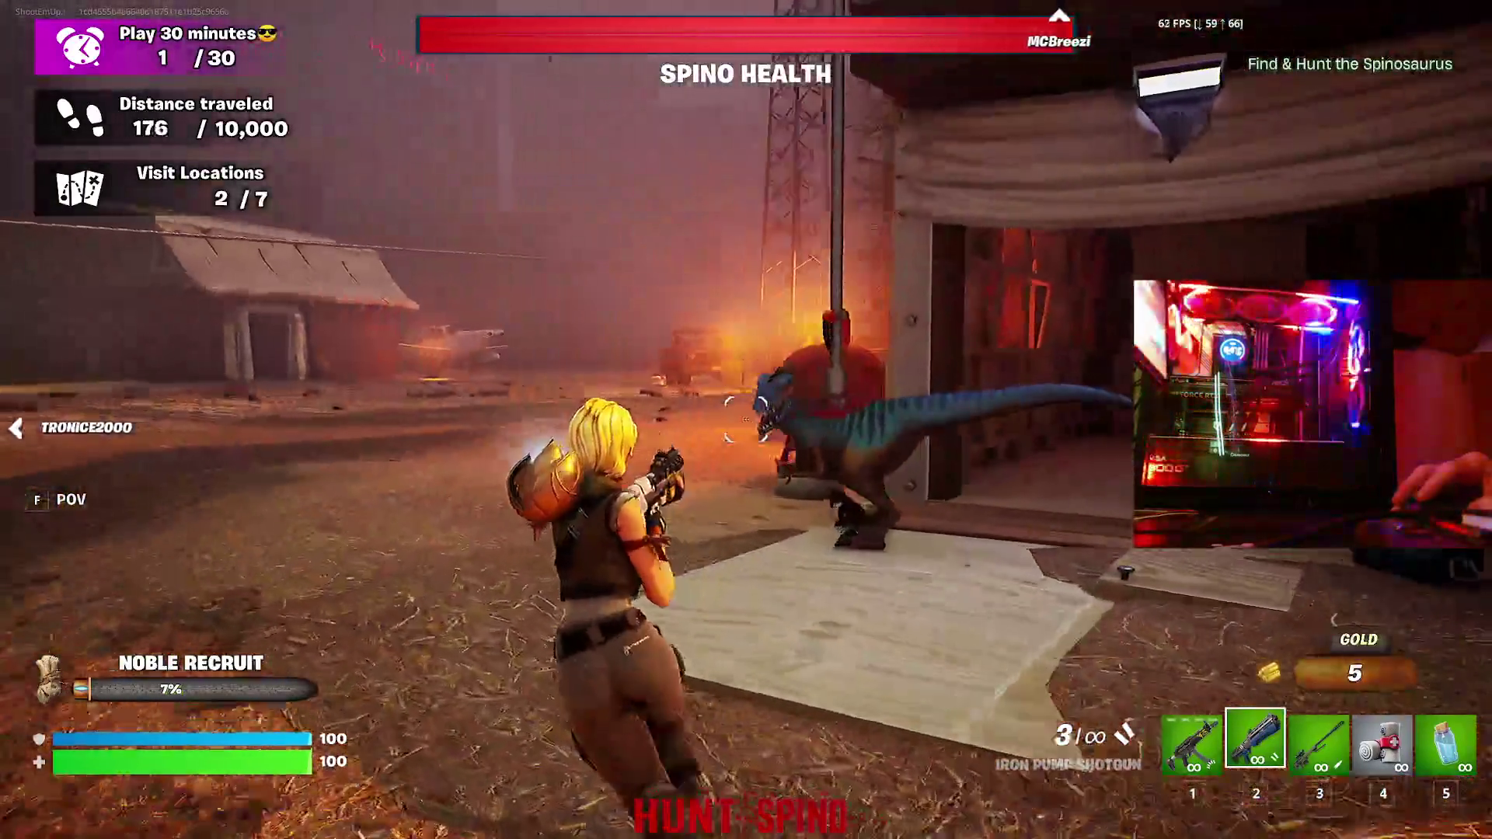
click(747, 420)
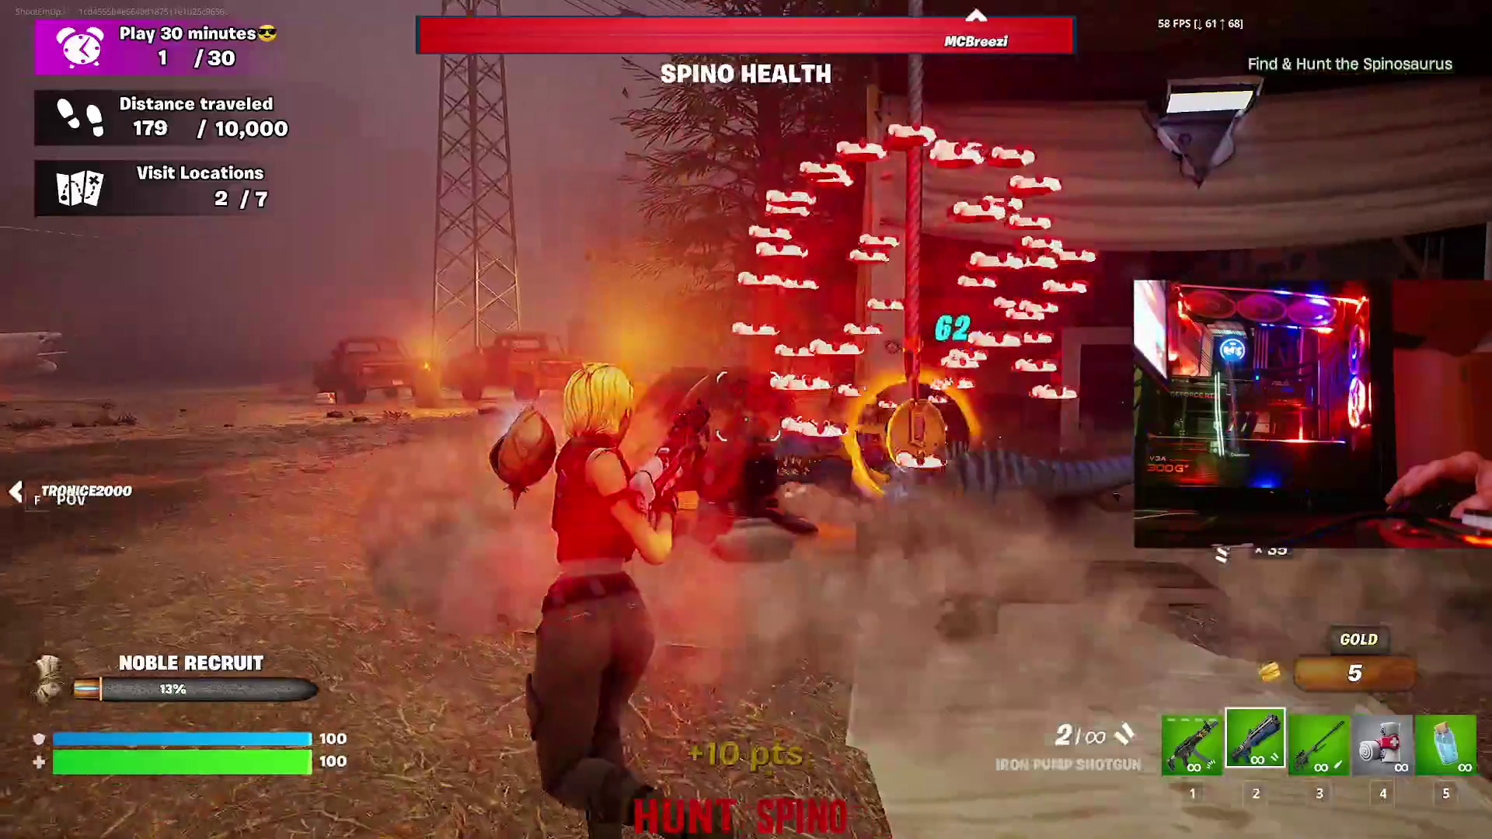
key(w)
key(r)
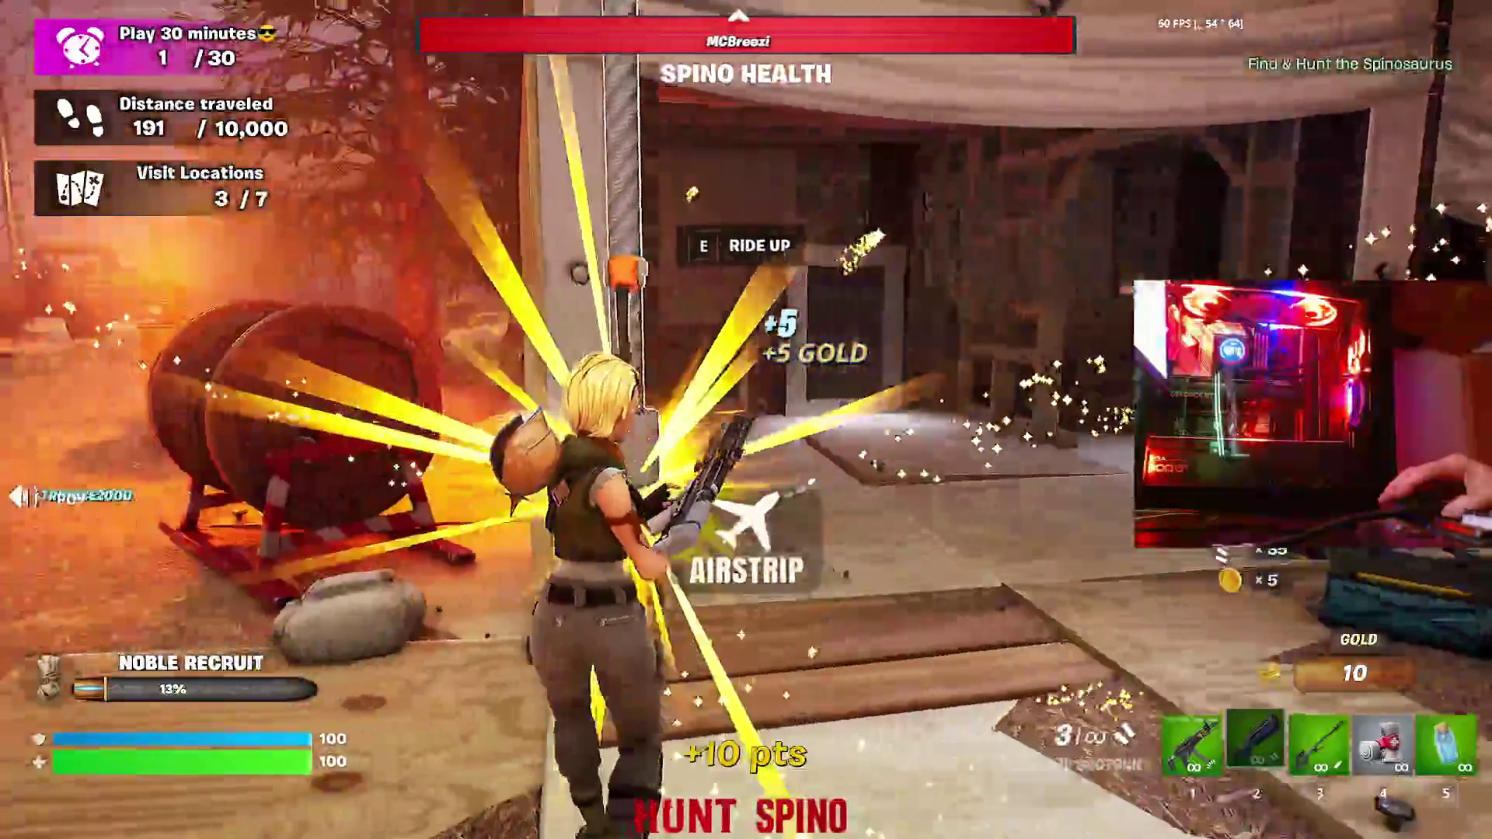
key(w)
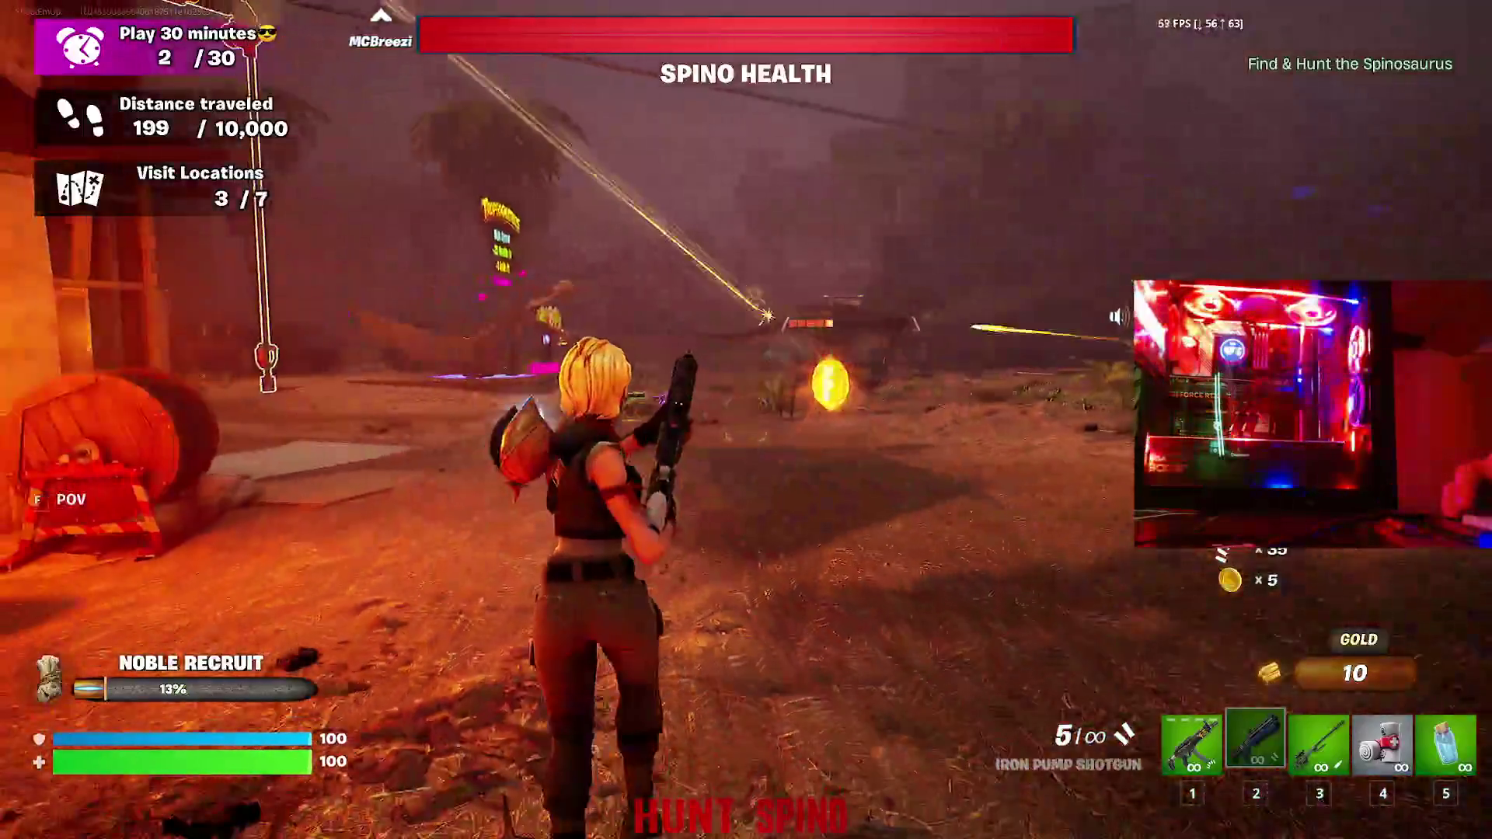
key(w)
- Fire repeated shotgun rounds at the next dinosaur, landing a 43-damage hit
click(747, 419)
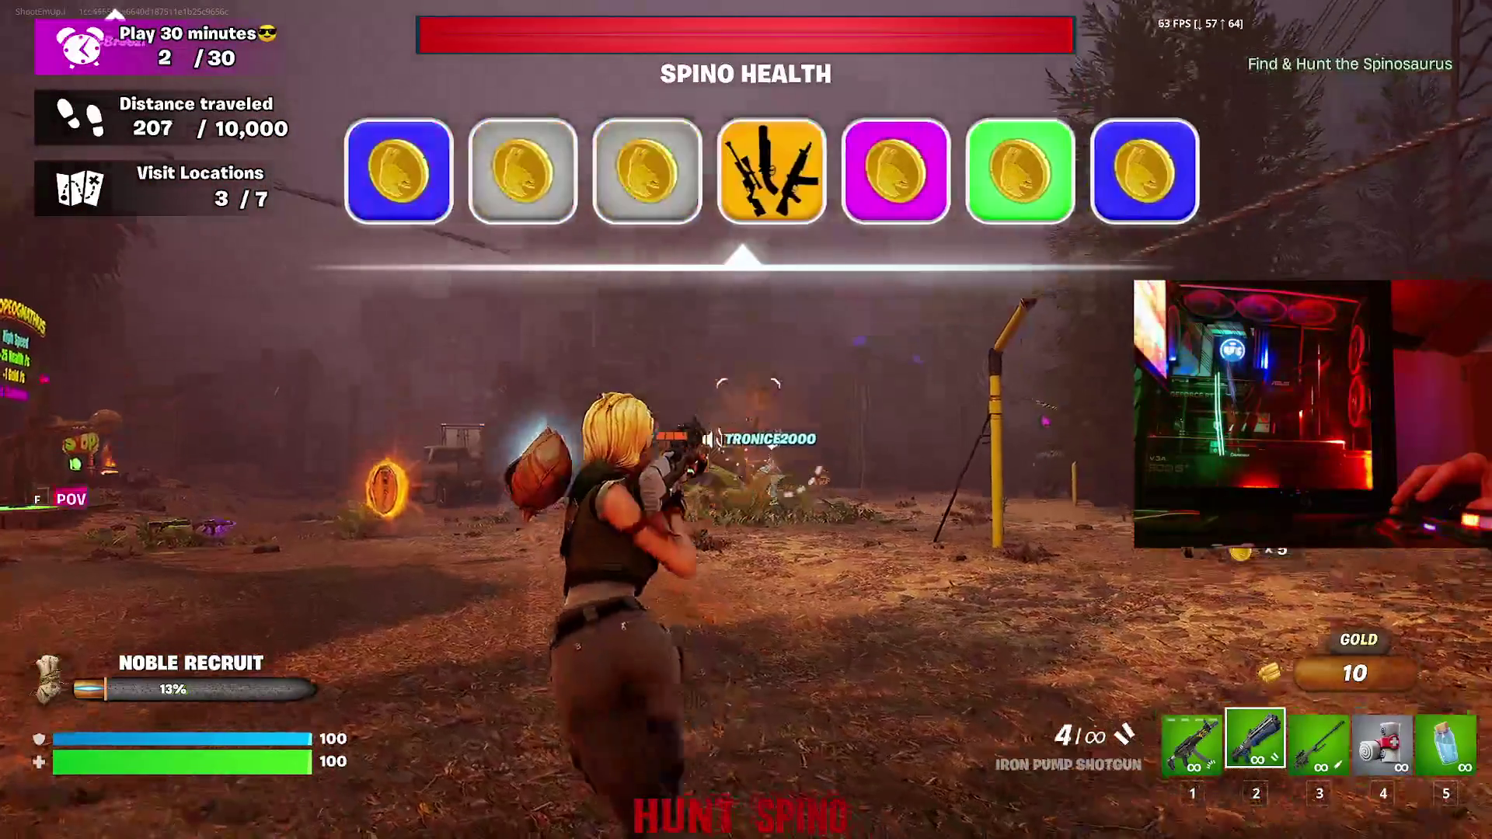
key(w)
click(746, 419)
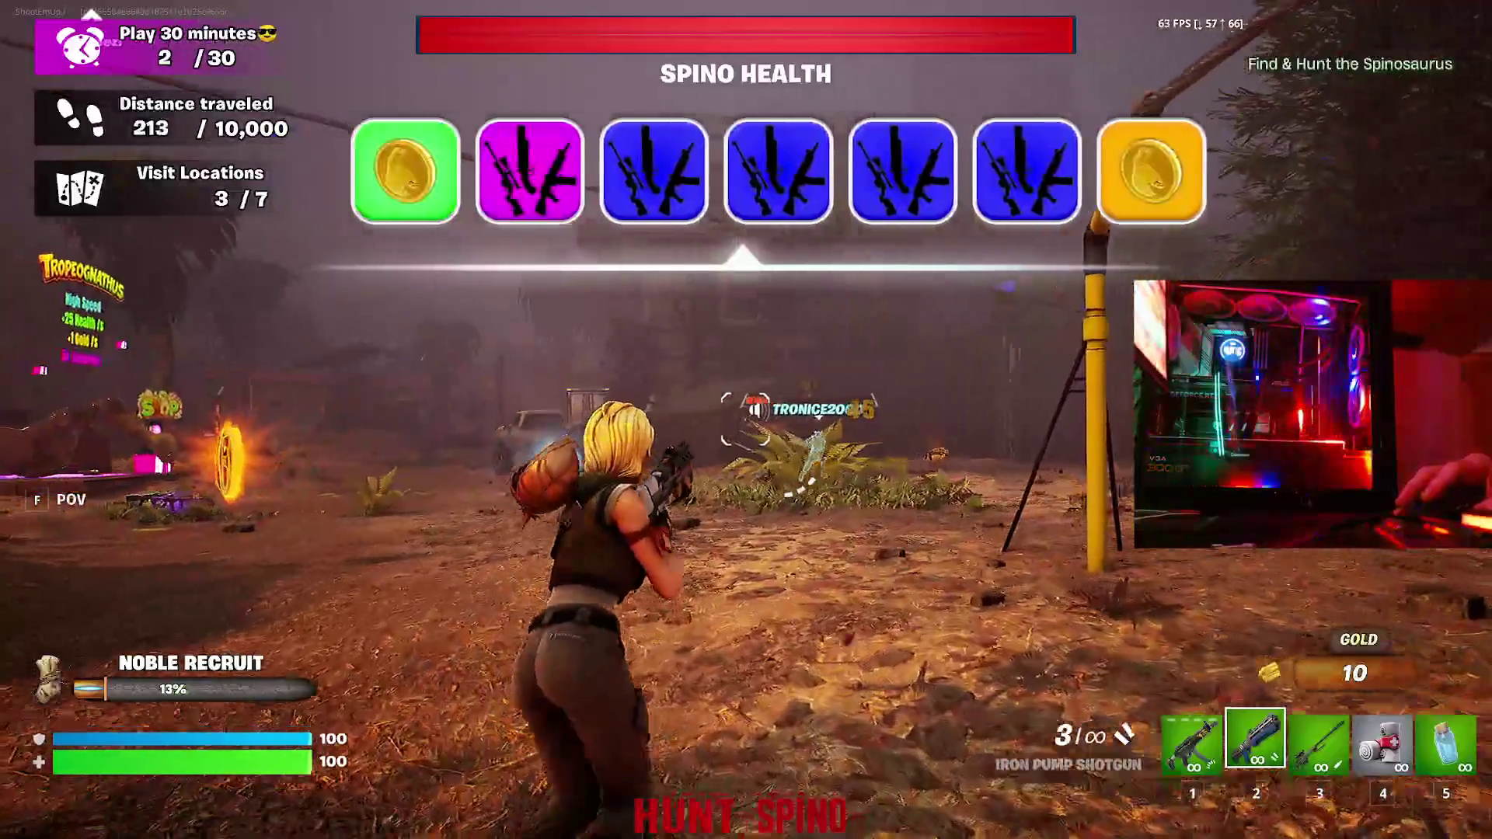
key(w)
click(746, 420)
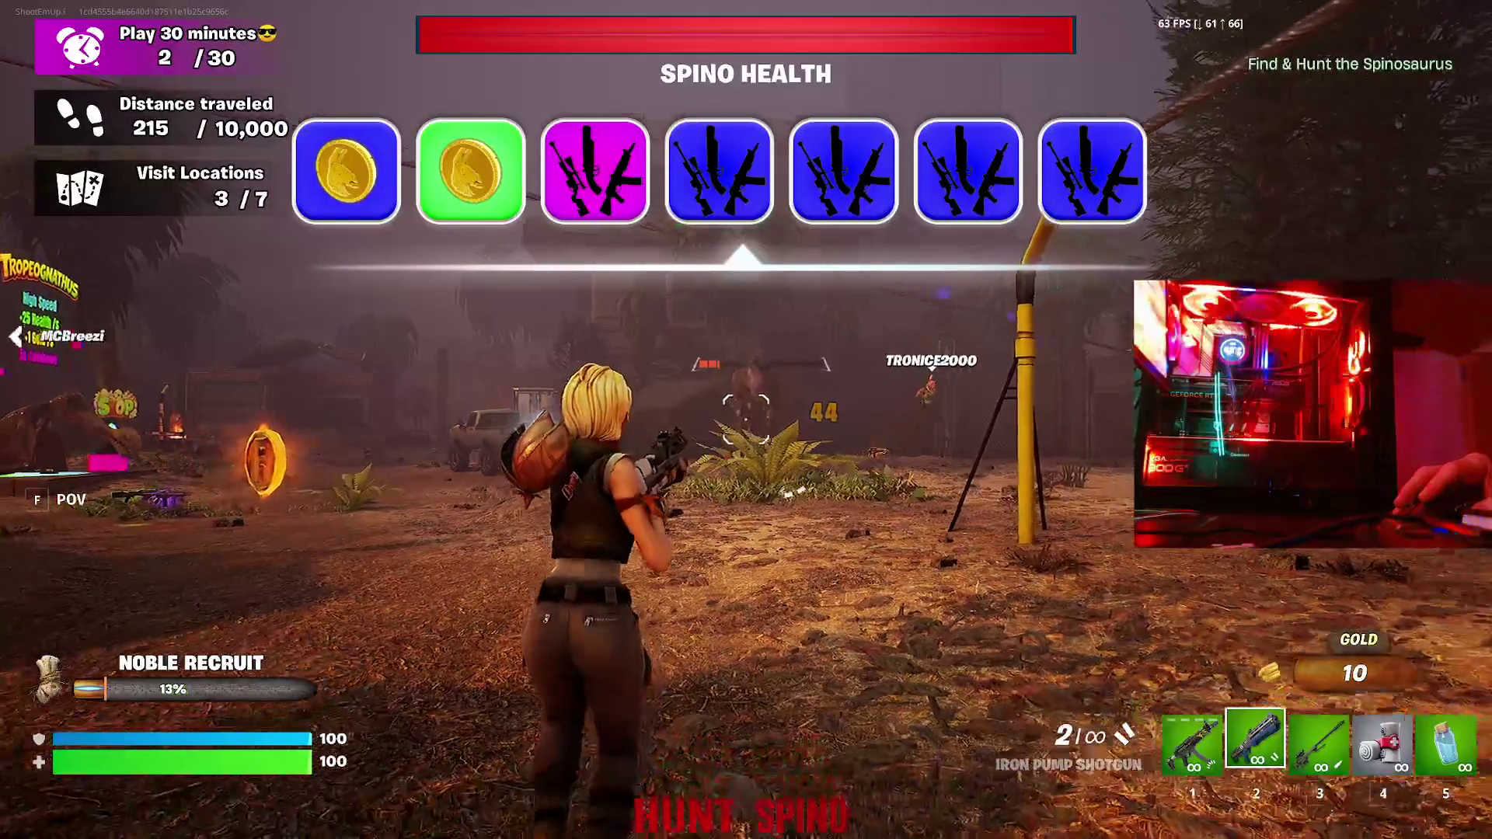
click(746, 420)
key(w)
click(746, 420)
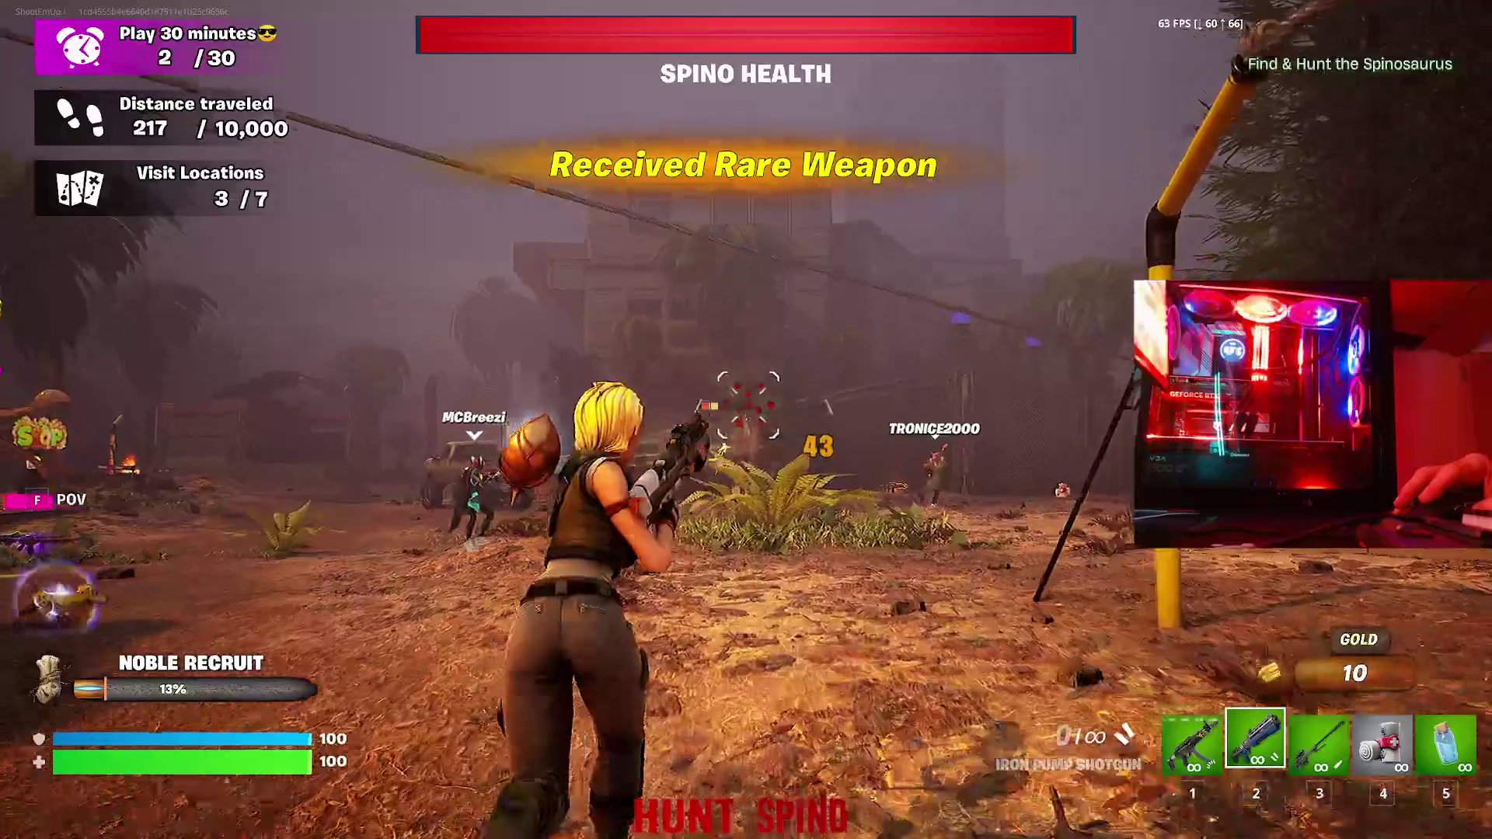
- Turn right, run at the nearby enemy player, and shoot them for gold
key(w)
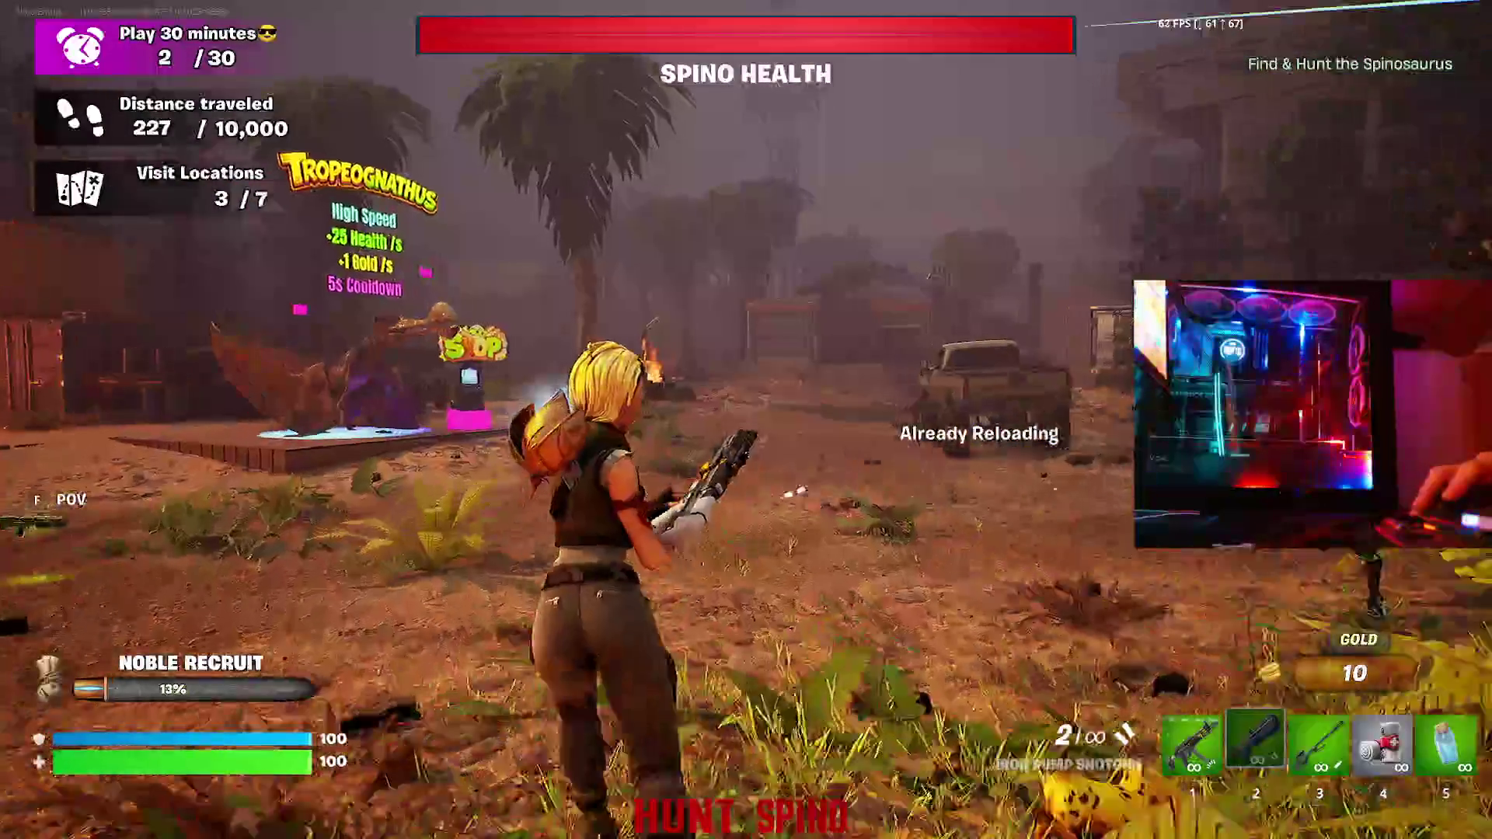
key(w)
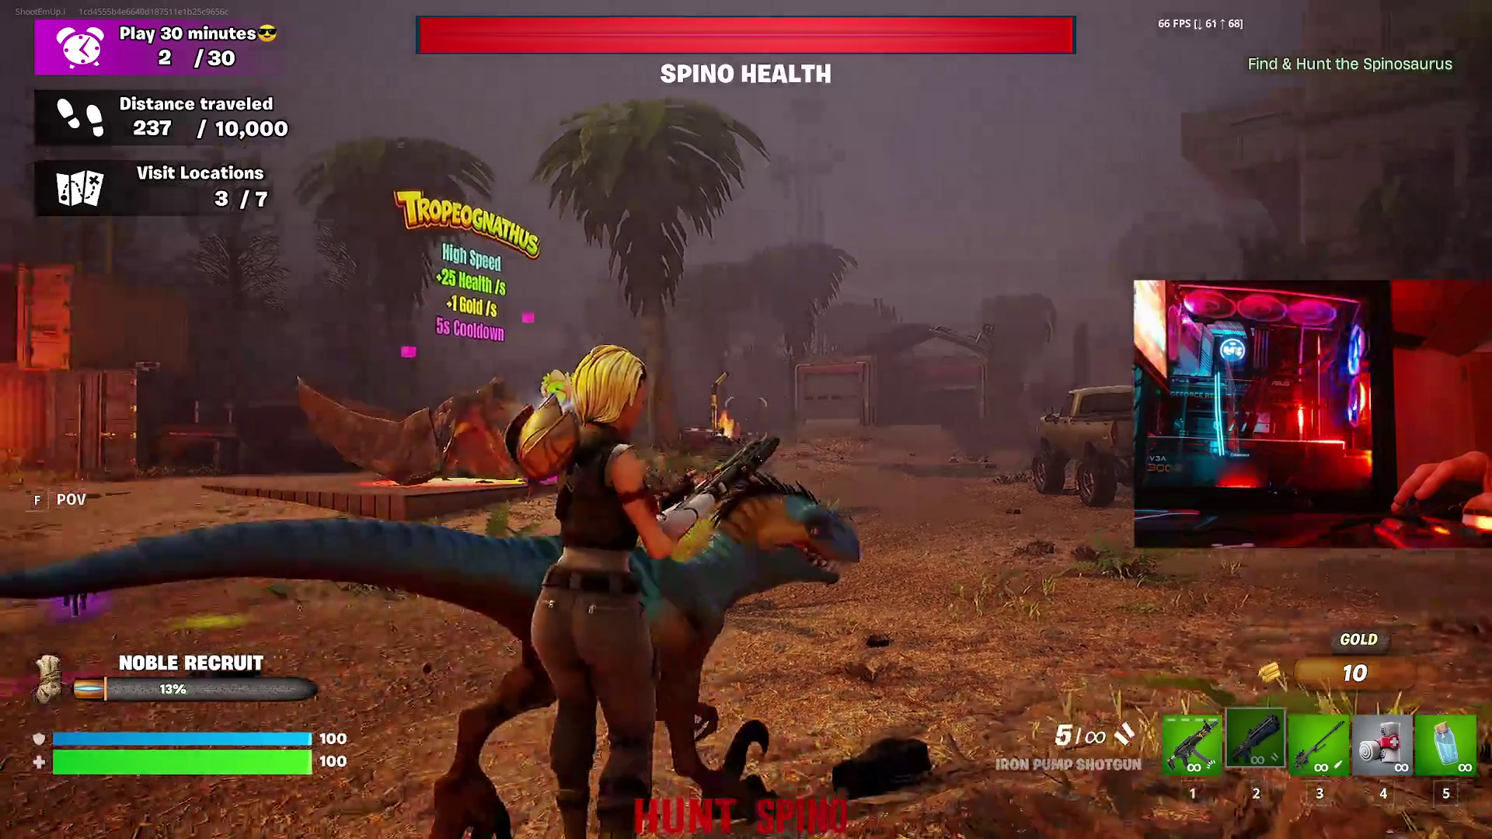
key(w)
click(746, 420)
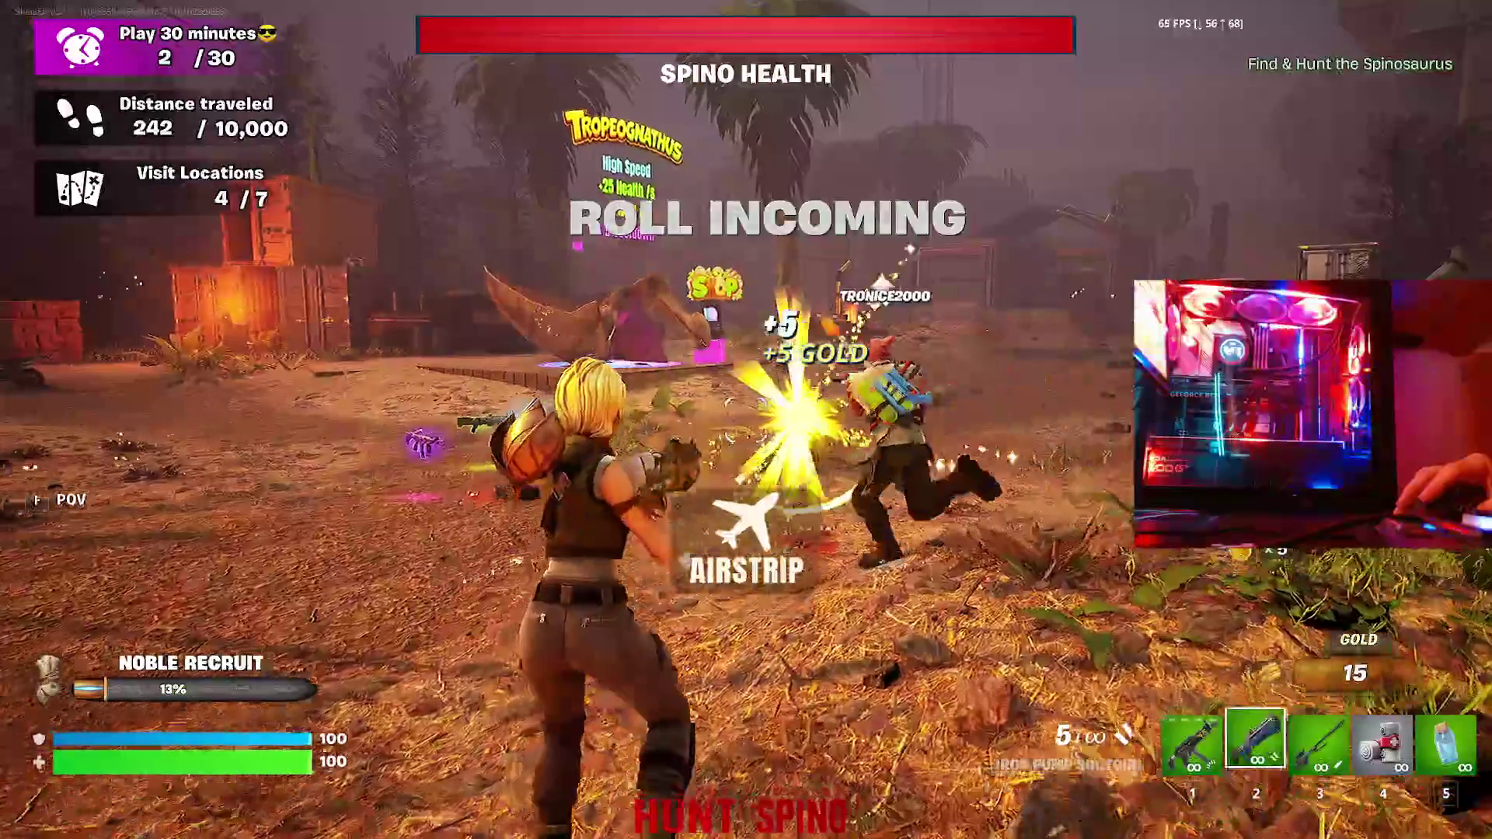
- Switch to the Modular Hyper SMG, fire at the Spinosaurus, and reload
key(w)
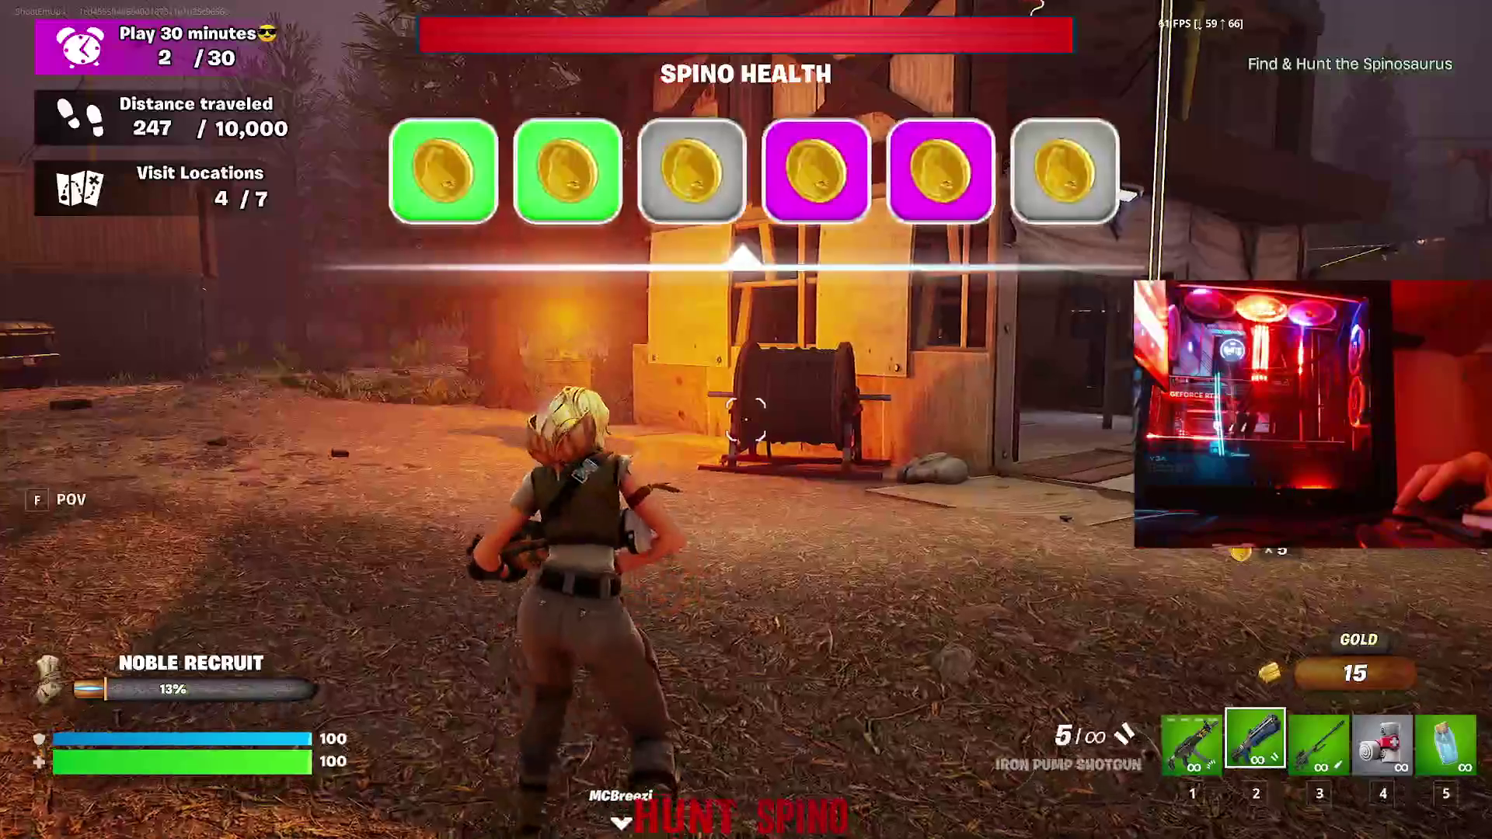
key(w)
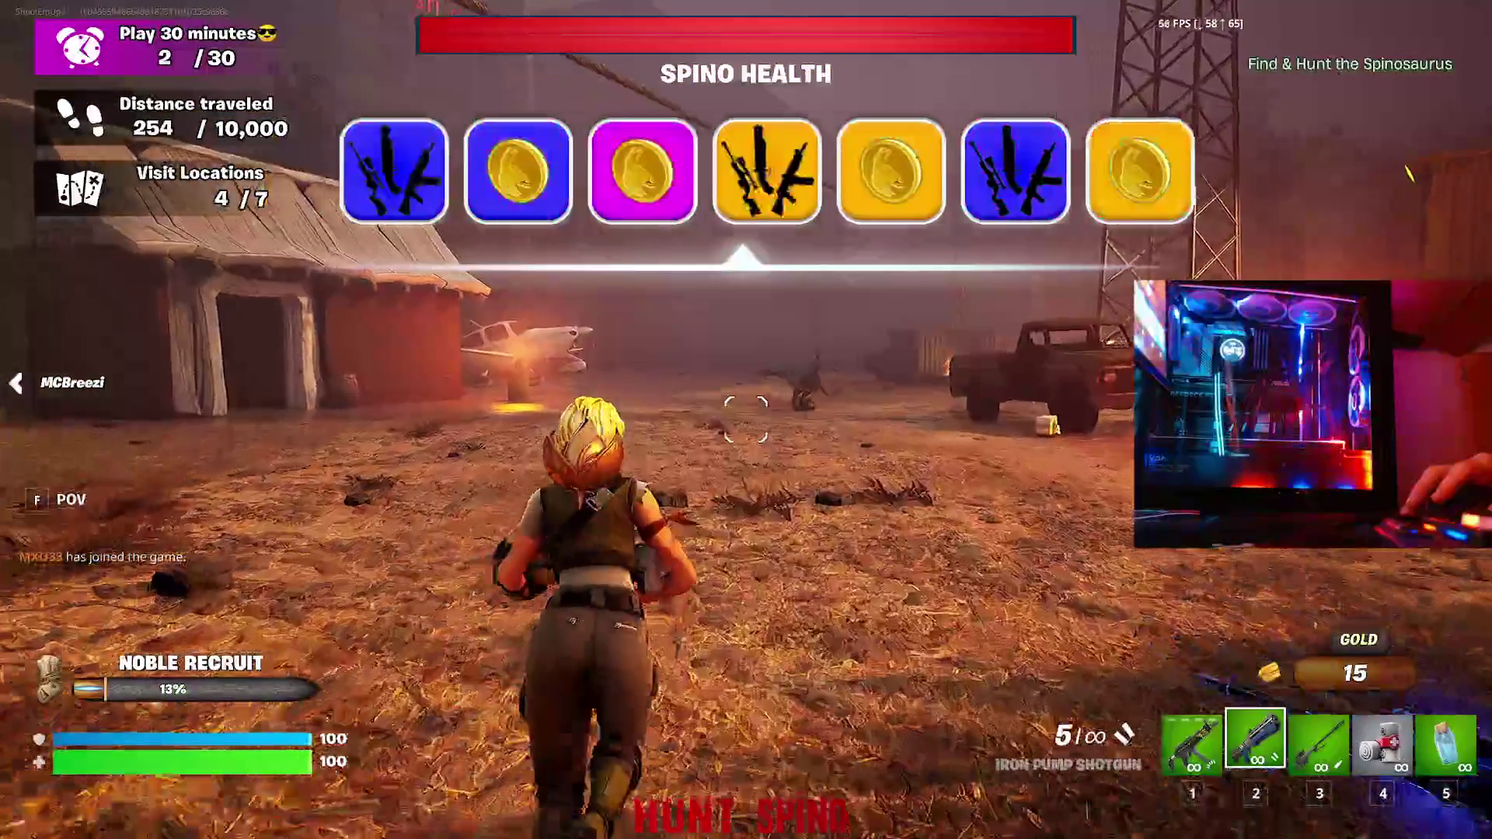
key(w)
key(1)
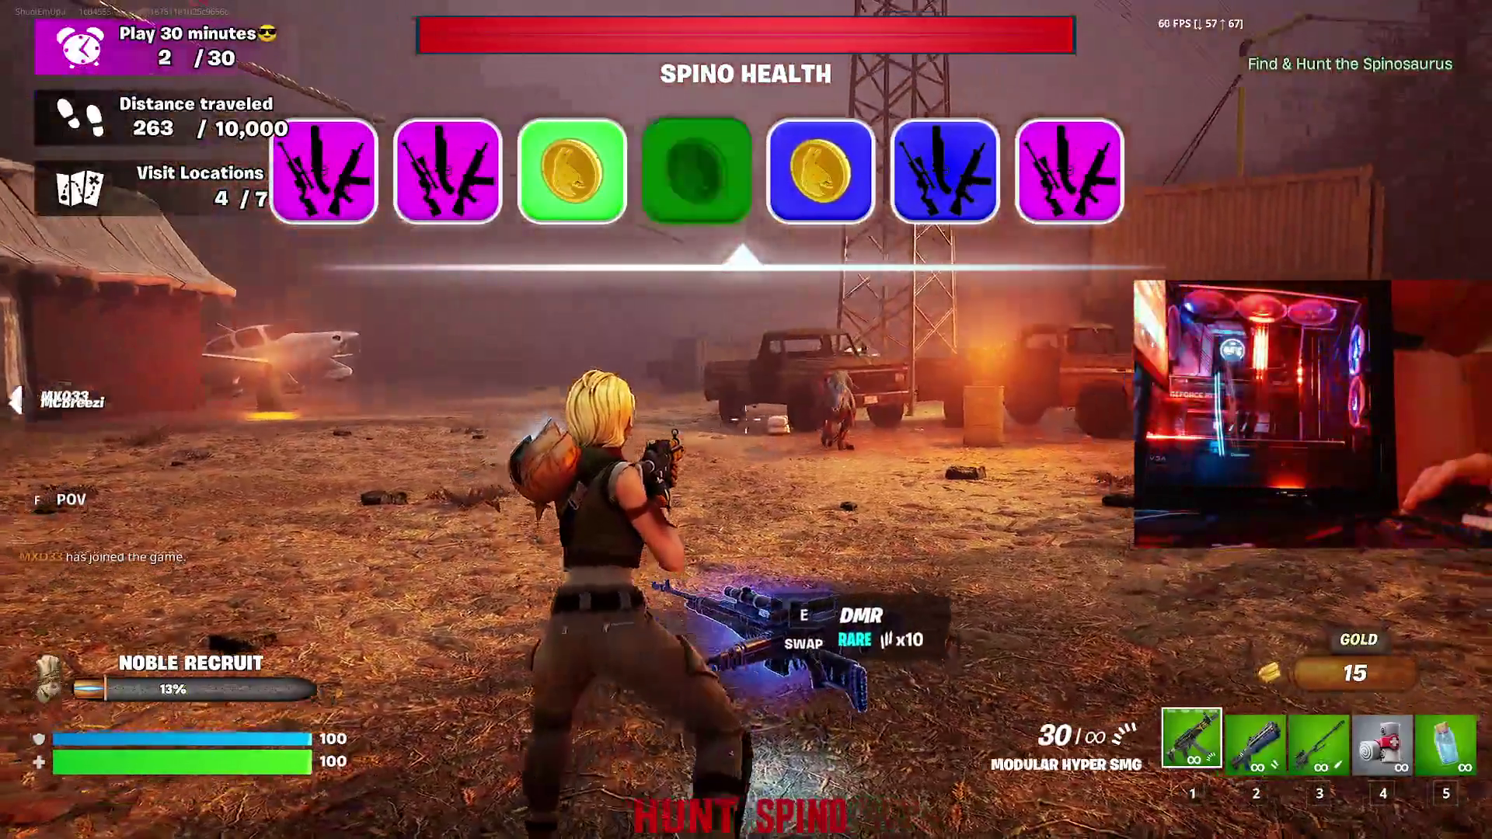
click(746, 420)
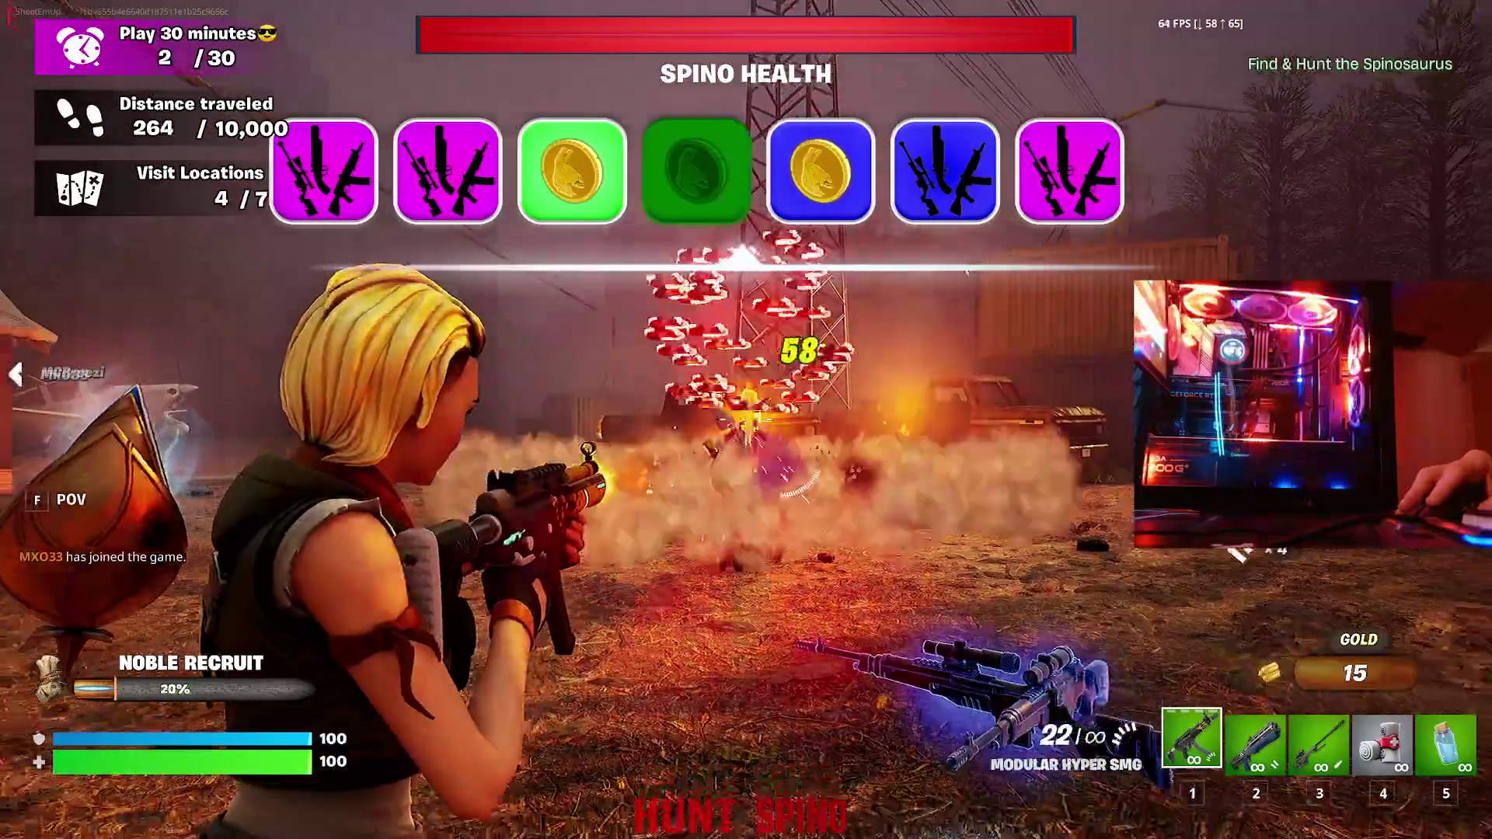
key(w)
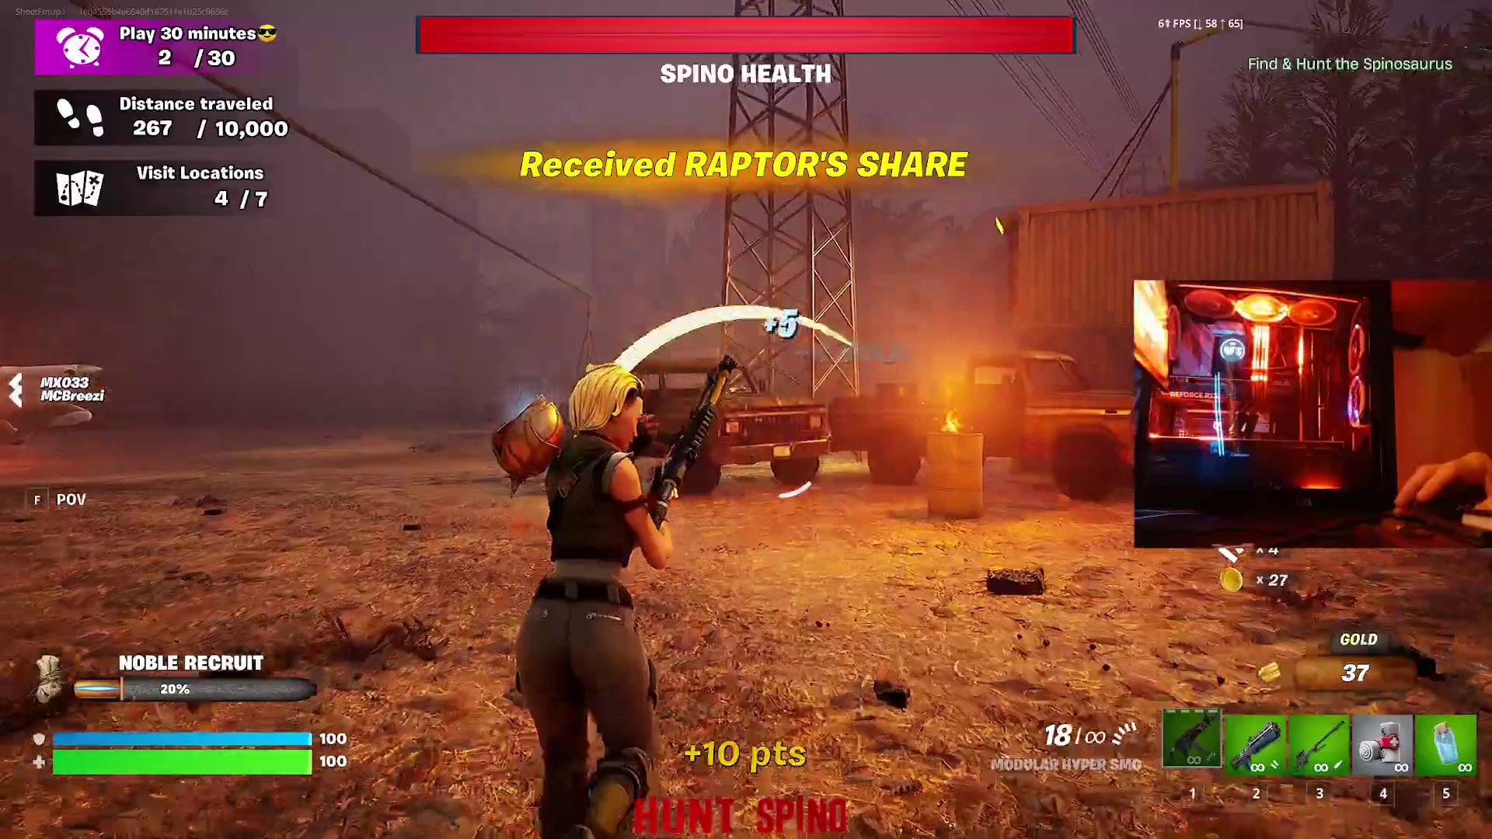
key(r)
- Run past the plane, container and fire barrel to the blue monster truck
key(w)
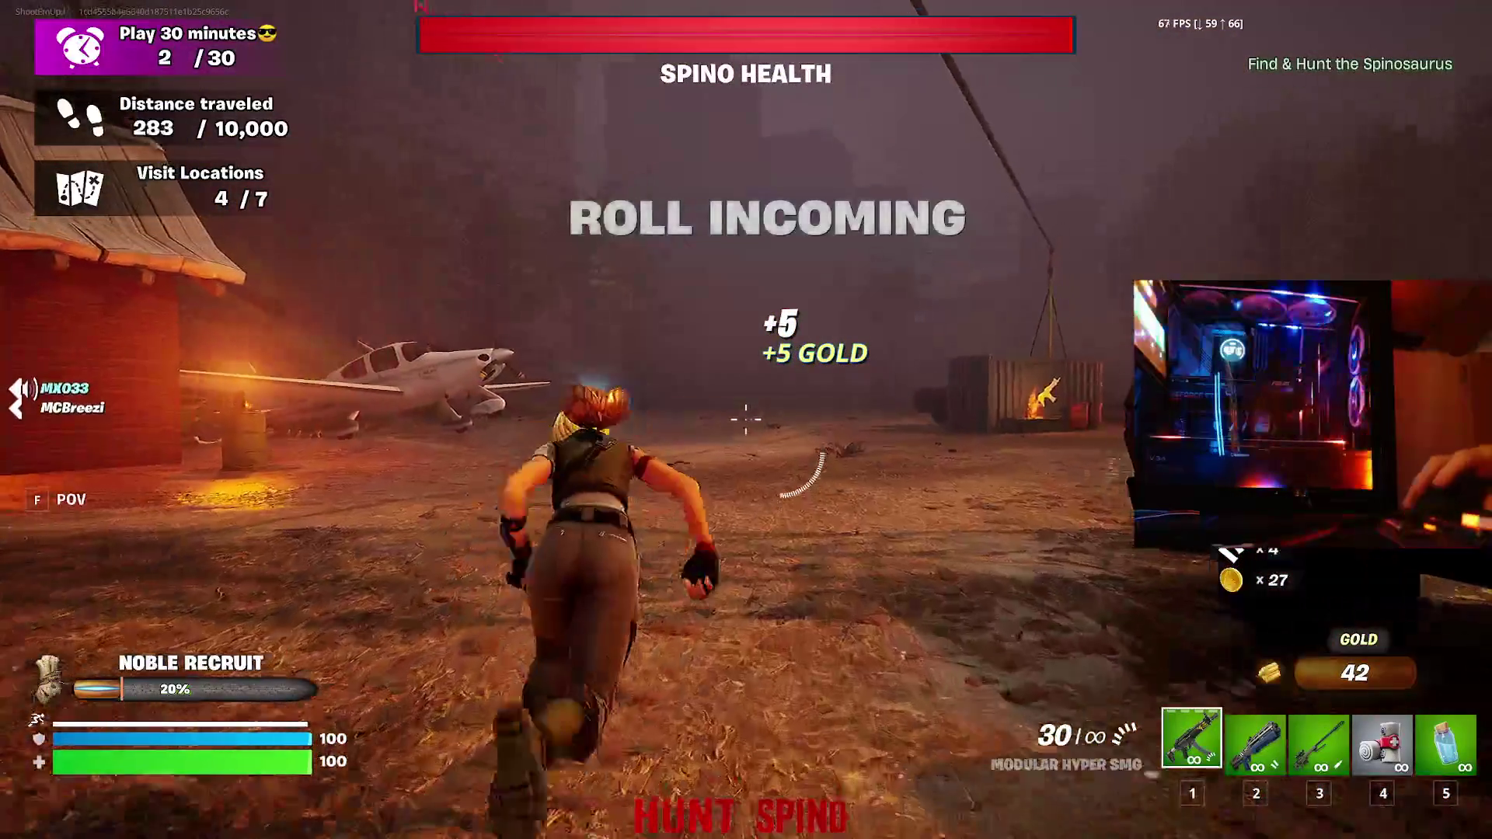
key(w)
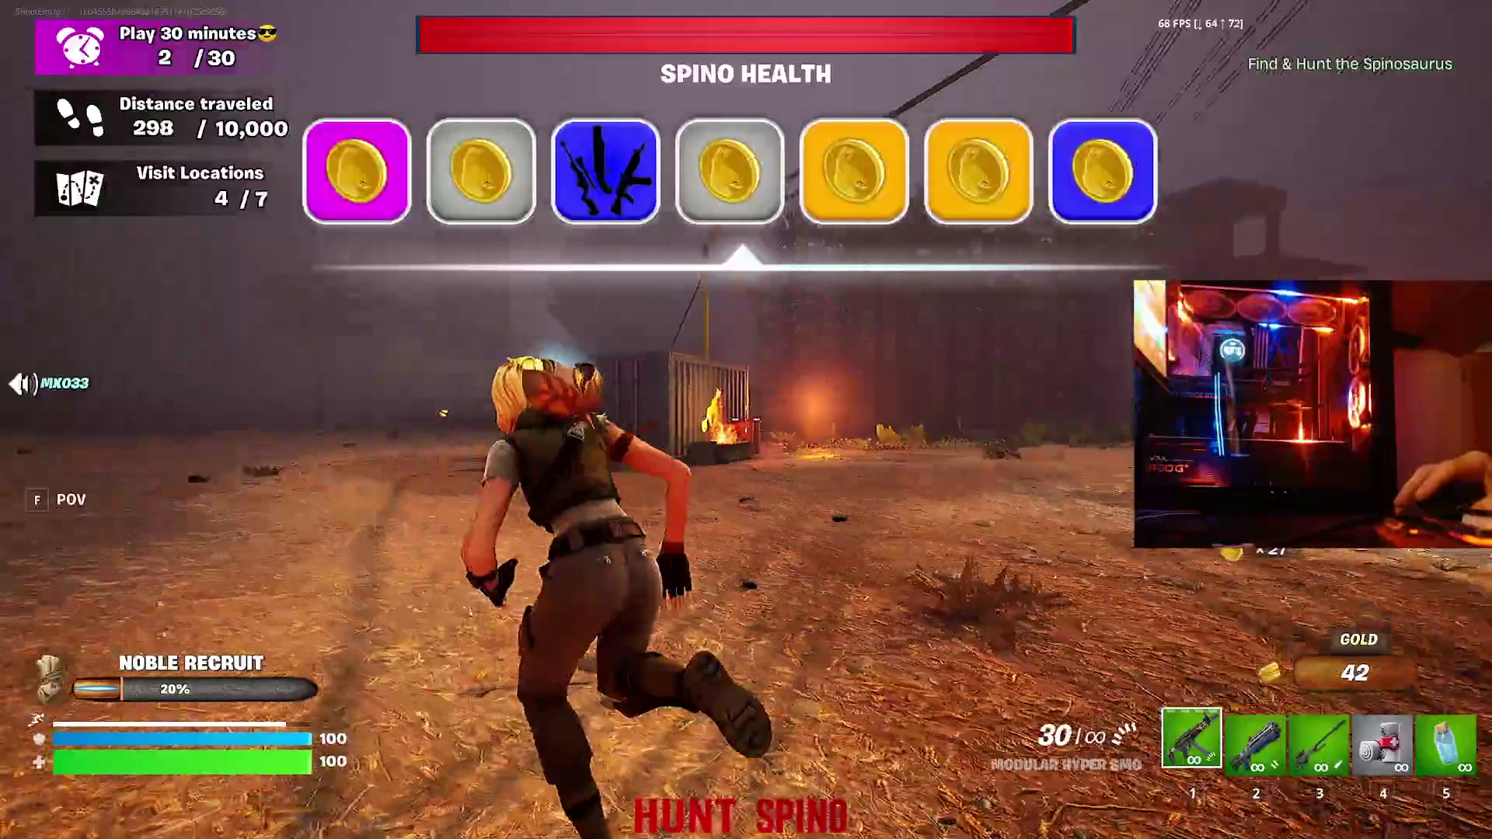
key(w)
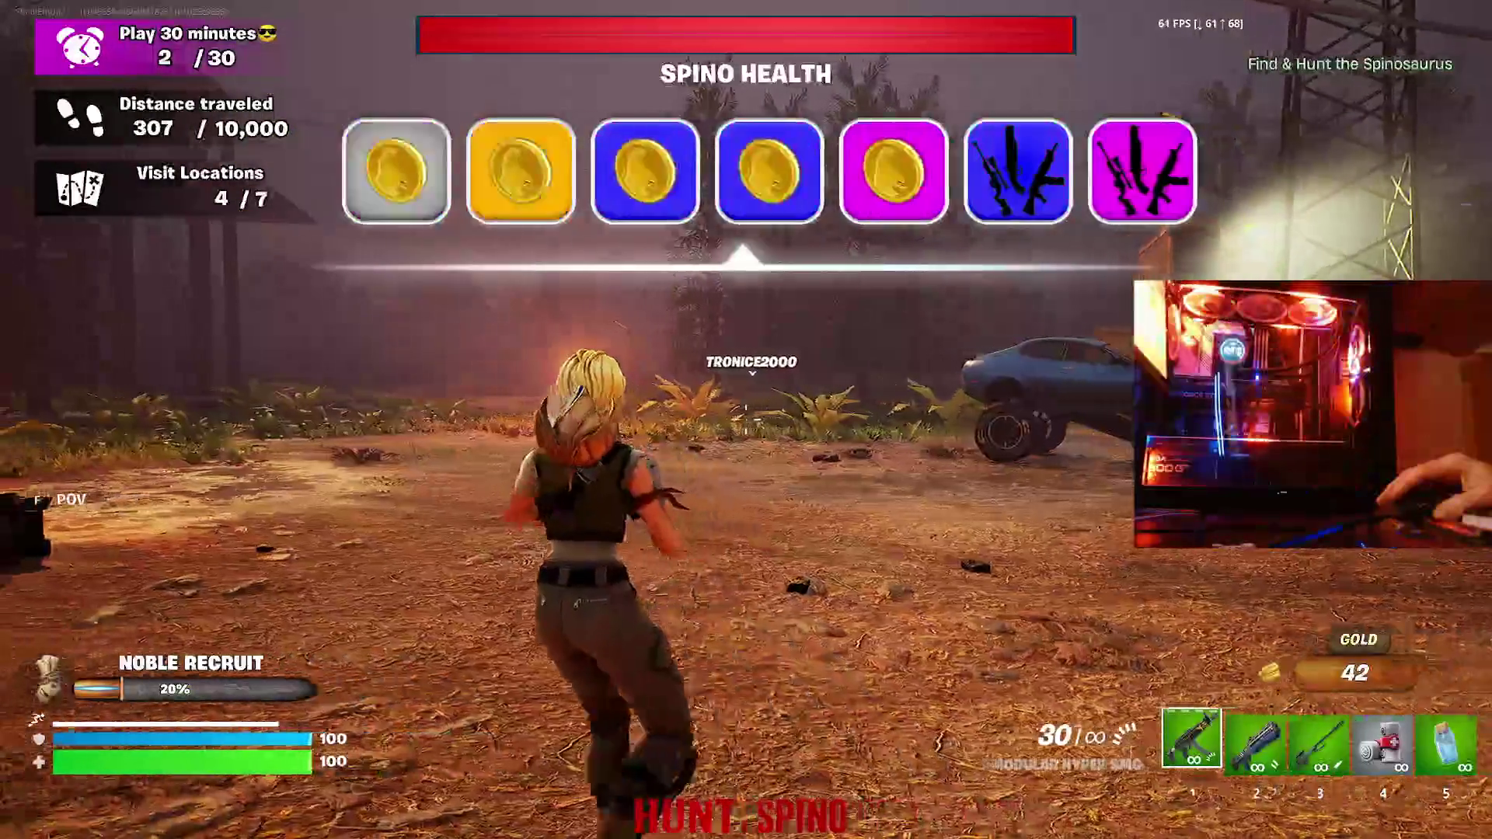
key(w)
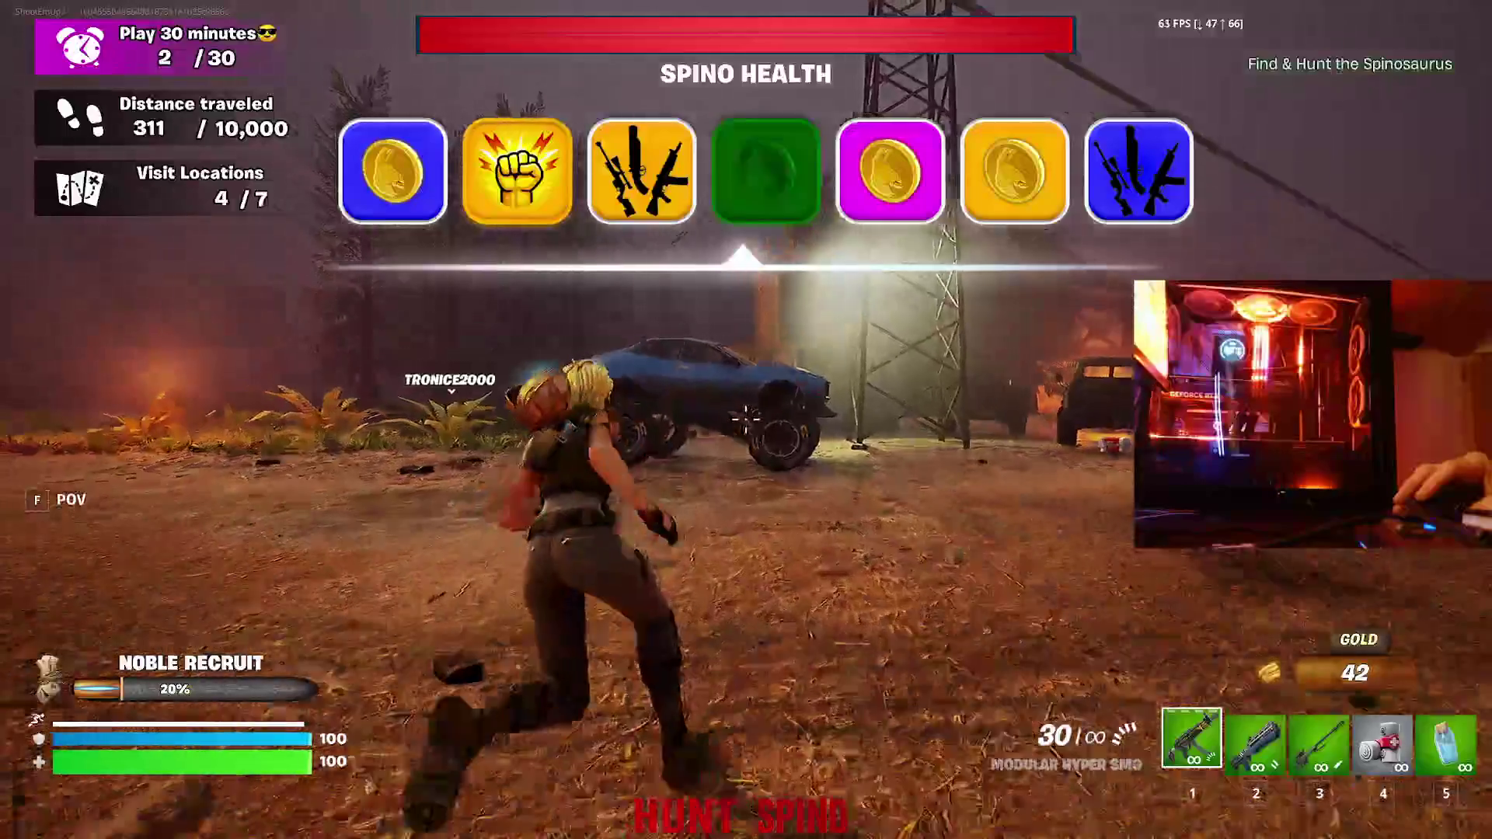
key(w)
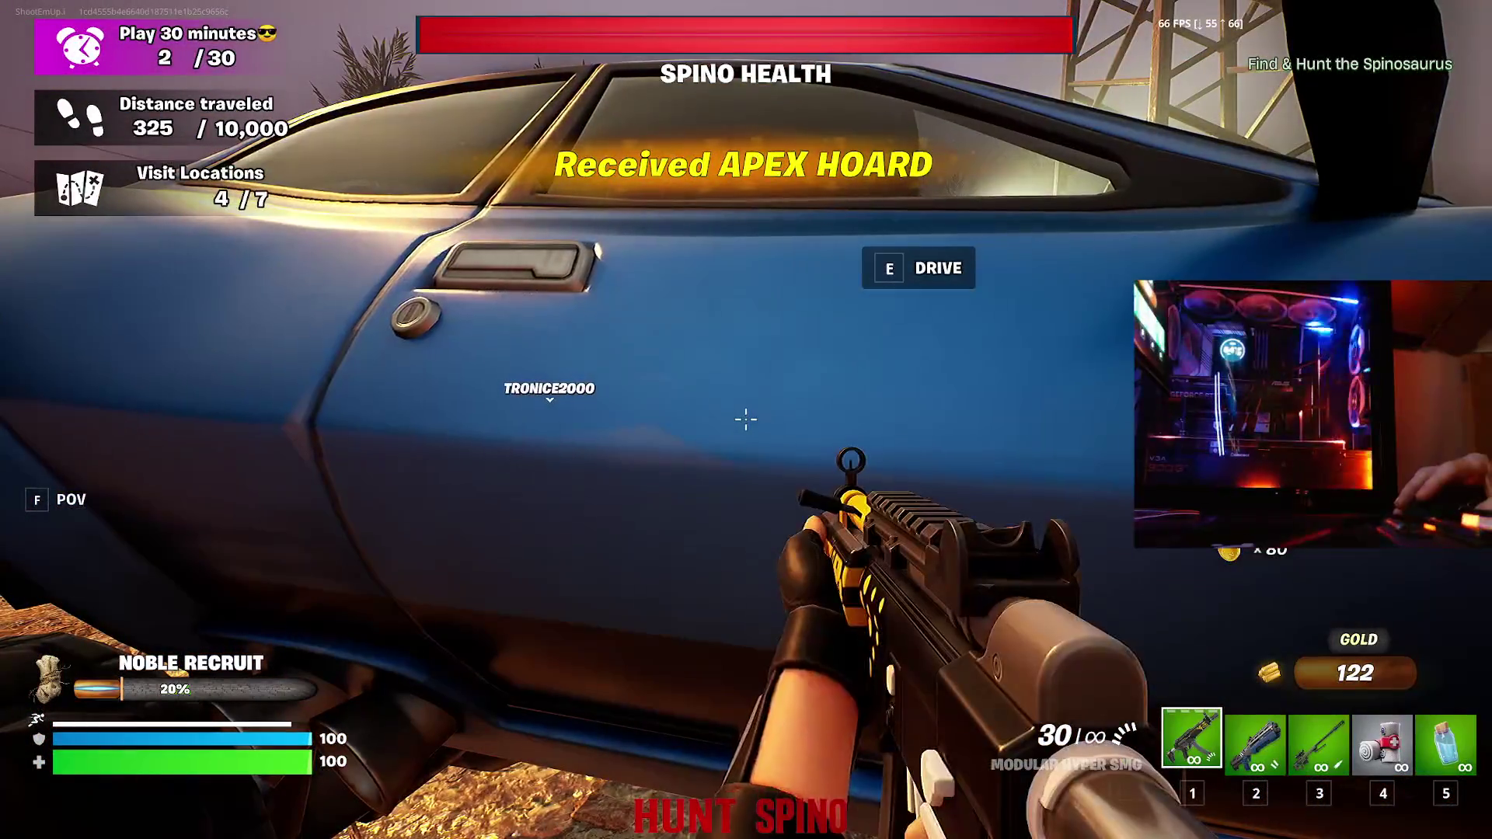
- Board the blue monster truck and drive it along the foggy road through the ferns
key(e)
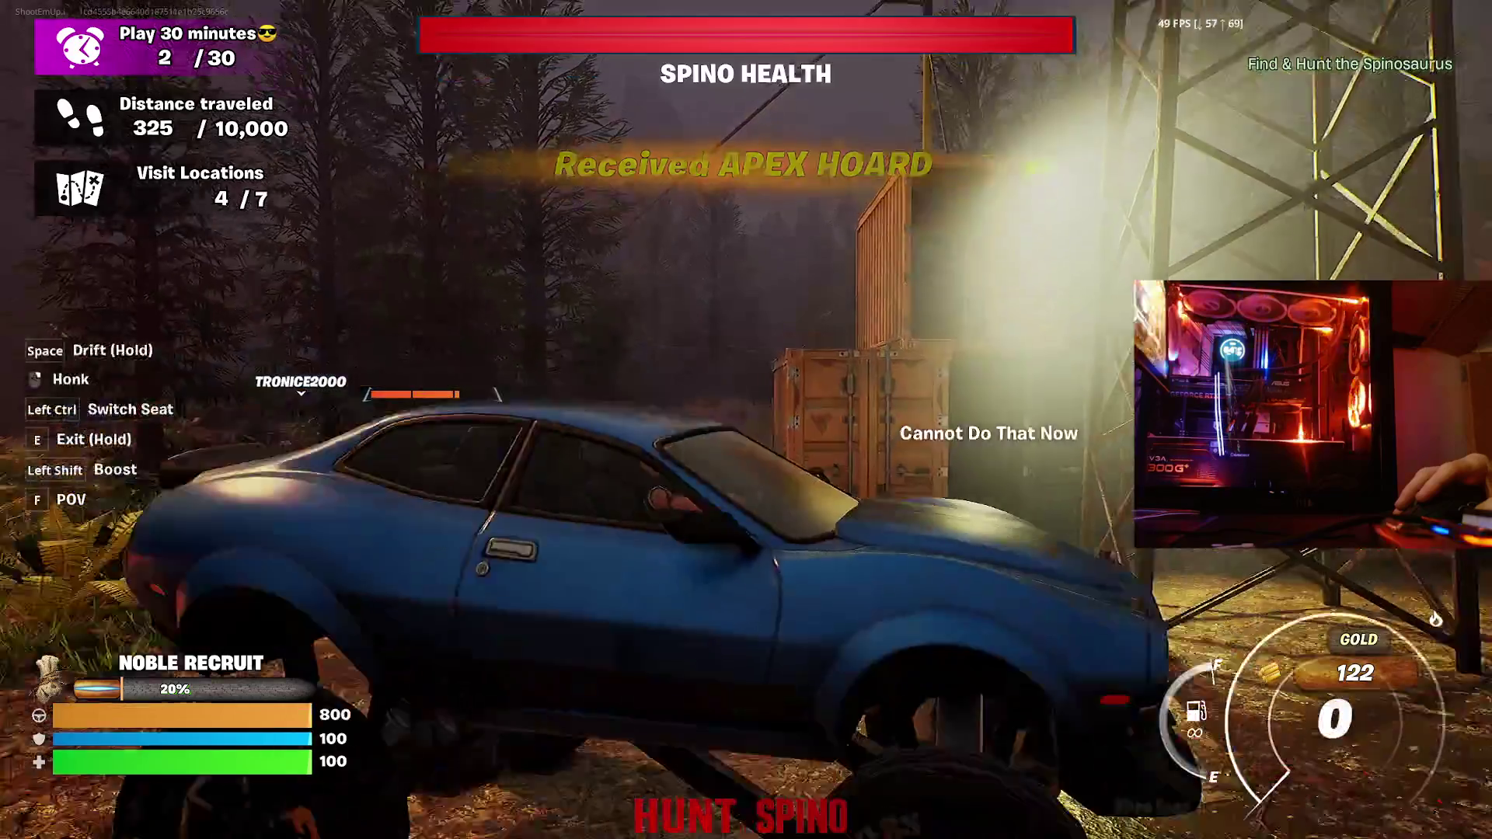
key(w)
key(a)
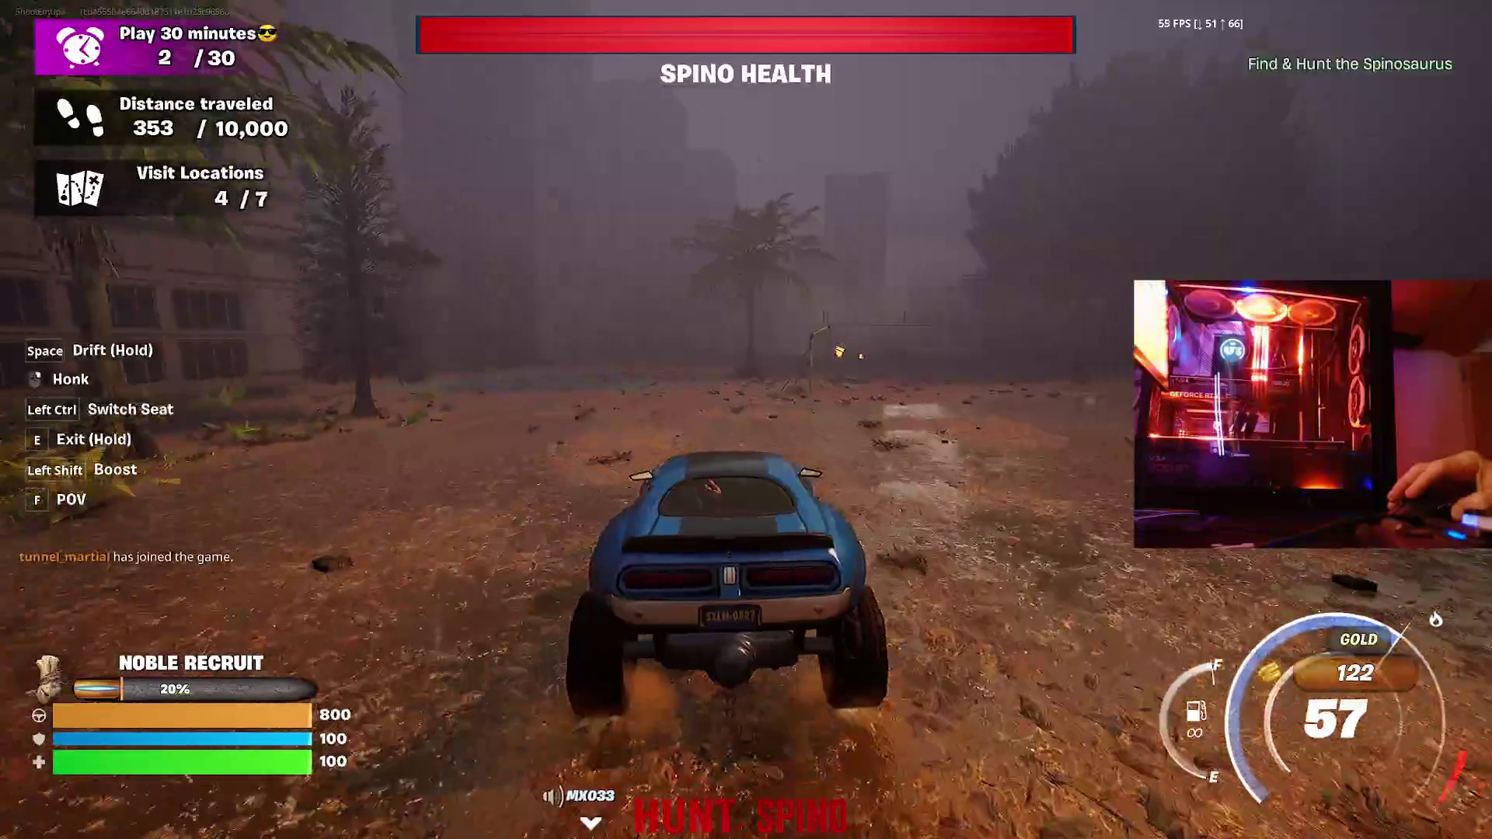
key(d)
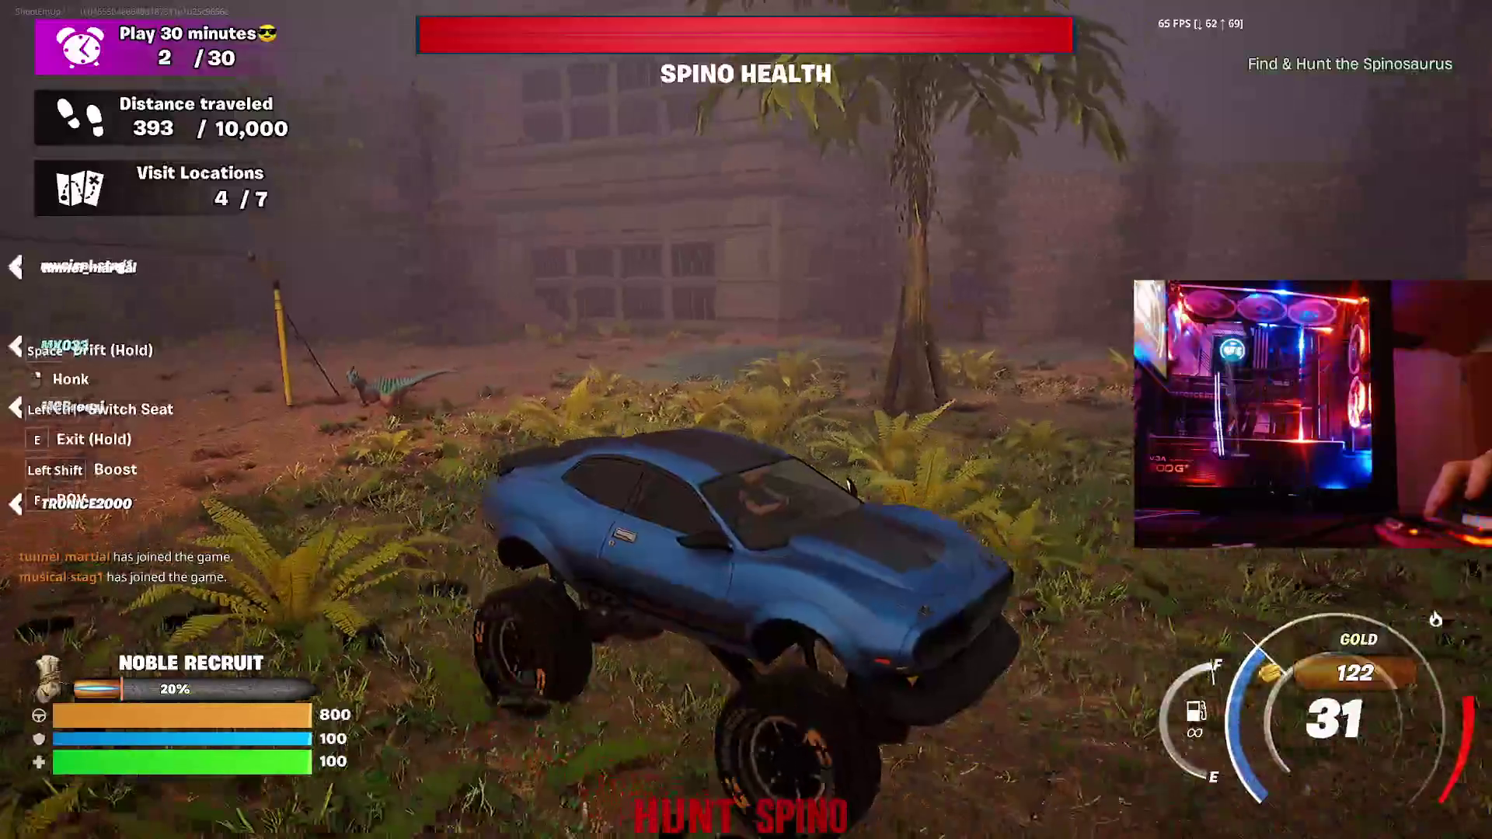
key(s)
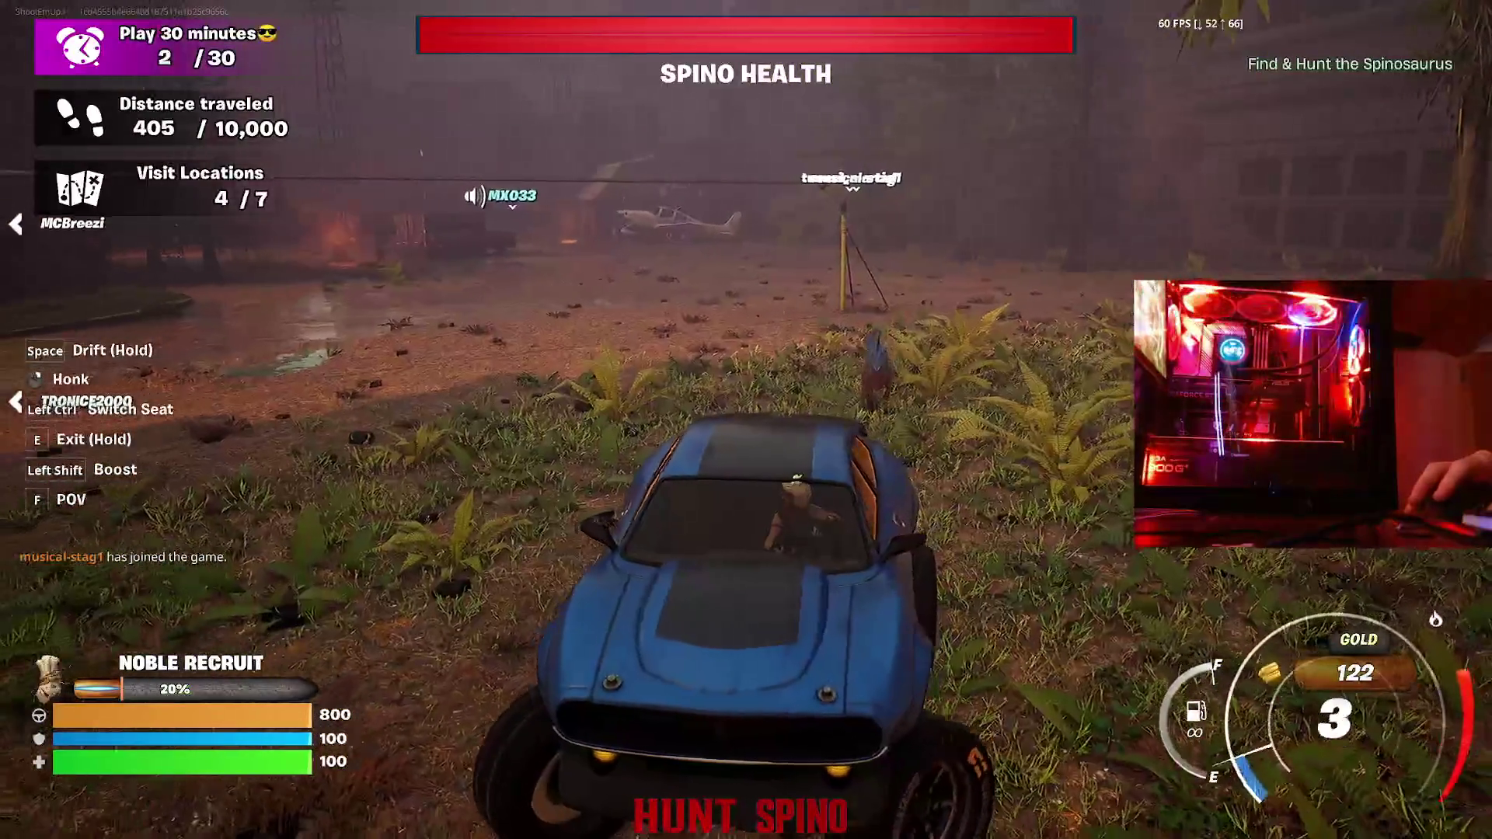
key(w)
key(d)
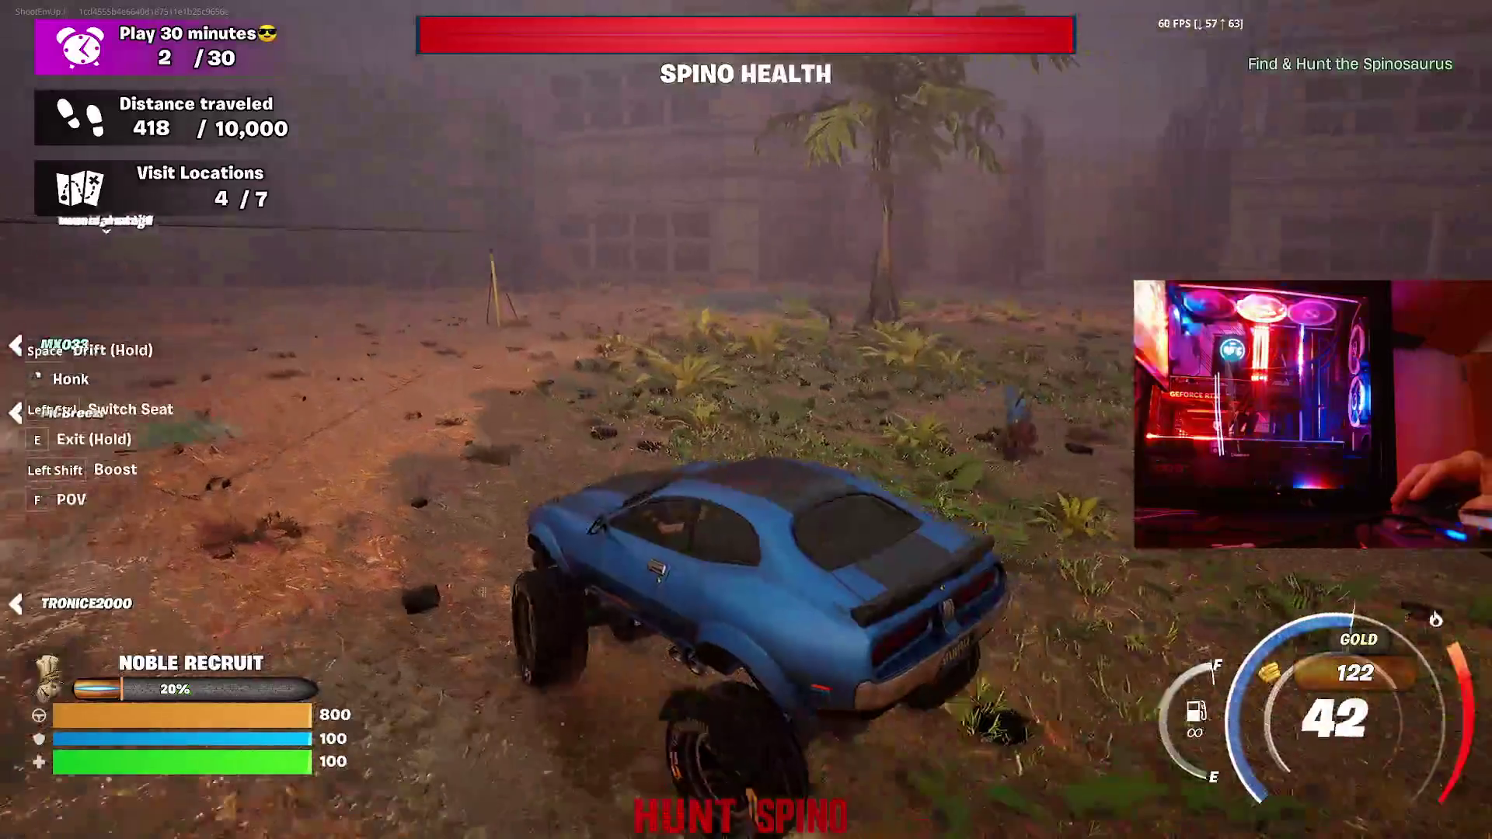
key(a)
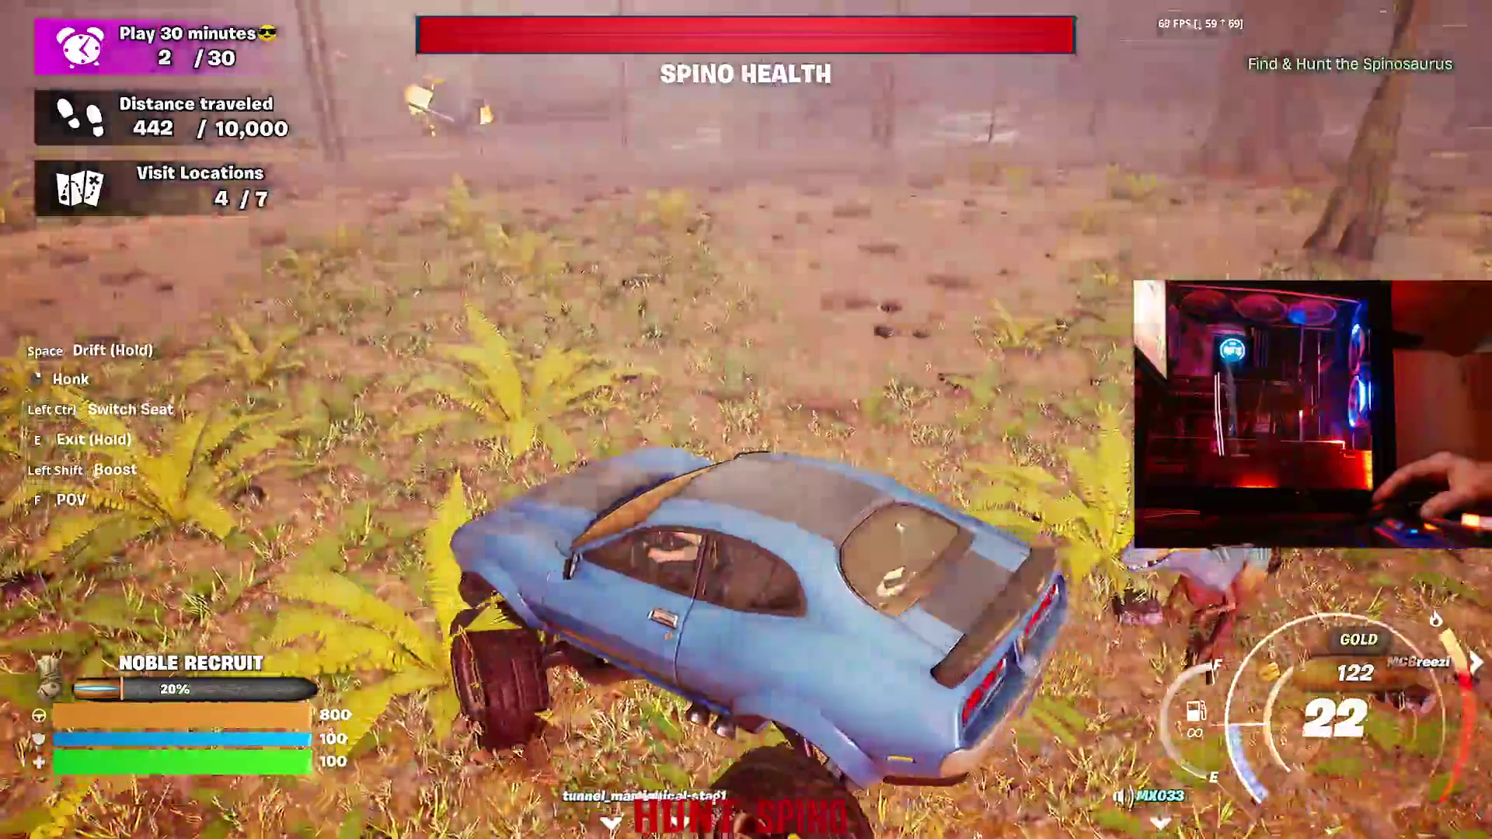
- Steer past the stone wall onto the dirt road and boost toward the Airstrip
key(w)
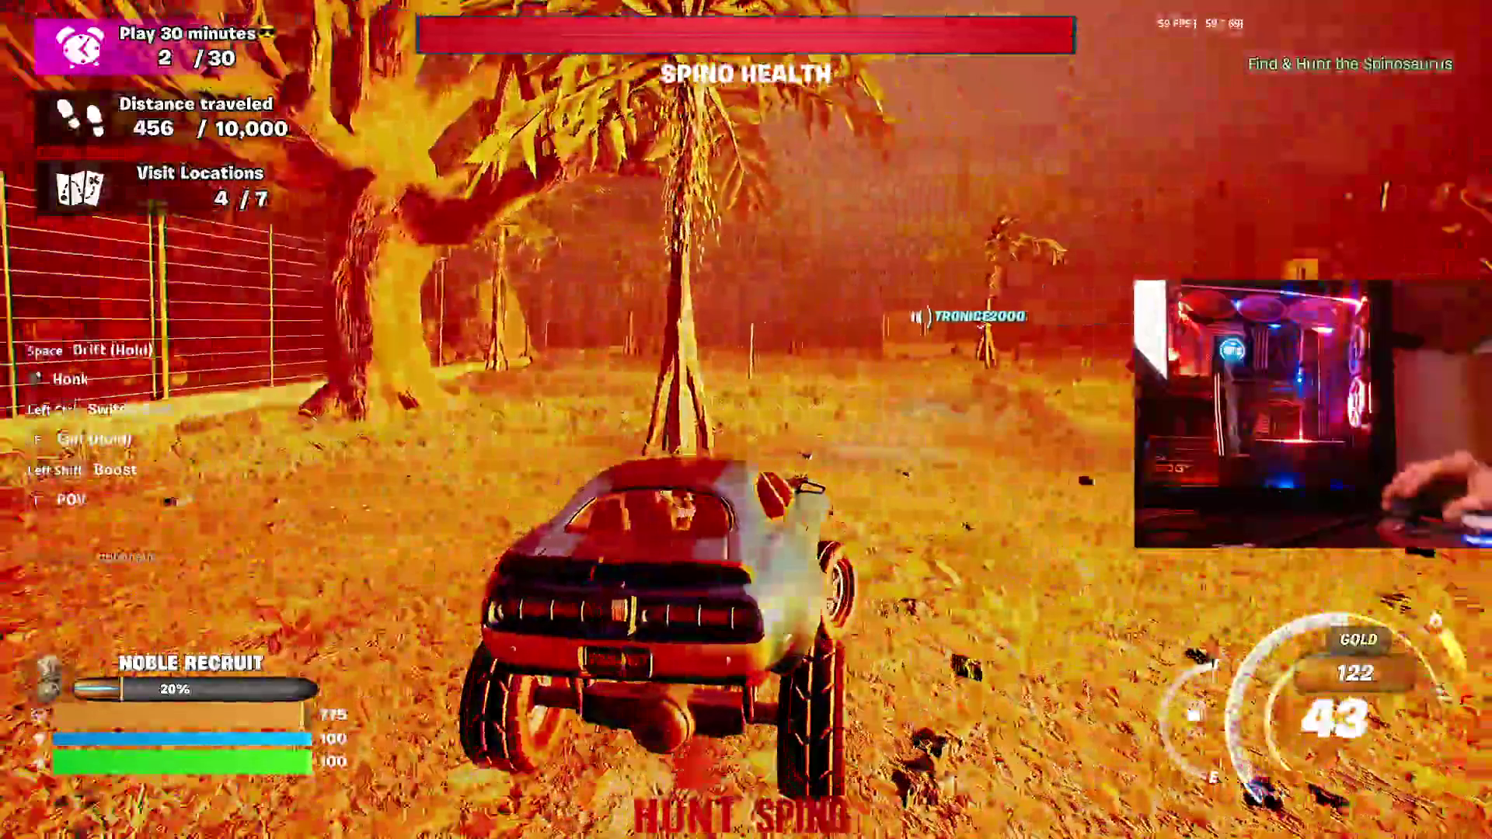
key(d)
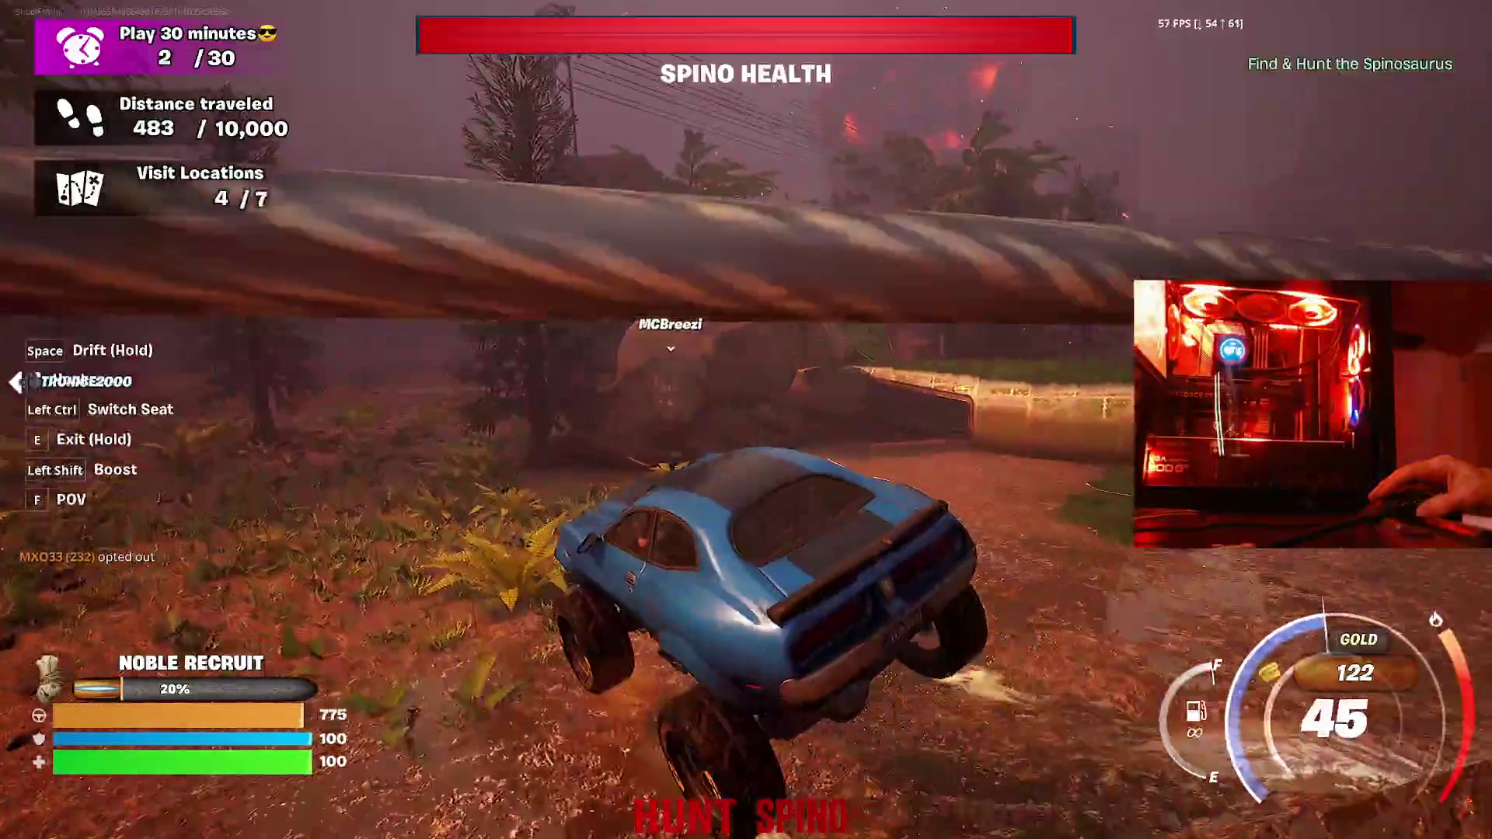
key(a)
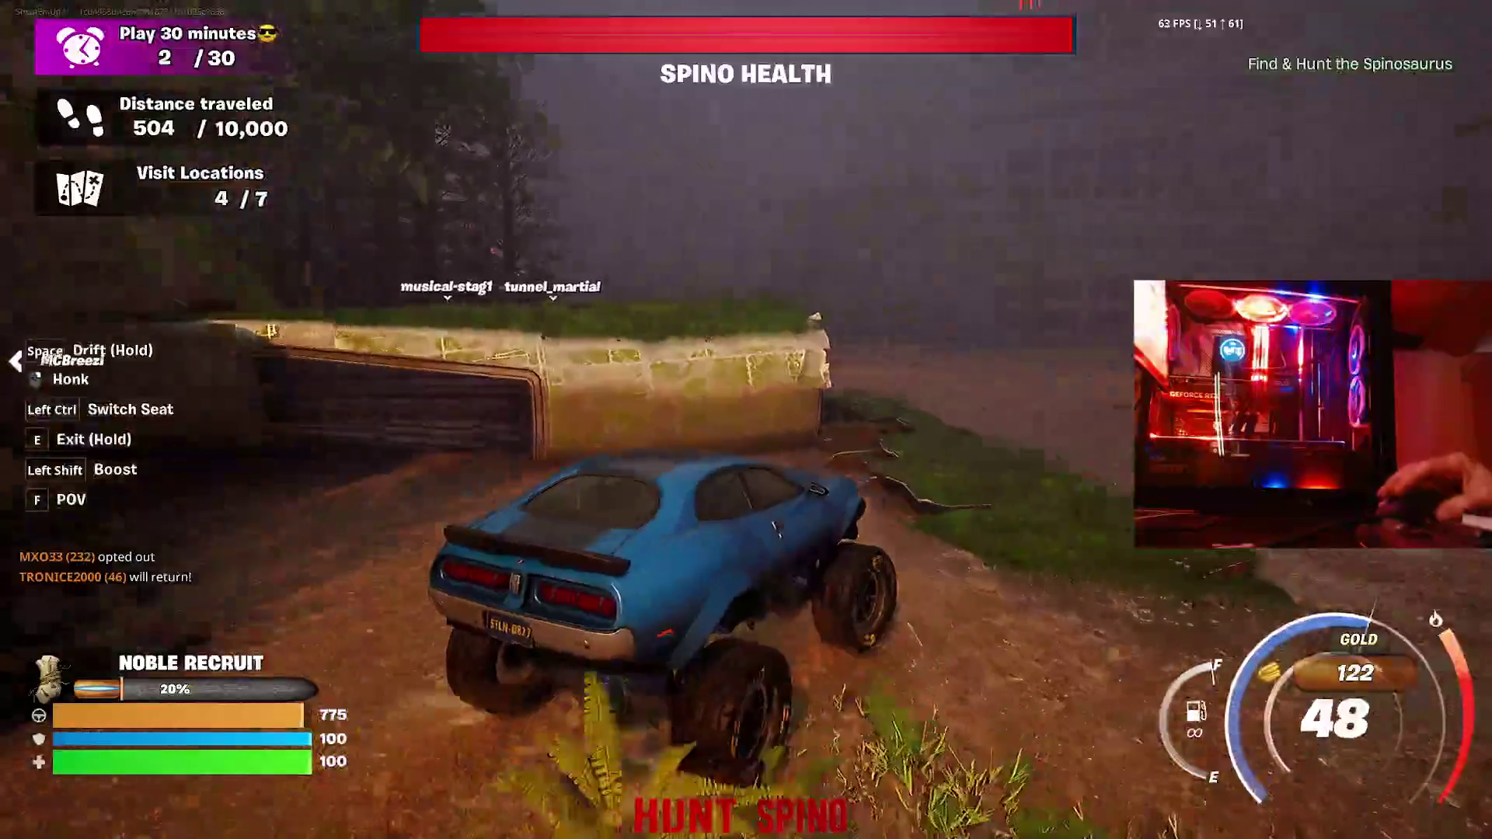
key(a)
key(w)
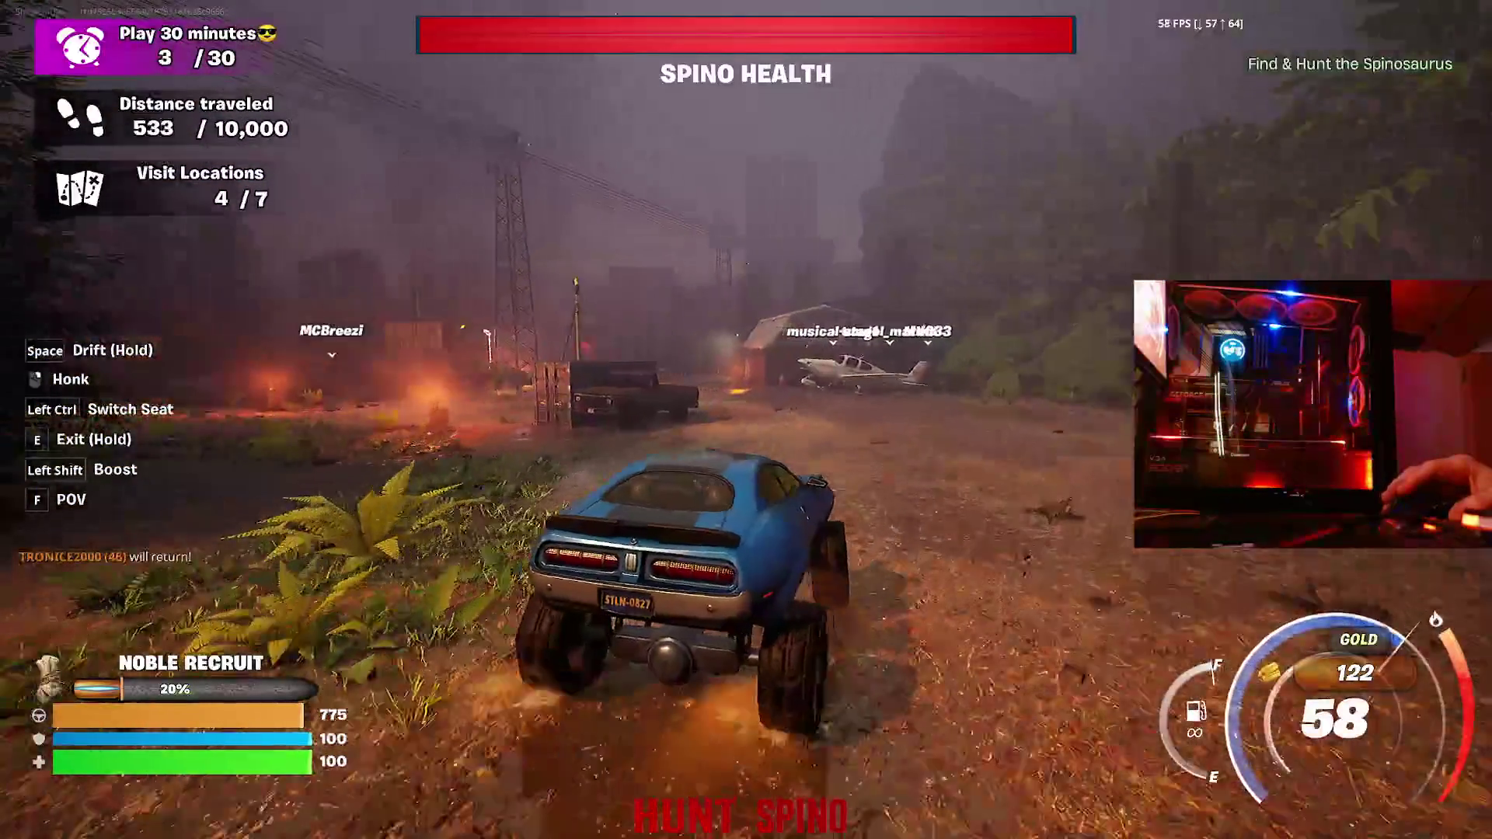
key(shift)
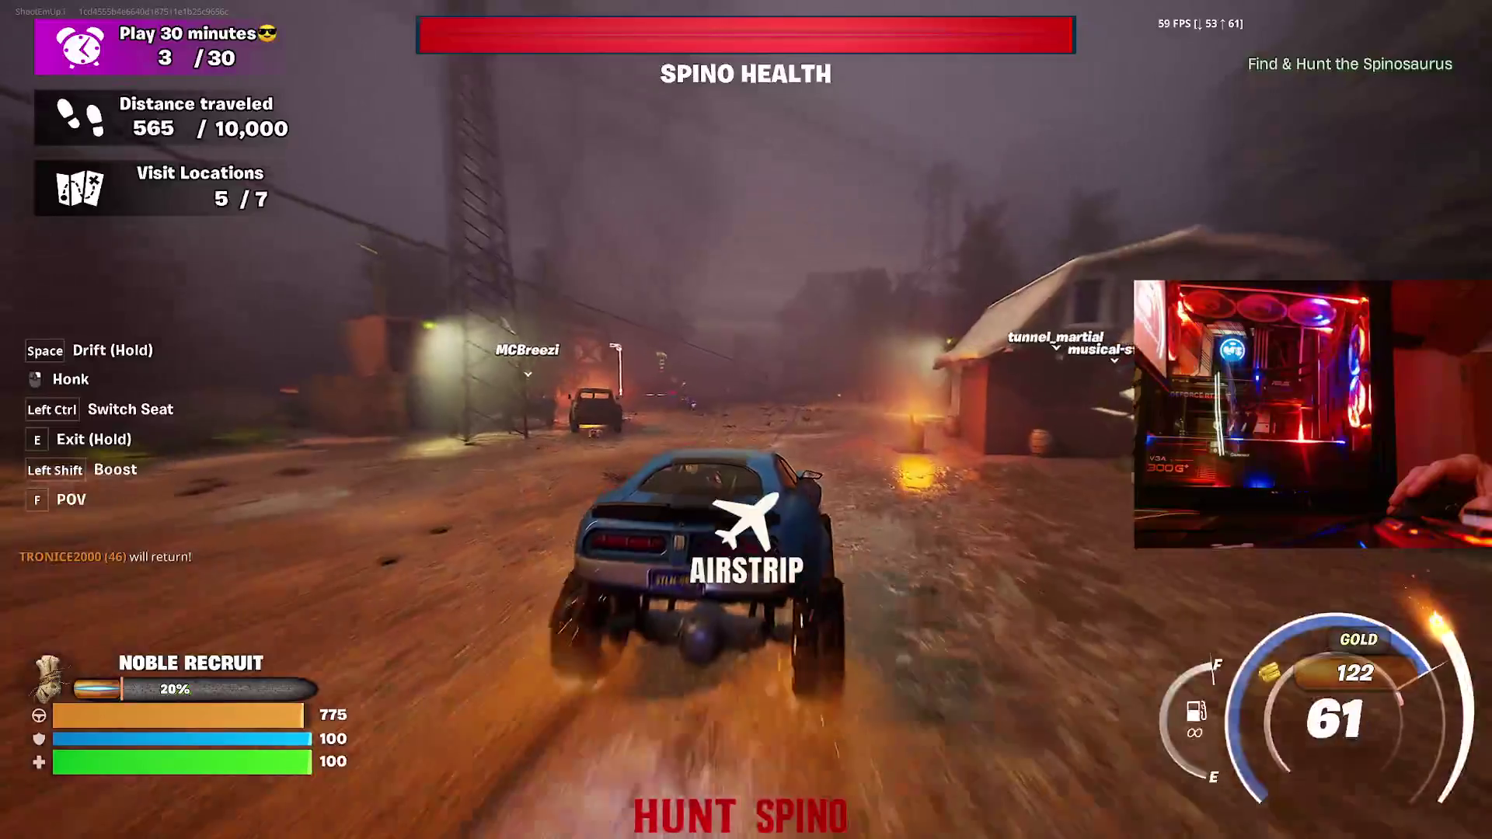
key(a)
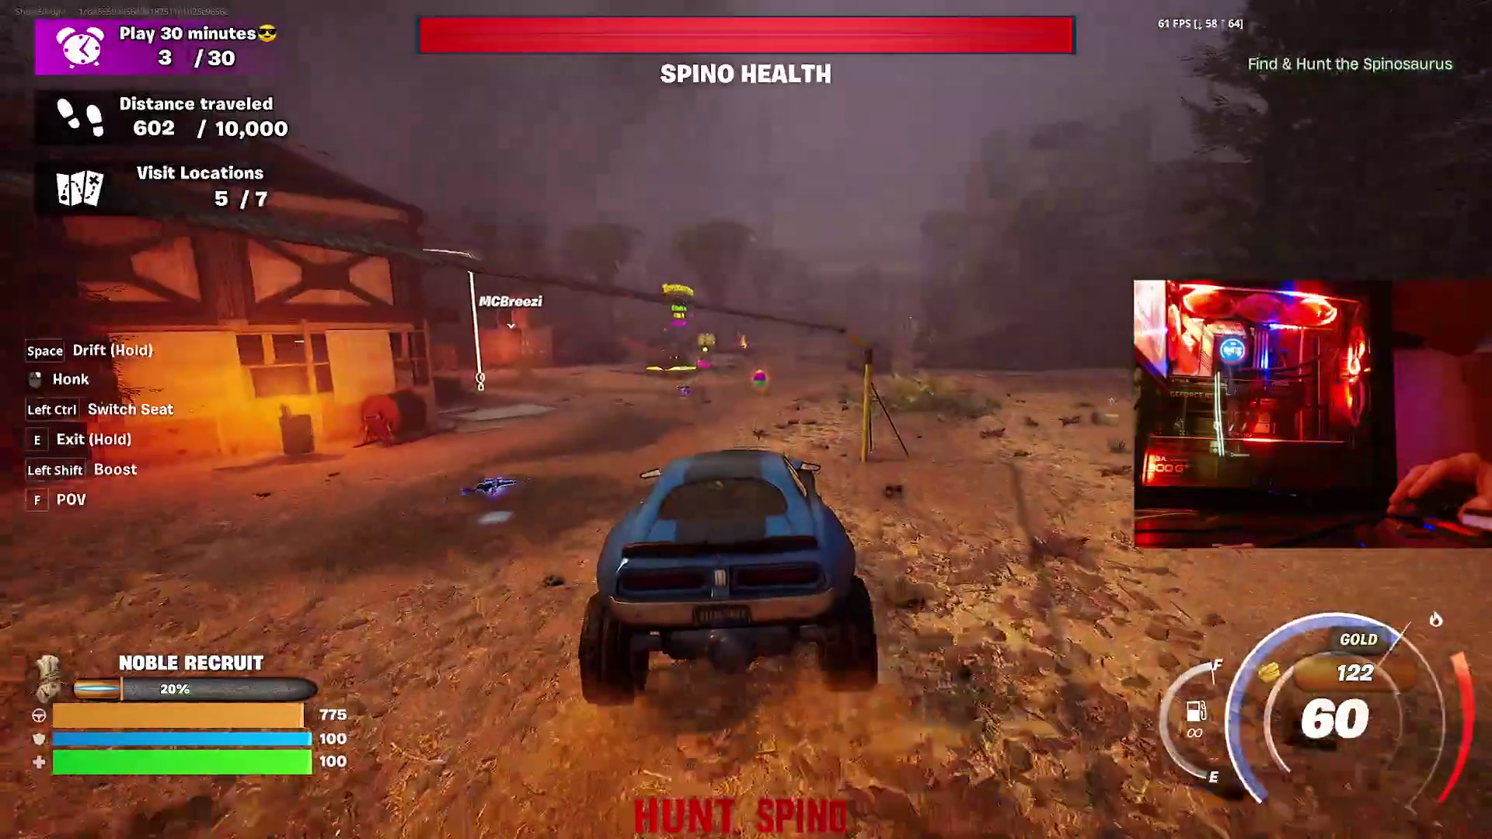